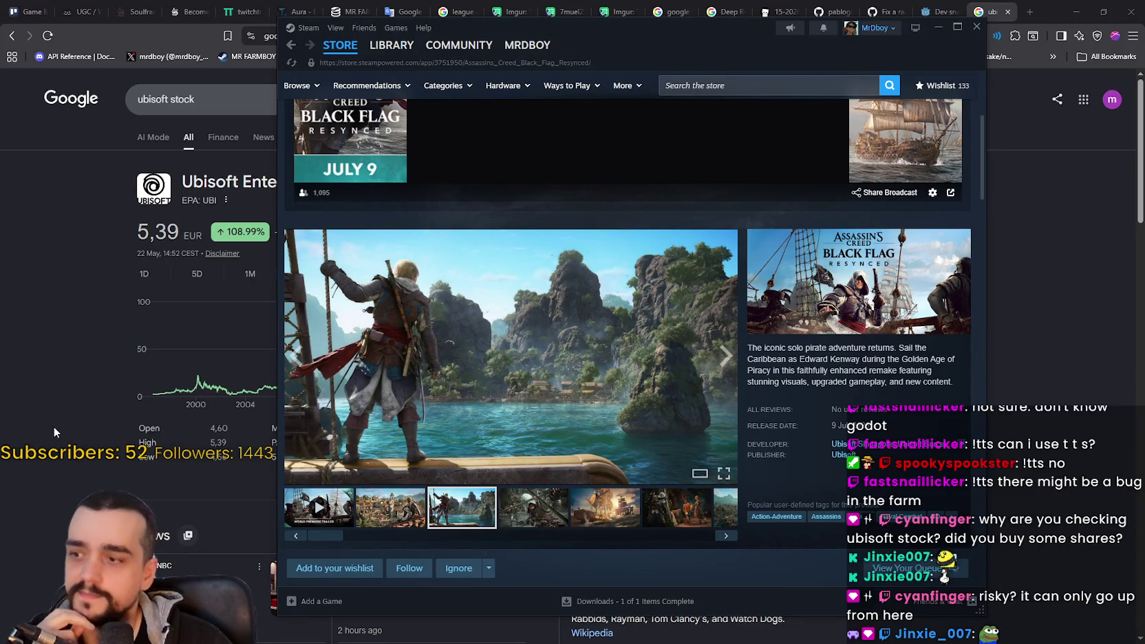
Step: Browse the game's screenshots, play the trailer from 0:45, and scroll the store page
{"action": "left_click", "coordinate": [681, 518]}
{"action": "left_click", "coordinate": [723, 537]}
{"action": "left_click", "coordinate": [722, 536]}
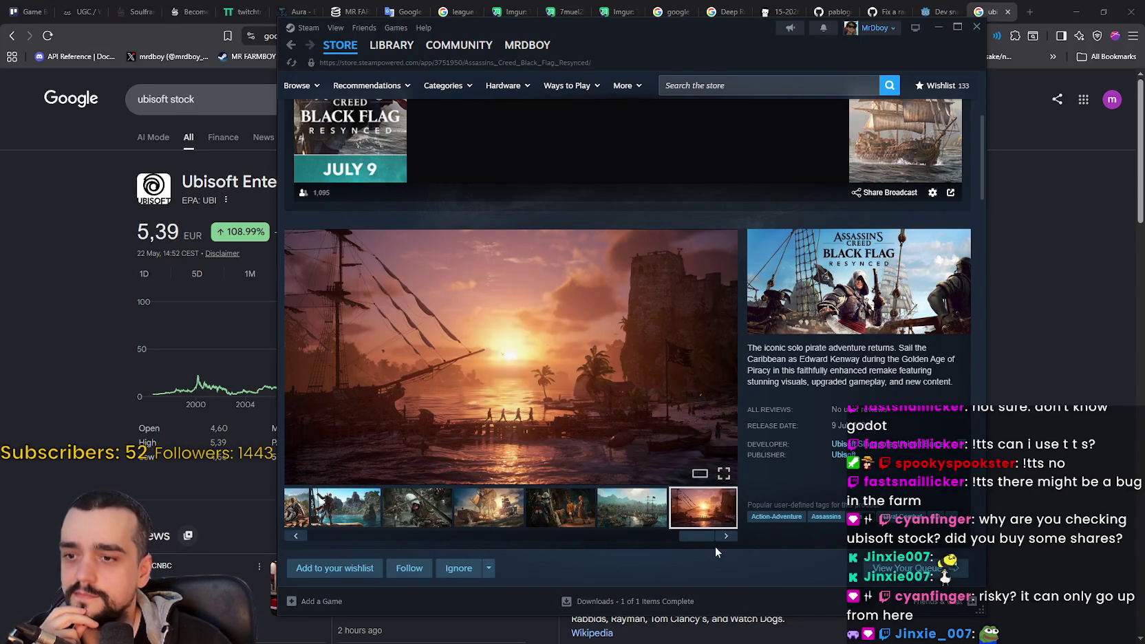
{"action": "left_click", "coordinate": [318, 513]}
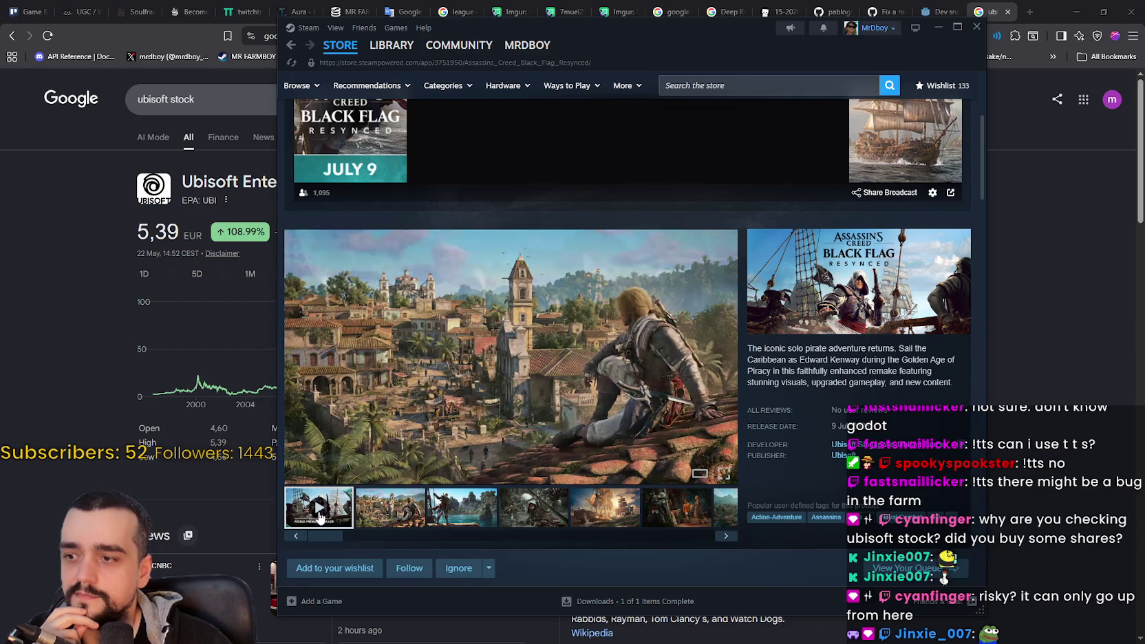
{"action": "left_click", "coordinate": [597, 458]}
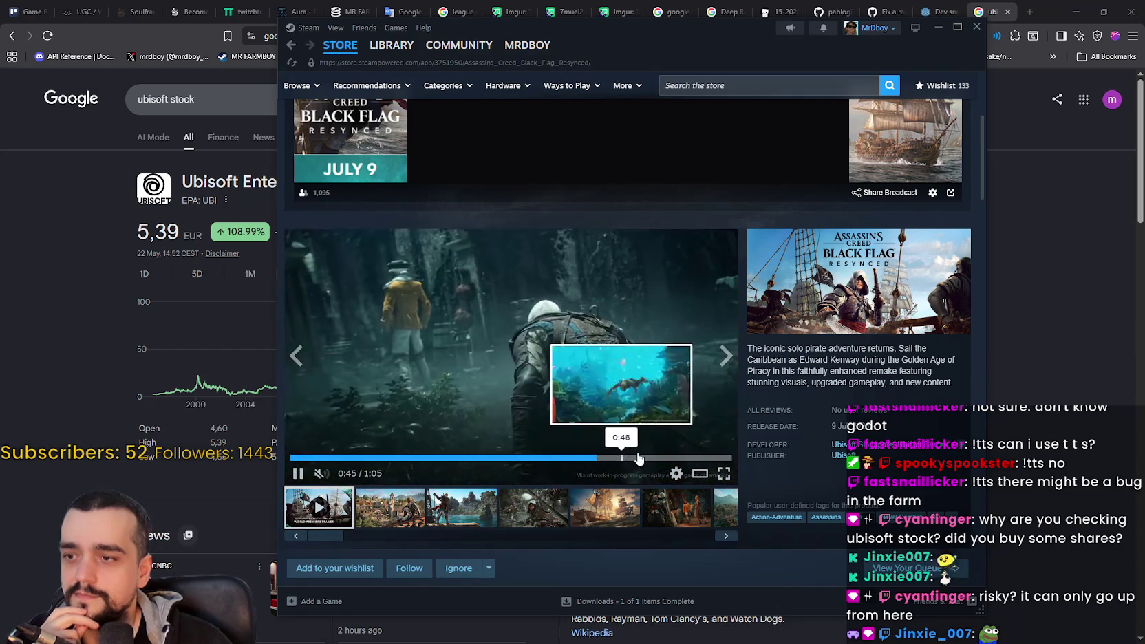
{"action": "scroll", "scroll_direction": "down", "scroll_amount": 3}
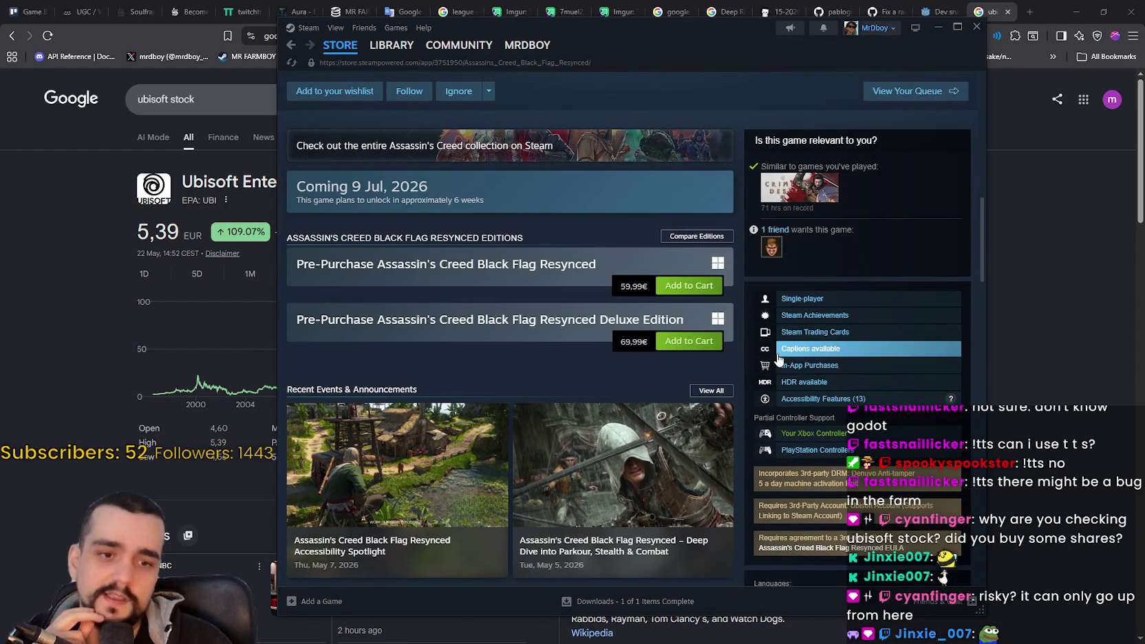
{"action": "scroll", "scroll_direction": "down", "scroll_amount": 3}
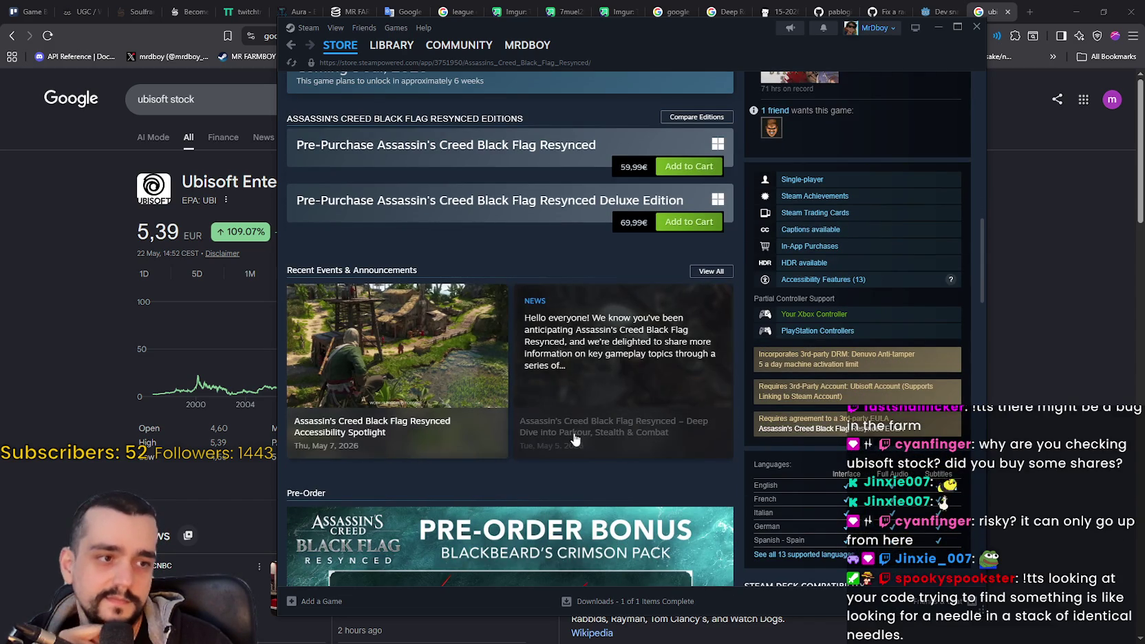
{"action": "scroll", "scroll_direction": "up", "scroll_amount": 3}
{"action": "scroll", "scroll_direction": "up", "scroll_amount": 3}
{"action": "scroll", "scroll_direction": "down", "scroll_amount": 3}
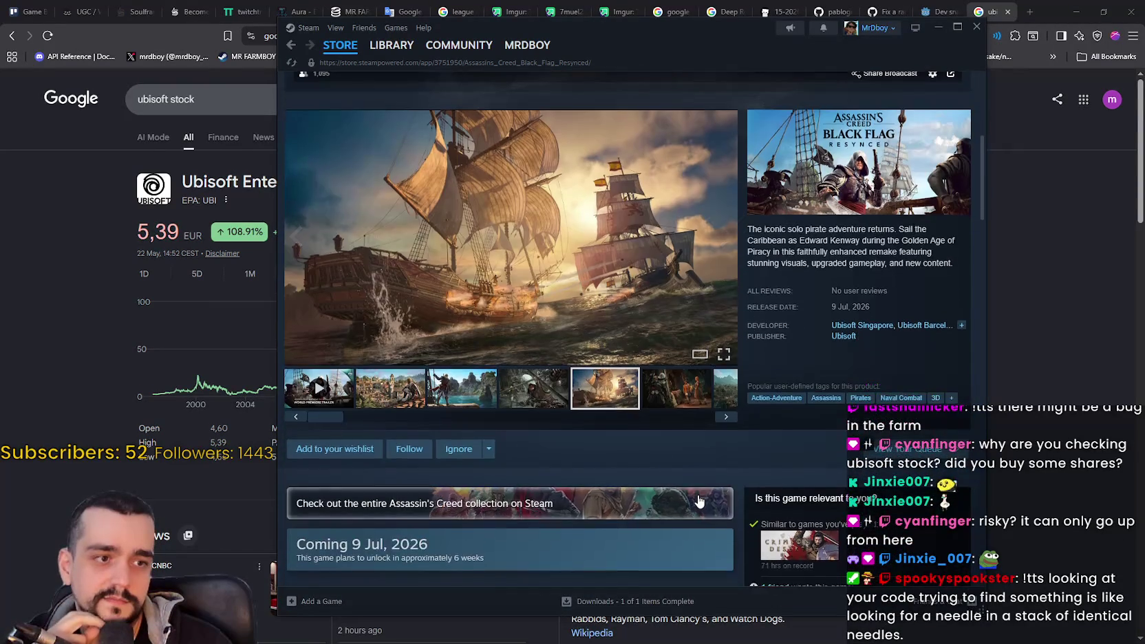
{"action": "scroll", "scroll_direction": "down", "scroll_amount": 3}
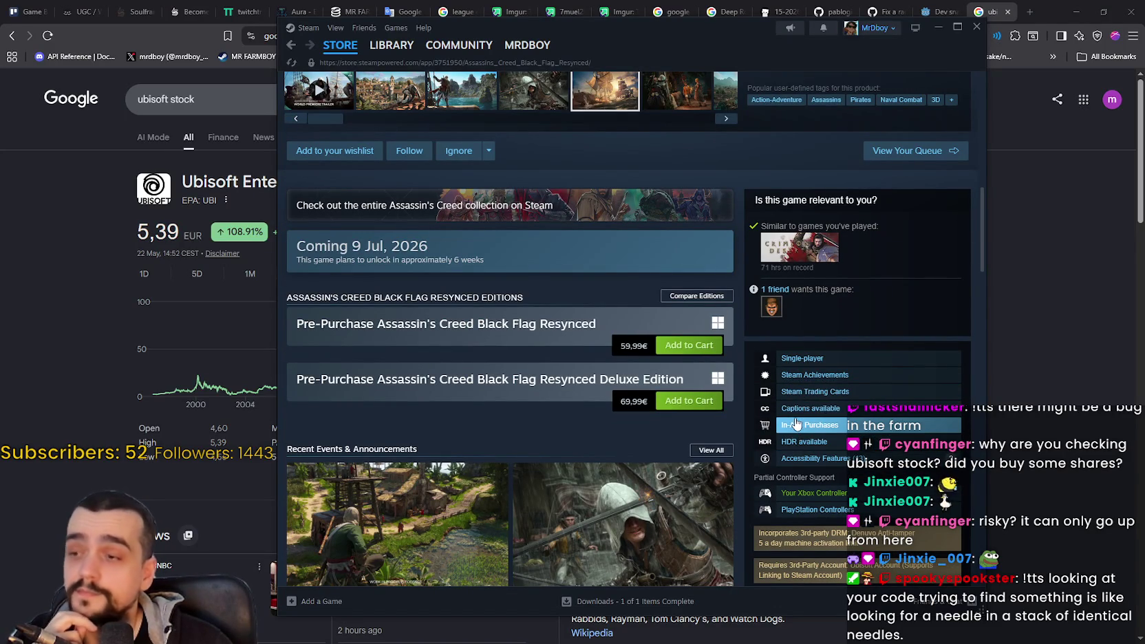
Step: Look over Google's ubisoft stock results, then minimize the browser back to the store page
{"action": "left_click", "coordinate": [211, 331]}
{"action": "scroll", "scroll_direction": "down", "scroll_amount": 3}
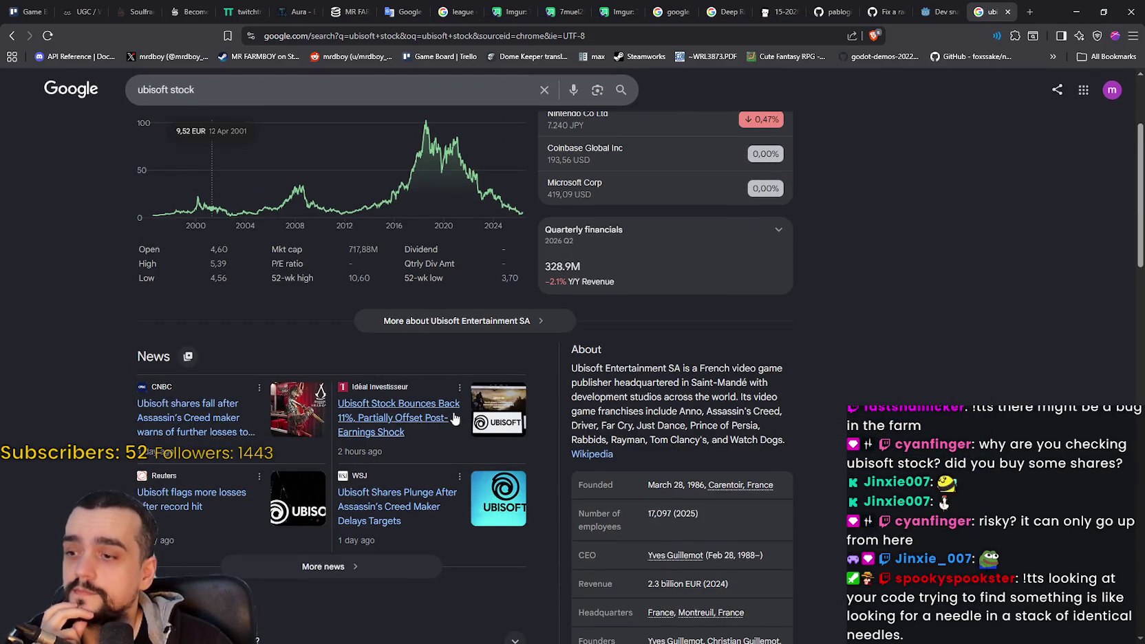
{"action": "scroll", "scroll_direction": "up", "scroll_amount": 3}
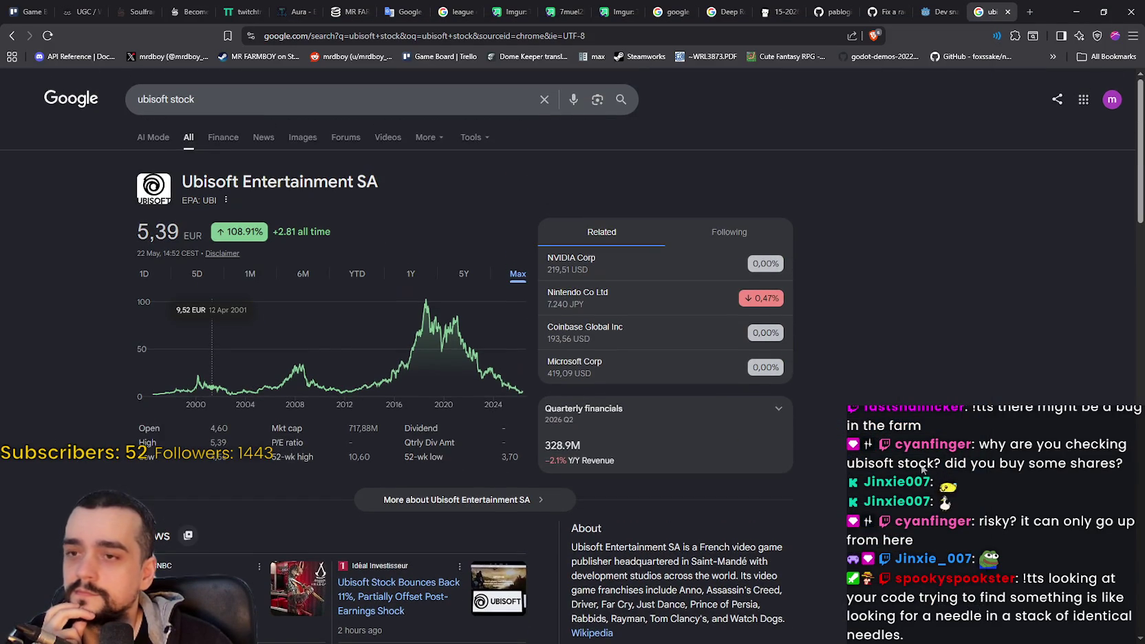
{"action": "left_click", "coordinate": [1076, 12]}
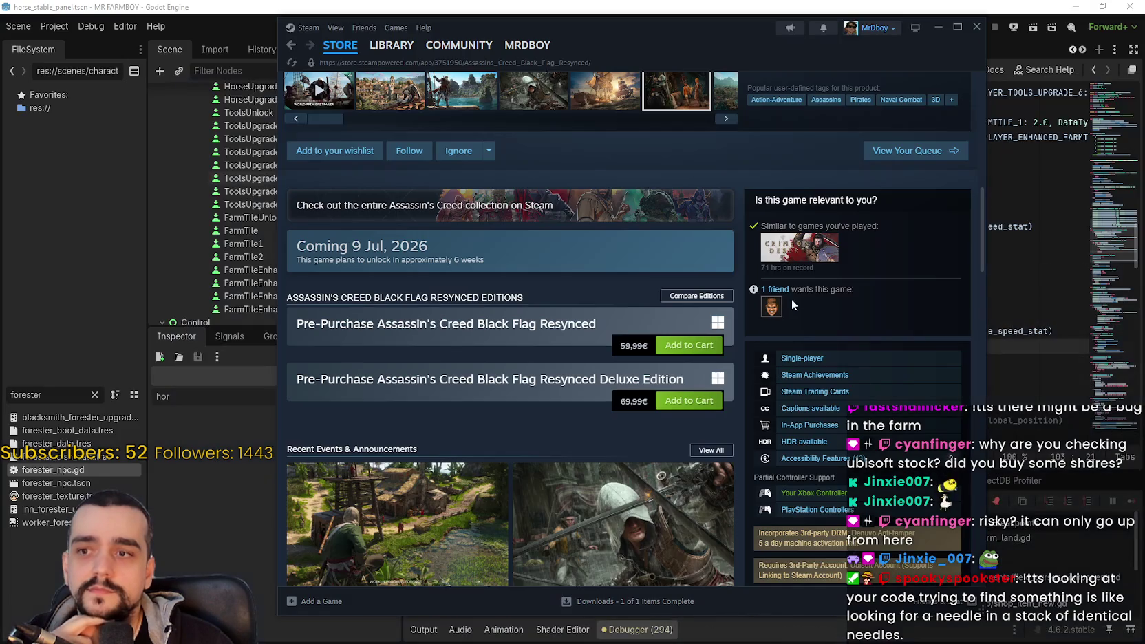
{"action": "scroll", "scroll_direction": "up", "scroll_amount": 3}
{"action": "scroll", "scroll_direction": "up", "scroll_amount": 3}
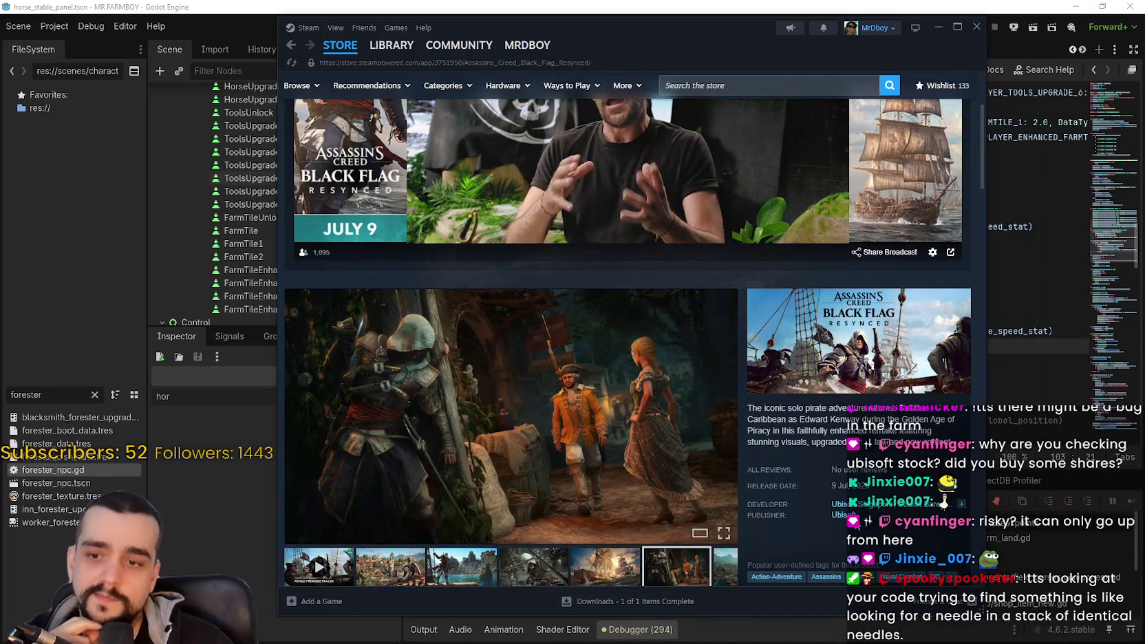
Step: Open Ubisoft's Steam publisher page and page through its On Sale games
{"action": "left_click", "coordinate": [842, 516]}
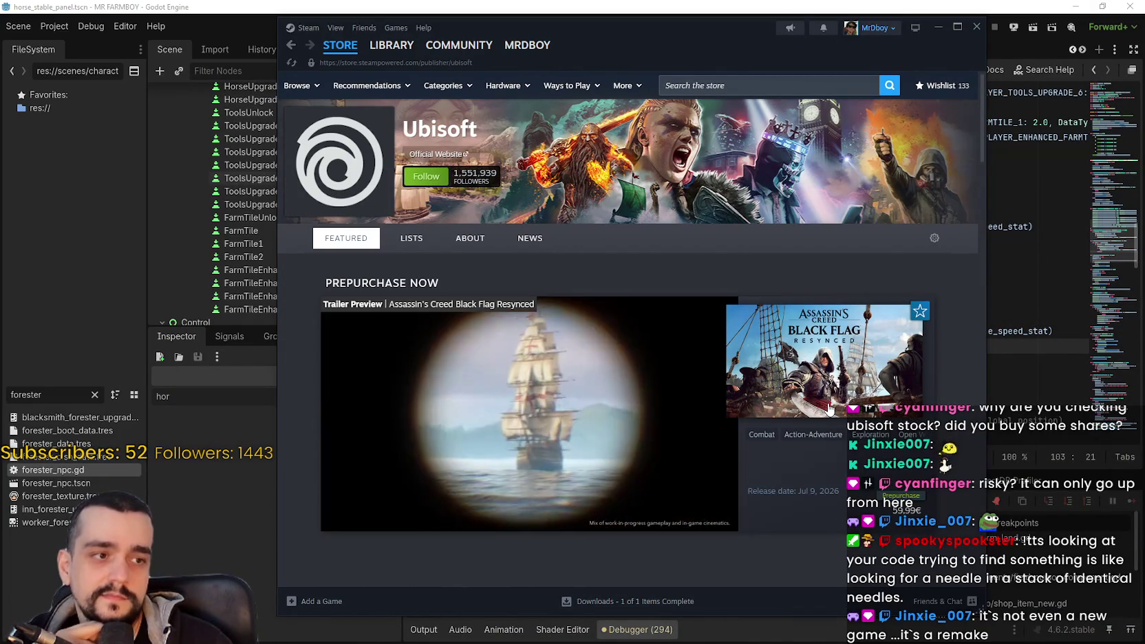
{"action": "scroll", "scroll_direction": "down", "scroll_amount": 3}
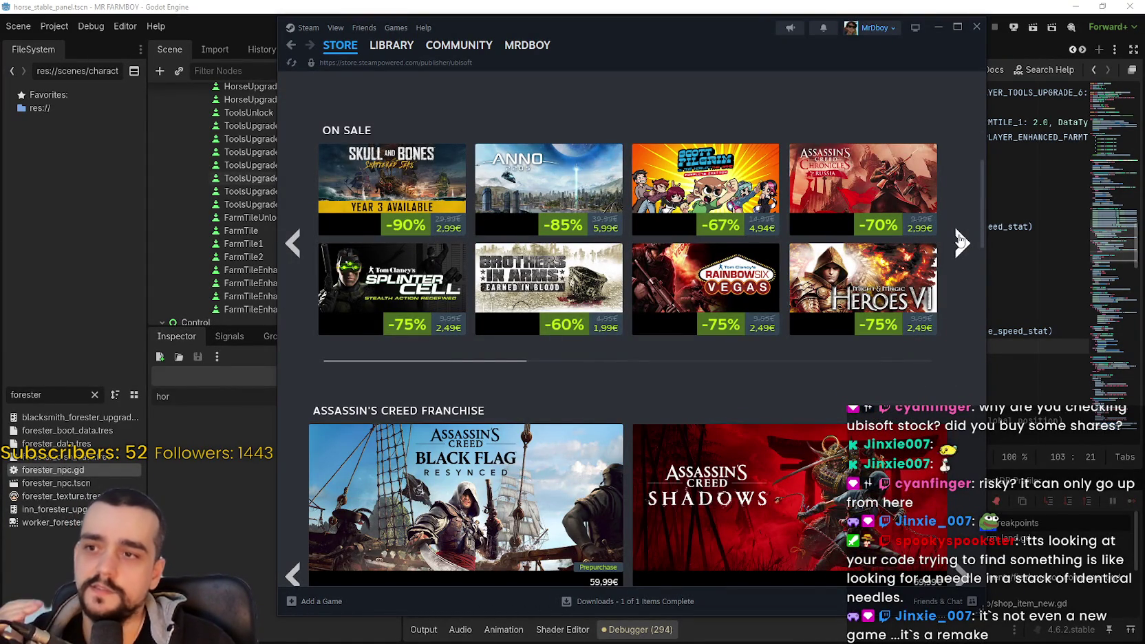
{"action": "mouse_move", "coordinate": [394, 179]}
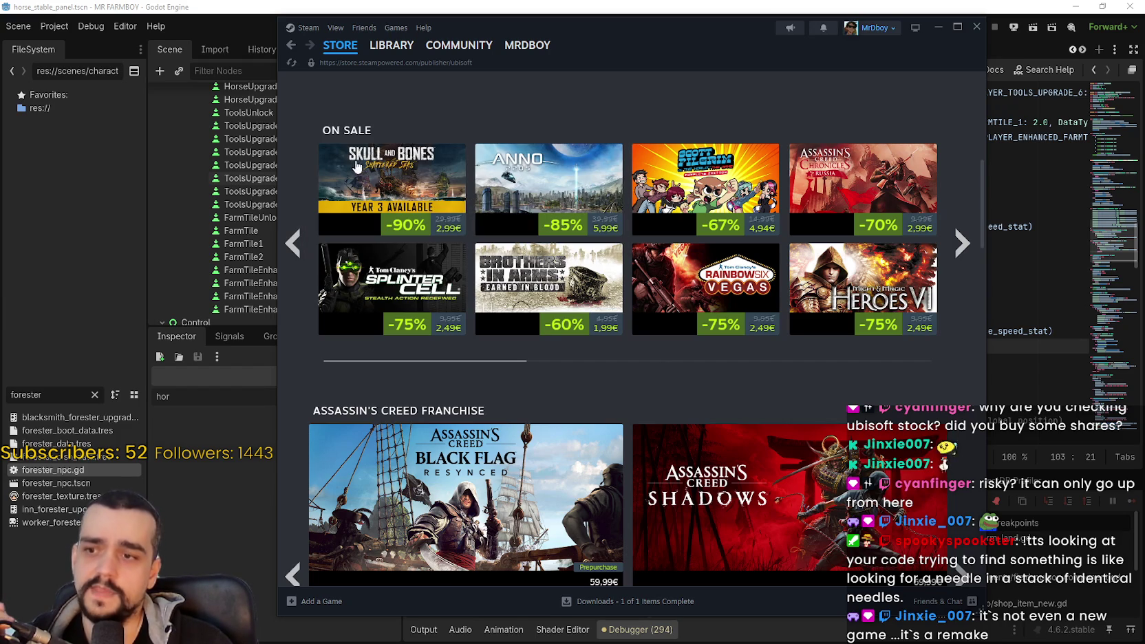
{"action": "mouse_move", "coordinate": [344, 182]}
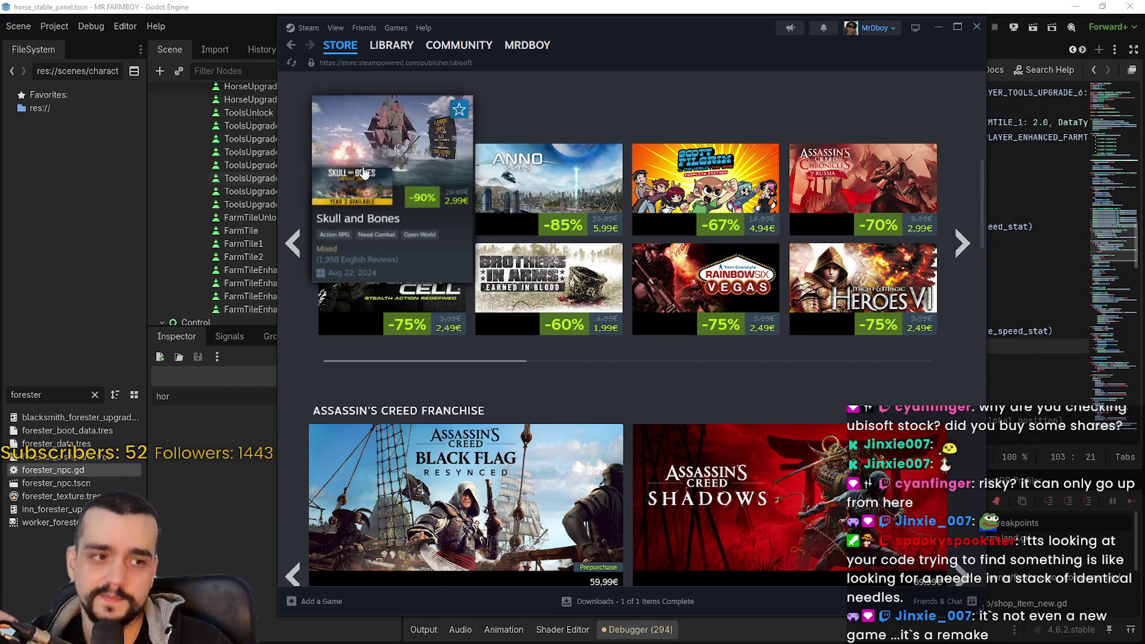
{"action": "left_click", "coordinate": [961, 252]}
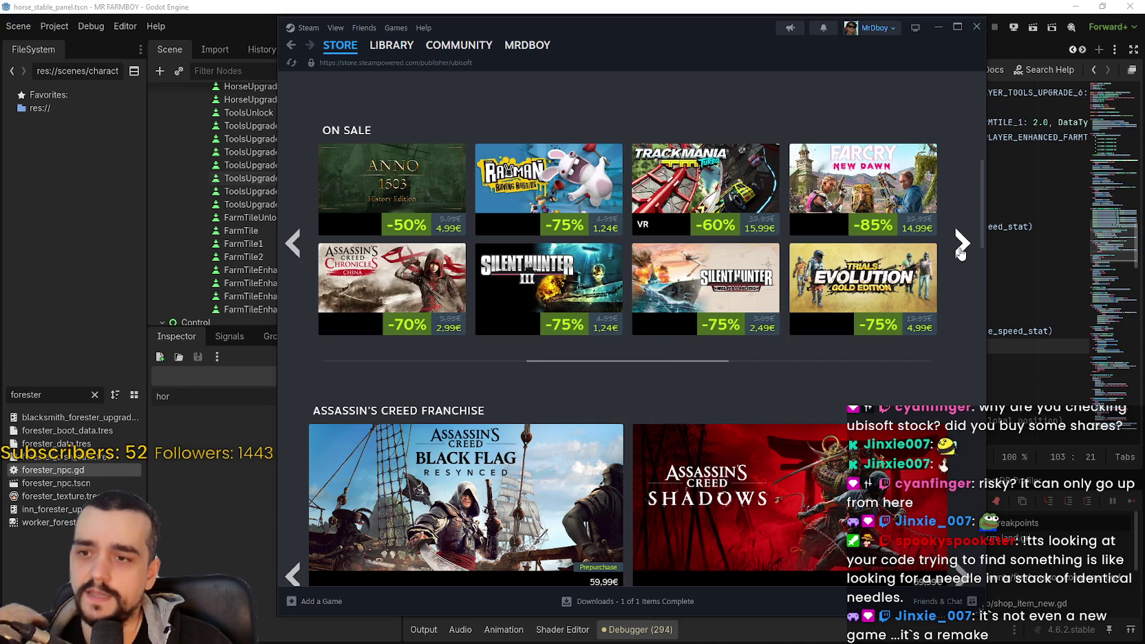
{"action": "left_click", "coordinate": [961, 251]}
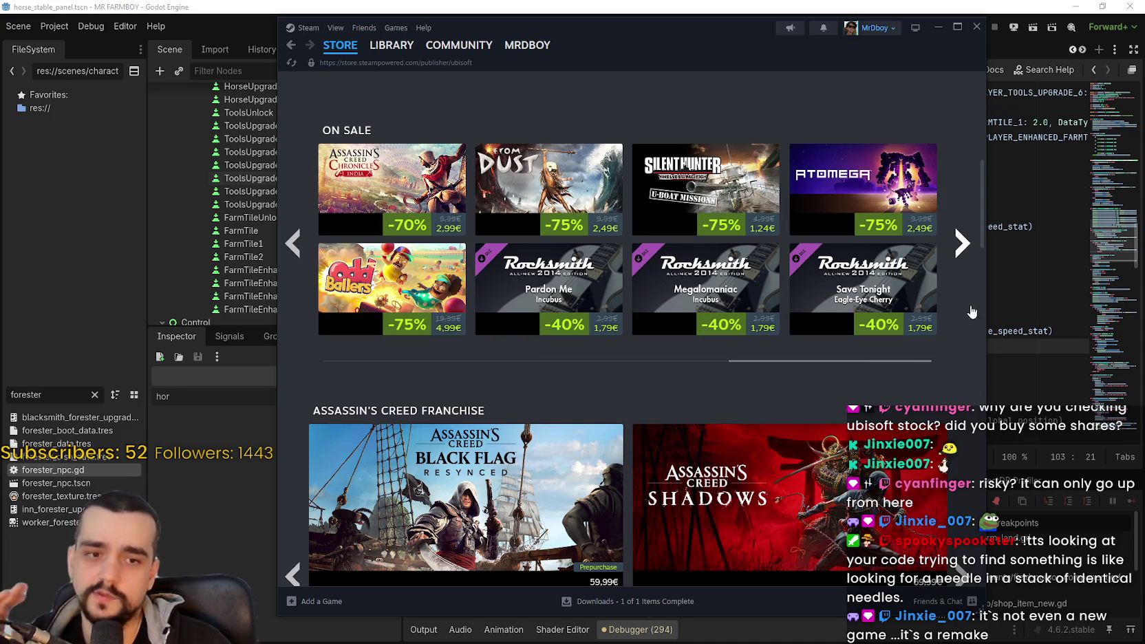
Step: Page forward through the Assassin's Creed carousel, then back to its first page
{"action": "scroll", "scroll_direction": "down", "scroll_amount": 3}
{"action": "scroll", "scroll_direction": "up", "scroll_amount": 3}
{"action": "scroll", "scroll_direction": "down", "scroll_amount": 3}
{"action": "scroll", "scroll_direction": "down", "scroll_amount": 3}
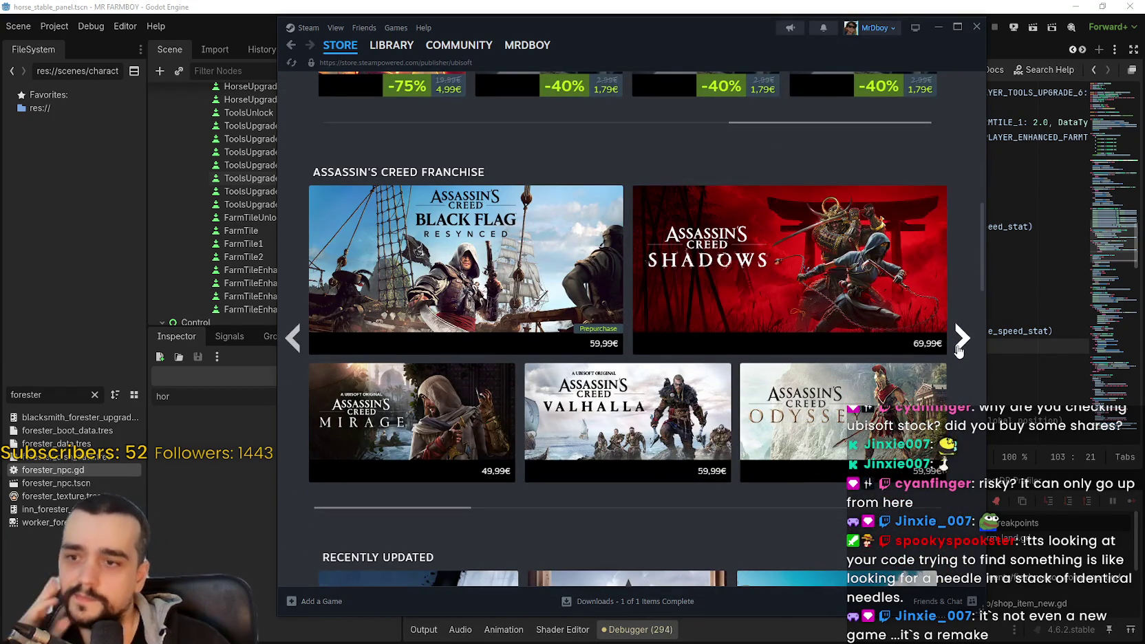
{"action": "left_click", "coordinate": [958, 350]}
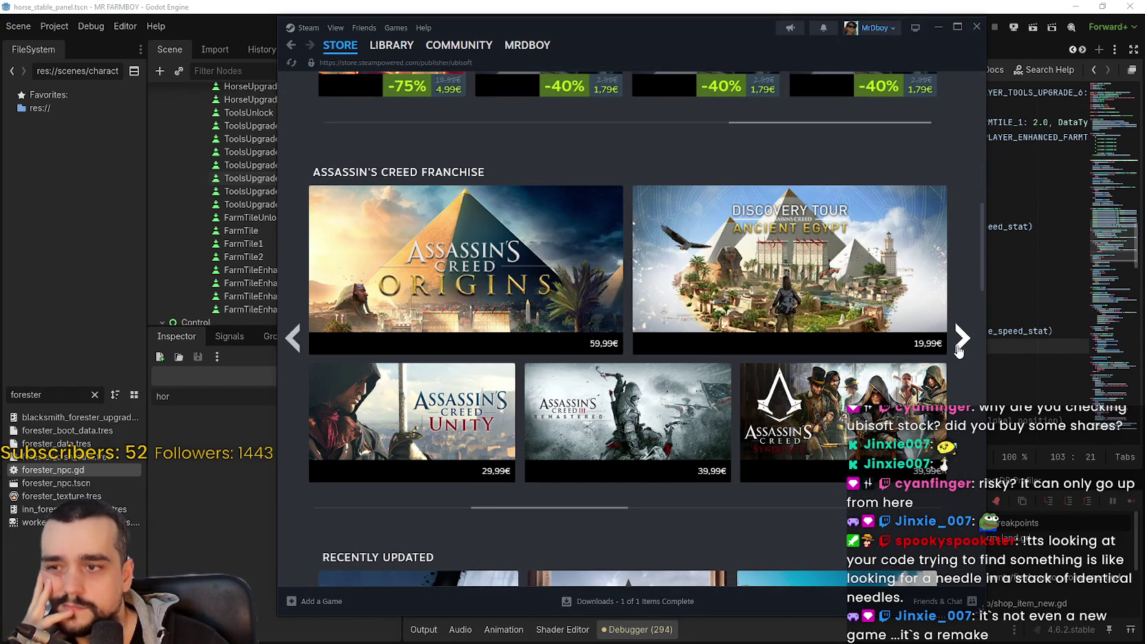
{"action": "left_click", "coordinate": [959, 350]}
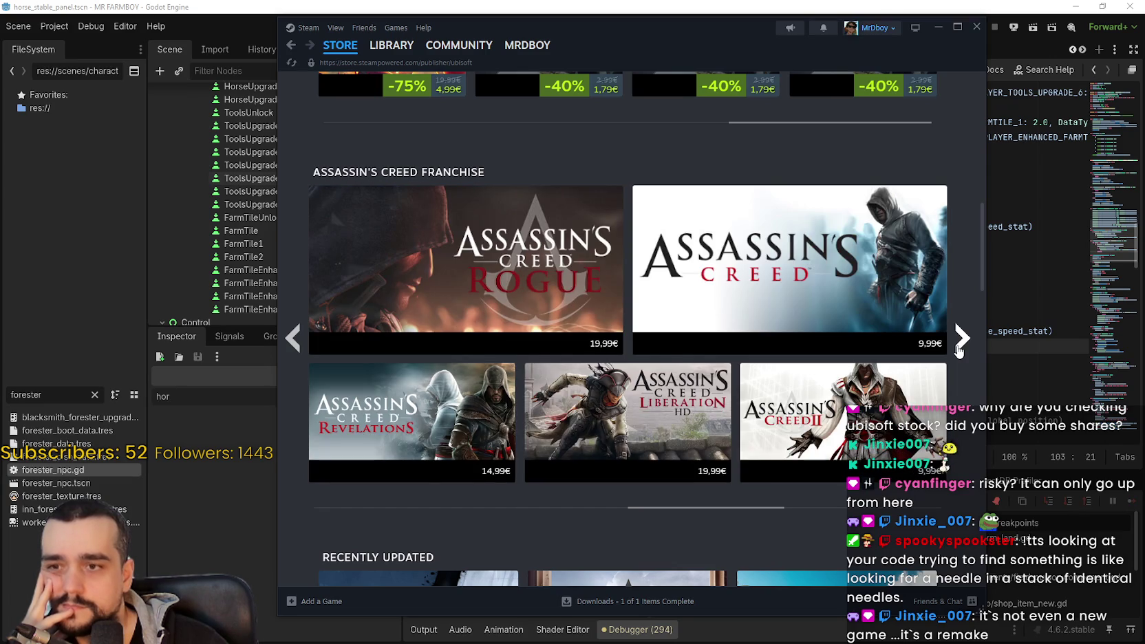
{"action": "left_click", "coordinate": [959, 351]}
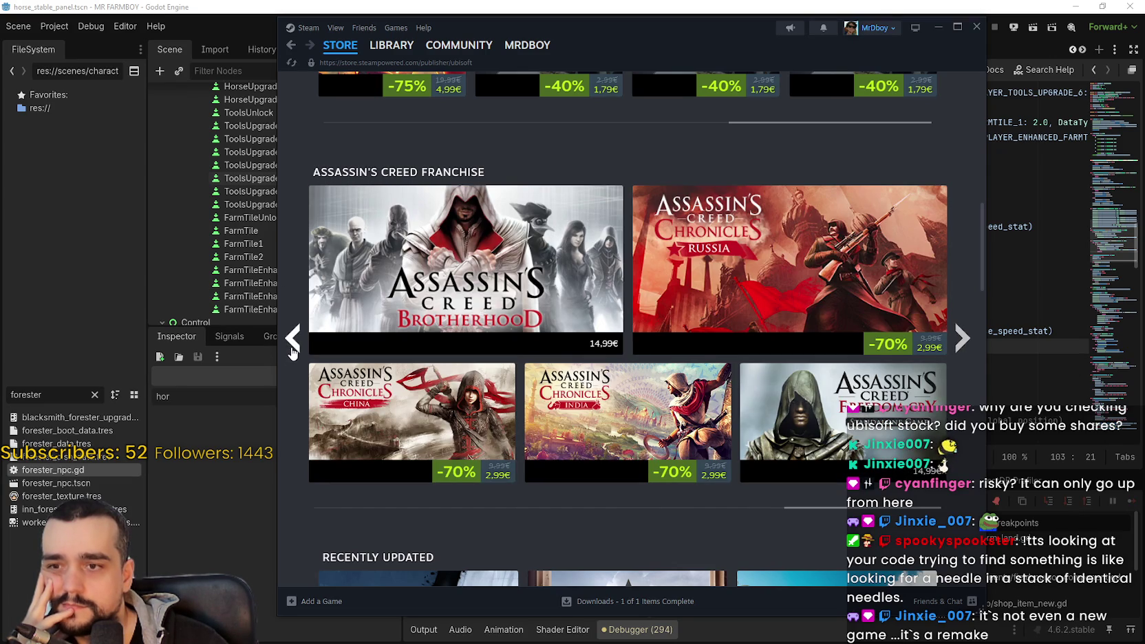
{"action": "left_click", "coordinate": [293, 338]}
{"action": "left_click", "coordinate": [292, 339]}
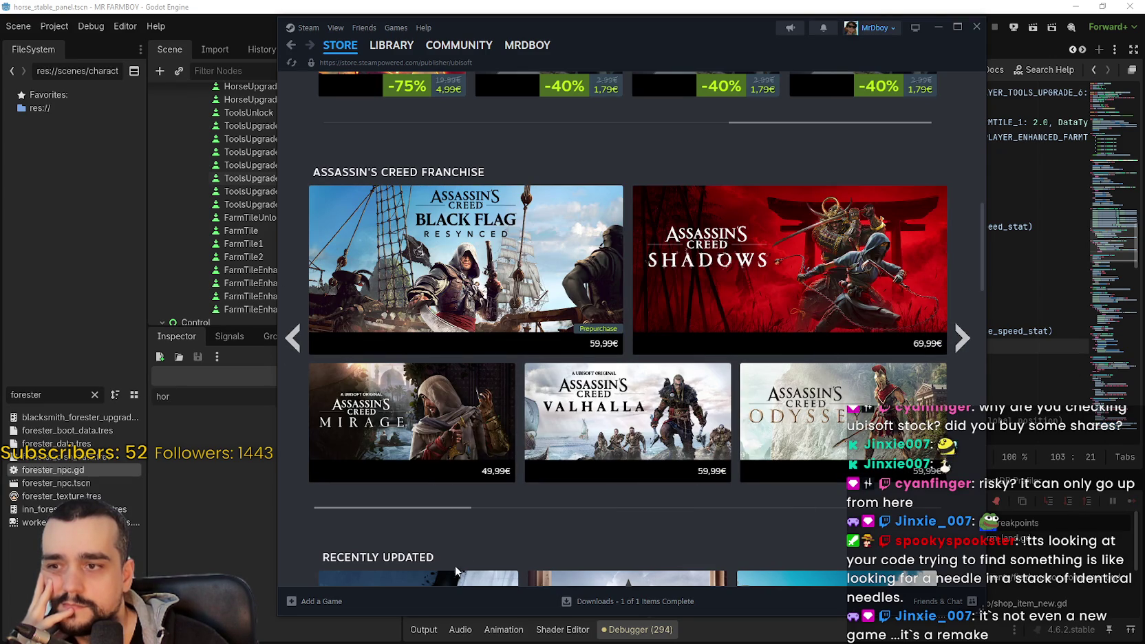
Step: Scroll through the rest of Ubisoft's publisher page
{"action": "mouse_move", "coordinate": [382, 408]}
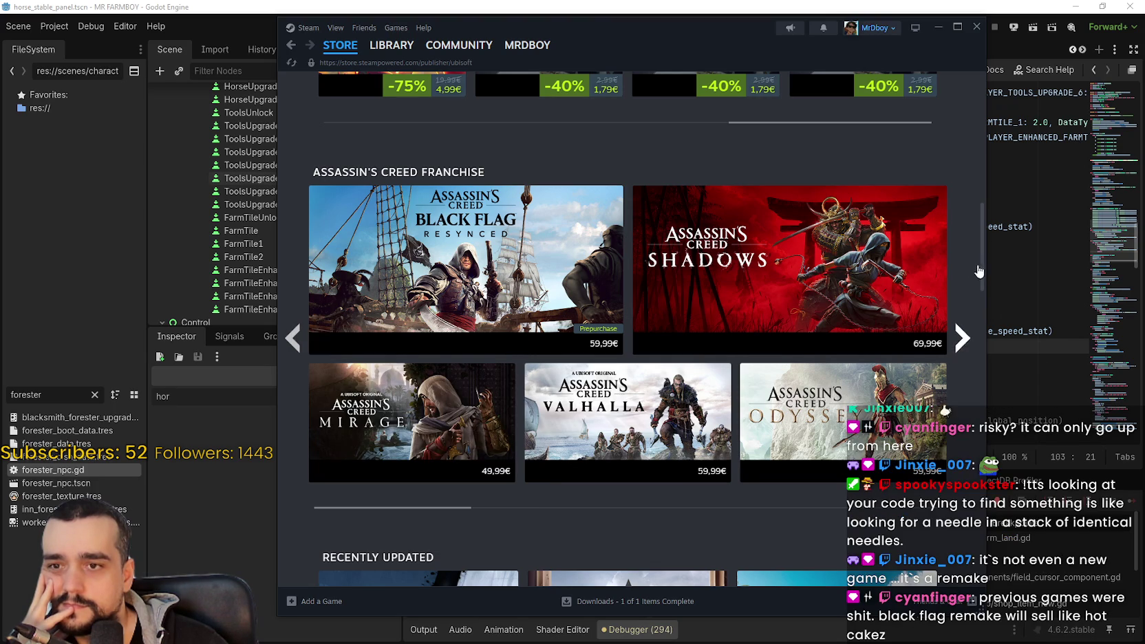
{"action": "scroll", "scroll_direction": "down", "scroll_amount": 3}
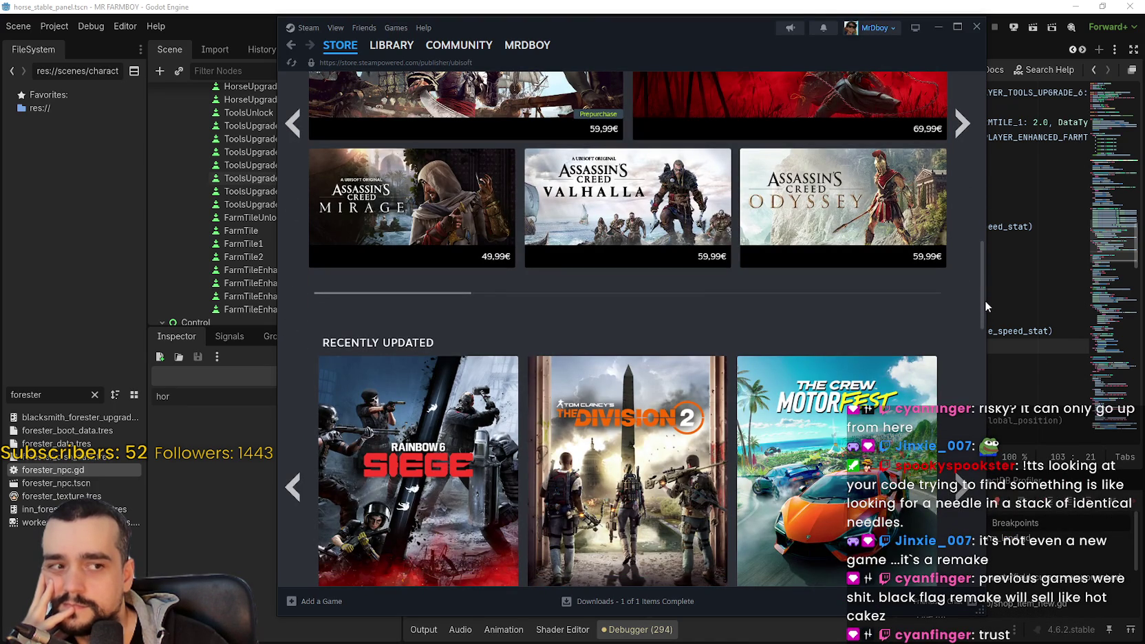
{"action": "scroll", "scroll_direction": "down", "scroll_amount": 3}
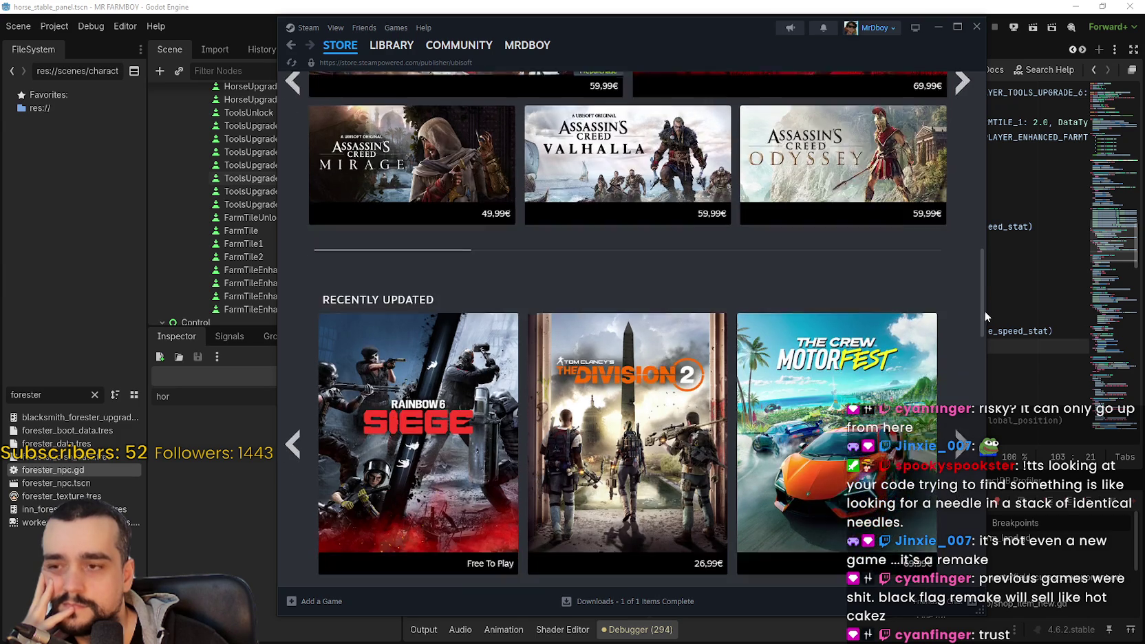
{"action": "scroll", "scroll_direction": "down", "scroll_amount": 3}
{"action": "scroll", "scroll_direction": "up", "scroll_amount": 3}
{"action": "scroll", "scroll_direction": "down", "scroll_amount": 3}
{"action": "scroll", "scroll_direction": "down", "scroll_amount": 3}
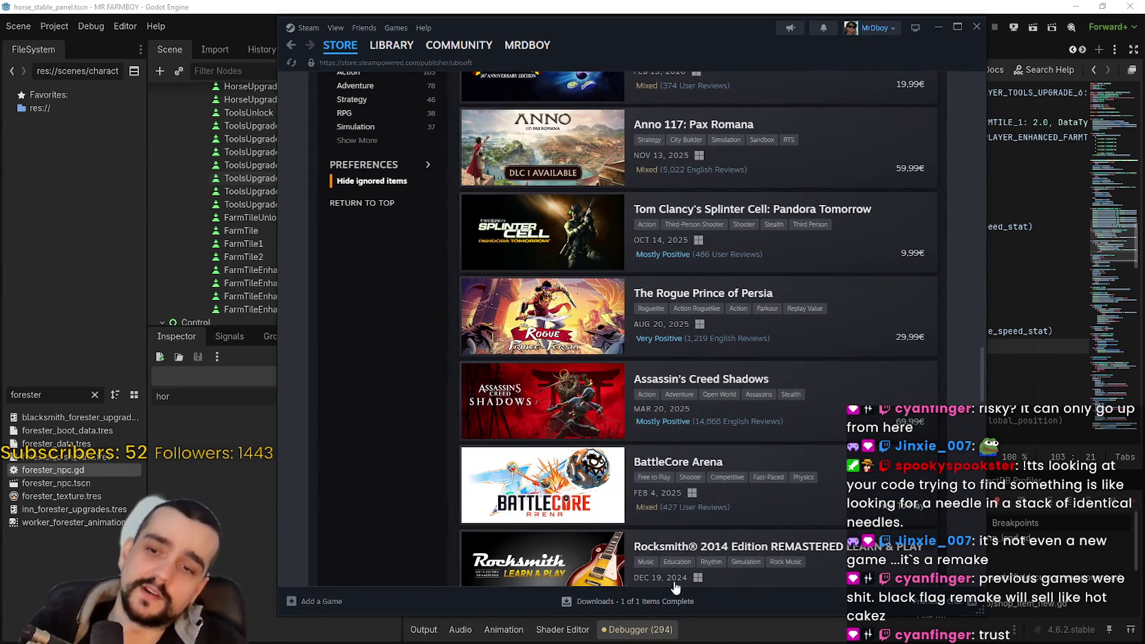
{"action": "scroll", "scroll_direction": "up", "scroll_amount": 3}
{"action": "scroll", "scroll_direction": "up", "scroll_amount": 3}
{"action": "mouse_move", "coordinate": [515, 289]}
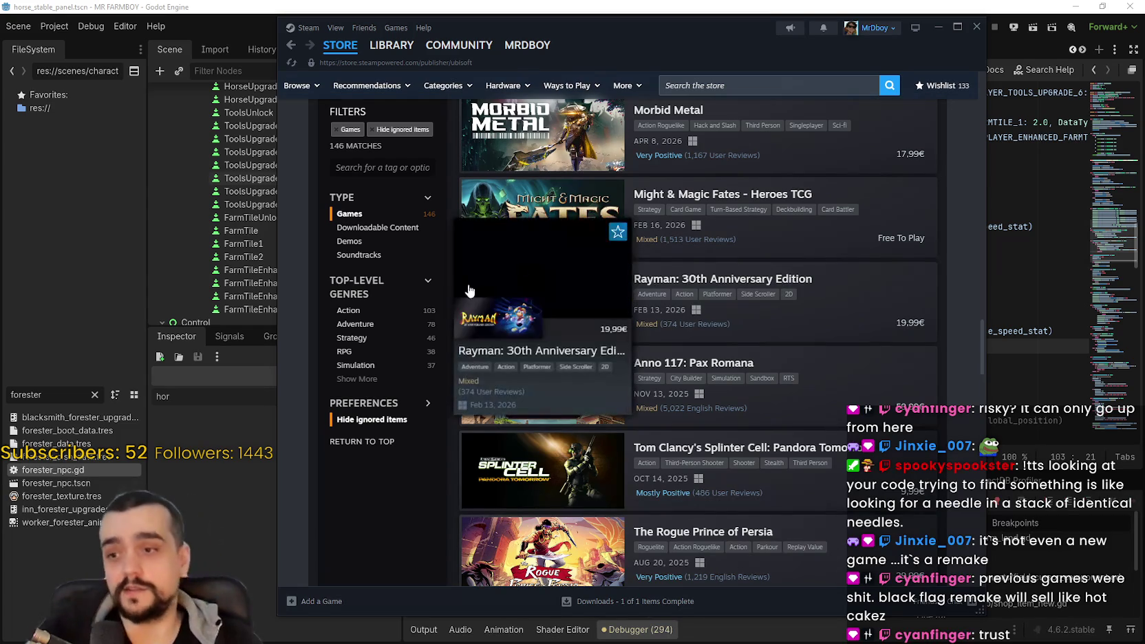
{"action": "scroll", "scroll_direction": "up", "scroll_amount": 3}
{"action": "scroll", "scroll_direction": "up", "scroll_amount": 3}
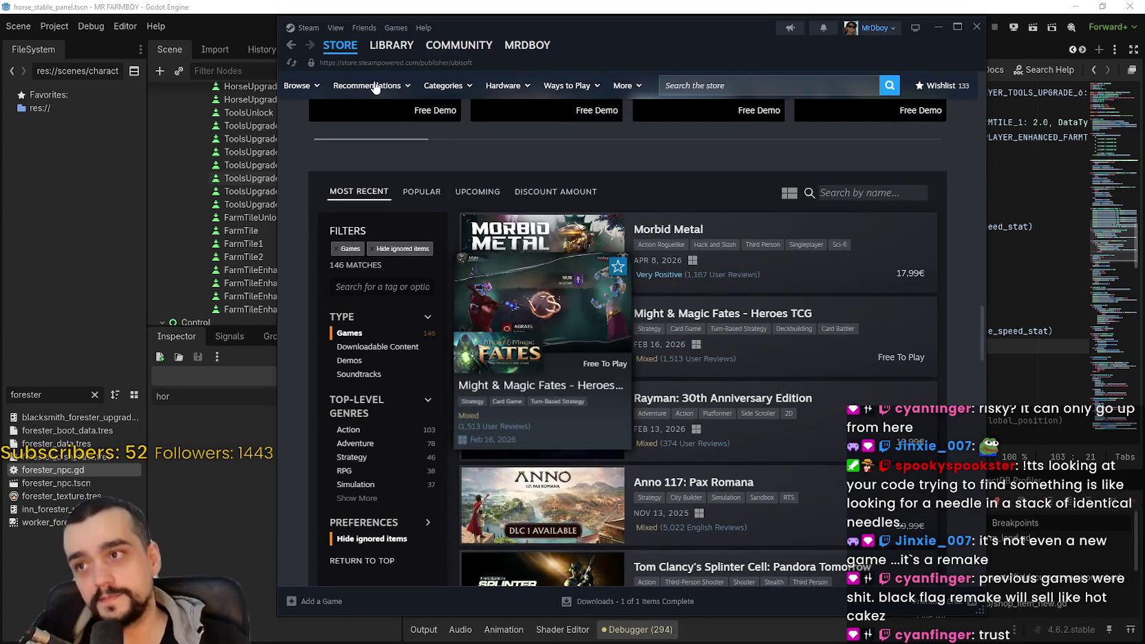
{"action": "mouse_move", "coordinate": [341, 46]}
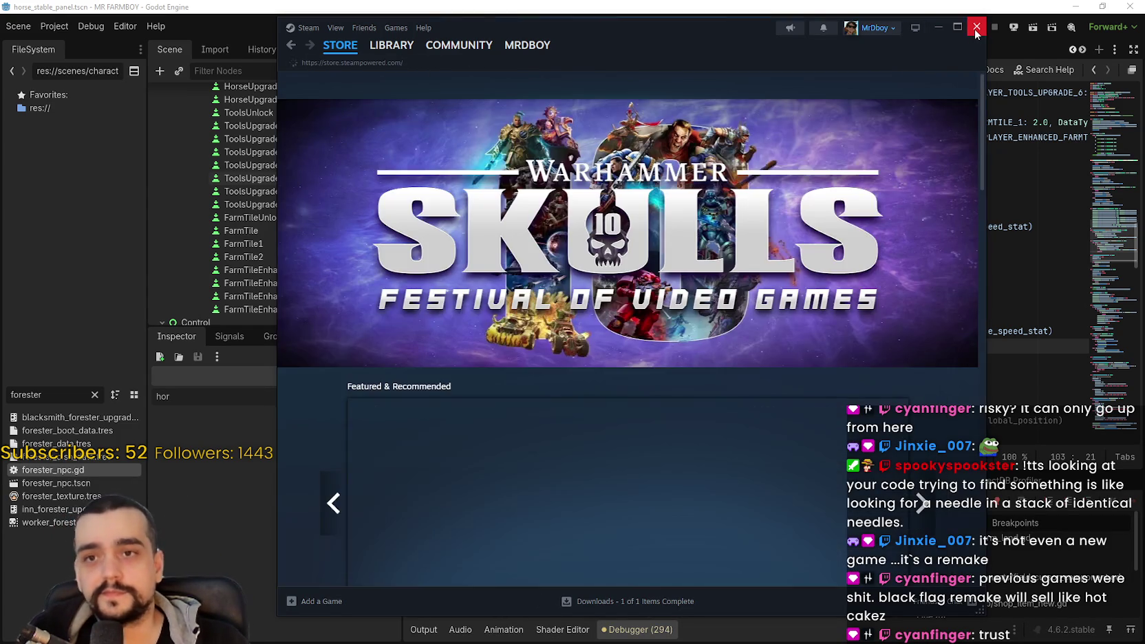
Step: Close Steam, click into line 104 of horse_stable.gd, and switch to the Google stock results
{"action": "left_click", "coordinate": [976, 26]}
{"action": "left_click", "coordinate": [790, 362]}
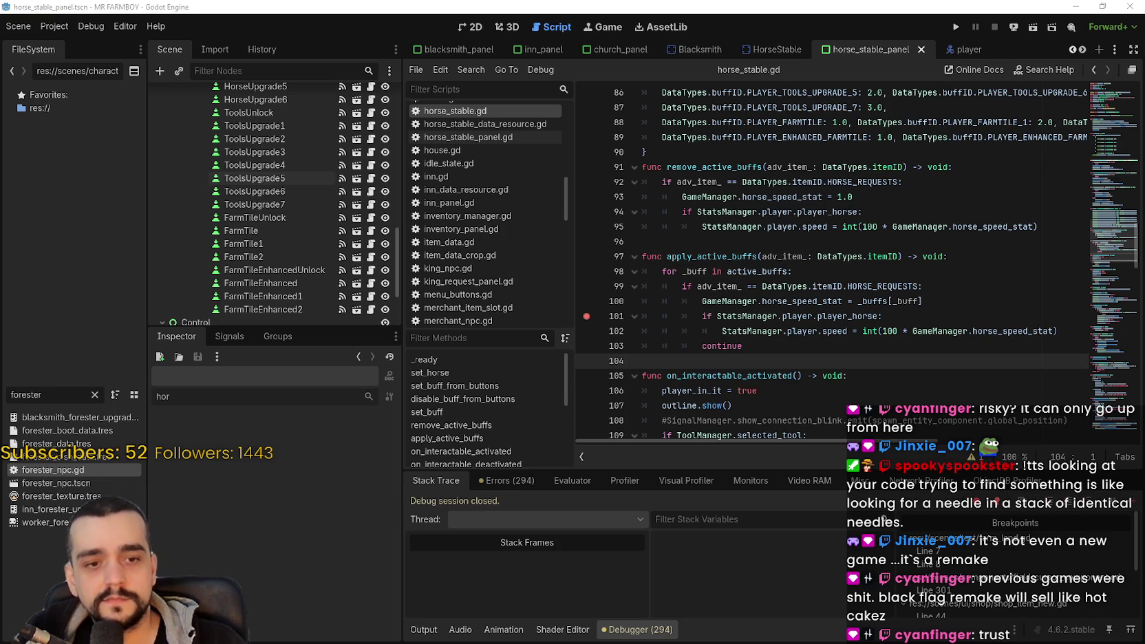
{"action": "key", "text": "alt+Tab"}
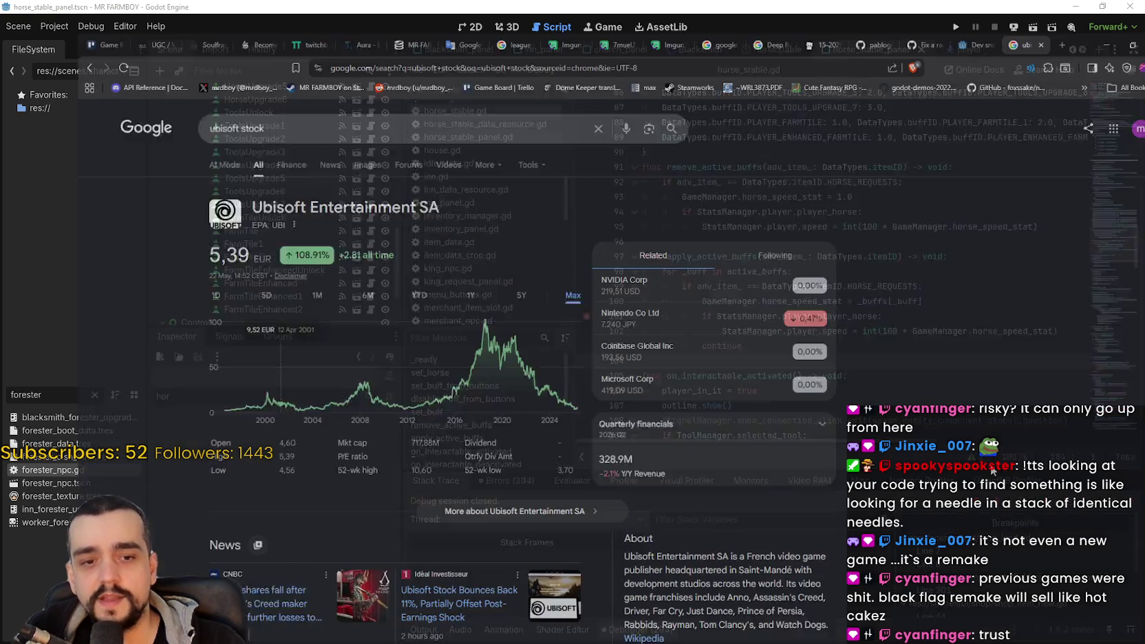
{"action": "scroll", "scroll_direction": "down", "scroll_amount": 3}
{"action": "scroll", "scroll_direction": "down", "scroll_amount": 3}
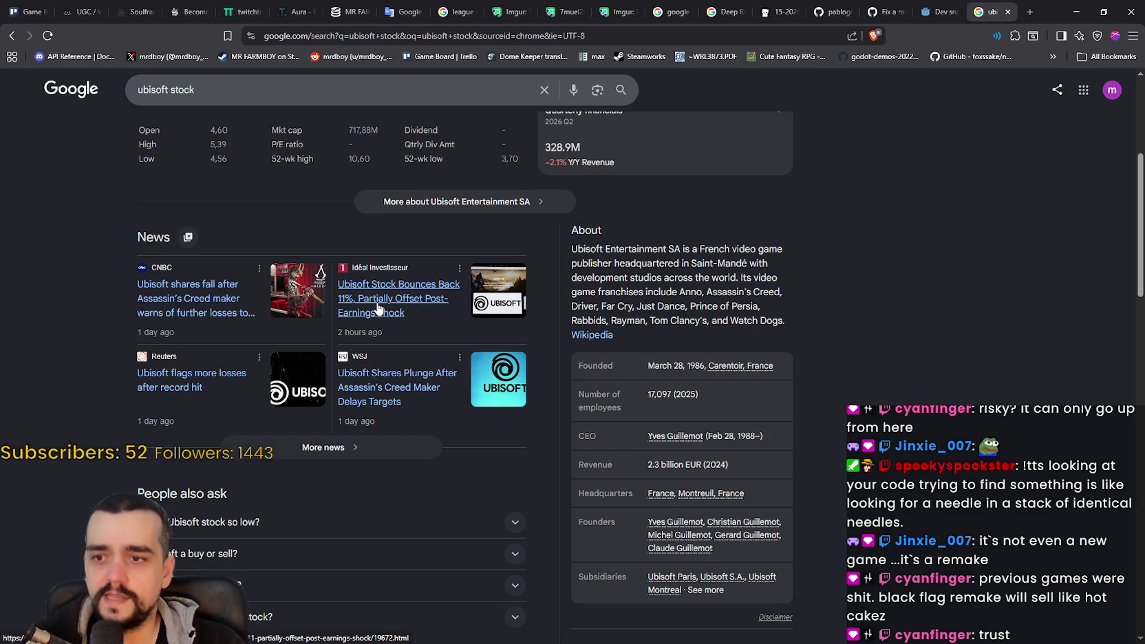
{"action": "scroll", "scroll_direction": "down", "scroll_amount": 3}
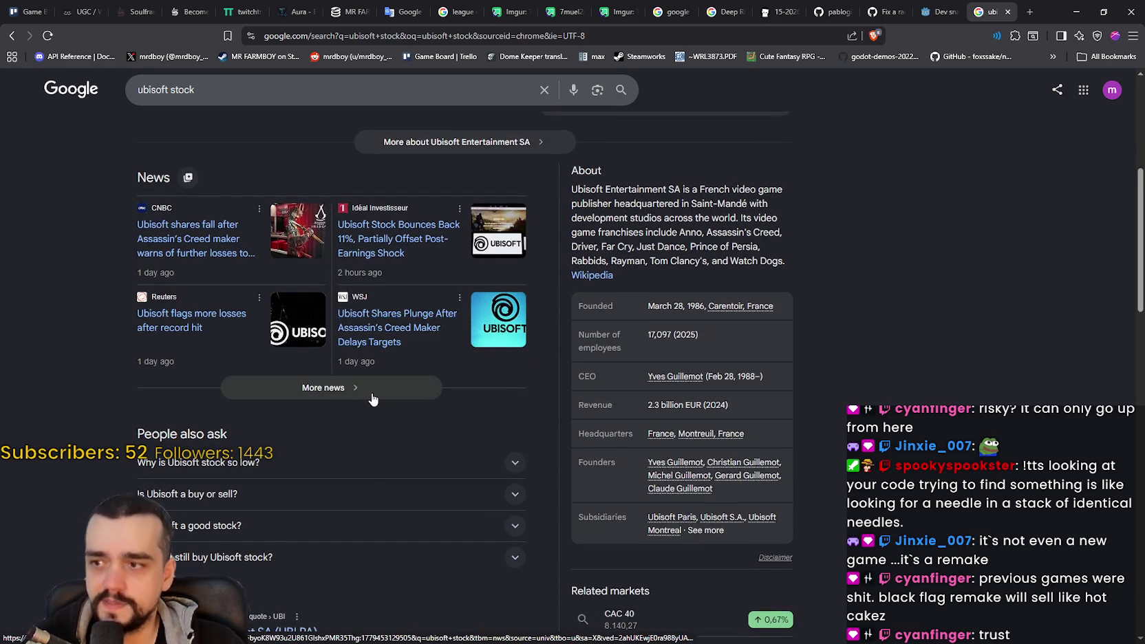
{"action": "scroll", "scroll_direction": "down", "scroll_amount": 3}
{"action": "scroll", "scroll_direction": "down", "scroll_amount": 3}
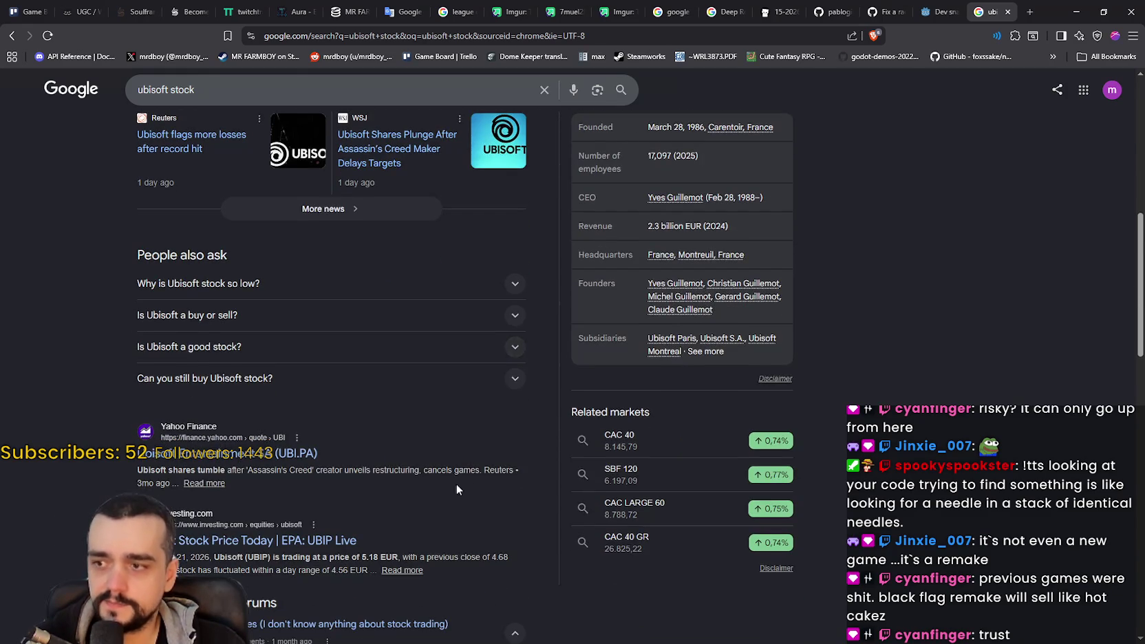
{"action": "scroll", "scroll_direction": "down", "scroll_amount": 3}
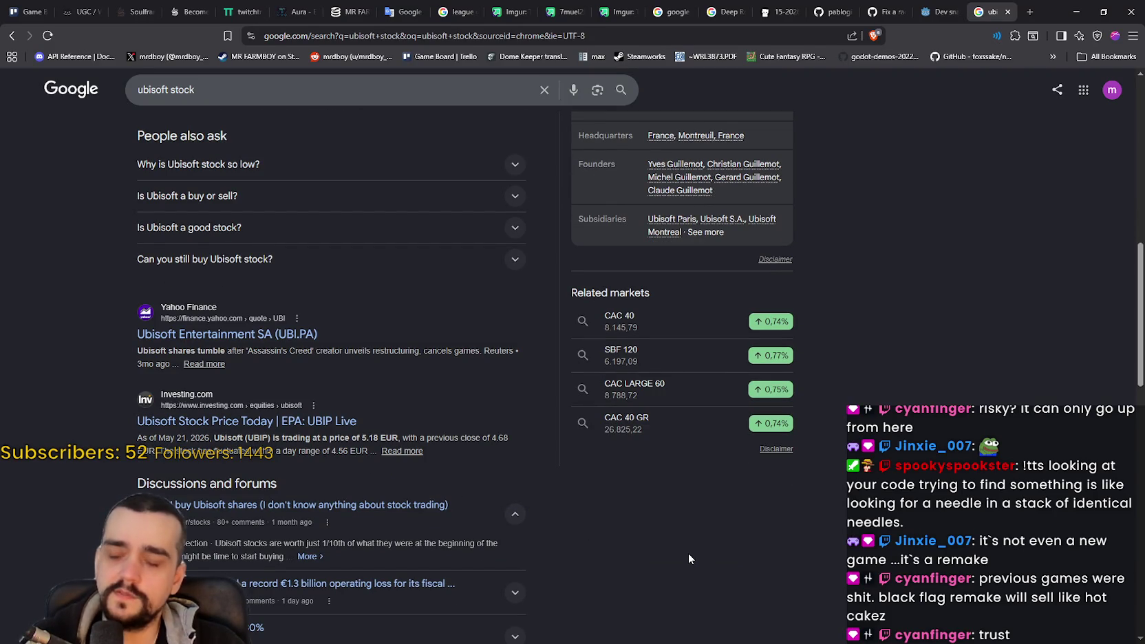
{"action": "scroll", "scroll_direction": "down", "scroll_amount": 3}
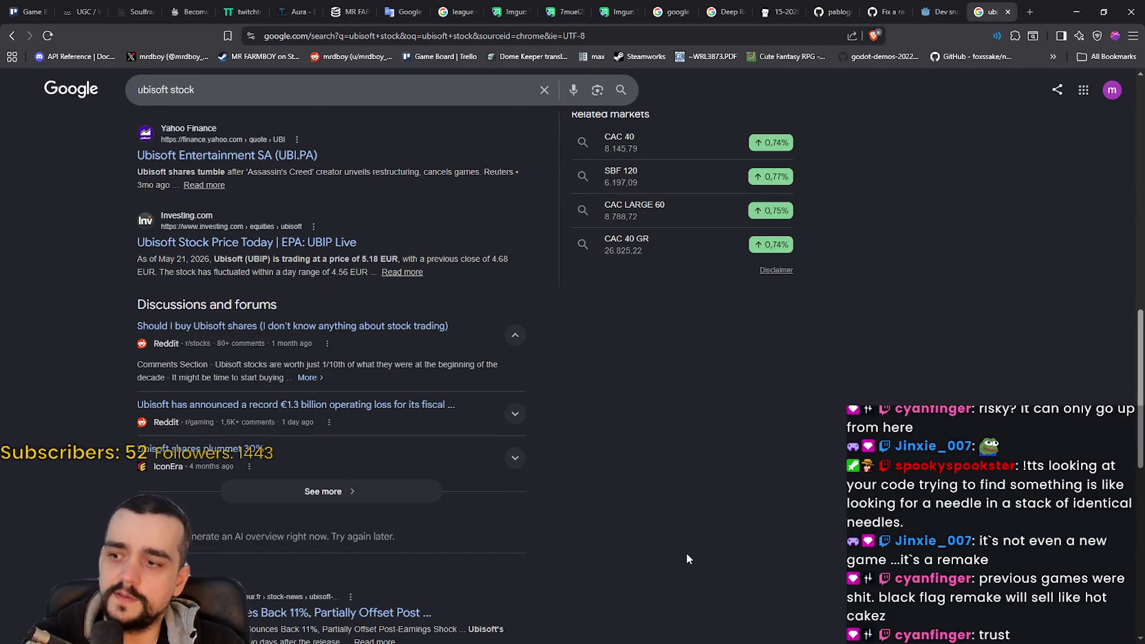
{"action": "scroll", "scroll_direction": "down", "scroll_amount": 3}
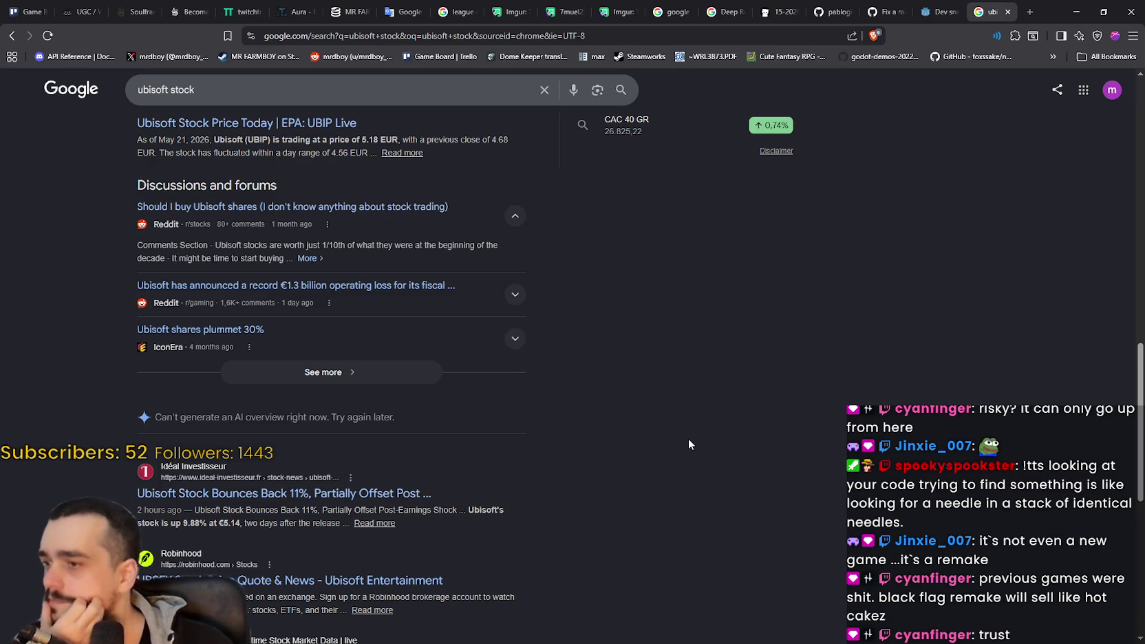
{"action": "scroll", "scroll_direction": "up", "scroll_amount": 3}
{"action": "scroll", "scroll_direction": "up", "scroll_amount": 3}
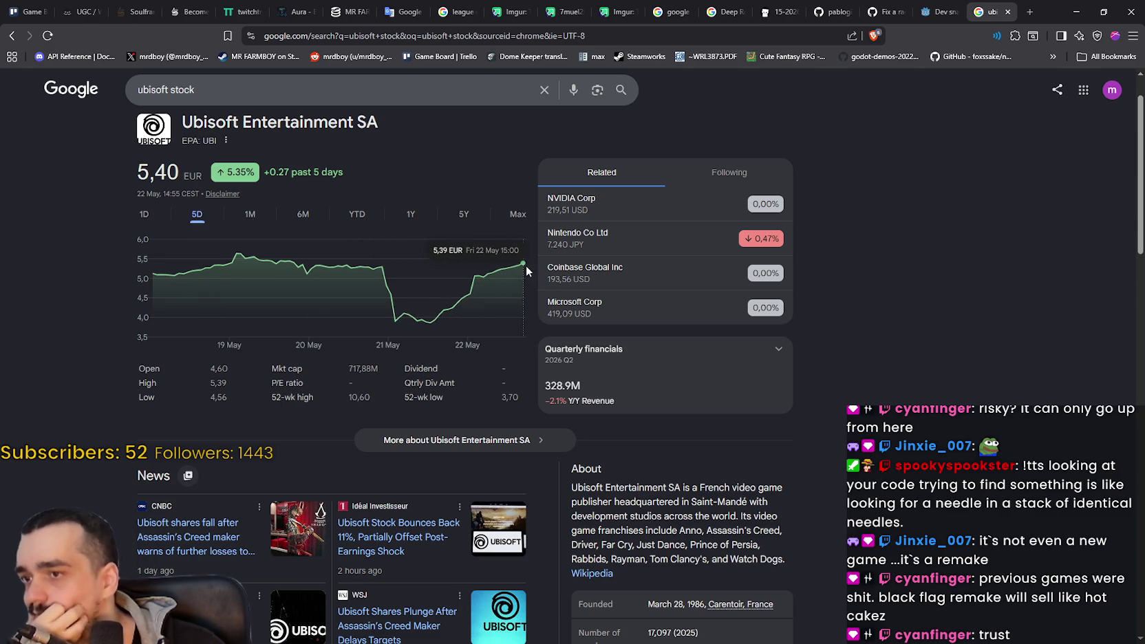
Step: Switch Ubisoft's chart to 1D, expand Quarterly financials, then minimize Chrome back to line 102
{"action": "left_click", "coordinate": [147, 217]}
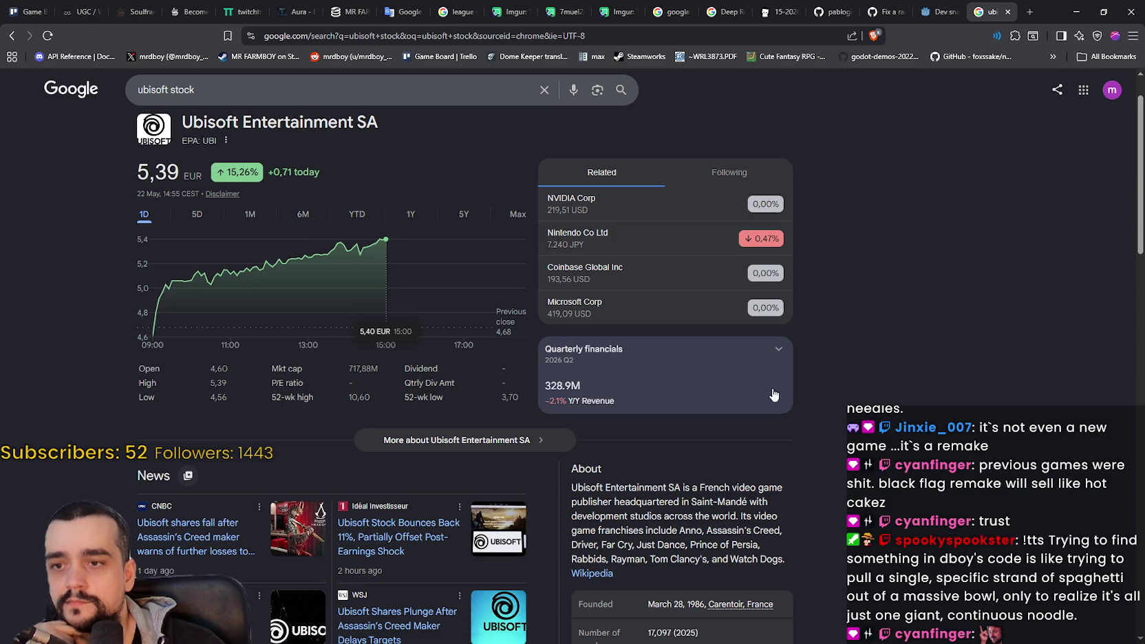
{"action": "left_click", "coordinate": [786, 343]}
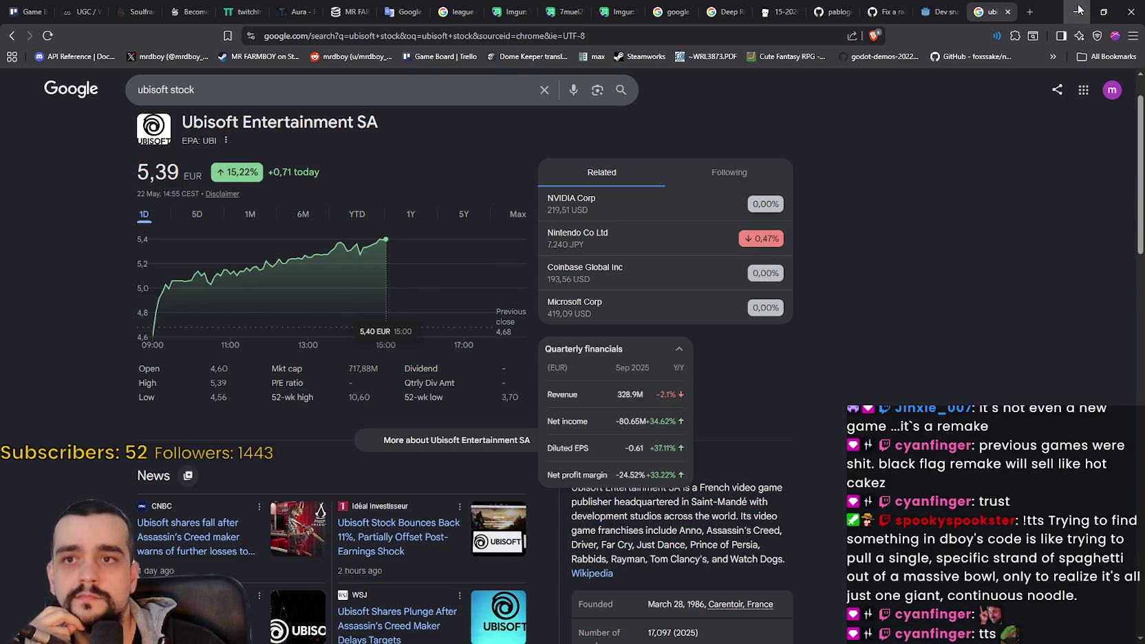
{"action": "left_click", "coordinate": [1076, 12]}
{"action": "left_click", "coordinate": [731, 331]}
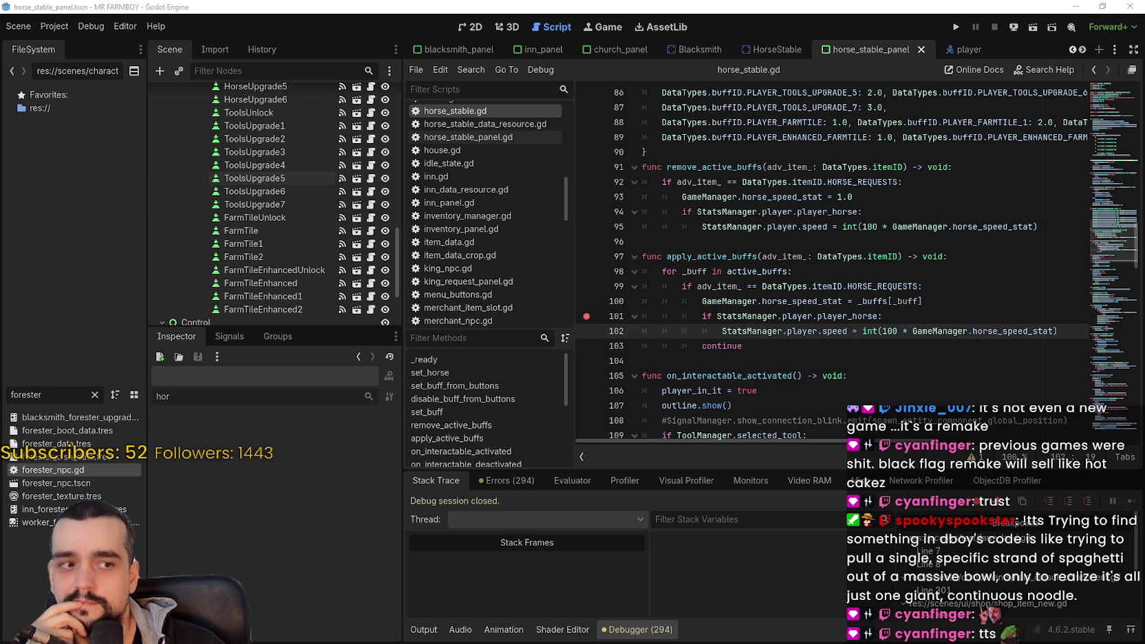
Step: Place the caret at the end of line 103 and run Mr Farmboy through to save selection
{"action": "left_click", "coordinate": [769, 349]}
{"action": "left_click", "coordinate": [957, 27]}
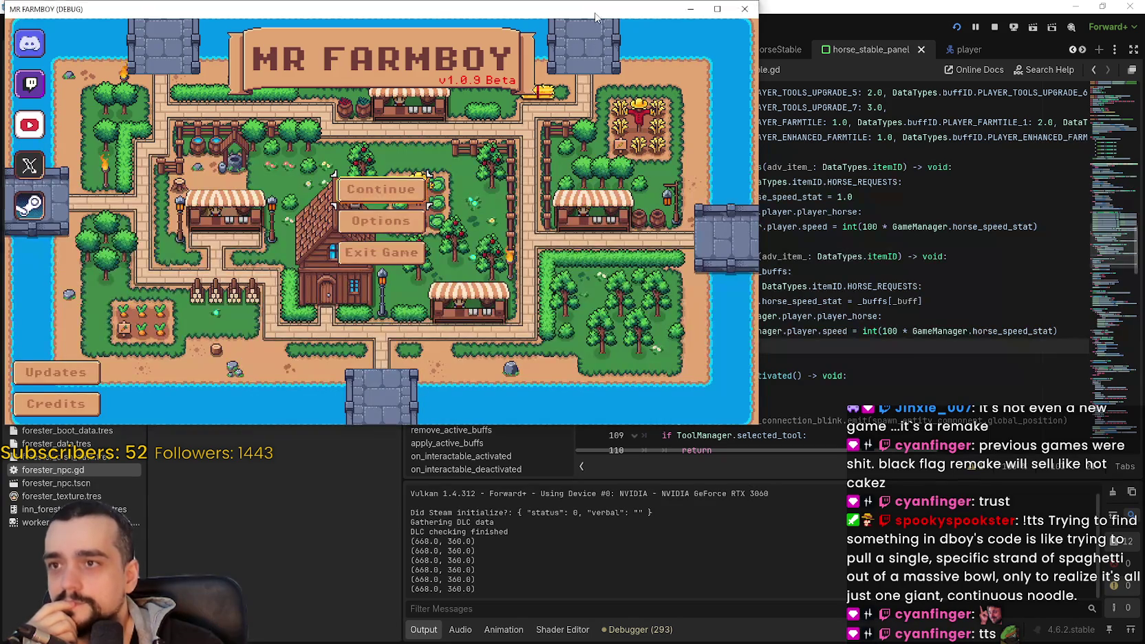
{"action": "left_click", "coordinate": [550, 274]}
Step: Load Save 1 from the save selection and restore the game window's size
{"action": "left_click", "coordinate": [468, 254]}
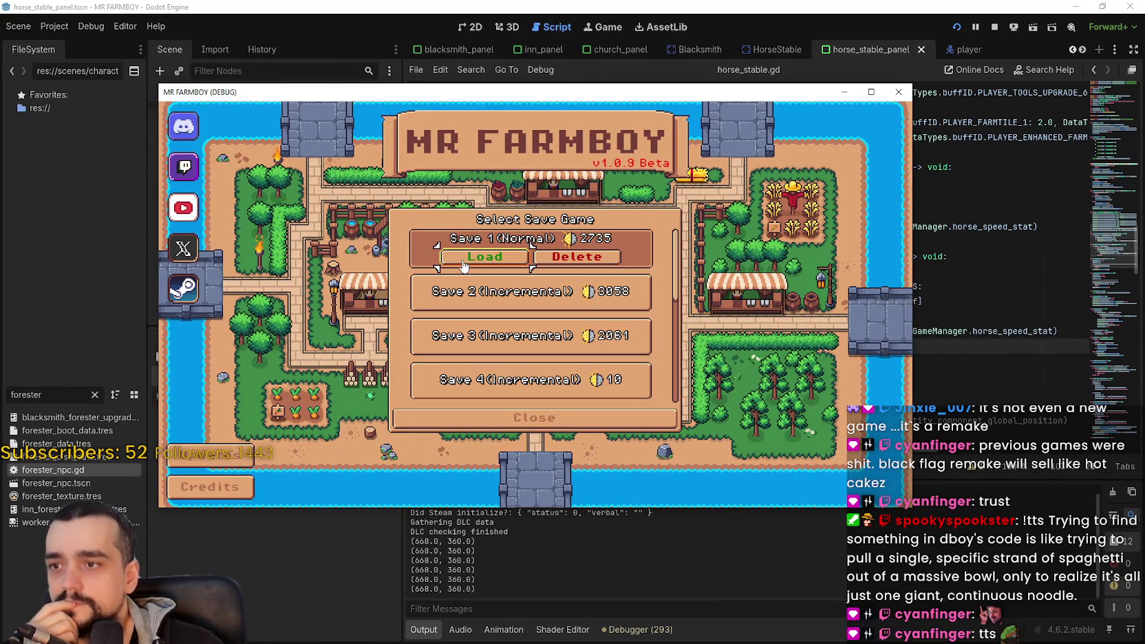
{"action": "left_click", "coordinate": [515, 303]}
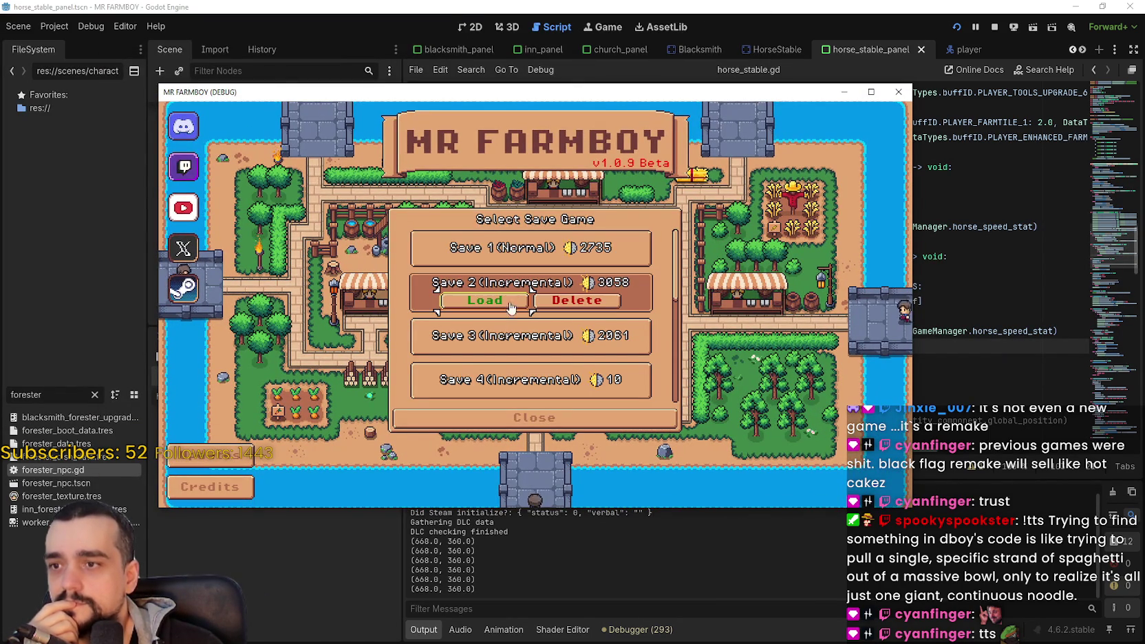
{"action": "left_click", "coordinate": [482, 258]}
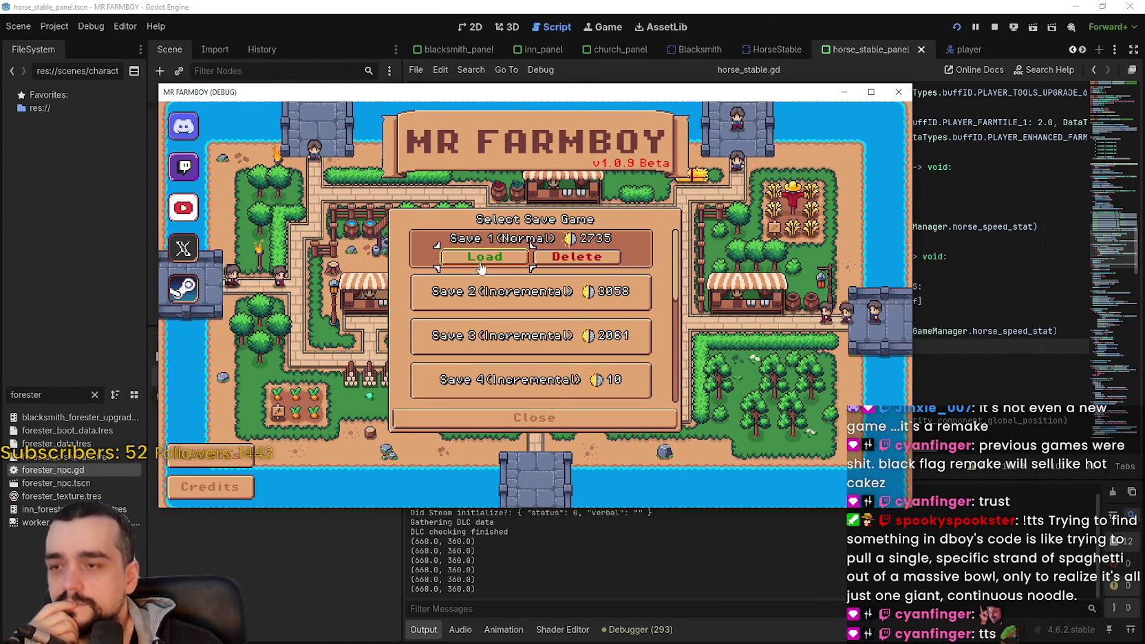
{"action": "left_click", "coordinate": [482, 261]}
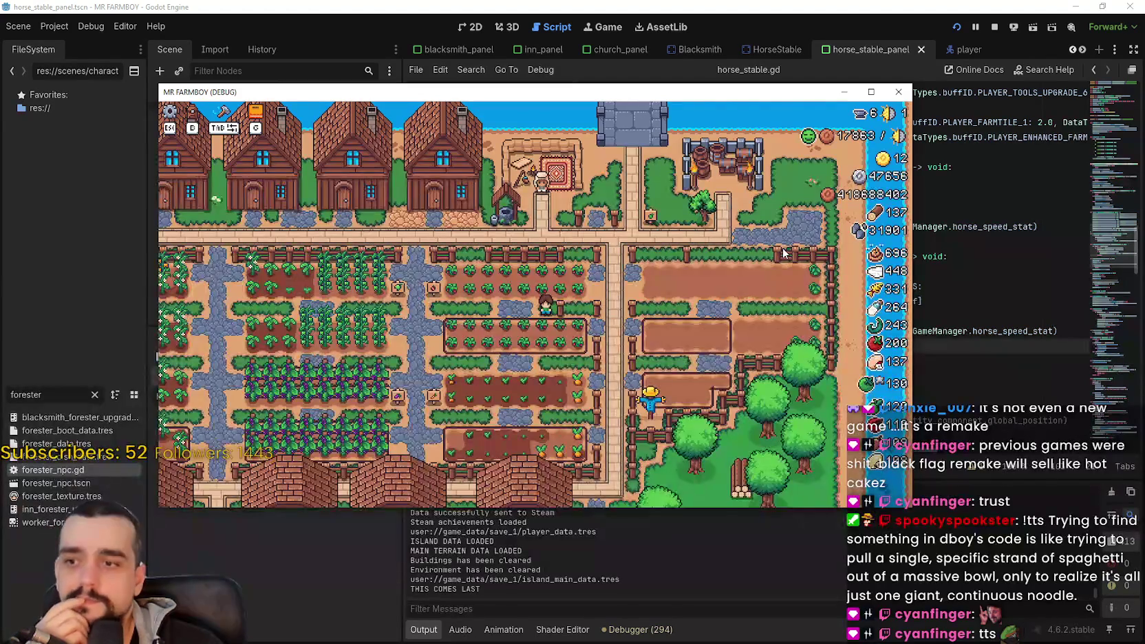
{"action": "left_click", "coordinate": [869, 93]}
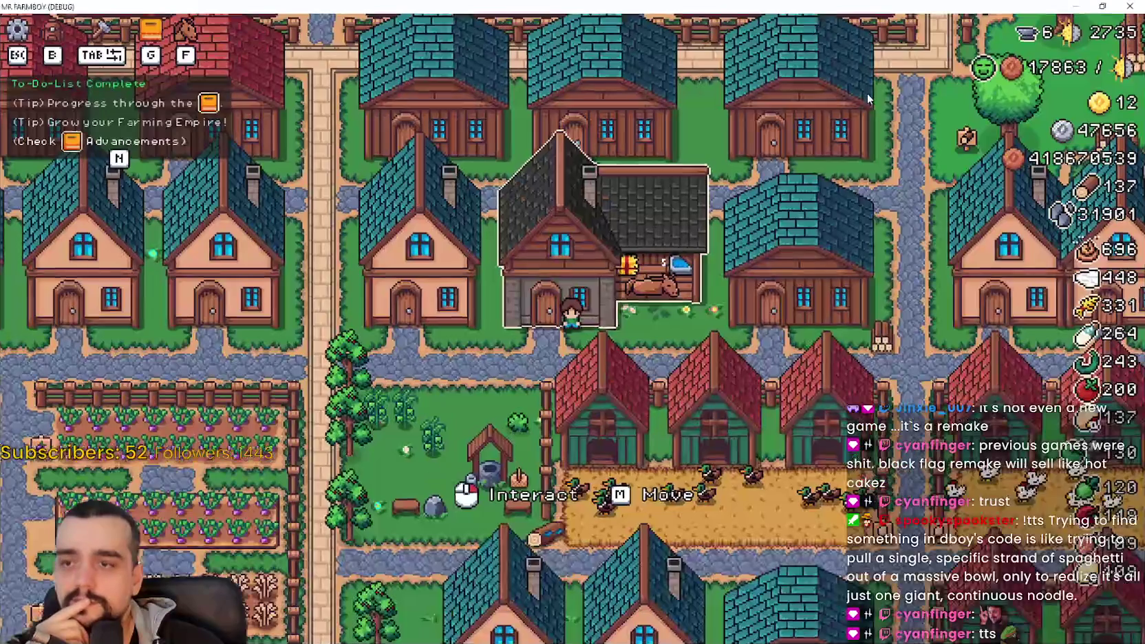
{"action": "left_click", "coordinate": [1102, 7]}
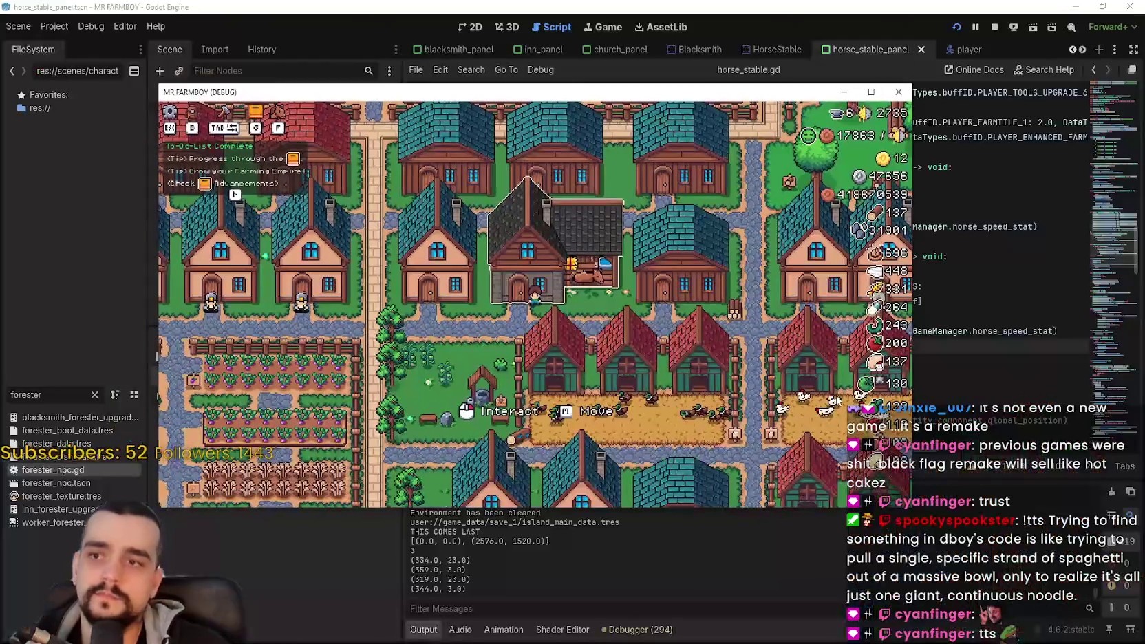
Step: Open the Player House advancements and unlock Horse Mount and Basic Saddle
{"action": "left_click", "coordinate": [871, 92]}
{"action": "left_click", "coordinate": [751, 351]}
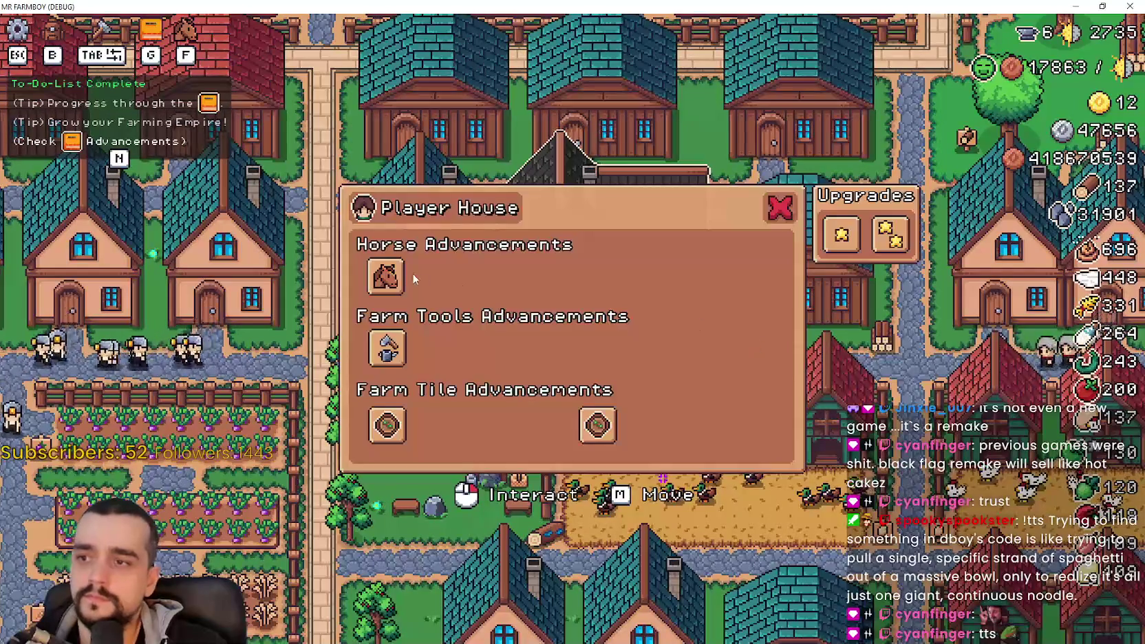
{"action": "mouse_move", "coordinate": [397, 440]}
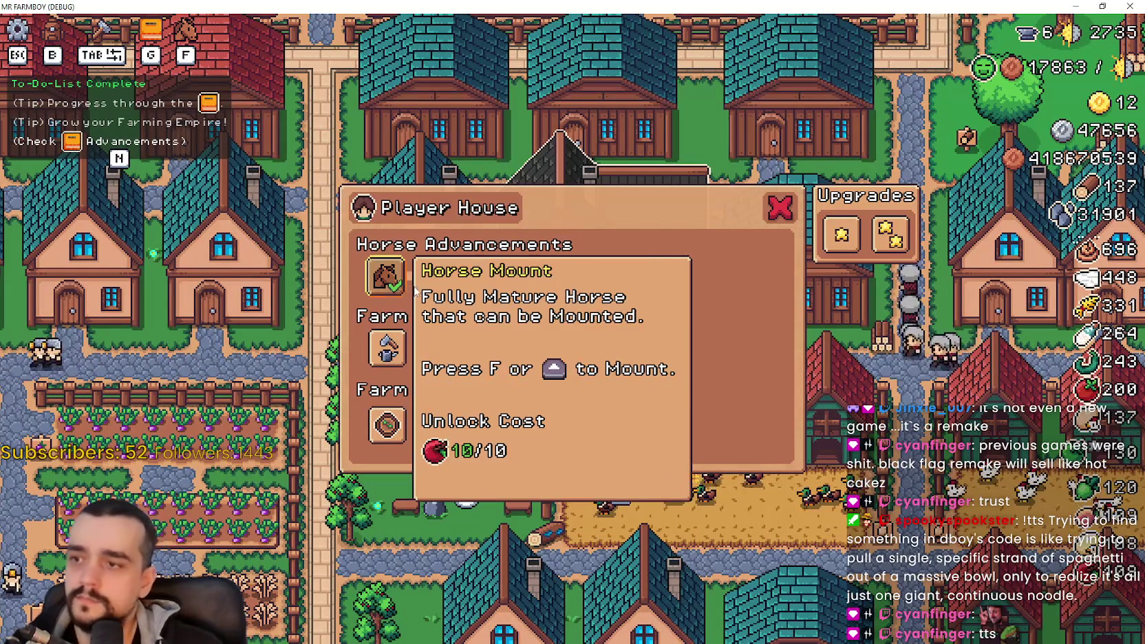
{"action": "left_click", "coordinate": [387, 276]}
{"action": "left_click", "coordinate": [528, 296]}
{"action": "left_click", "coordinate": [528, 297]}
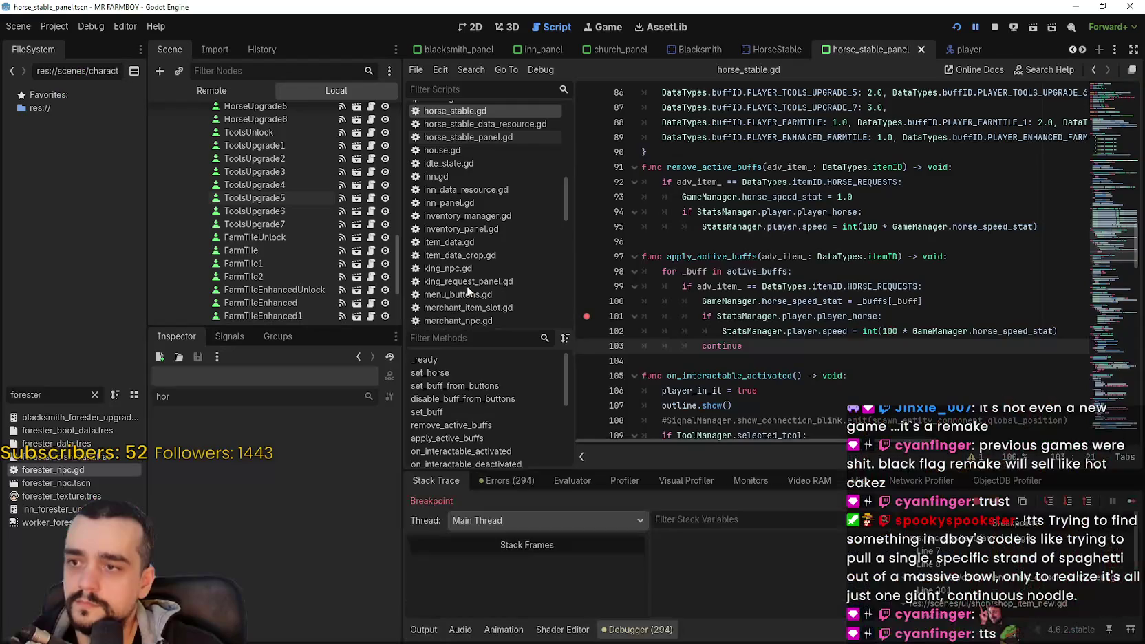
{"action": "scroll", "scroll_direction": "down", "scroll_amount": 3}
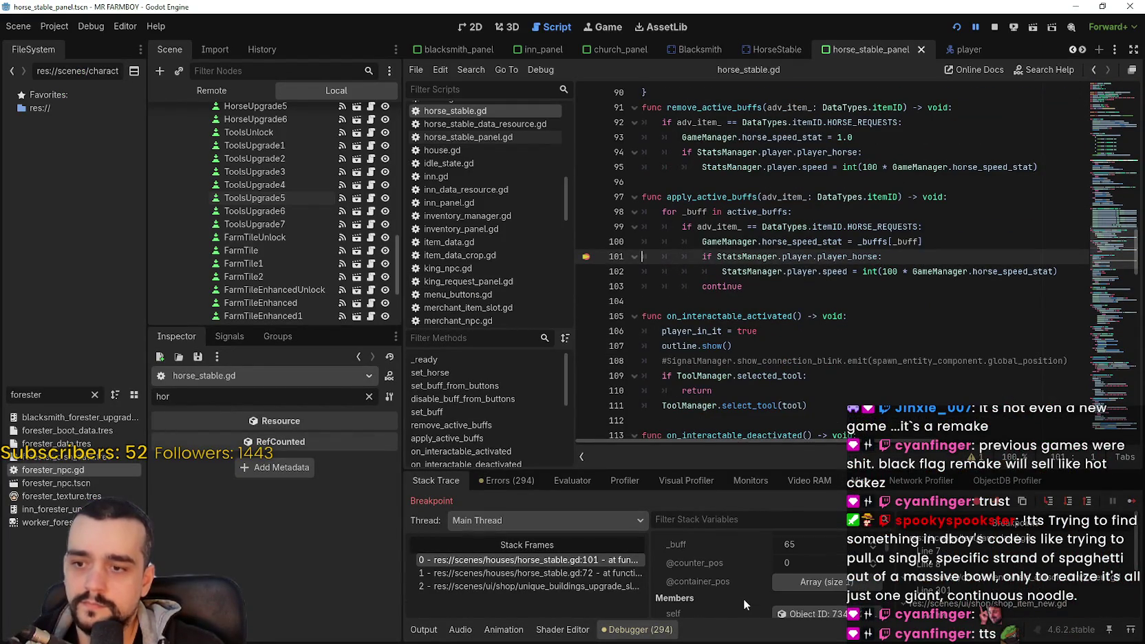
{"action": "left_click", "coordinate": [806, 577]}
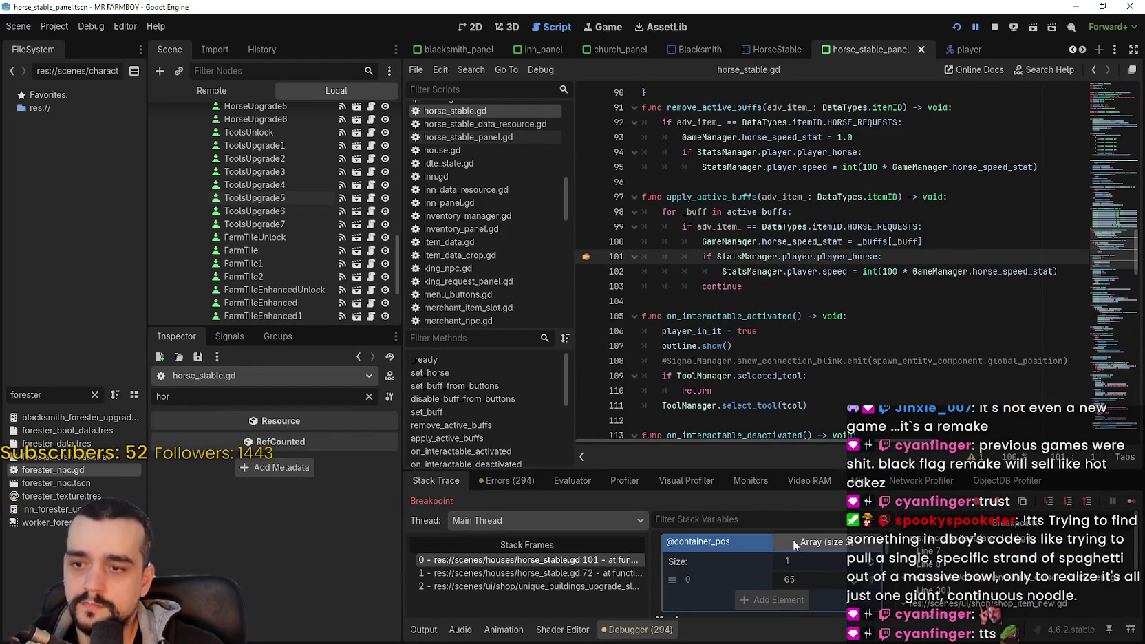
{"action": "left_click", "coordinate": [792, 544]}
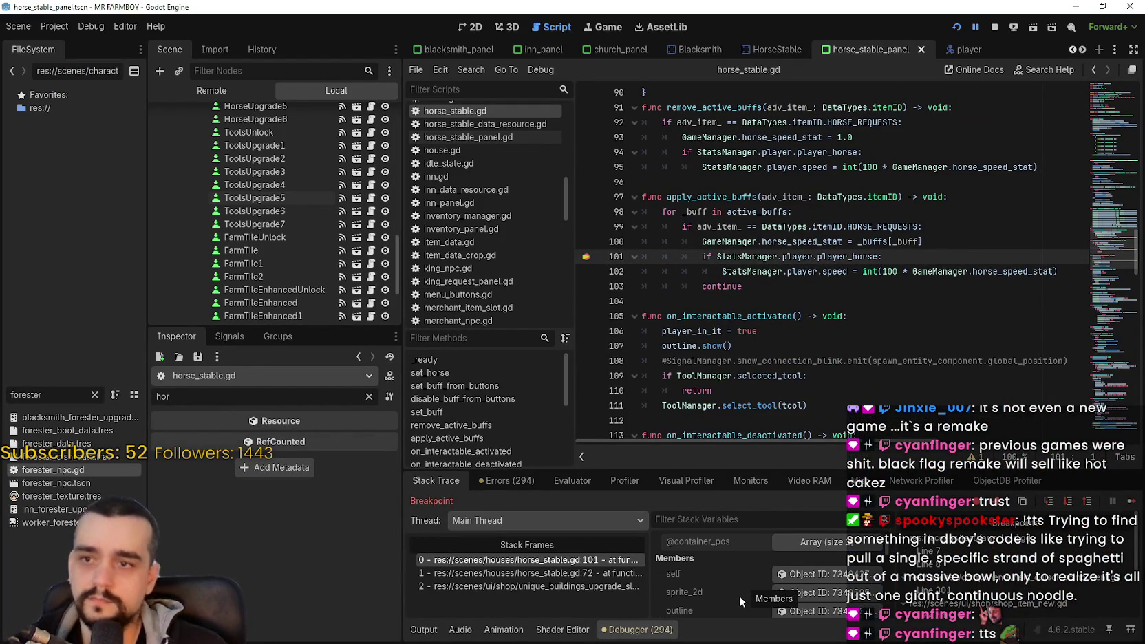
{"action": "scroll", "scroll_direction": "up", "scroll_amount": 3}
{"action": "scroll", "scroll_direction": "down", "scroll_amount": 3}
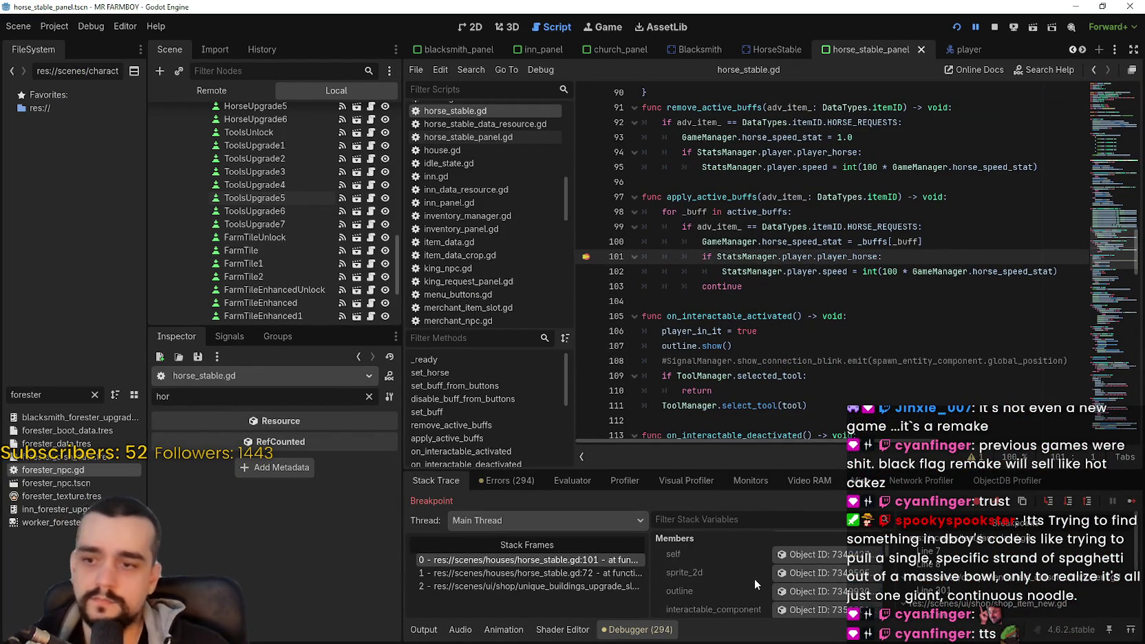
{"action": "scroll", "scroll_direction": "down", "scroll_amount": 3}
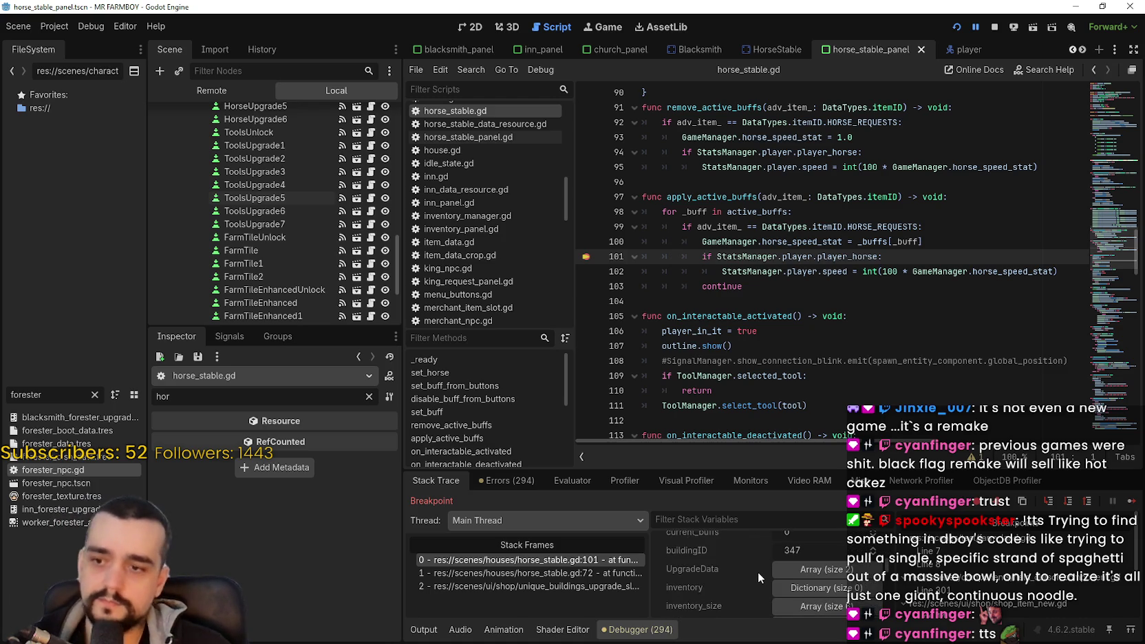
{"action": "scroll", "scroll_direction": "down", "scroll_amount": 3}
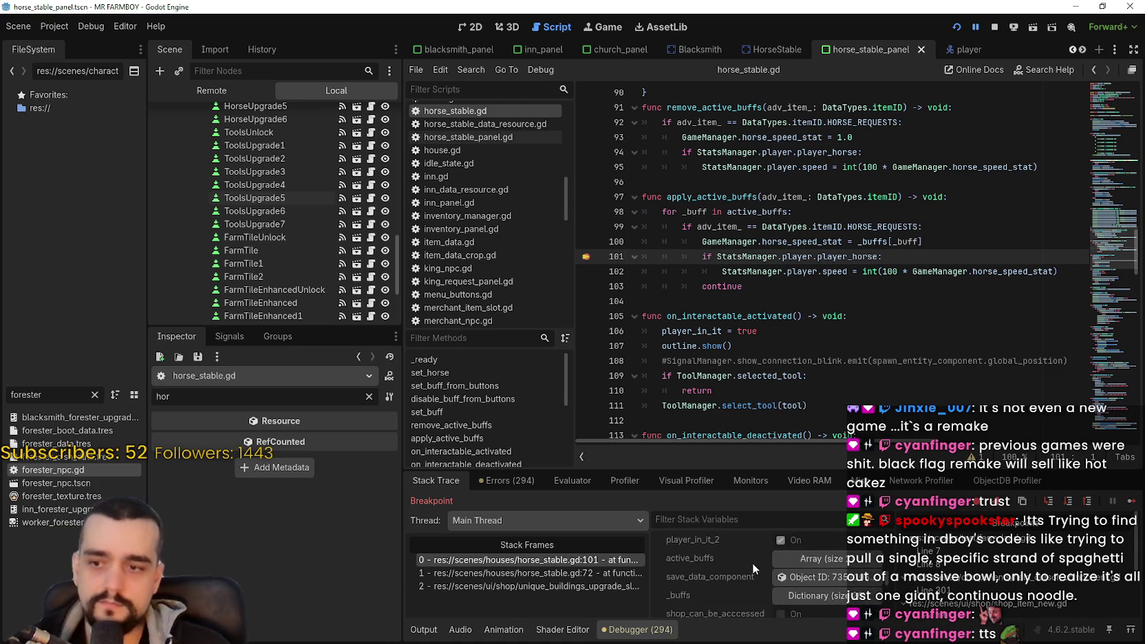
{"action": "scroll", "scroll_direction": "down", "scroll_amount": 3}
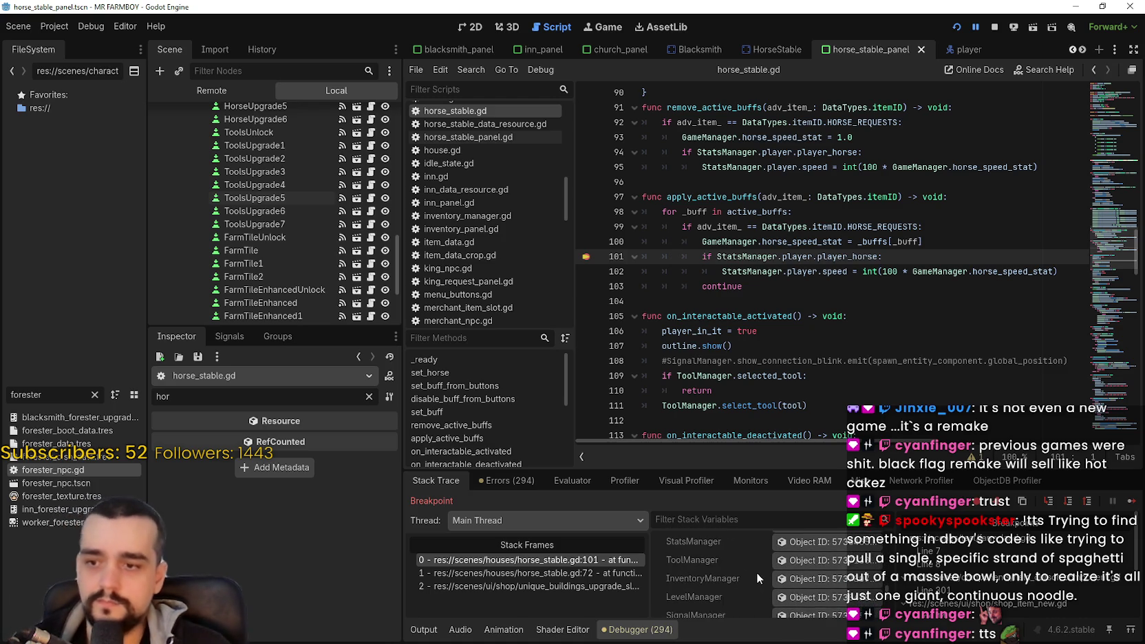
{"action": "scroll", "scroll_direction": "down", "scroll_amount": 3}
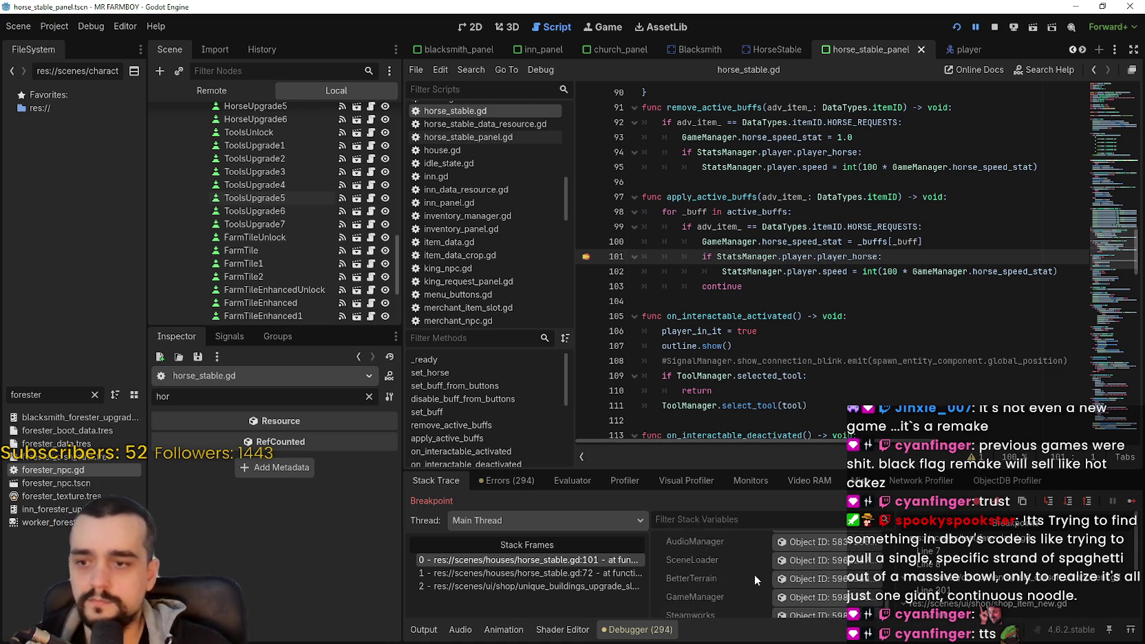
{"action": "left_click", "coordinate": [783, 570]}
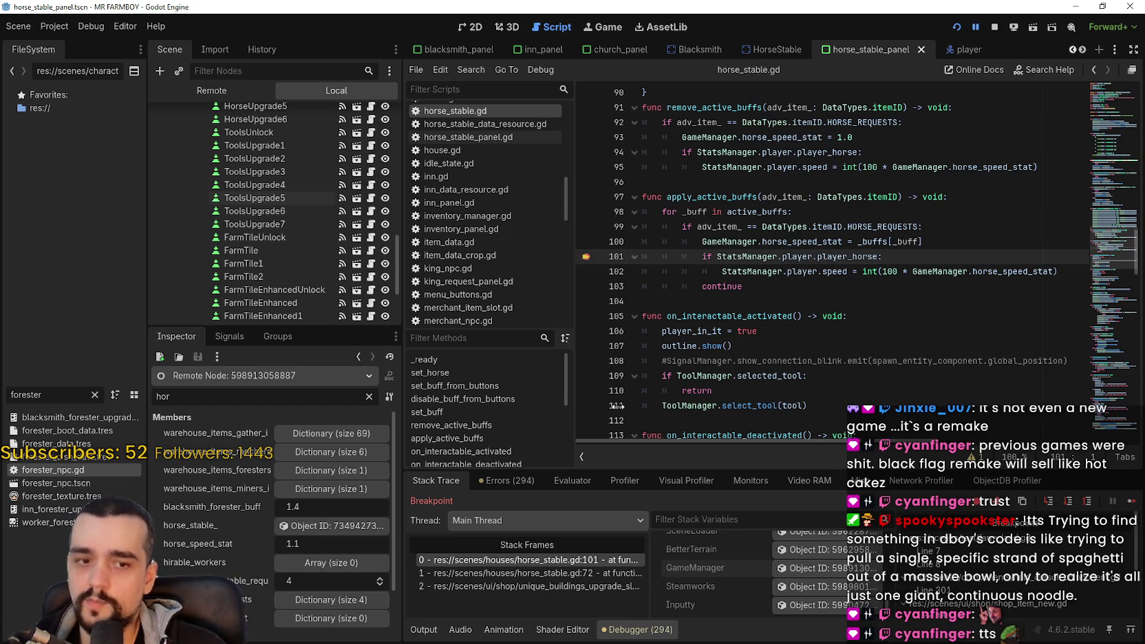
{"action": "left_click", "coordinate": [1128, 502]}
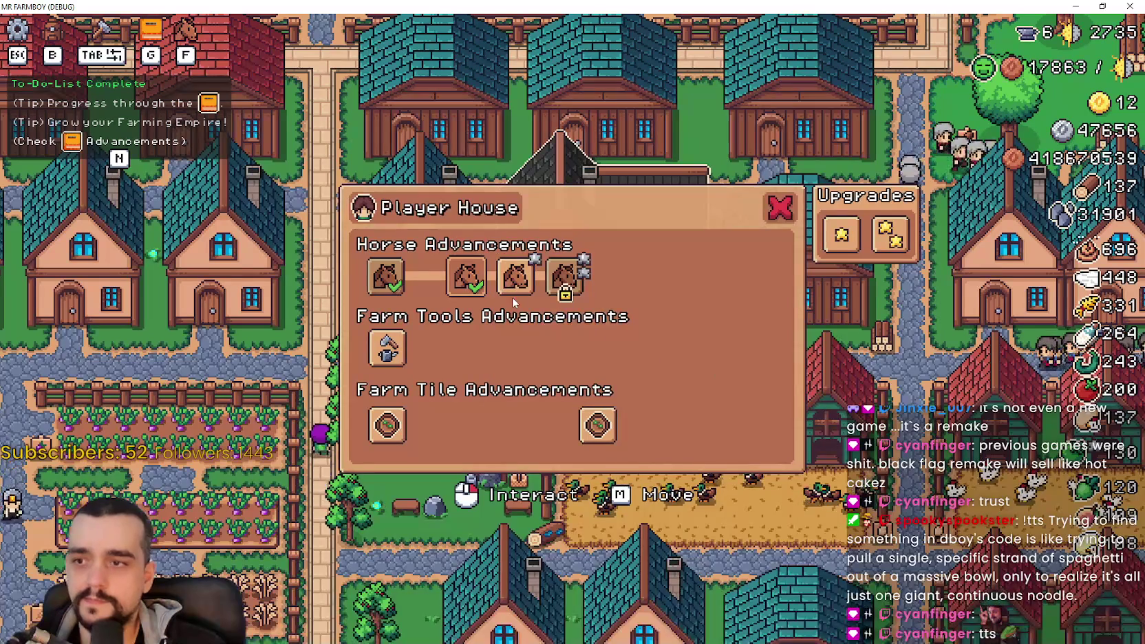
Step: Activate a horse advancement, inspect GameManager at the breakpoint, then resume with F12
{"action": "left_click", "coordinate": [563, 275]}
{"action": "scroll", "scroll_direction": "down", "scroll_amount": 3}
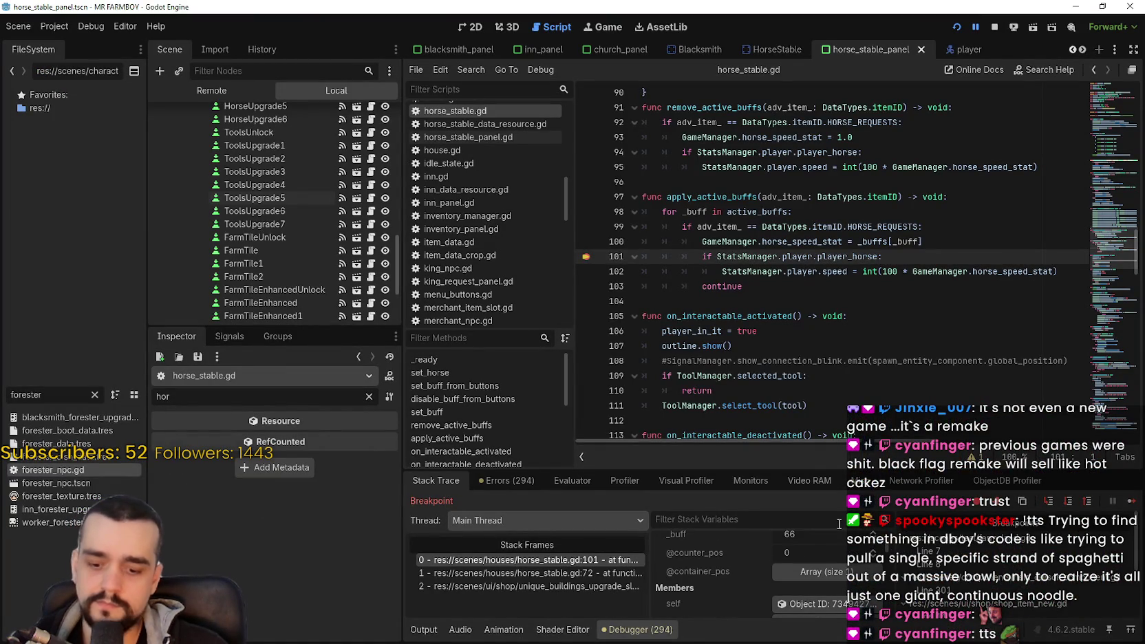
{"action": "type", "text": "gamn"}
{"action": "left_click", "coordinate": [835, 597]}
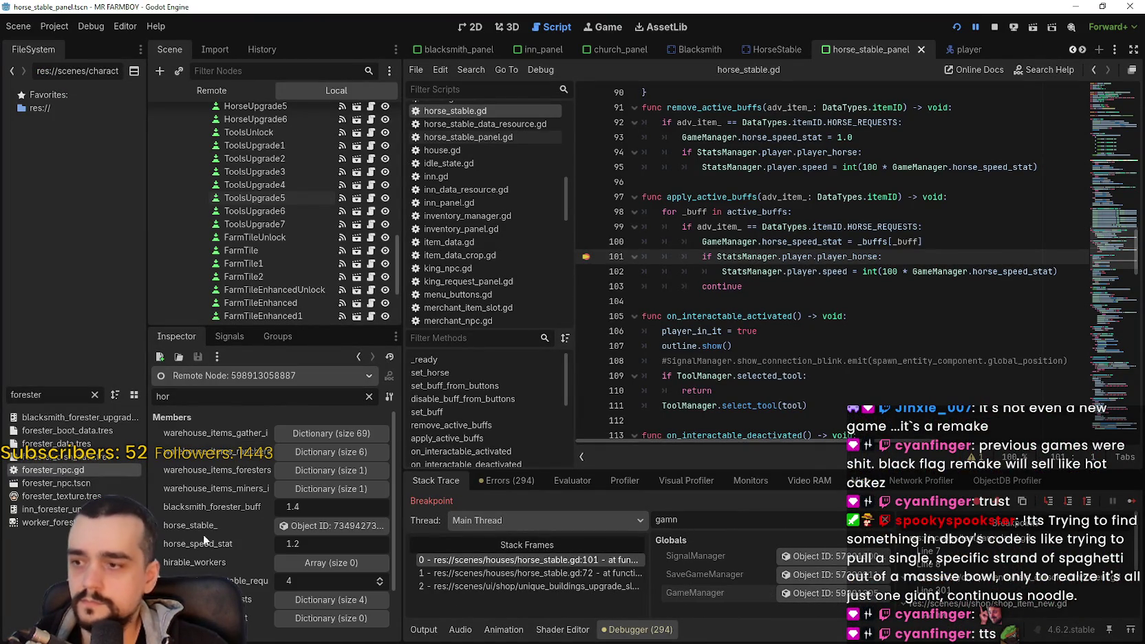
{"action": "left_click", "coordinate": [822, 288]}
{"action": "key", "text": "F12"}
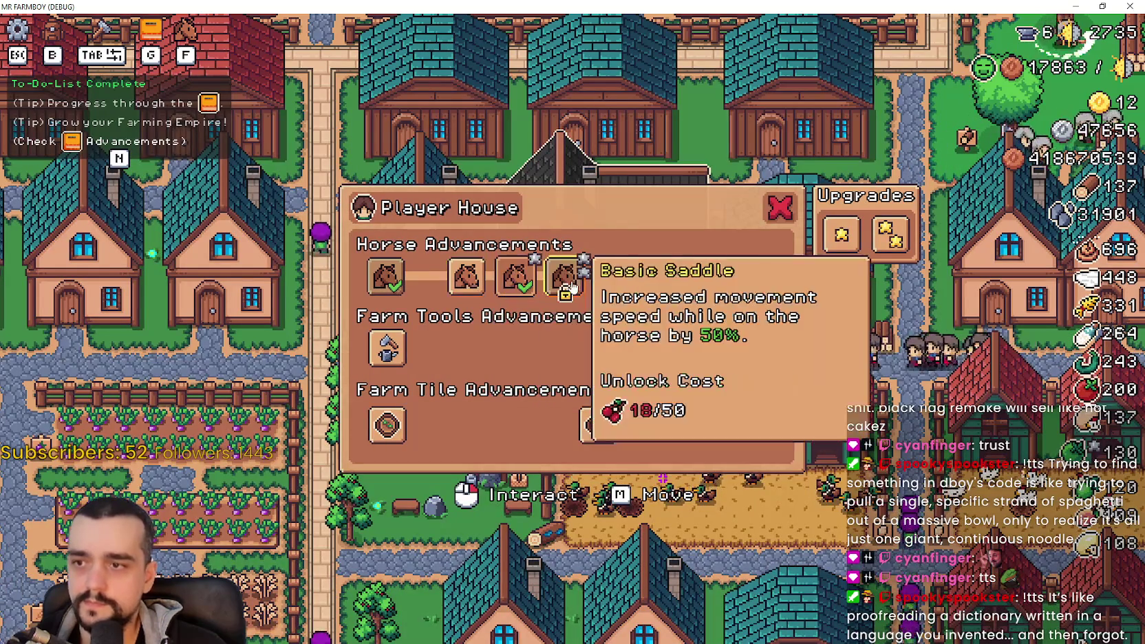
Step: Buy all six Farm Tools upgrades
{"action": "left_click", "coordinate": [467, 347]}
{"action": "left_click", "coordinate": [516, 348]}
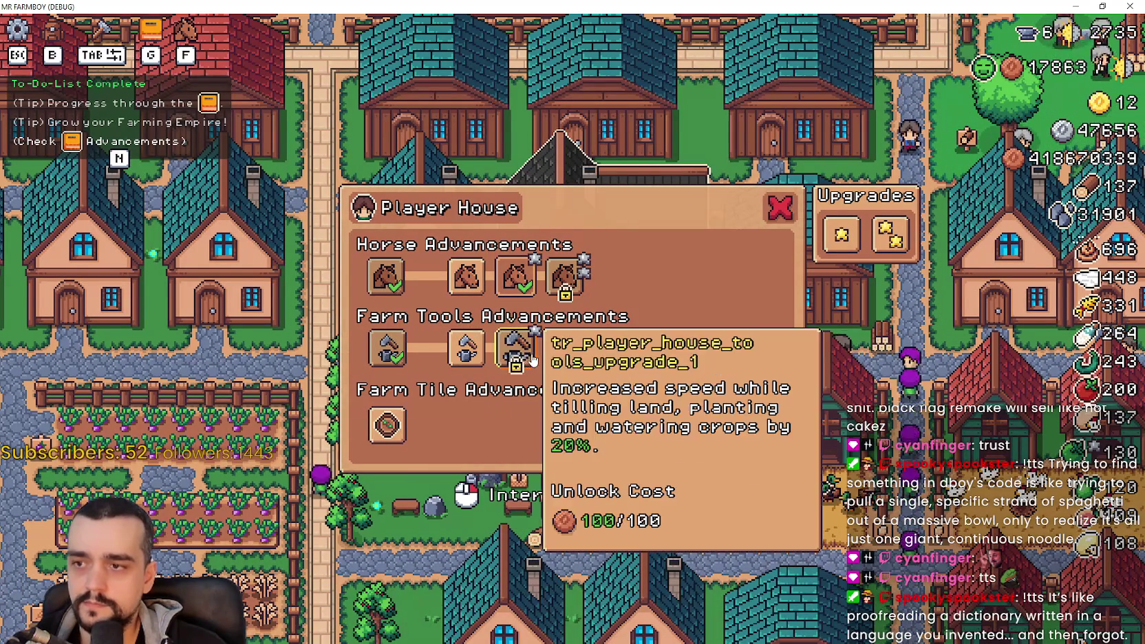
{"action": "left_click", "coordinate": [564, 347]}
{"action": "left_click", "coordinate": [613, 347]}
{"action": "left_click", "coordinate": [662, 348]}
{"action": "left_click", "coordinate": [716, 355]}
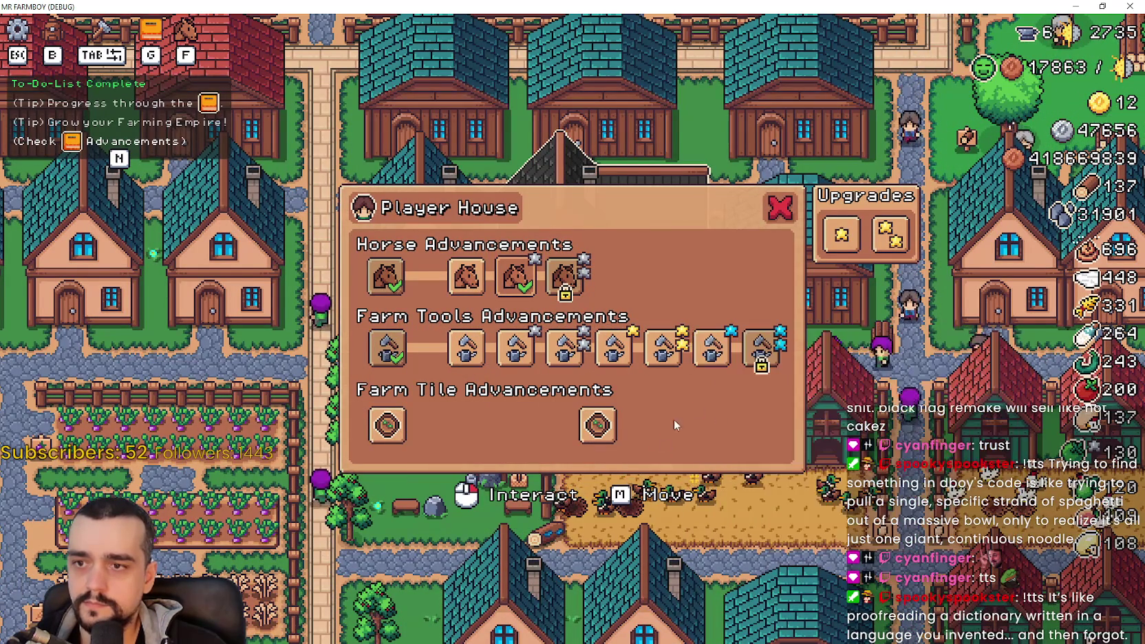
Step: Unlock all eight Farm Tile advancements, including the star-rated ones
{"action": "left_click", "coordinate": [389, 425]}
{"action": "left_click", "coordinate": [447, 425]}
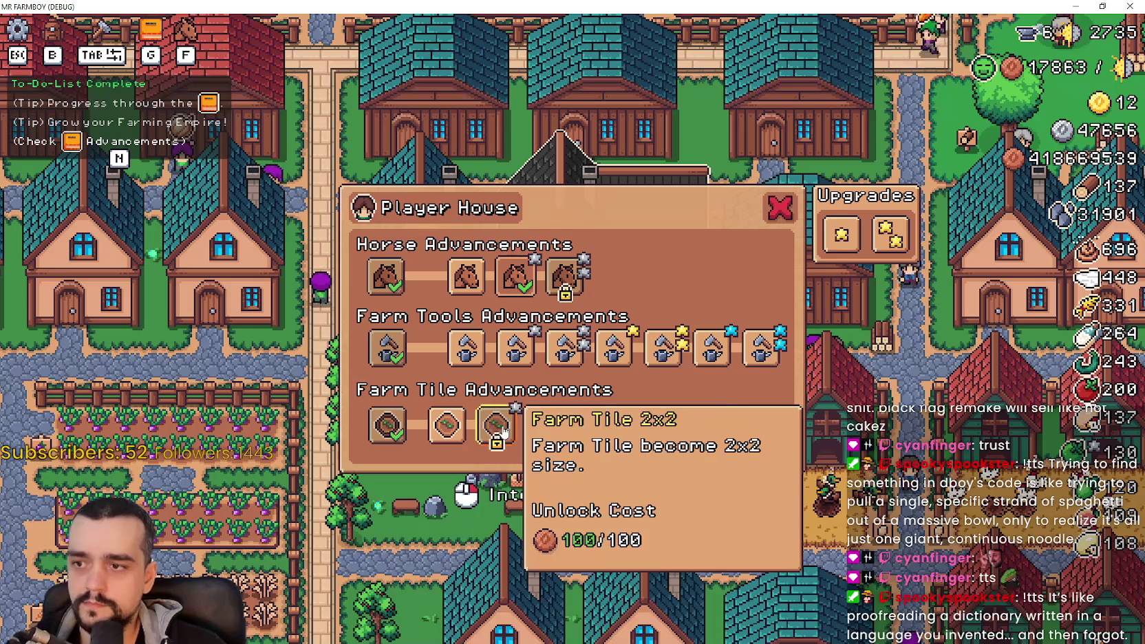
{"action": "left_click", "coordinate": [496, 424]}
{"action": "left_click", "coordinate": [545, 425]}
{"action": "left_click", "coordinate": [598, 424]}
{"action": "left_click", "coordinate": [657, 425]}
{"action": "left_click", "coordinate": [706, 424]}
{"action": "left_click", "coordinate": [756, 424]}
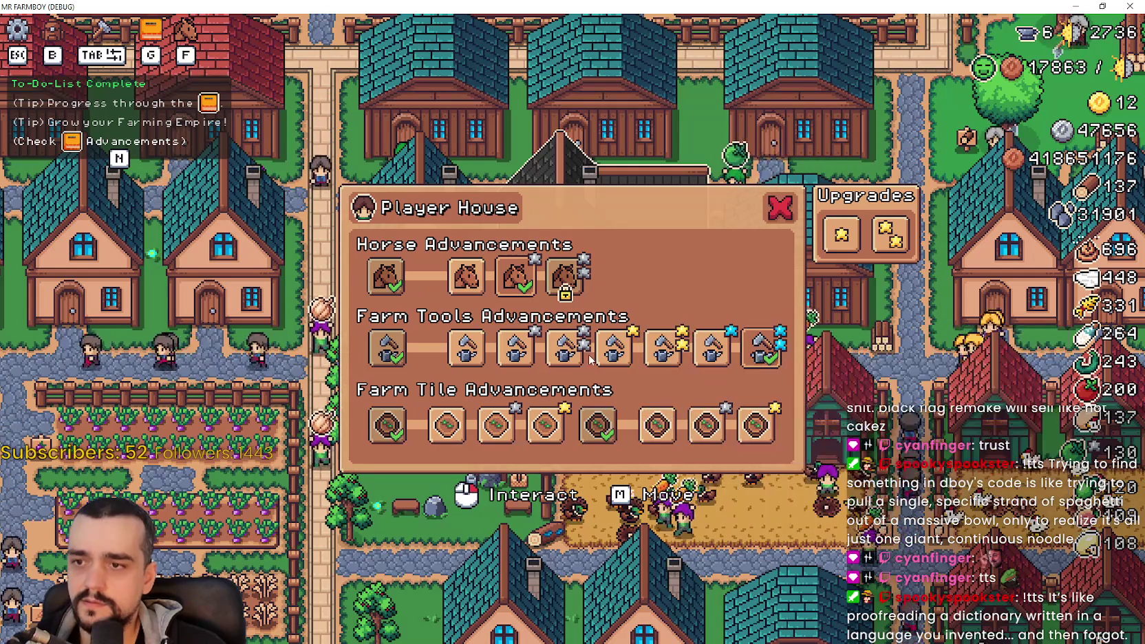
Step: Switch on one Farm Tools upgrade and one Farm Tile upgrade, then return to the editor
{"action": "left_click", "coordinate": [612, 349]}
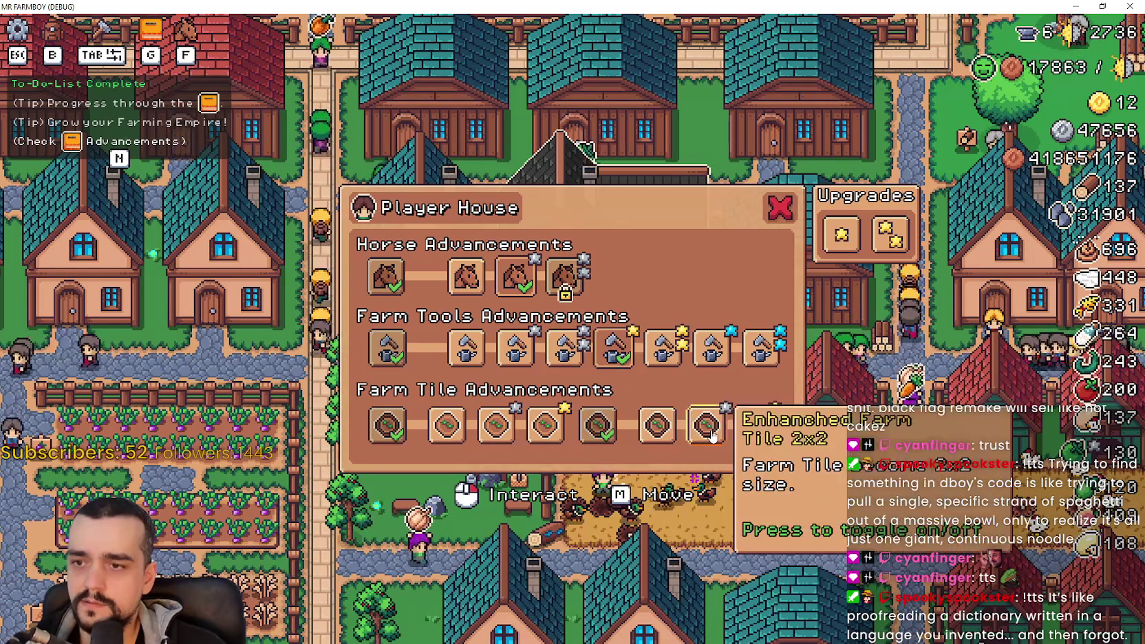
{"action": "left_click", "coordinate": [495, 424]}
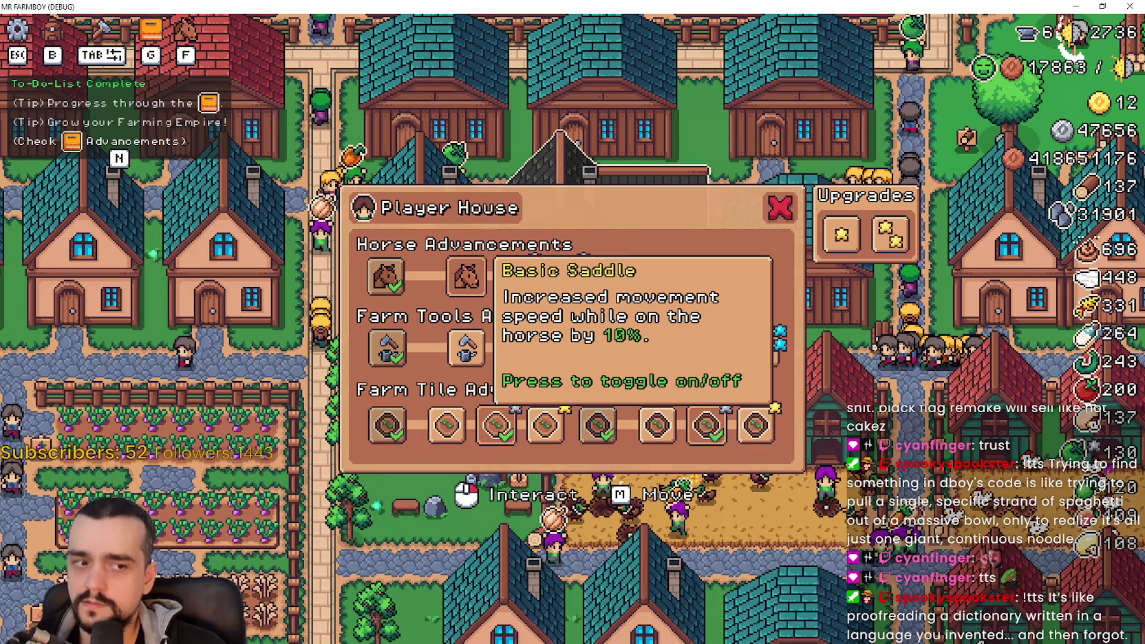
{"action": "key", "text": "alt+Tab"}
Step: Place the caret on the player_horse check in horse_stable.gd, glancing at the running game
{"action": "left_click", "coordinate": [509, 481]}
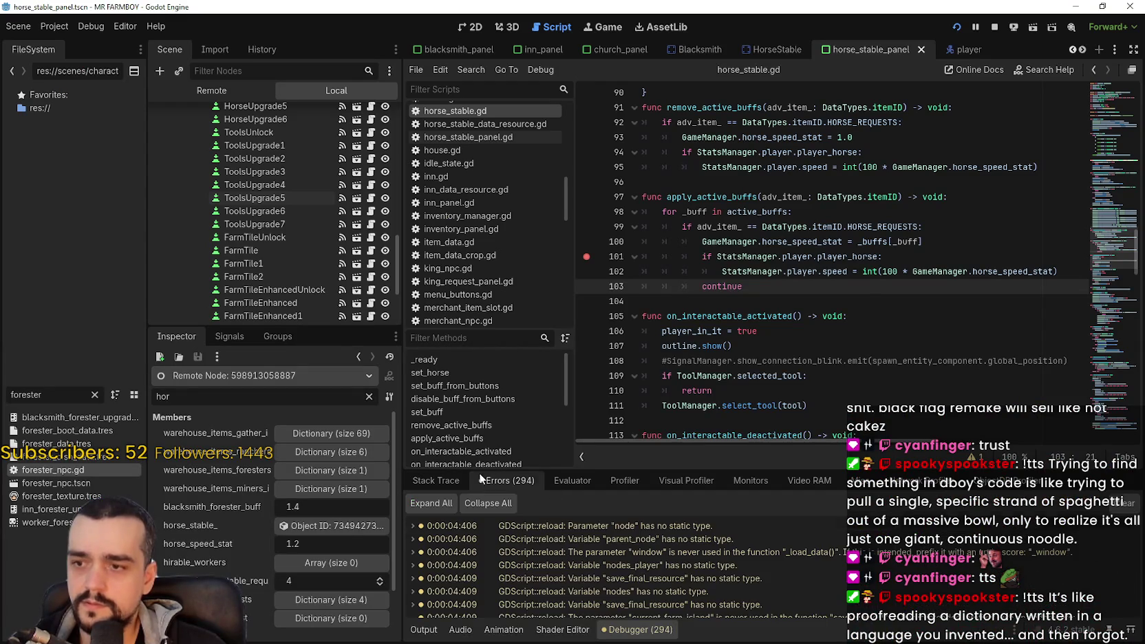
{"action": "left_click", "coordinate": [742, 256]}
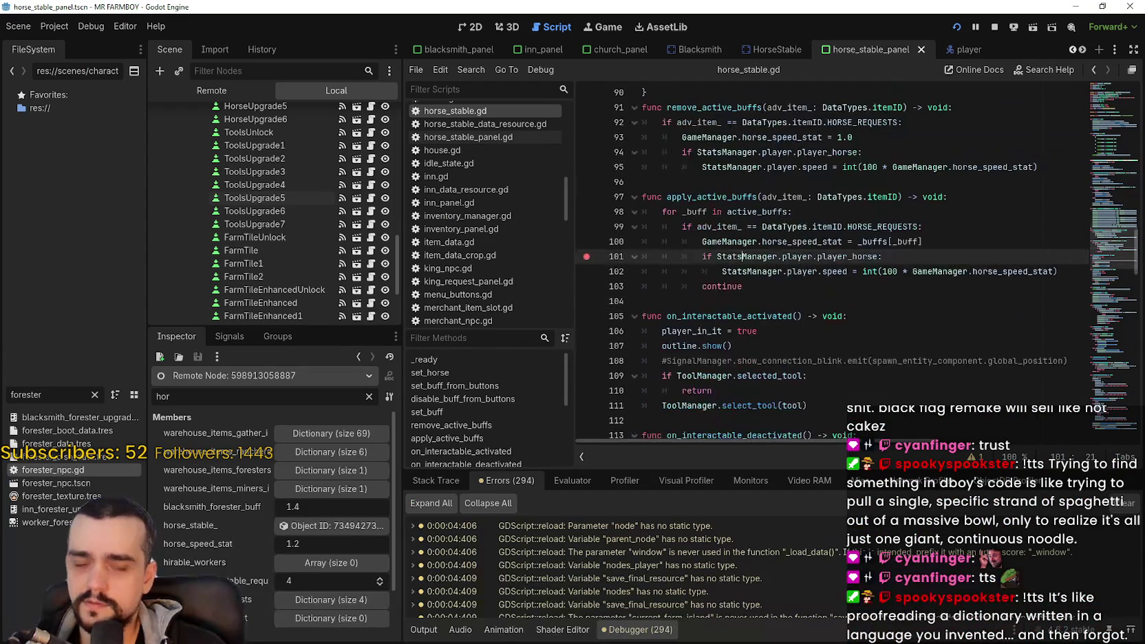
{"action": "key", "text": "alt+Tab"}
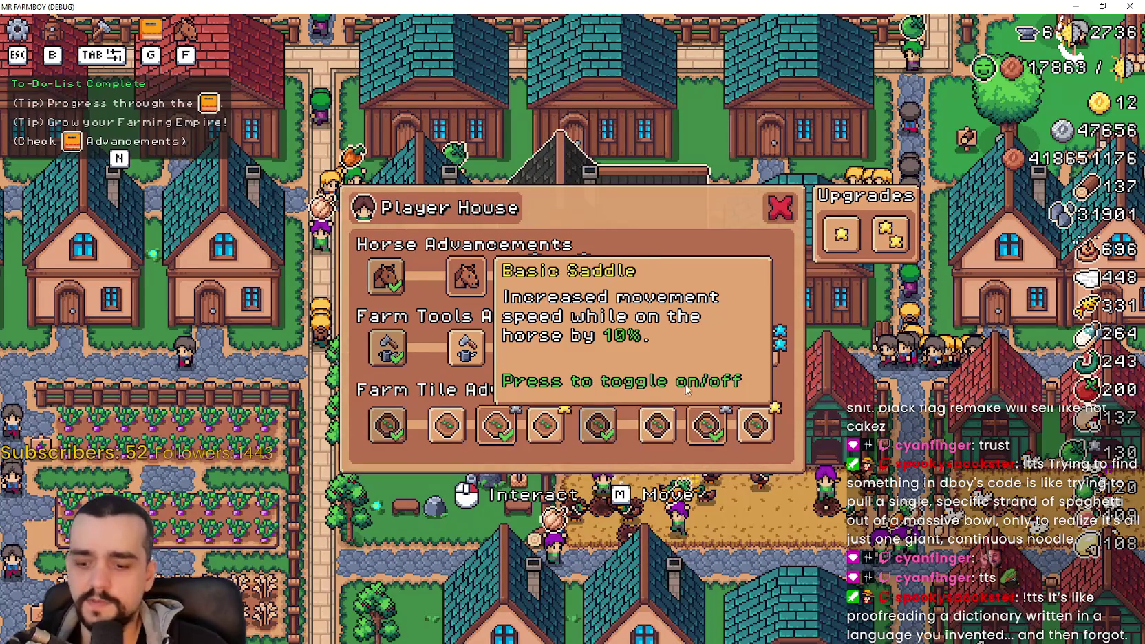
{"action": "key", "text": "alt+Tab"}
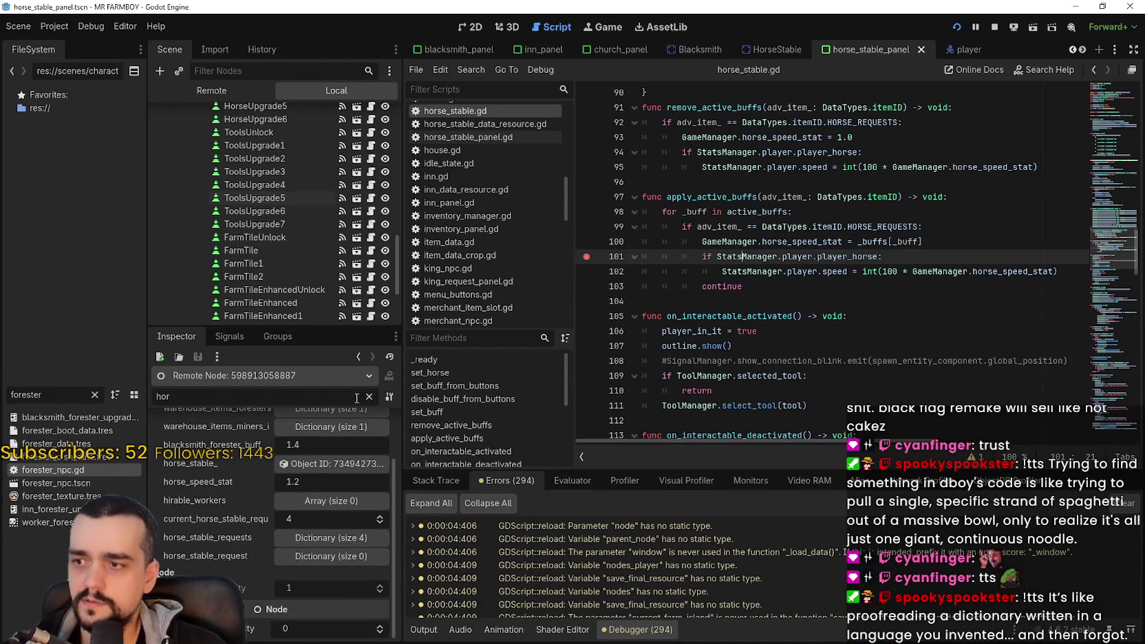
Step: Clear the 'hor' Inspector filter and move the caret between lines 107 and 101
{"action": "left_click", "coordinate": [368, 397]}
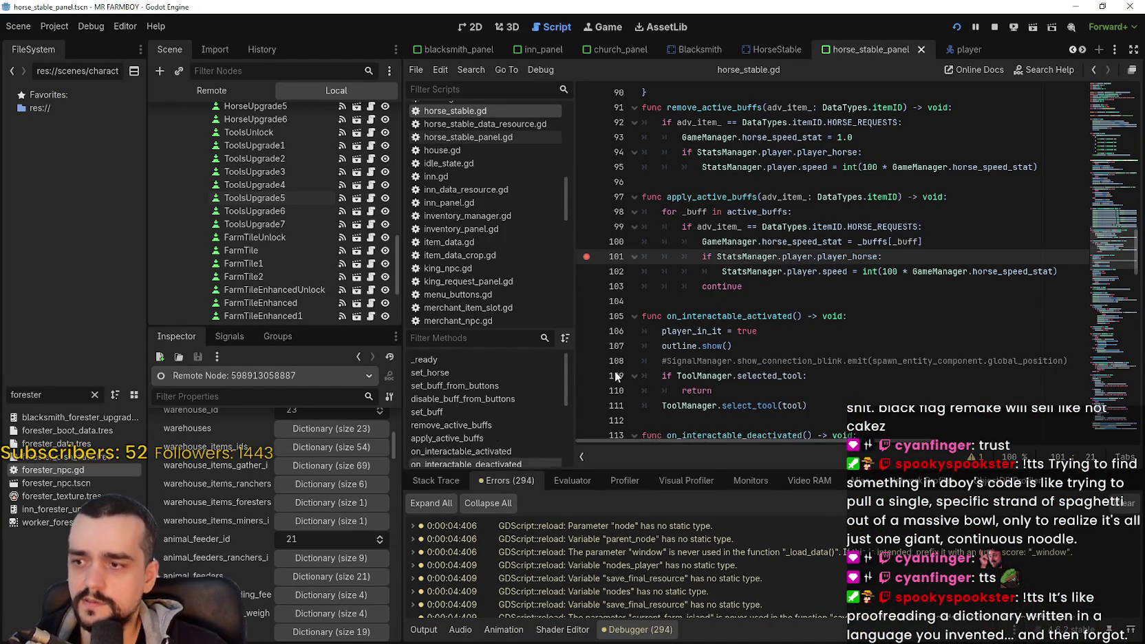
{"action": "key", "text": "alt+Tab"}
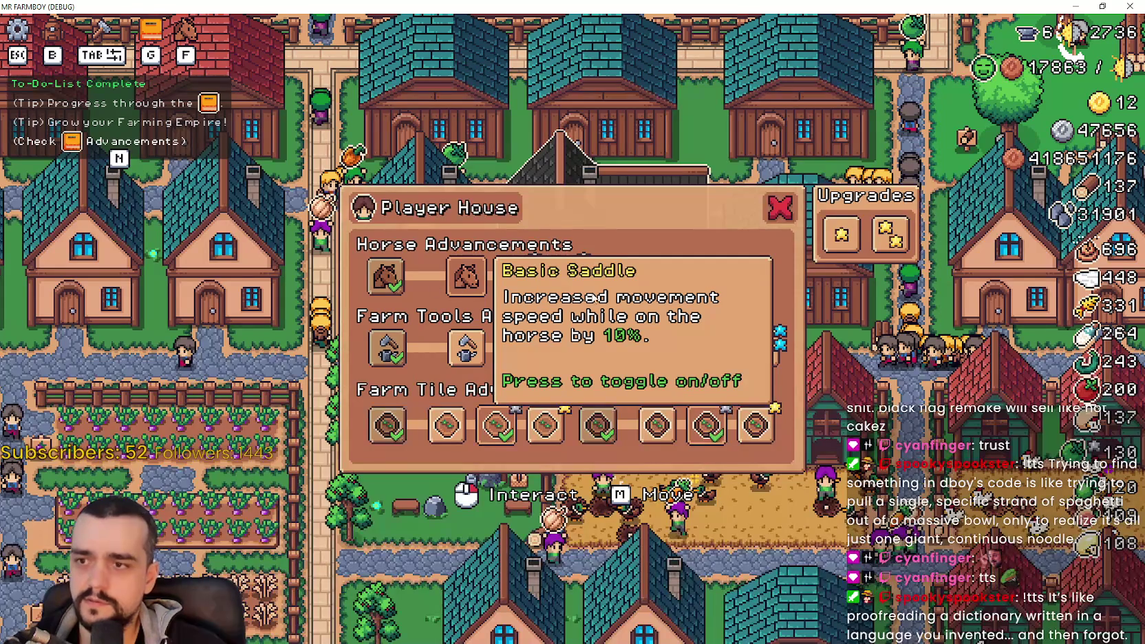
{"action": "key", "text": "alt+Tab"}
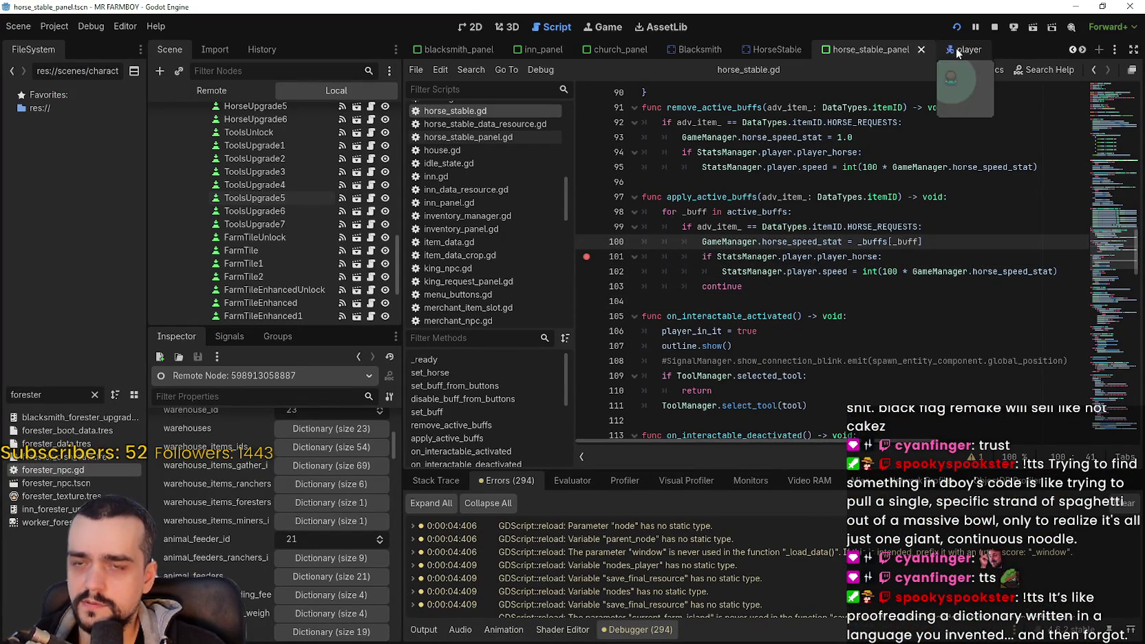
{"action": "left_click", "coordinate": [883, 347]}
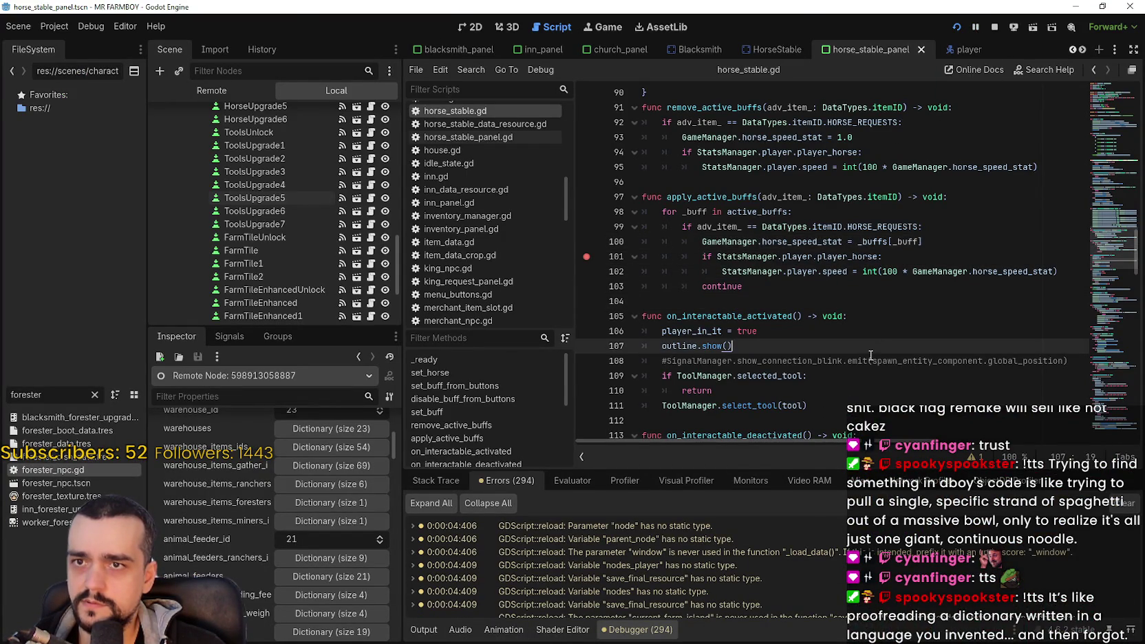
{"action": "key", "text": "alt+Tab"}
{"action": "key", "text": "alt+Tab"}
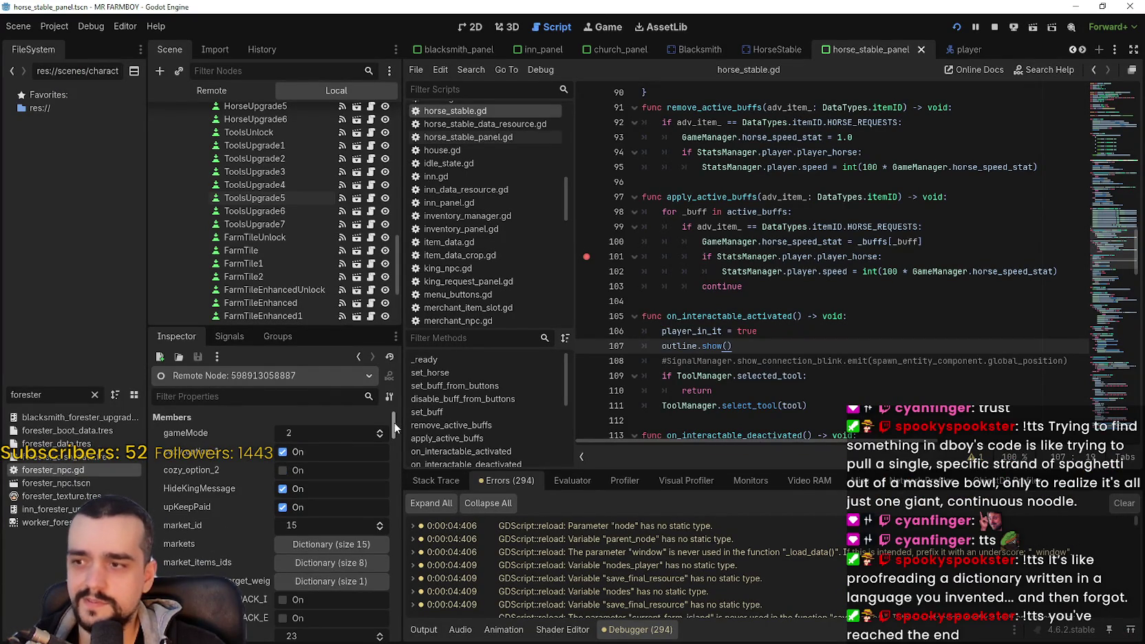
{"action": "left_click", "coordinate": [766, 261]}
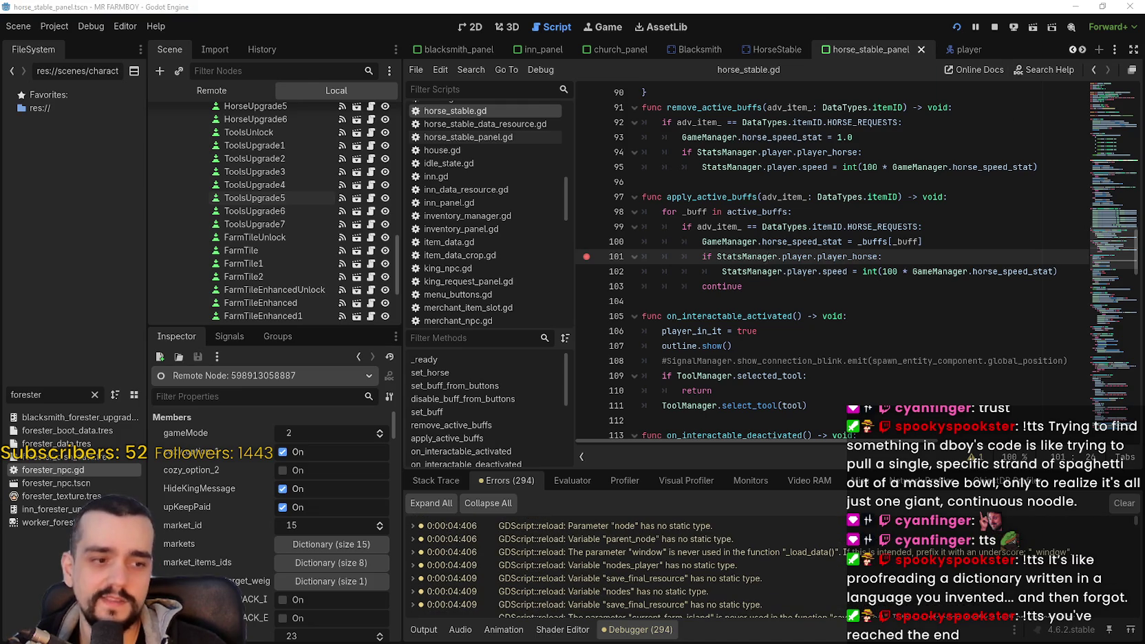
{"action": "key", "text": "alt+Tab"}
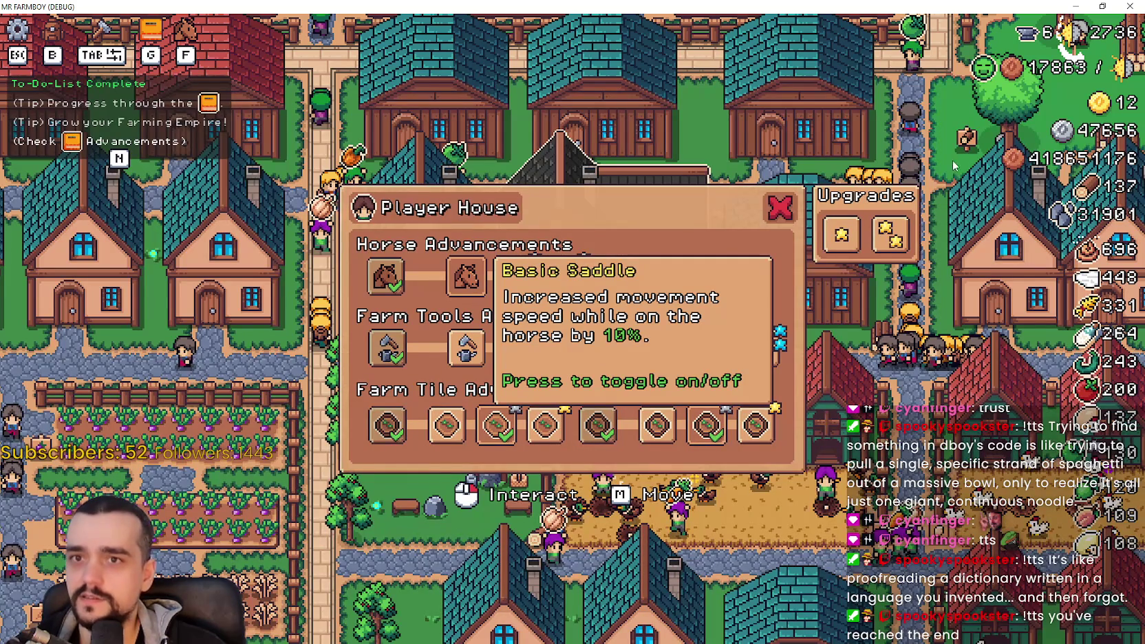
{"action": "key", "text": "alt+Tab"}
{"action": "key", "text": "alt+Tab"}
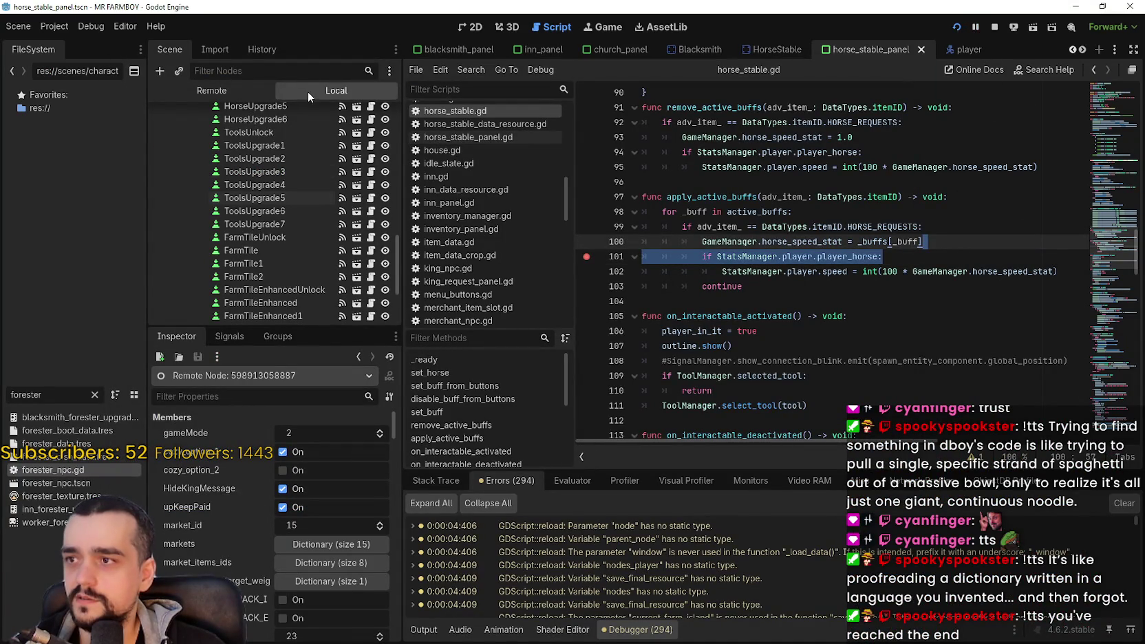
Step: Inspect the ToolsUpgrade1 node, then stop, relaunch, and stop the game again
{"action": "left_click", "coordinate": [260, 144]}
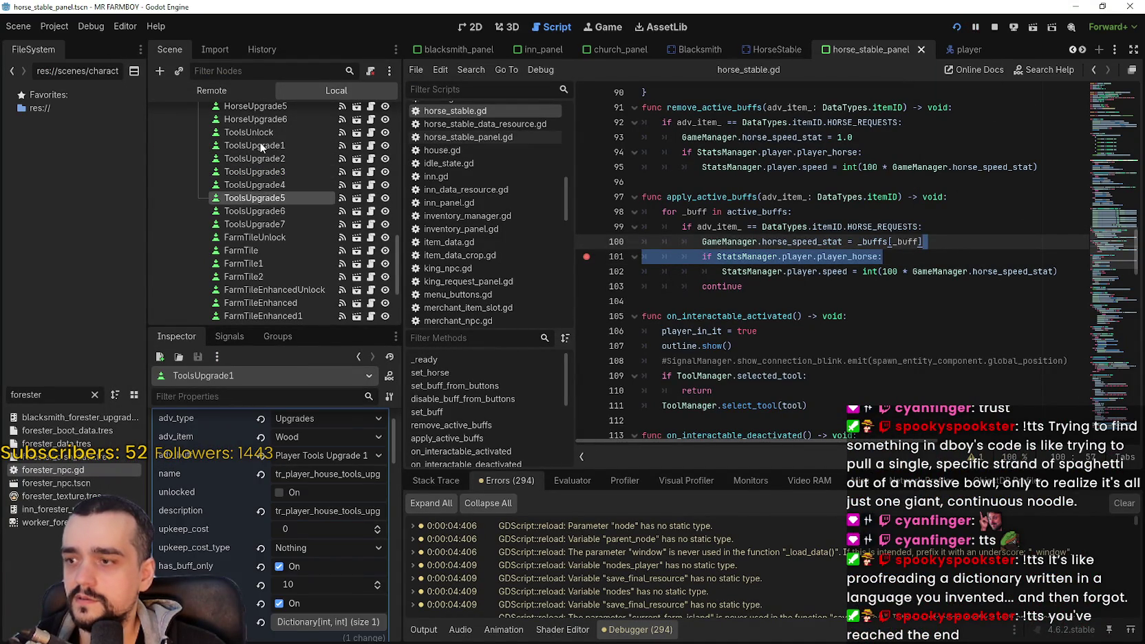
{"action": "left_click", "coordinate": [762, 292]}
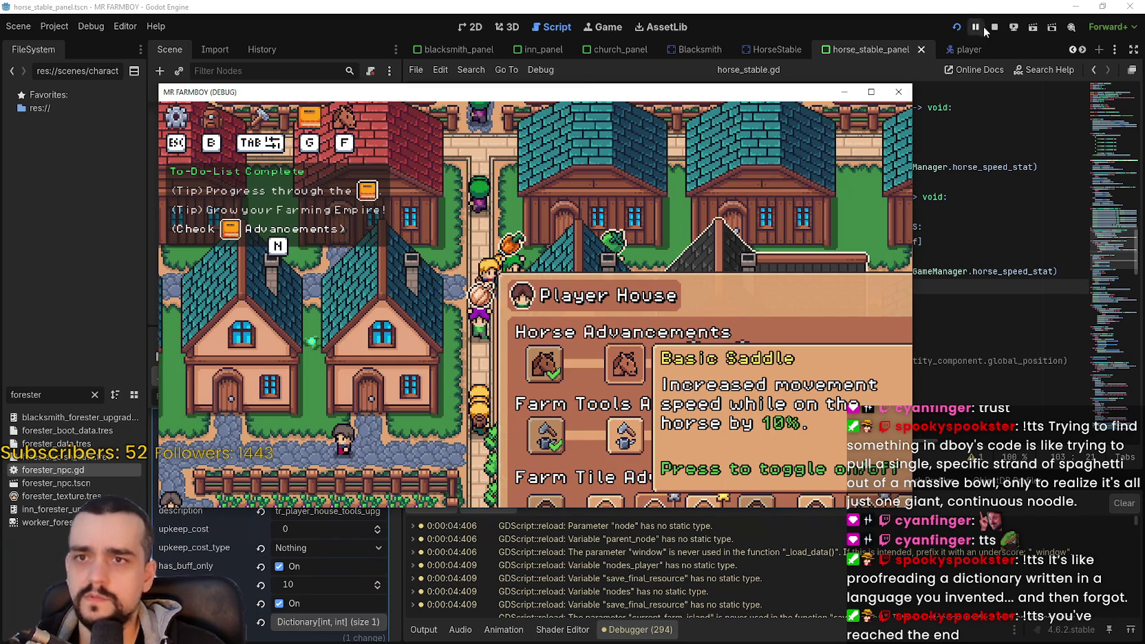
{"action": "left_click", "coordinate": [994, 27]}
{"action": "left_click", "coordinate": [840, 302]}
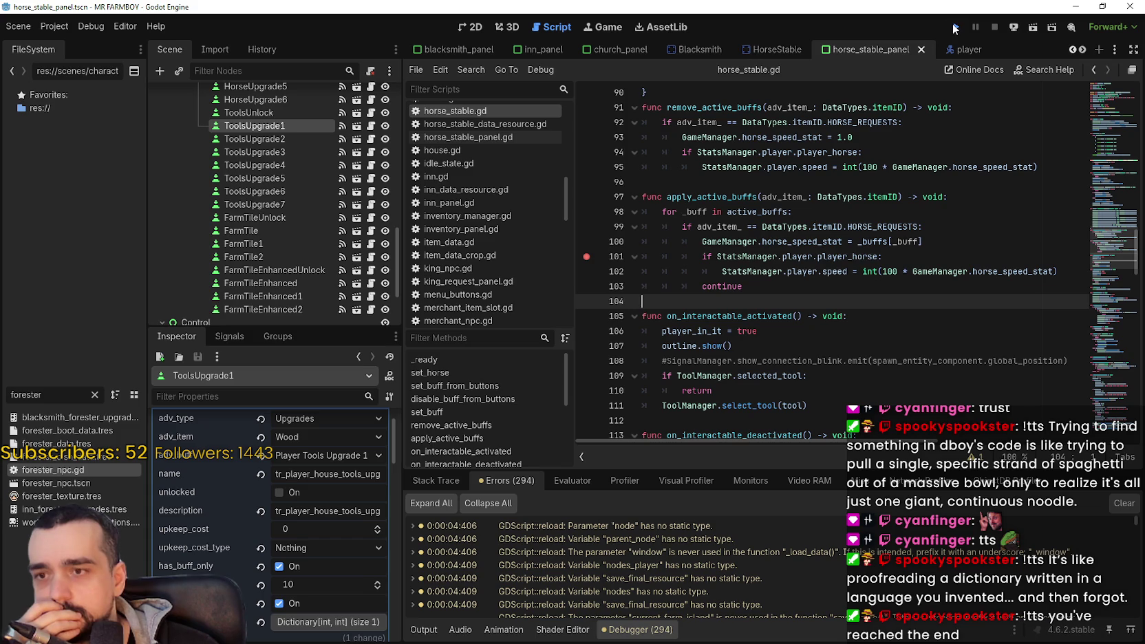
{"action": "left_click", "coordinate": [954, 28]}
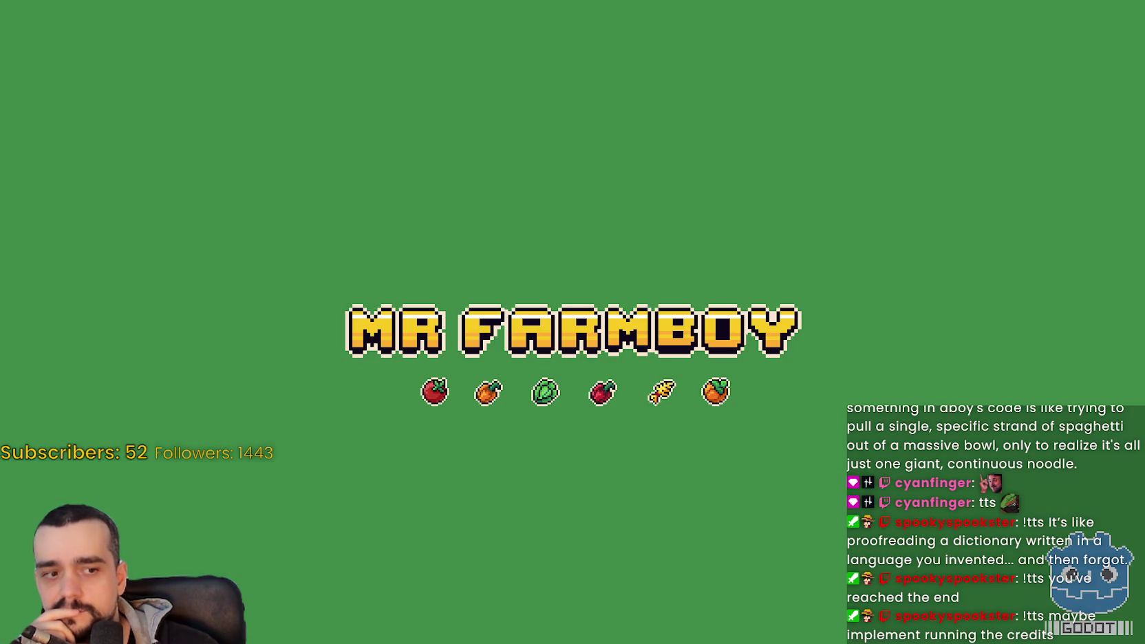
{"action": "key", "text": "alt+Tab"}
{"action": "left_click", "coordinate": [995, 28]}
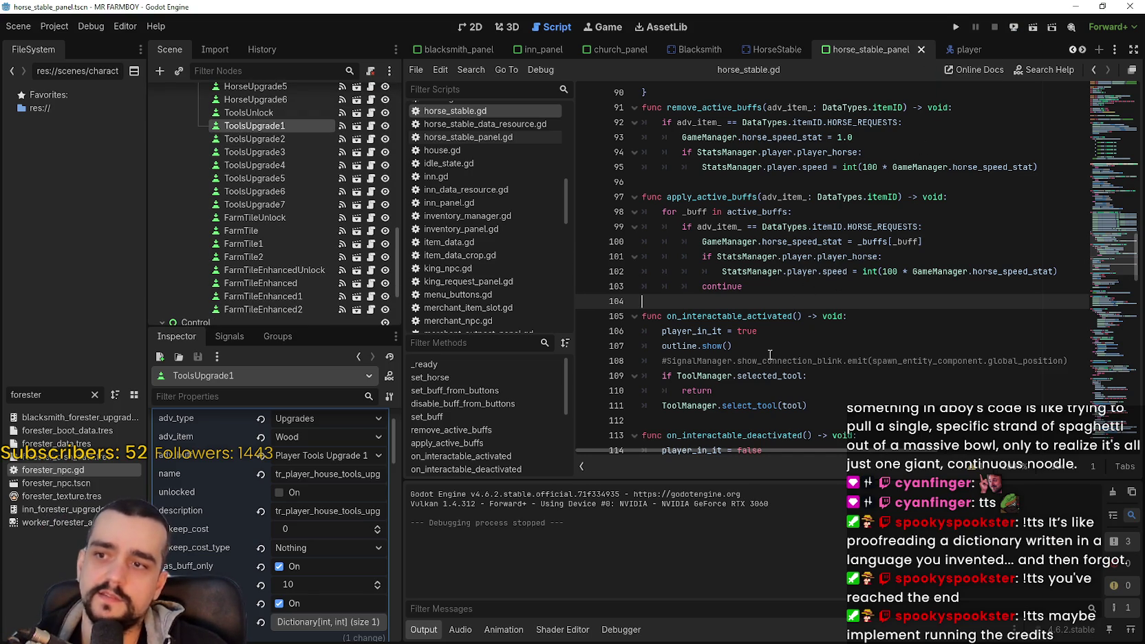
Step: Add a print line for GameManager.horse_speed_stat below its assignment and save the script
{"action": "left_click", "coordinate": [772, 287]}
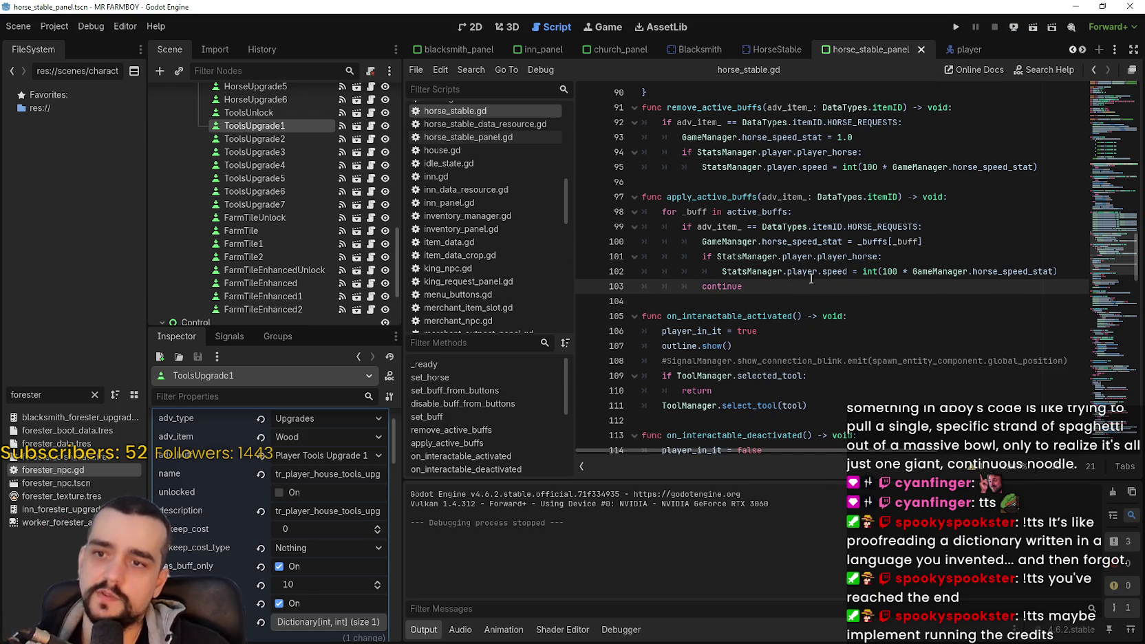
{"action": "left_click", "coordinate": [1074, 272]}
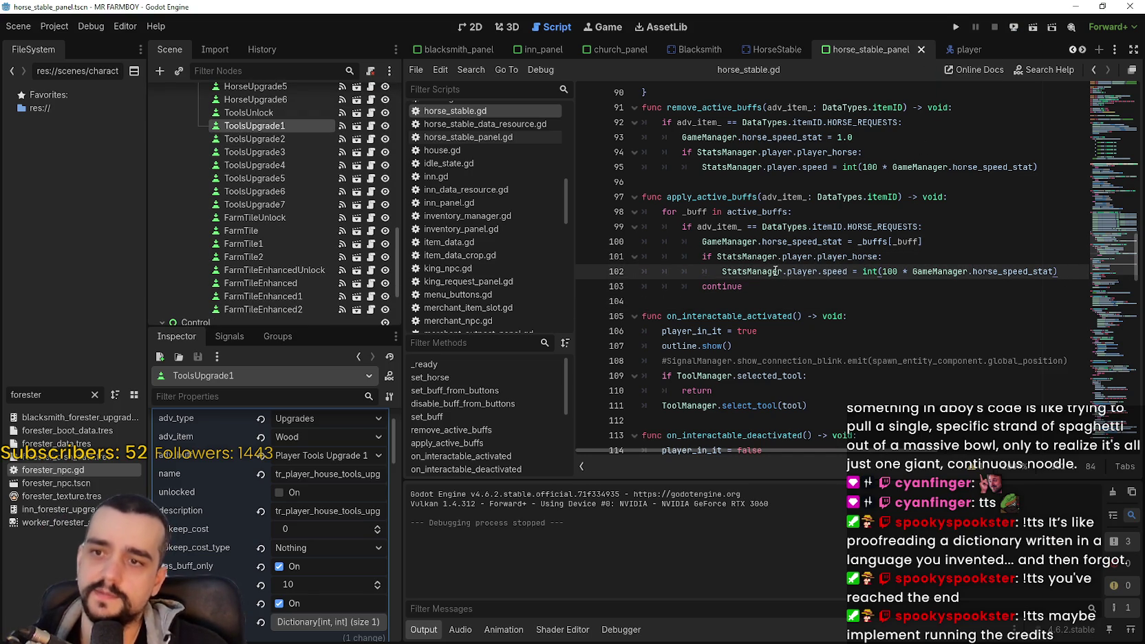
{"action": "left_click", "coordinate": [754, 287]}
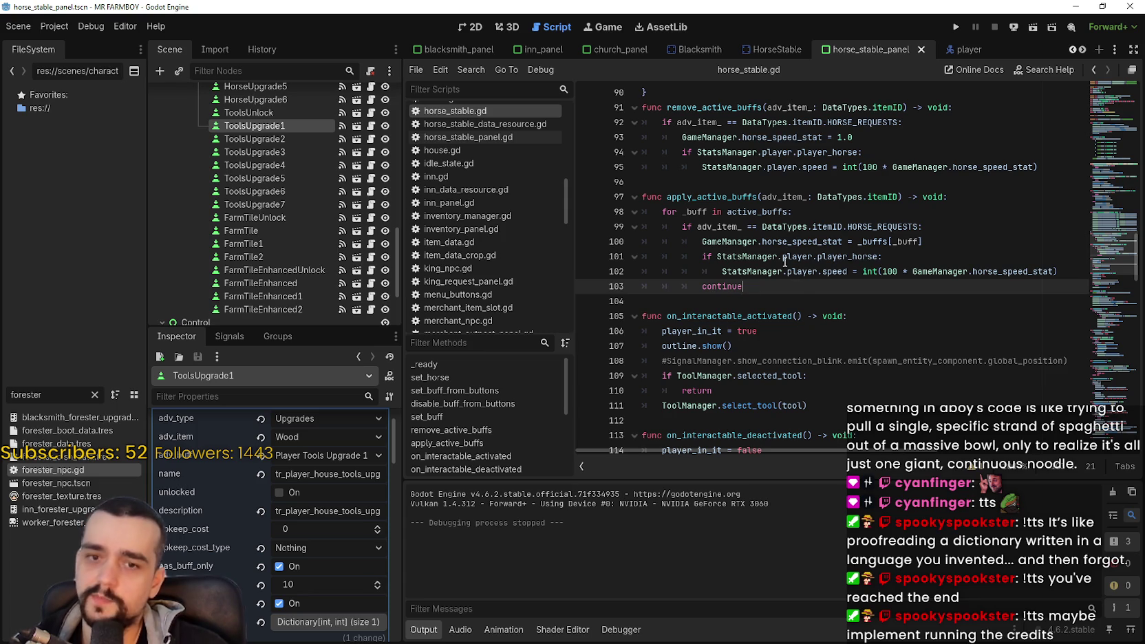
{"action": "left_click", "coordinate": [980, 256]}
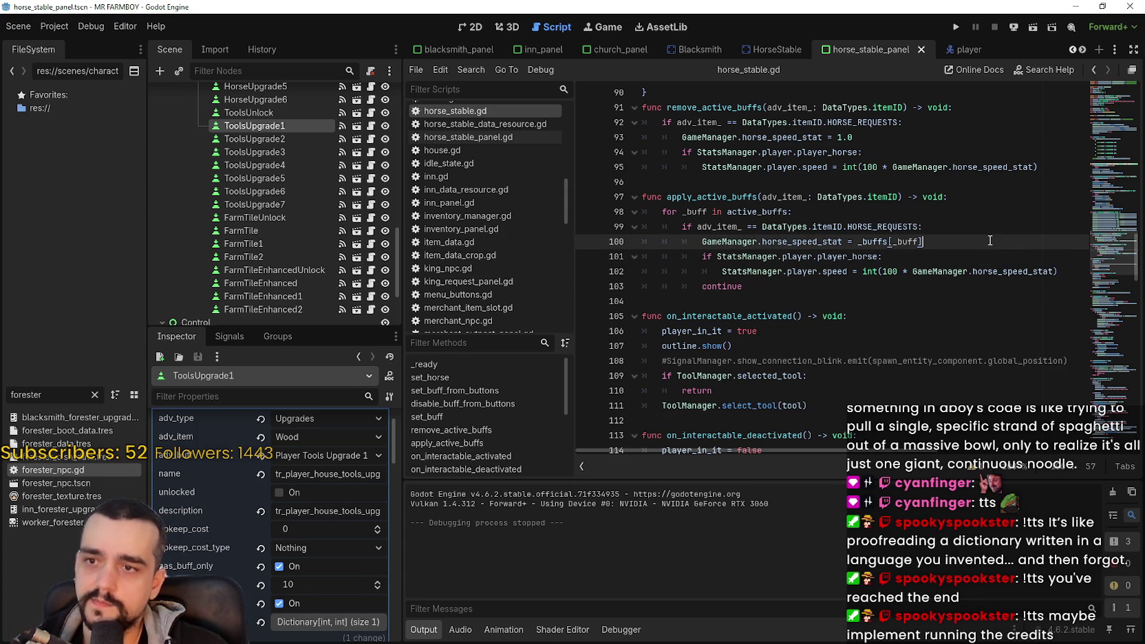
{"action": "left_click", "coordinate": [991, 241]}
{"action": "key", "text": "Return"}
{"action": "type", "text": "print("}
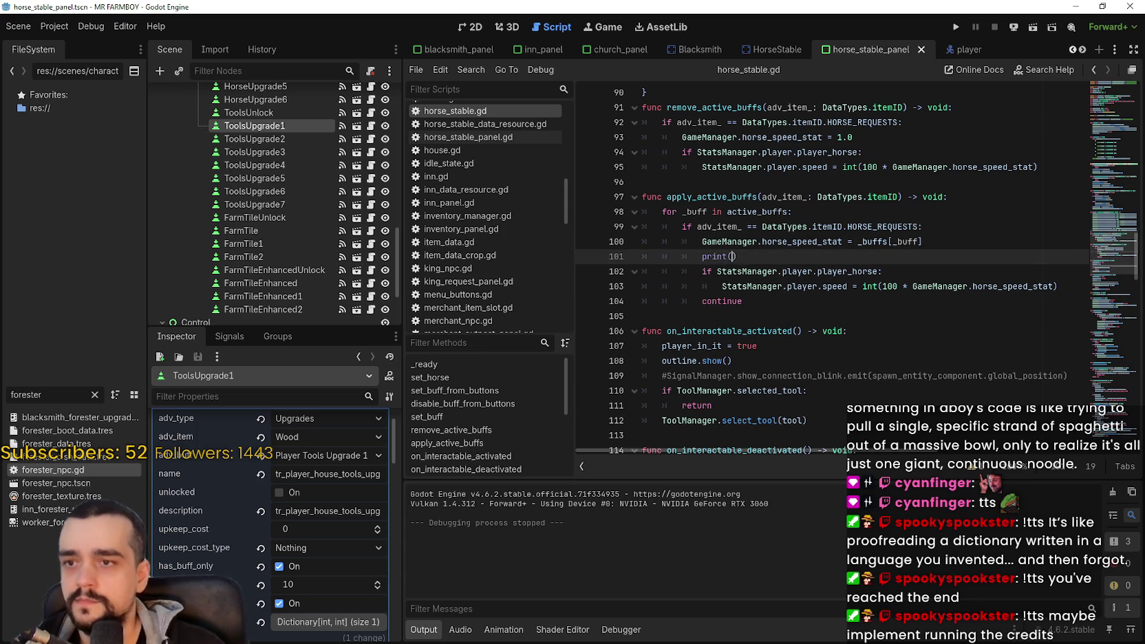
{"action": "double_click", "coordinate": [823, 242]}
{"action": "left_click", "coordinate": [702, 242]}
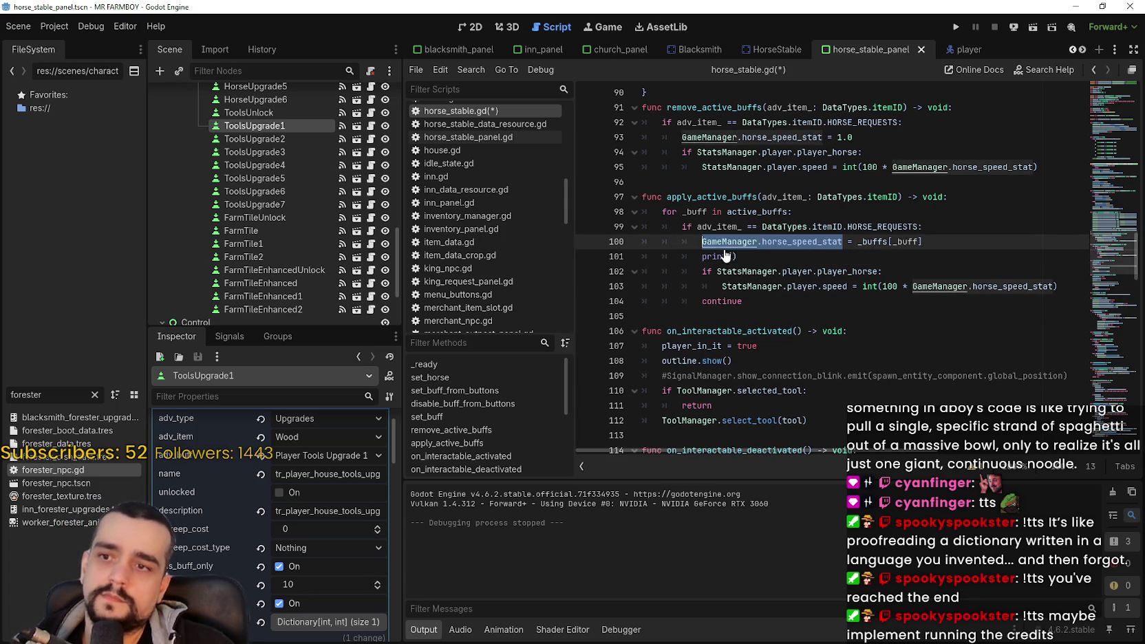
{"action": "left_click", "coordinate": [733, 257]}
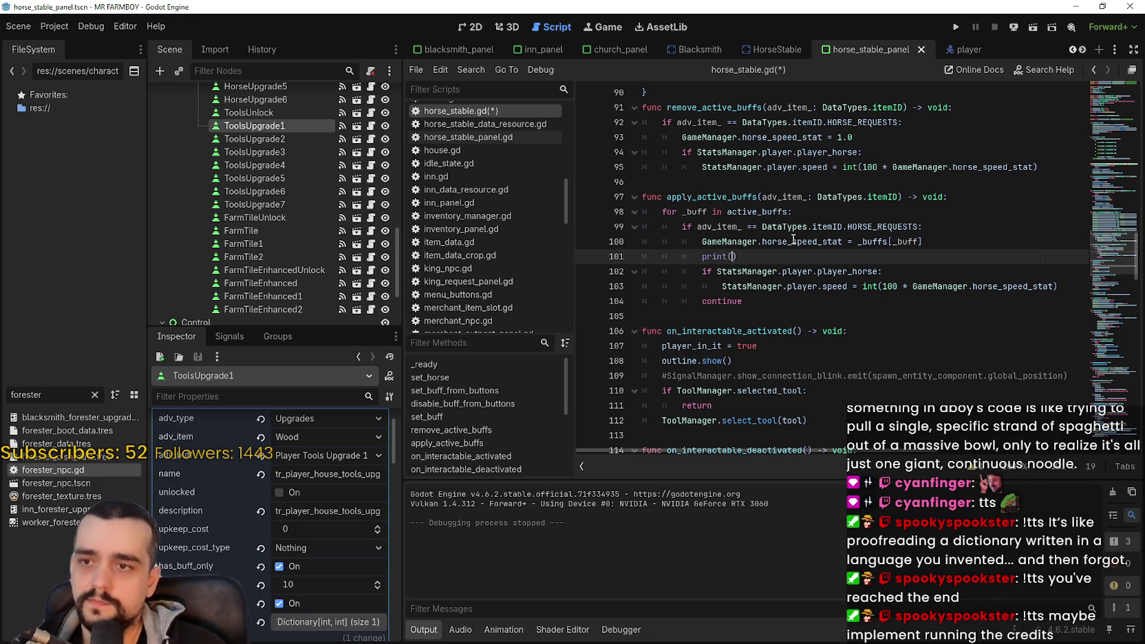
{"action": "type", "text": "\"Horse Stat: \" + GameManager.horse_speed_stat"}
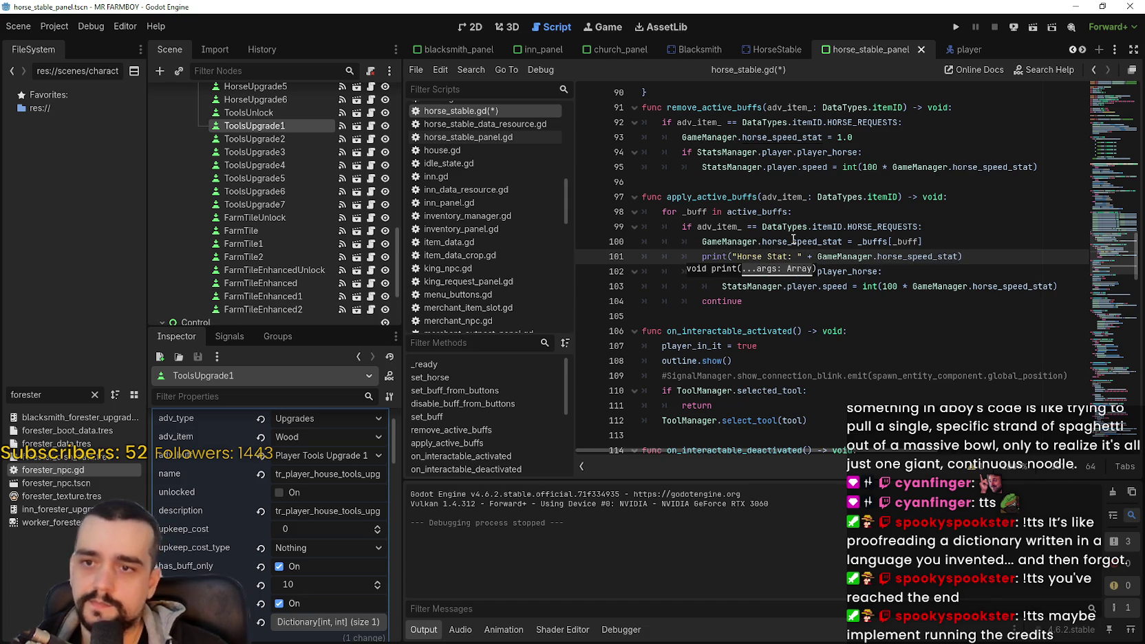
{"action": "key", "text": "ctrl+s"}
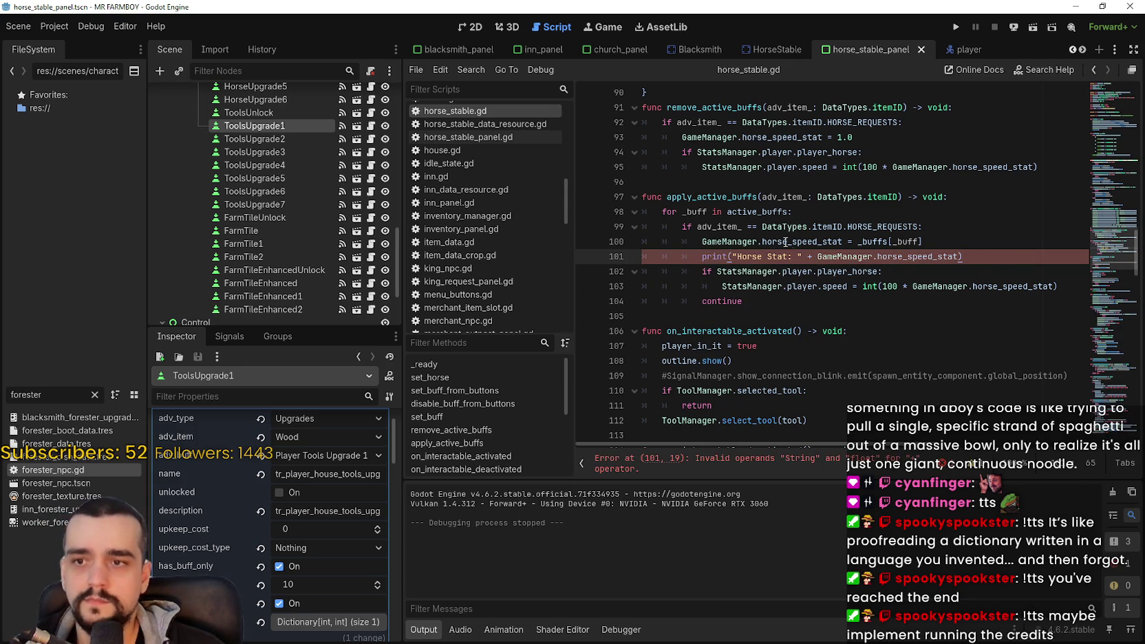
Step: Wrap GameManager.horse_speed_stat in str() in the print, save, and run the project
{"action": "left_click_drag", "start_coordinate": [817, 256], "coordinate": [959, 256]}
{"action": "type", "text": "("}
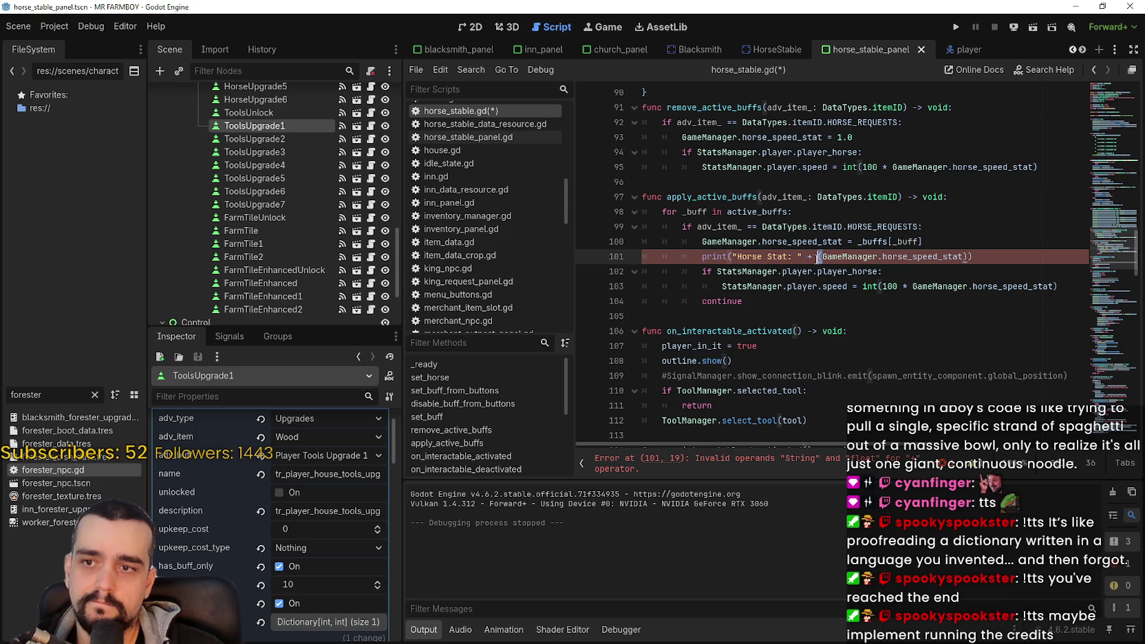
{"action": "type", "text": "tr"}
{"action": "left_click", "coordinate": [843, 272]}
{"action": "key", "text": "ctrl+s"}
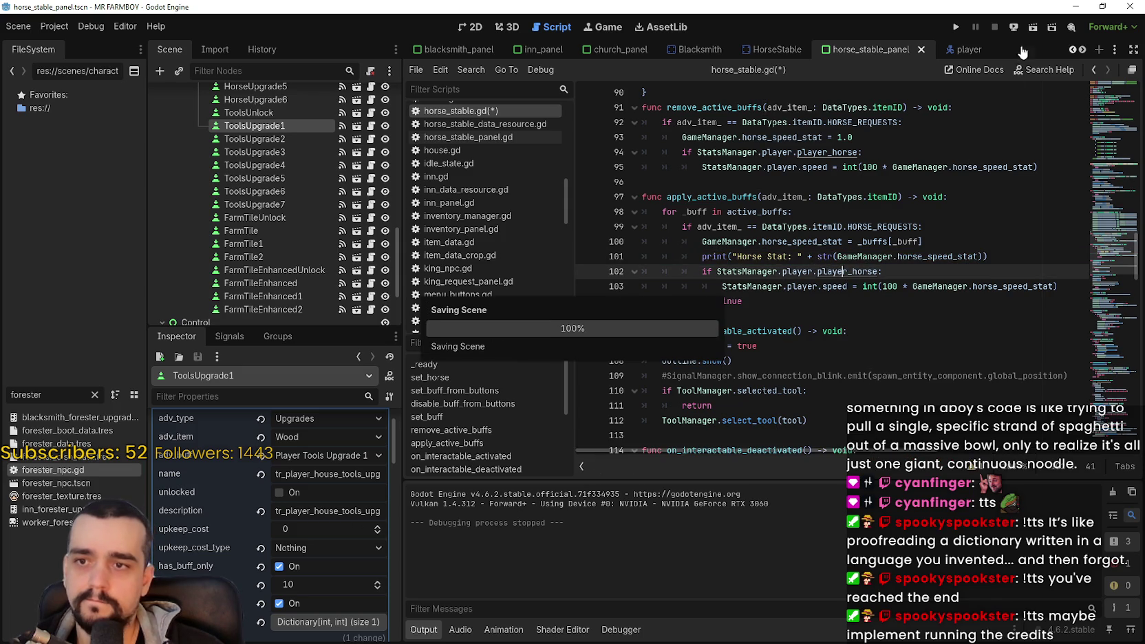
{"action": "left_click", "coordinate": [307, 271]}
{"action": "left_click", "coordinate": [956, 28]}
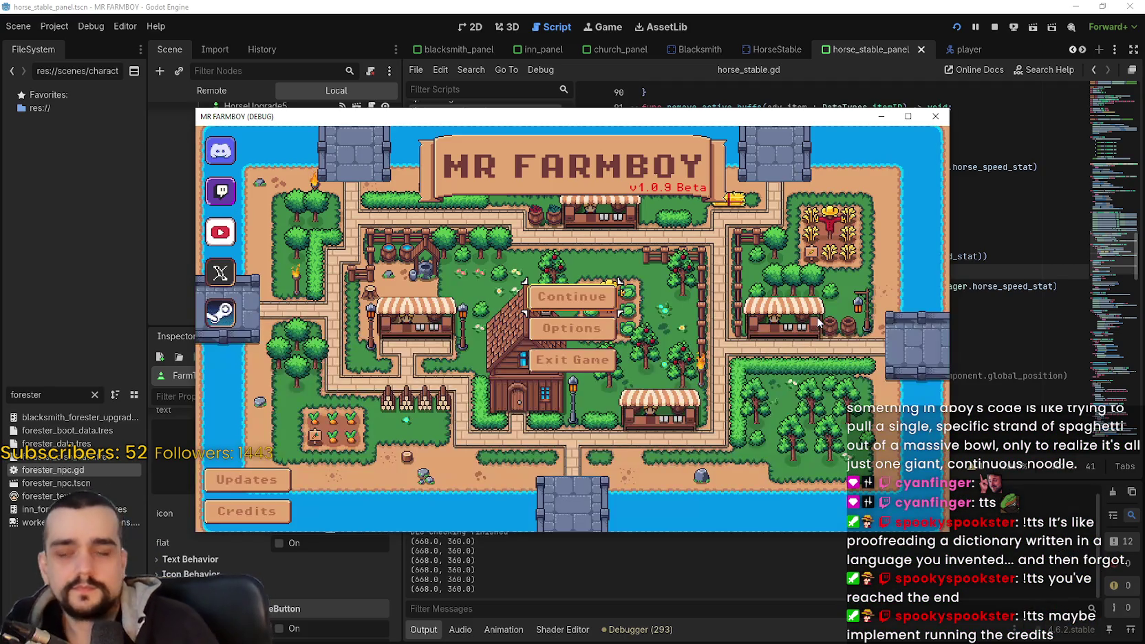
Step: Load the Normal Save 1 game from Continue to reach the Player House advancements
{"action": "left_click", "coordinate": [615, 296]}
{"action": "left_click", "coordinate": [908, 116]}
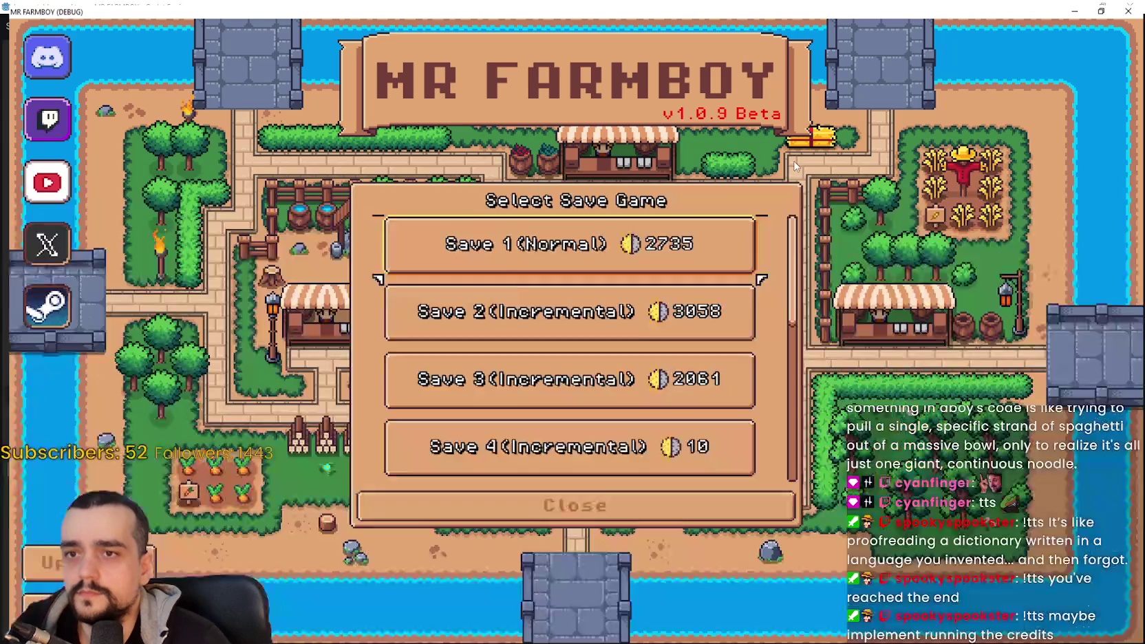
{"action": "left_click", "coordinate": [527, 244]}
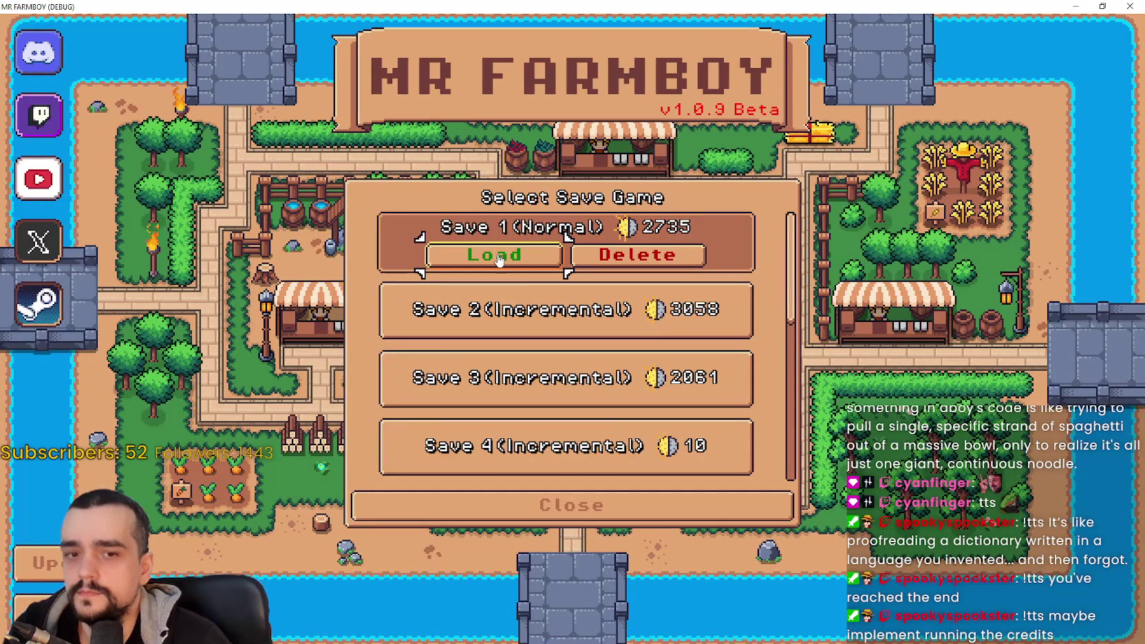
{"action": "left_click", "coordinate": [543, 320]}
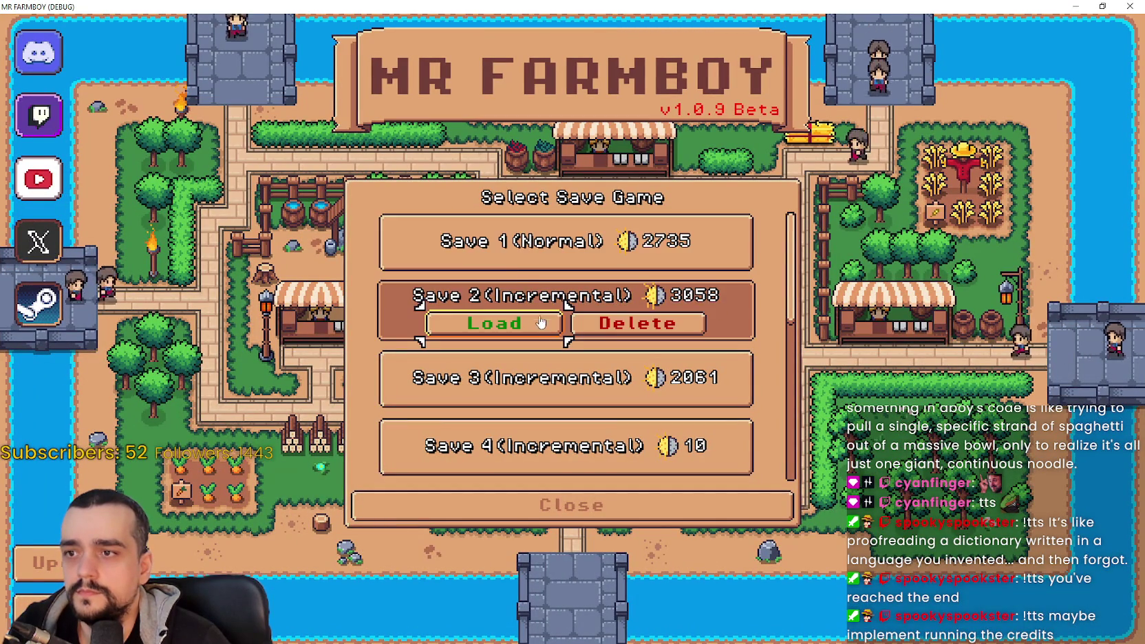
{"action": "left_click", "coordinate": [523, 241]}
{"action": "left_click", "coordinate": [493, 256]}
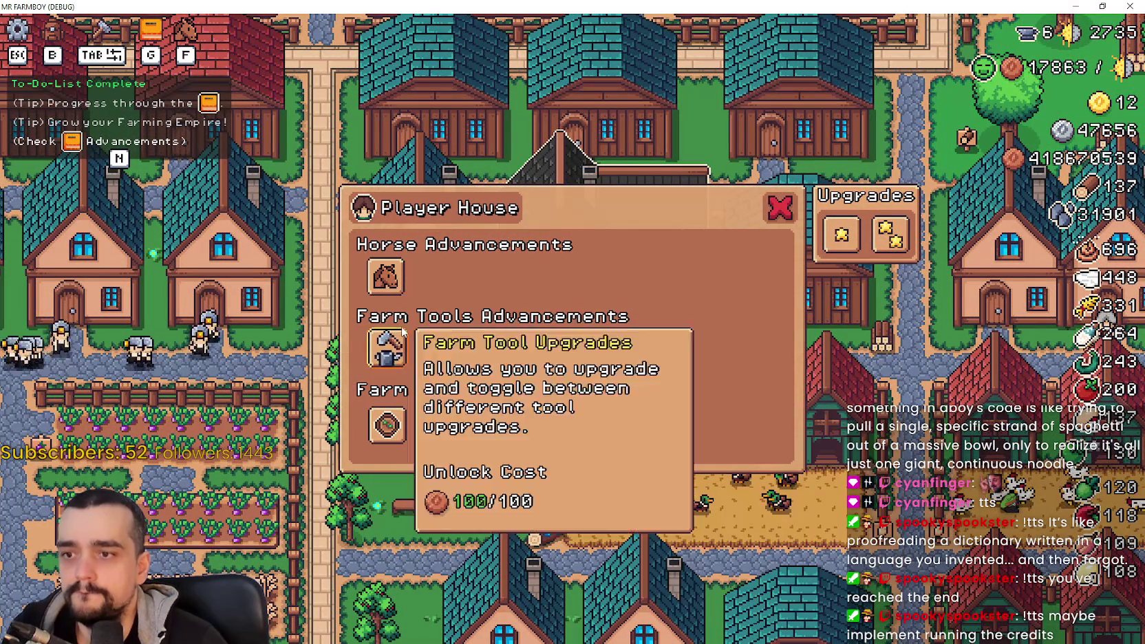
Step: Unlock the first horse advancements including Basic Saddle, then place the game window beside the Output
{"action": "left_click", "coordinate": [385, 277]}
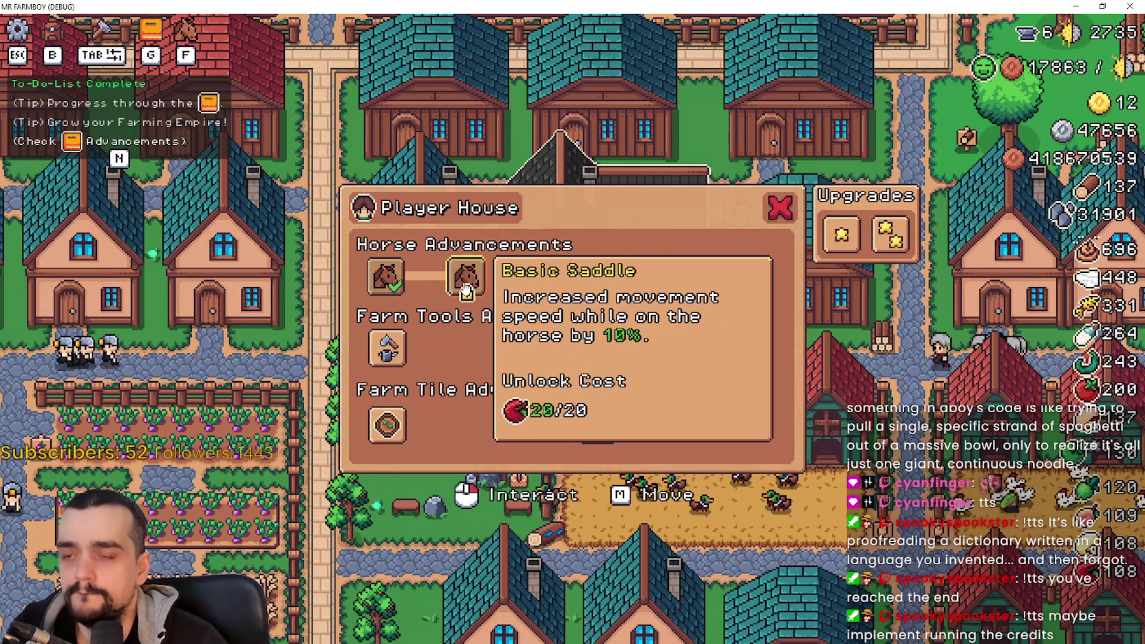
{"action": "left_click", "coordinate": [466, 278]}
{"action": "left_click", "coordinate": [514, 276]}
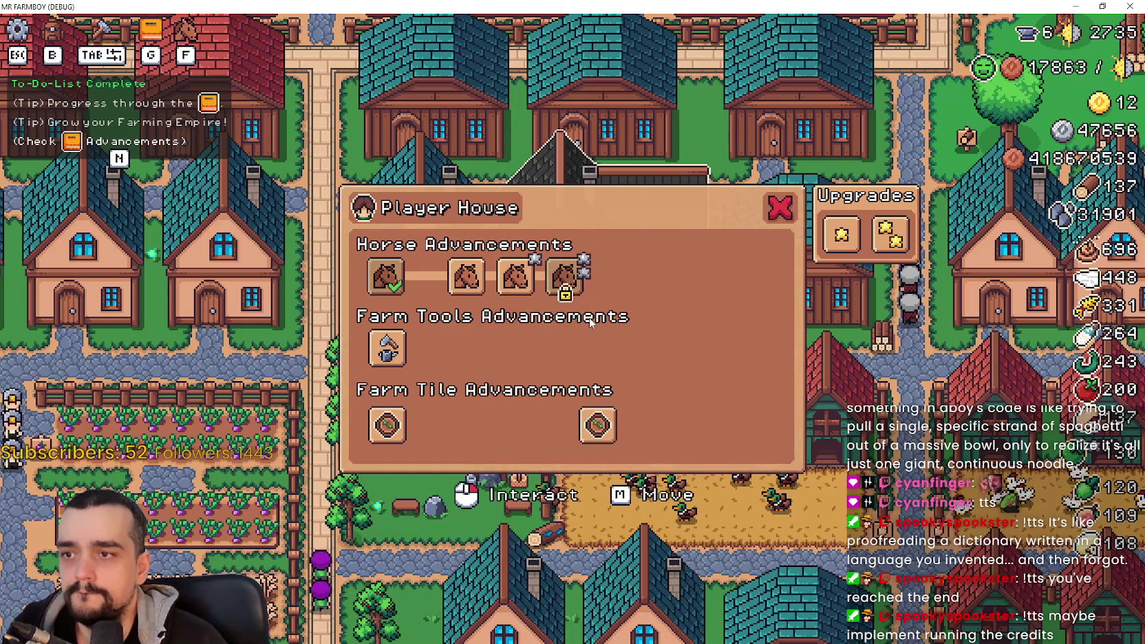
{"action": "double_click", "coordinate": [581, 6]}
{"action": "left_click_drag", "start_coordinate": [581, 117], "coordinate": [788, 56]}
Step: Toggle Basic Saddle off and on repeatedly to watch the Horse Stat output
{"action": "left_click", "coordinate": [742, 234]}
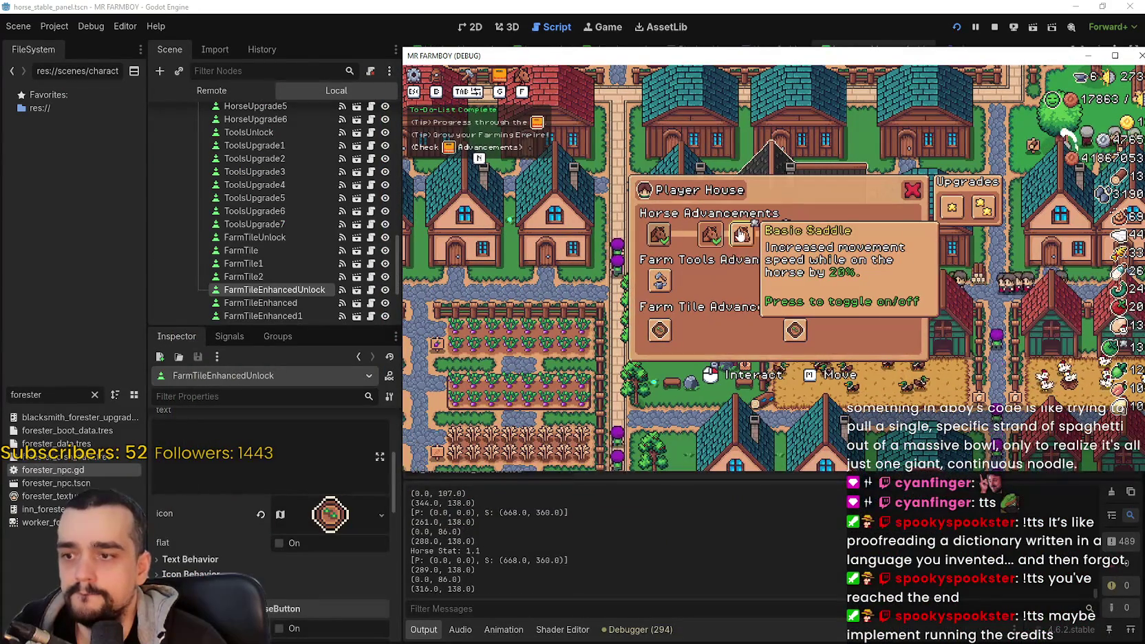
{"action": "left_click", "coordinate": [736, 241]}
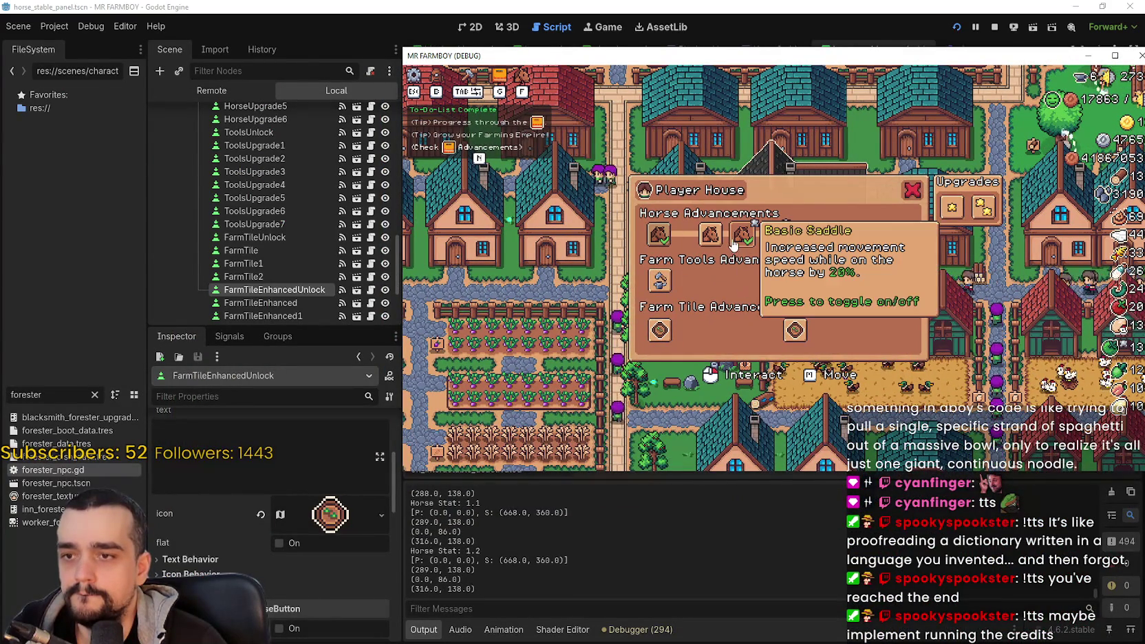
{"action": "left_click", "coordinate": [733, 242]}
{"action": "left_click", "coordinate": [744, 245]}
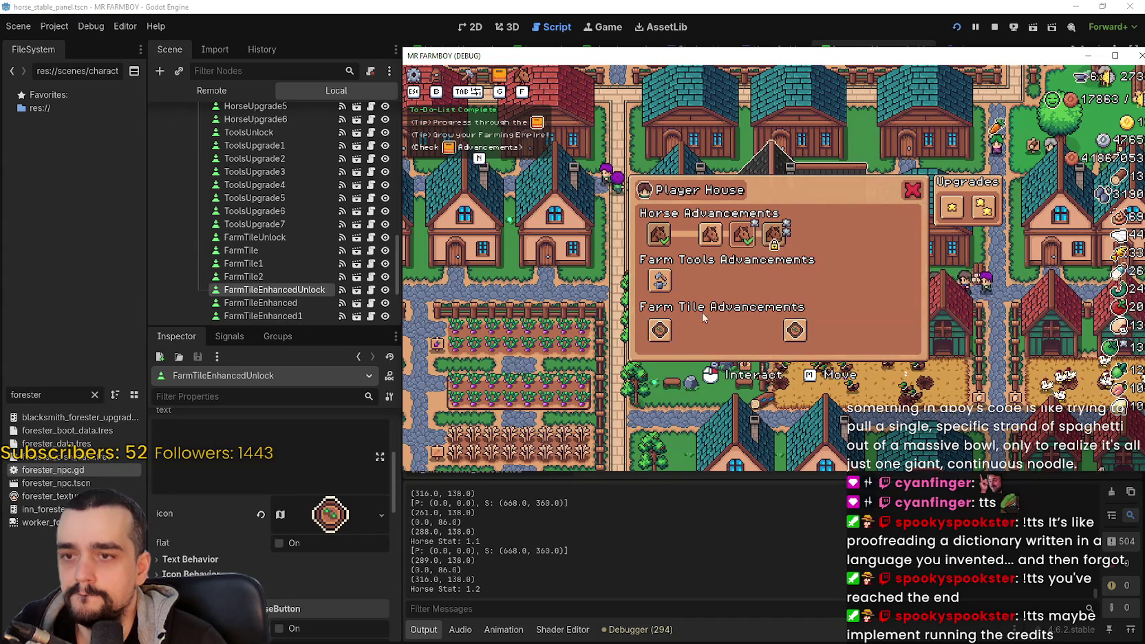
{"action": "mouse_move", "coordinate": [743, 282]}
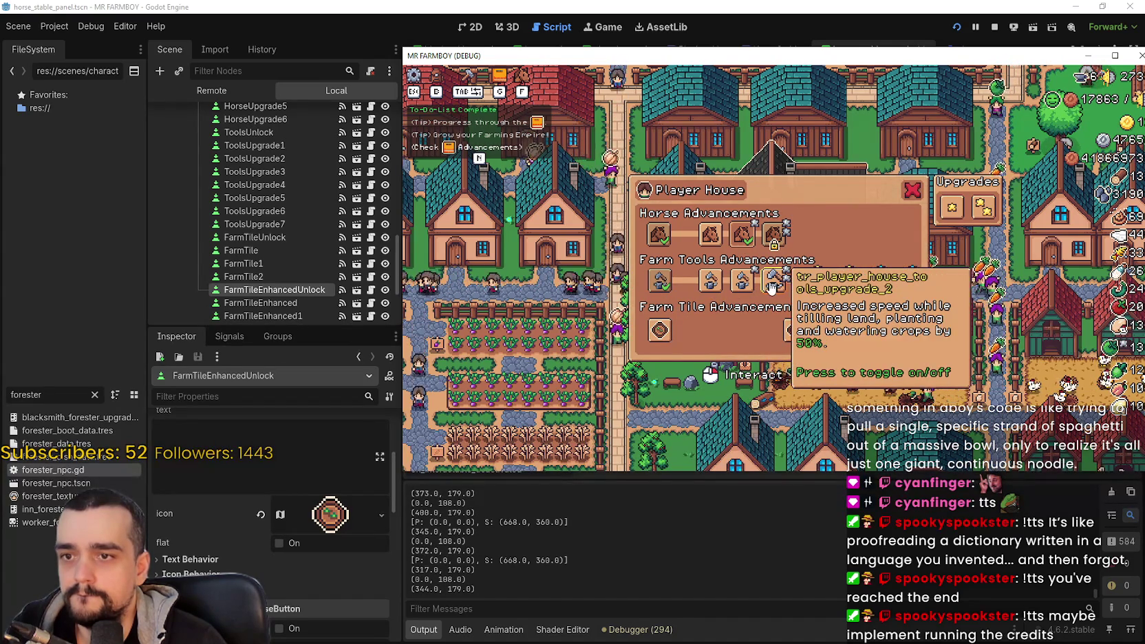
{"action": "left_click", "coordinate": [705, 237]}
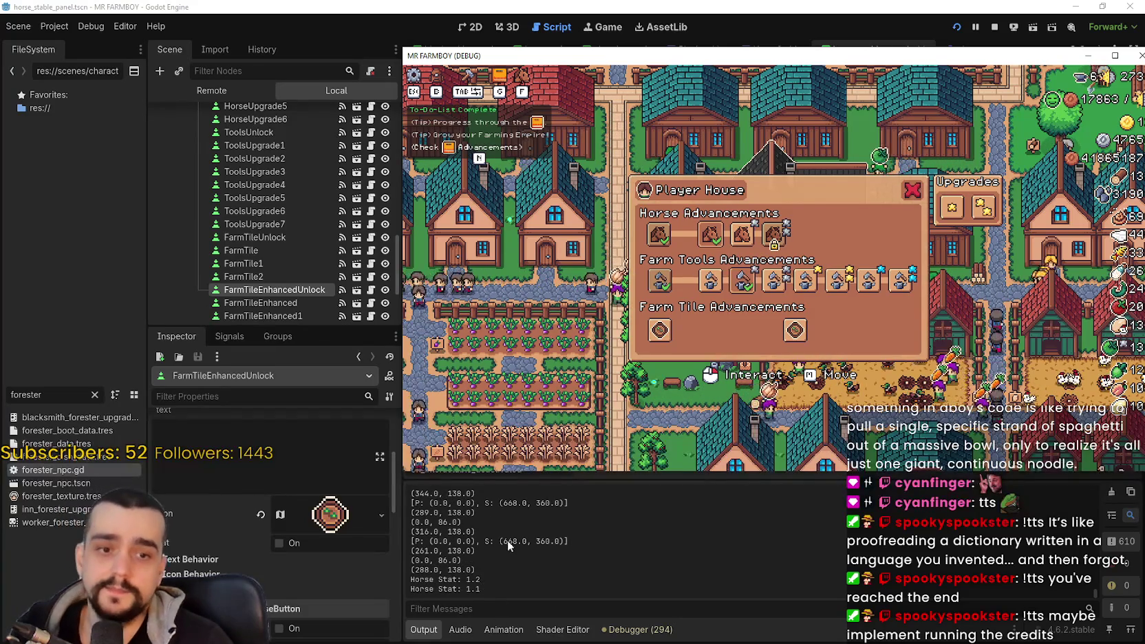
{"action": "left_click", "coordinate": [742, 234]}
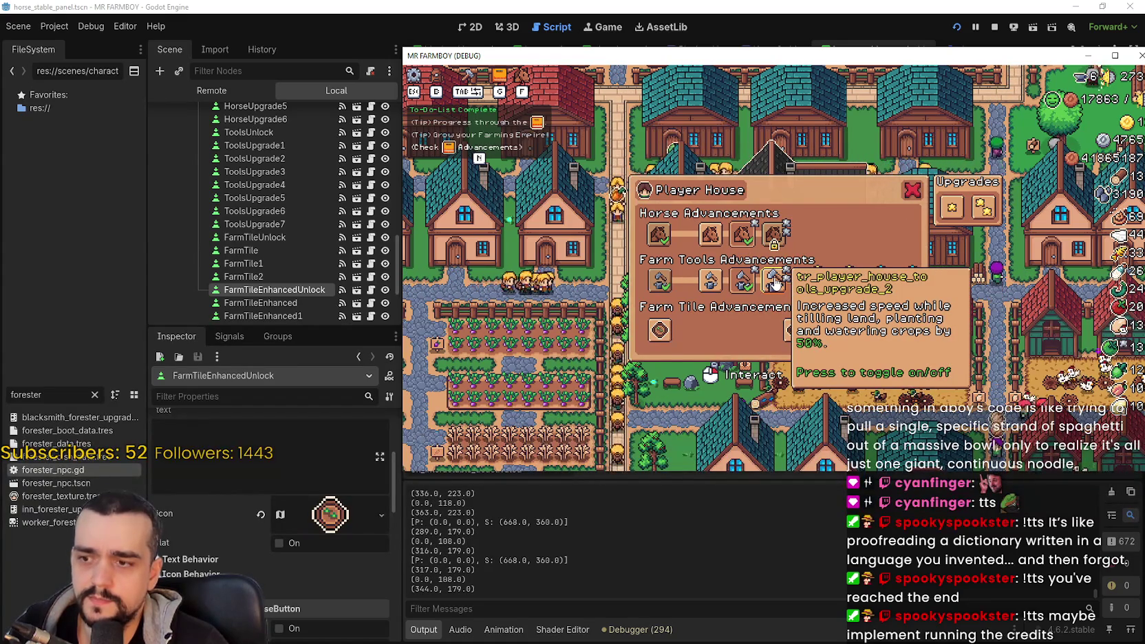
Step: Unlock three farm tile upgrades and switch Basic Saddle between 10% and 20%, then return to horse_stable.gd
{"action": "left_click", "coordinate": [792, 331]}
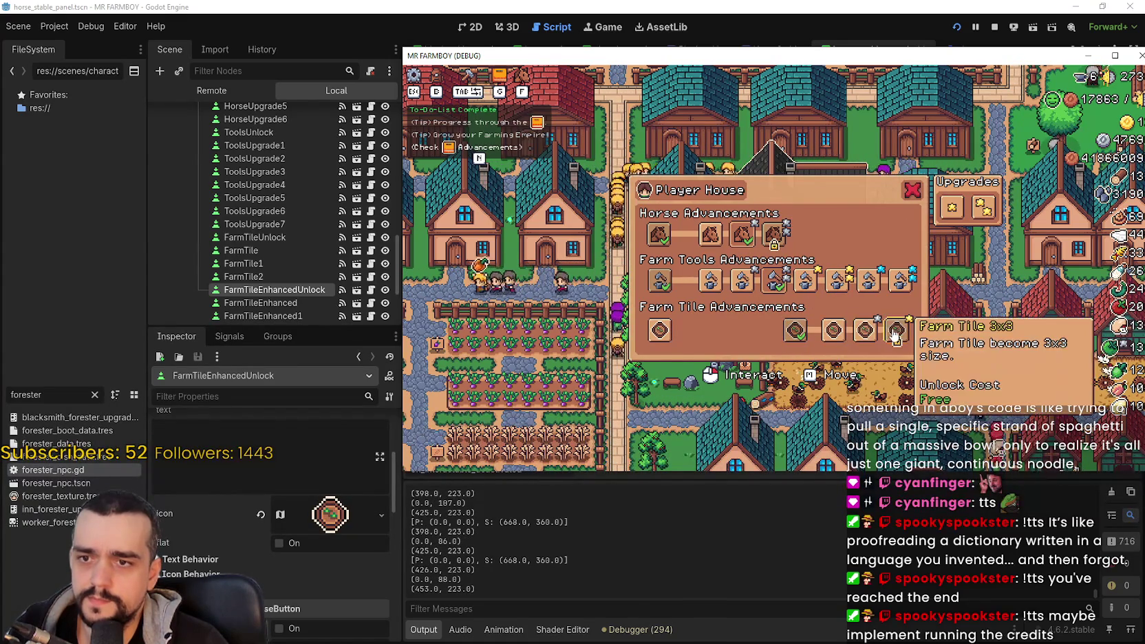
{"action": "left_click", "coordinate": [730, 330]}
{"action": "left_click", "coordinate": [866, 330]}
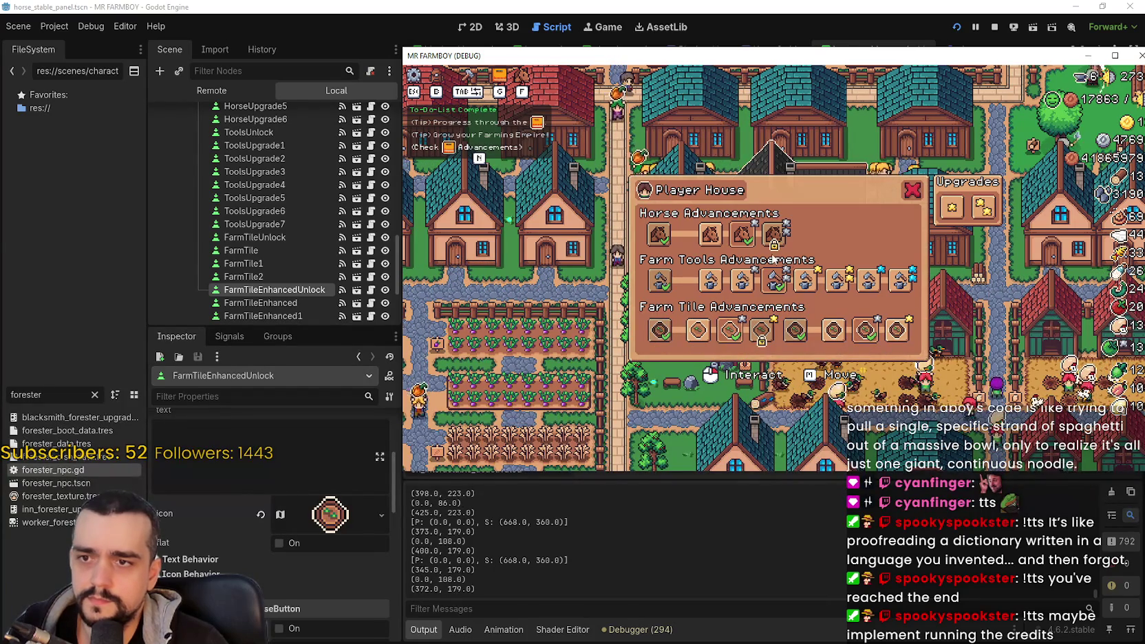
{"action": "left_click", "coordinate": [744, 237]}
{"action": "left_click", "coordinate": [742, 237]}
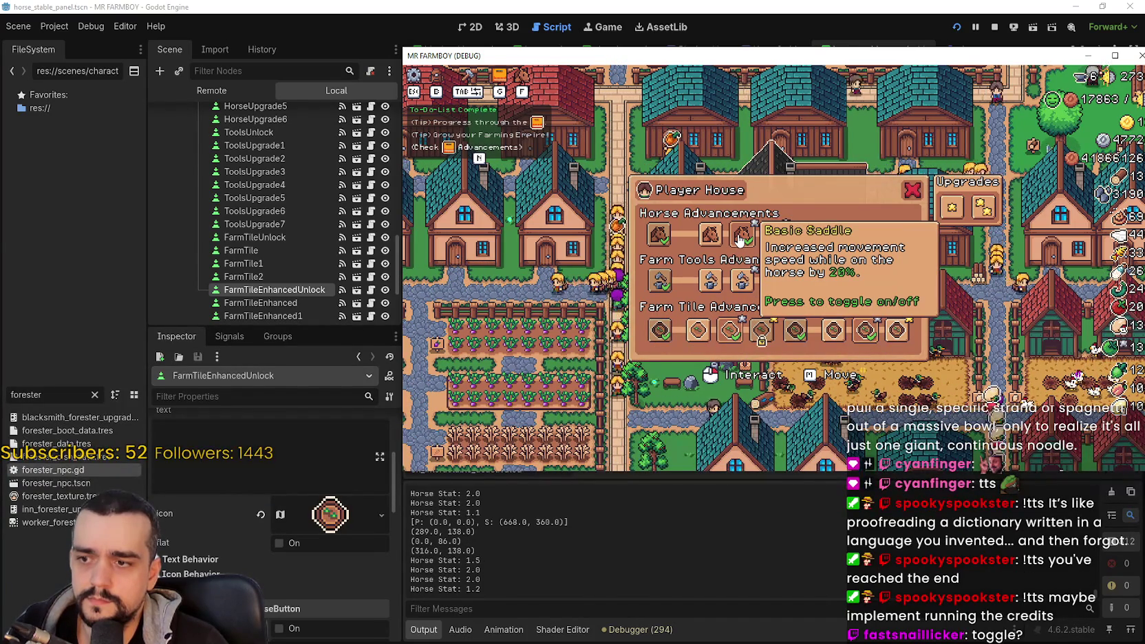
{"action": "left_click", "coordinate": [738, 241]}
{"action": "left_click", "coordinate": [733, 244]}
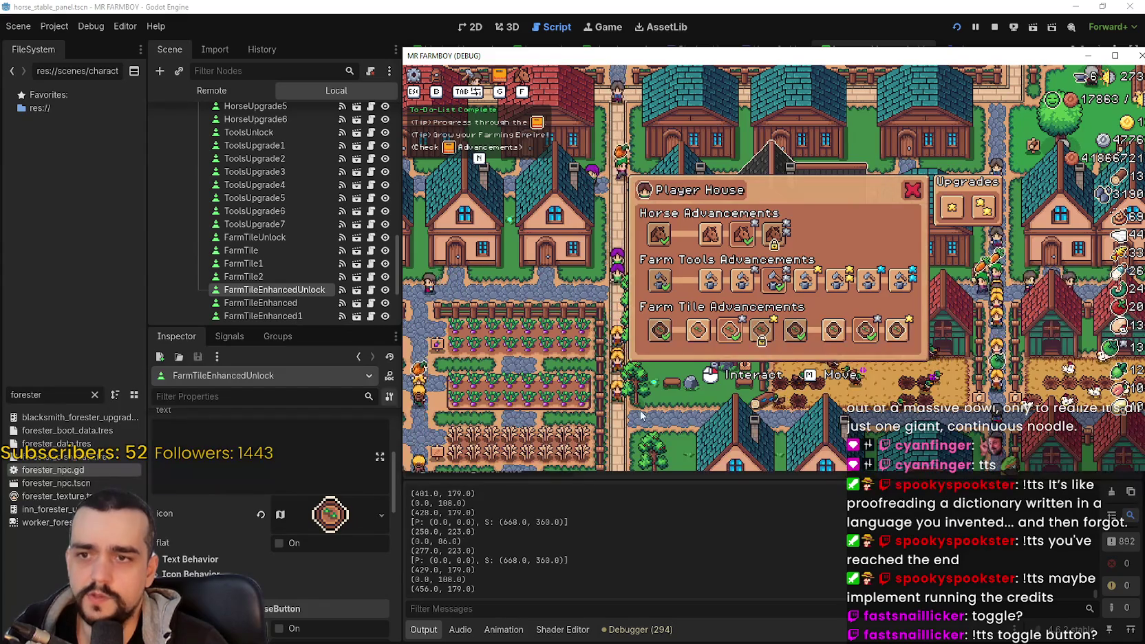
{"action": "left_click", "coordinate": [731, 5]}
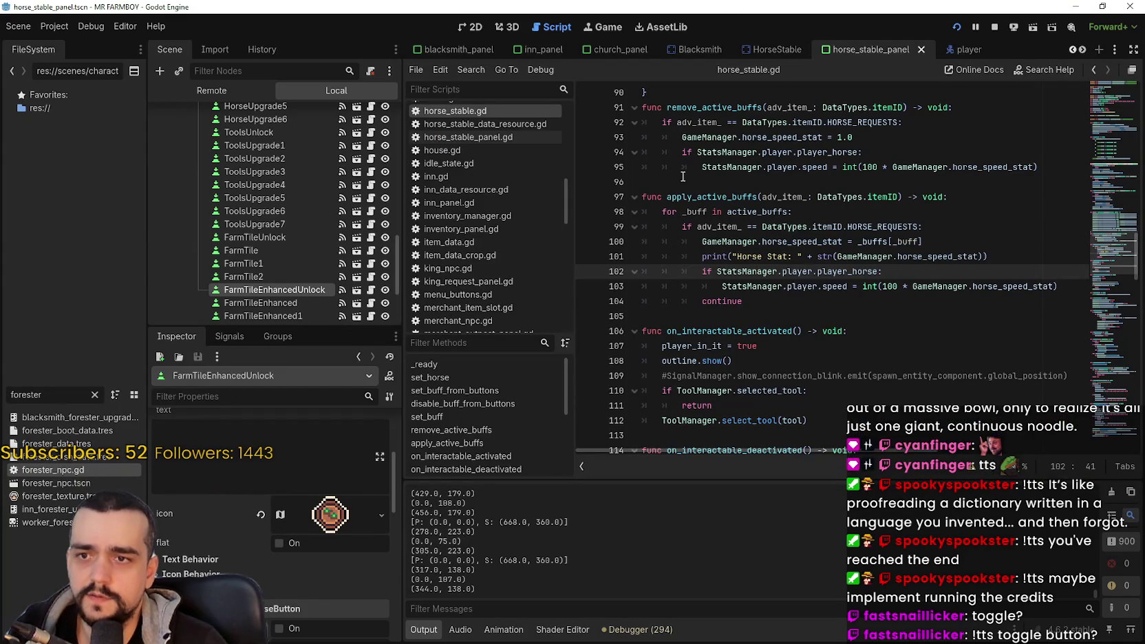
Step: Insert a blank line after 'for _buff in active_buffs:' in apply_active_buffs
{"action": "left_click_drag", "start_coordinate": [683, 177], "coordinate": [798, 293]}
{"action": "left_click", "coordinate": [762, 211]}
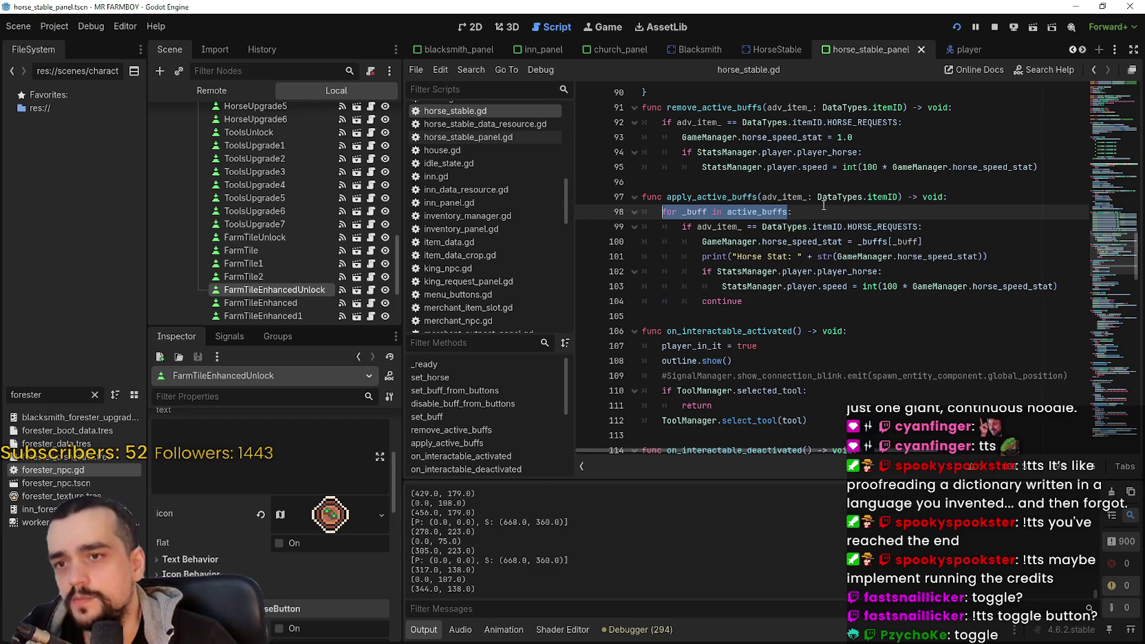
{"action": "left_click", "coordinate": [823, 206]}
{"action": "key", "text": "Return"}
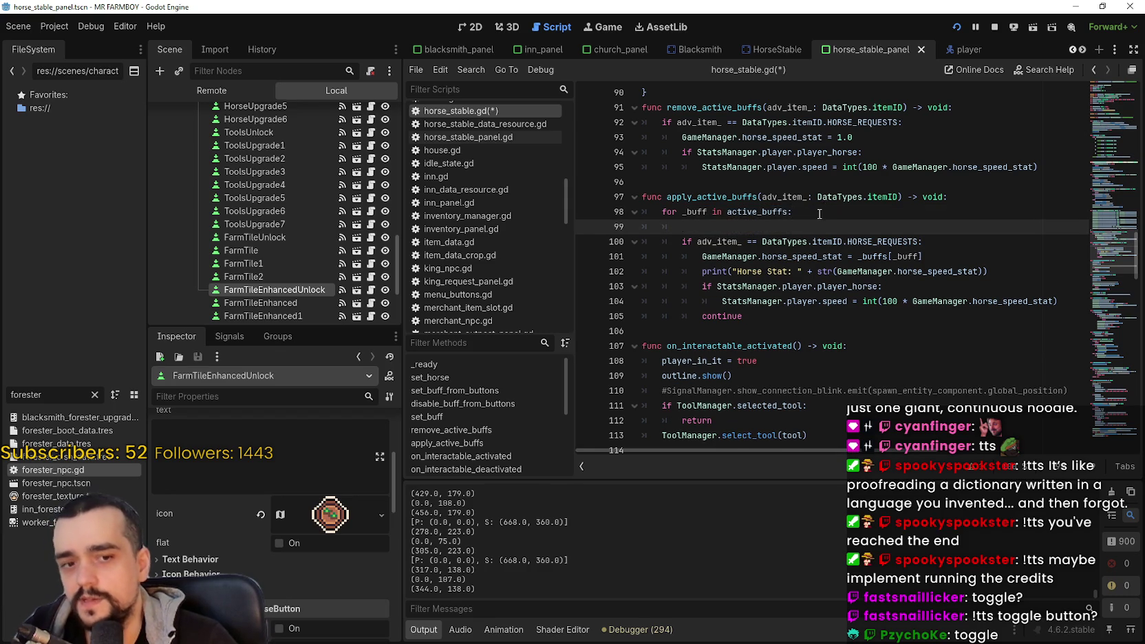
Step: Review the first key of the _buffs dictionary, then return to the new blank line
{"action": "scroll", "scroll_direction": "up", "scroll_amount": 3}
{"action": "left_click_drag", "start_coordinate": [853, 157], "coordinate": [662, 157]}
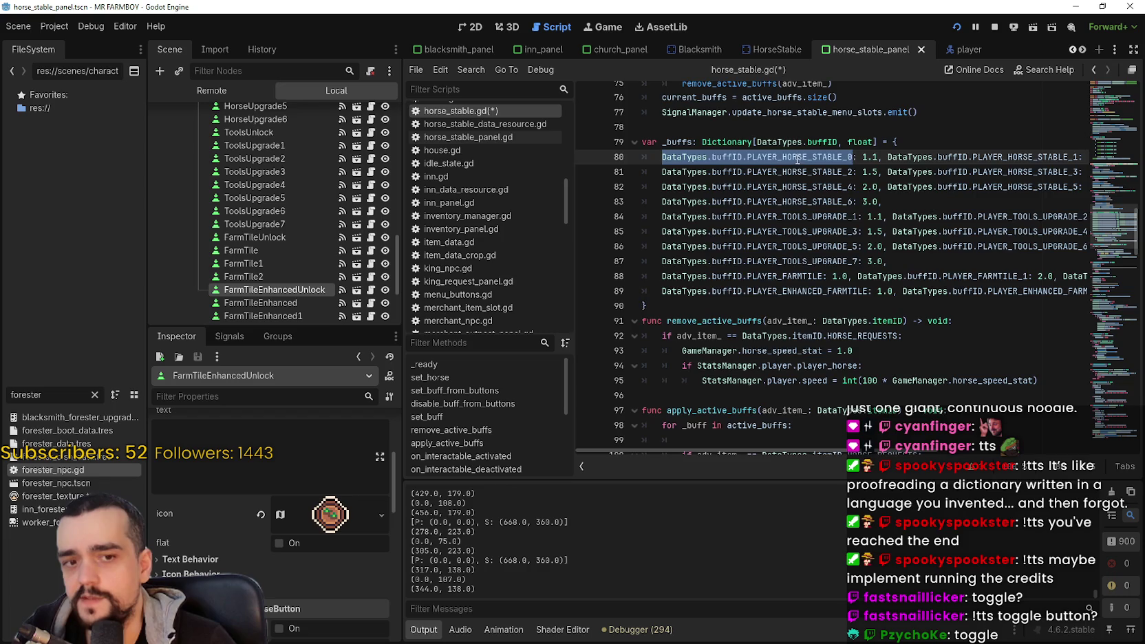
{"action": "scroll", "scroll_direction": "down", "scroll_amount": 3}
{"action": "left_click", "coordinate": [727, 217]}
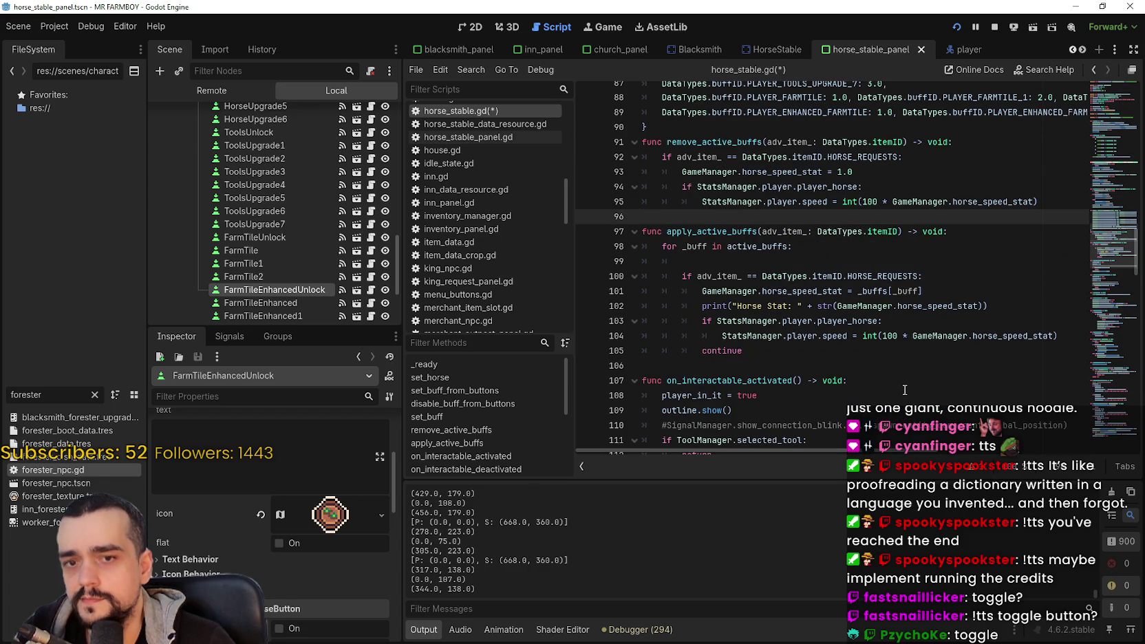
{"action": "left_click", "coordinate": [757, 261]}
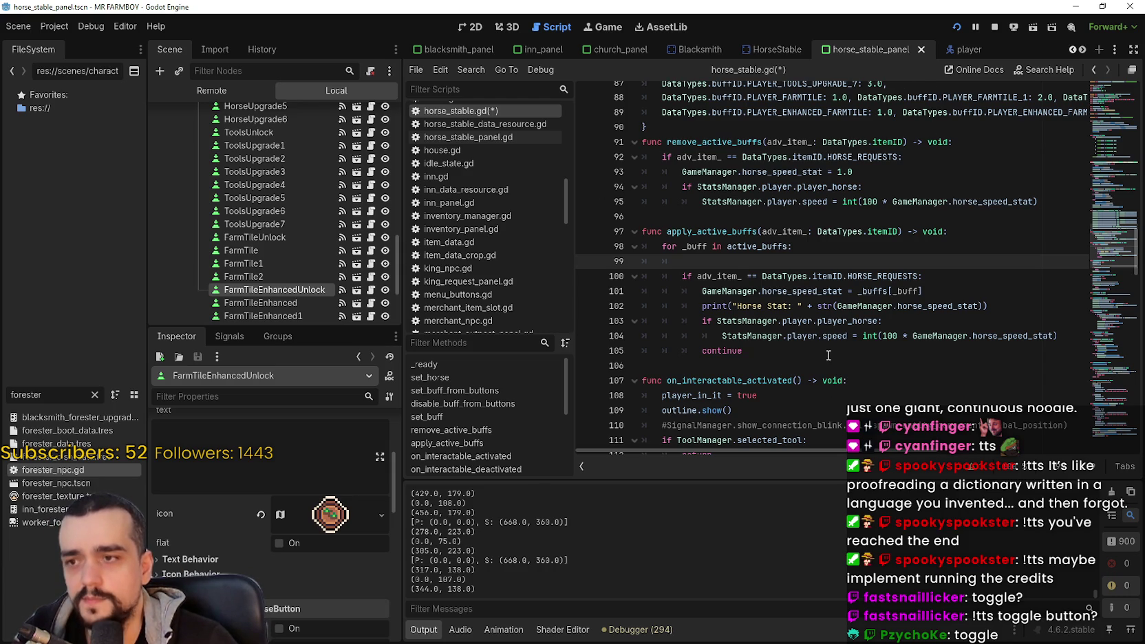
Step: Toggle the Basic Saddle upgrade in the running game, then close it with F8
{"action": "key", "text": "alt+Tab"}
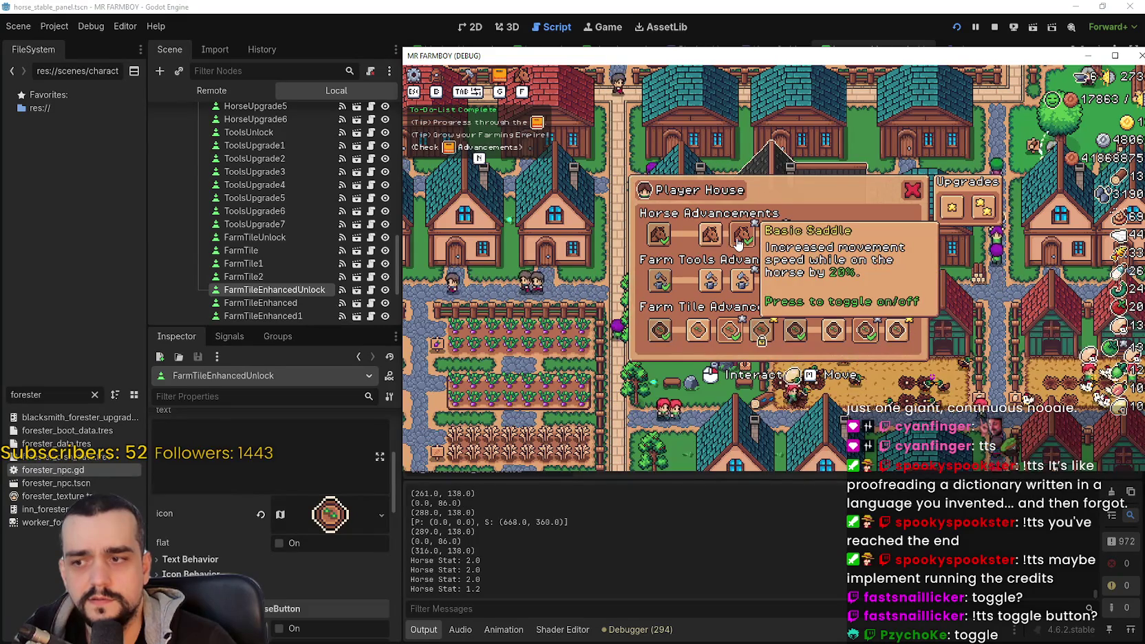
{"action": "left_click", "coordinate": [710, 236]}
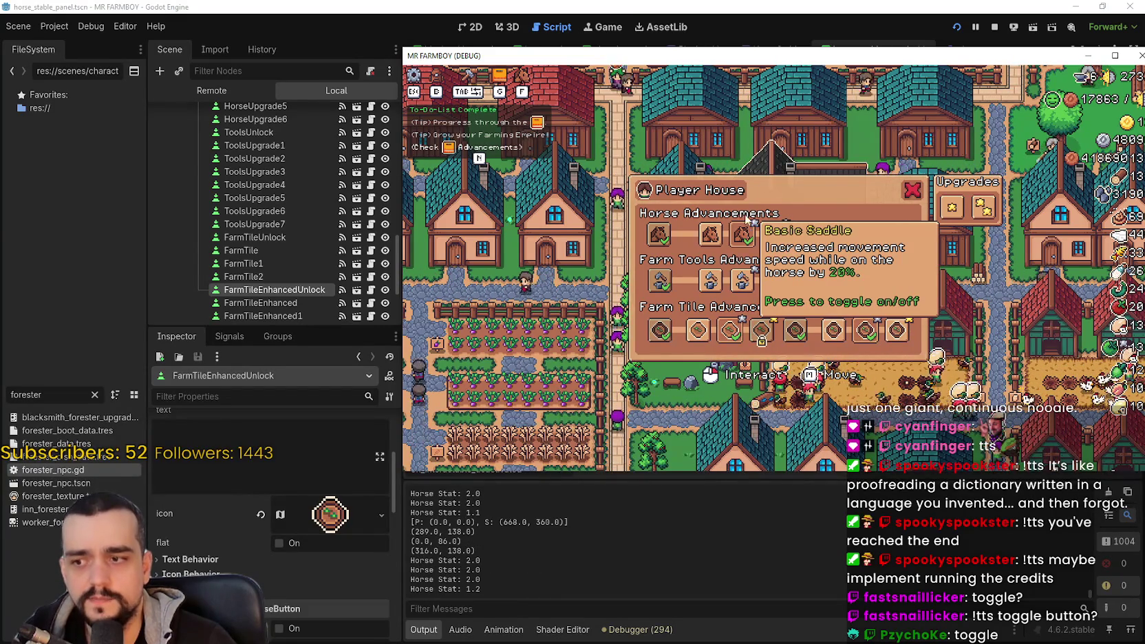
{"action": "key", "text": "F8"}
{"action": "double_click", "coordinate": [761, 245]}
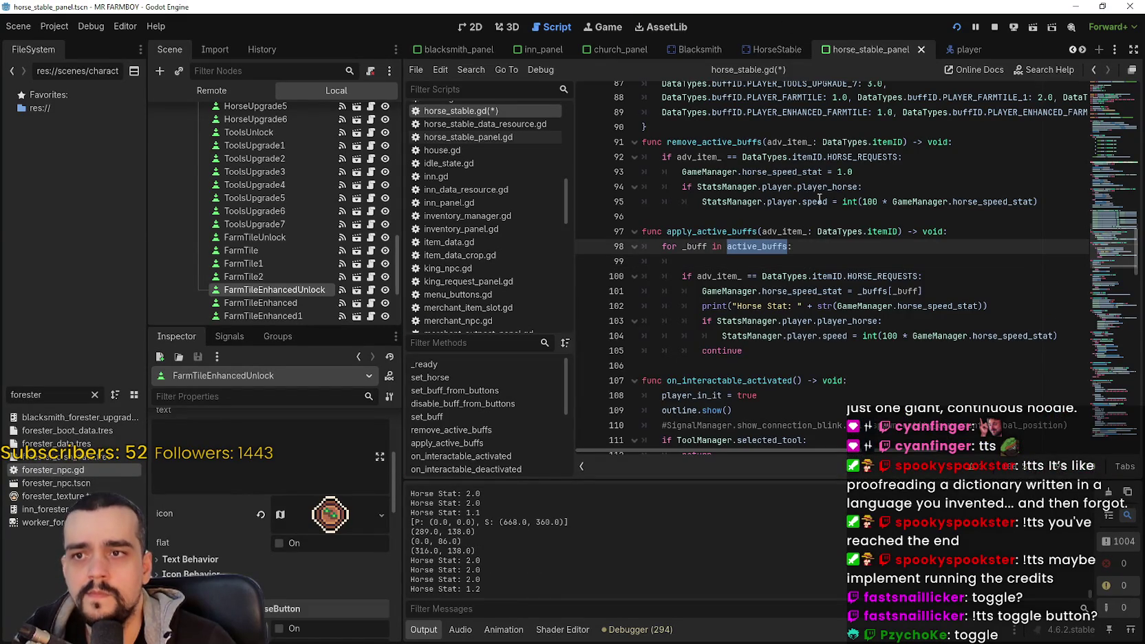
Step: Delete the empty line 99 inside the active_buffs loop
{"action": "double_click", "coordinate": [699, 157]}
{"action": "left_click", "coordinate": [829, 294]}
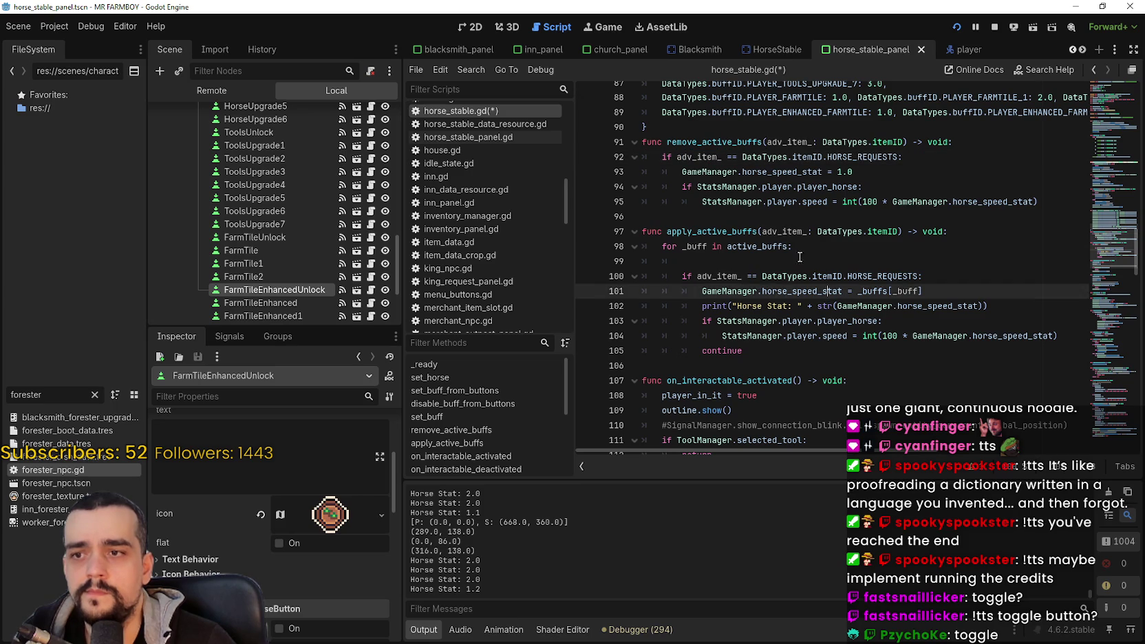
{"action": "key", "text": "Up"}
{"action": "key", "text": "Up"}
{"action": "key", "text": "Up"}
{"action": "mouse_move", "coordinate": [835, 344]}
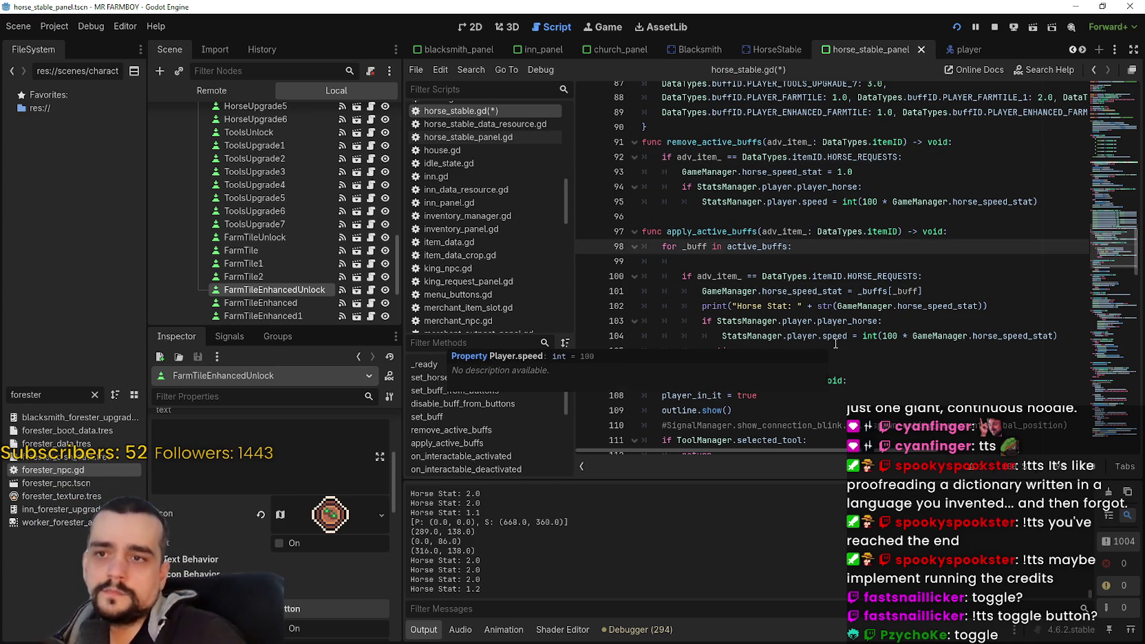
{"action": "left_click", "coordinate": [790, 266]}
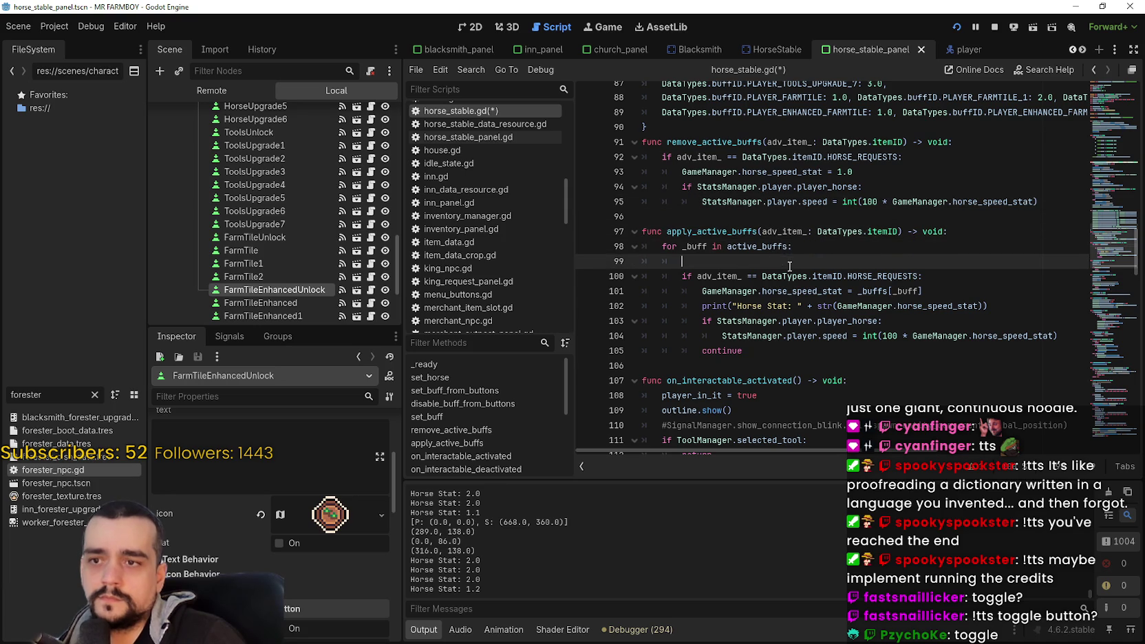
{"action": "mouse_move", "coordinate": [766, 245]}
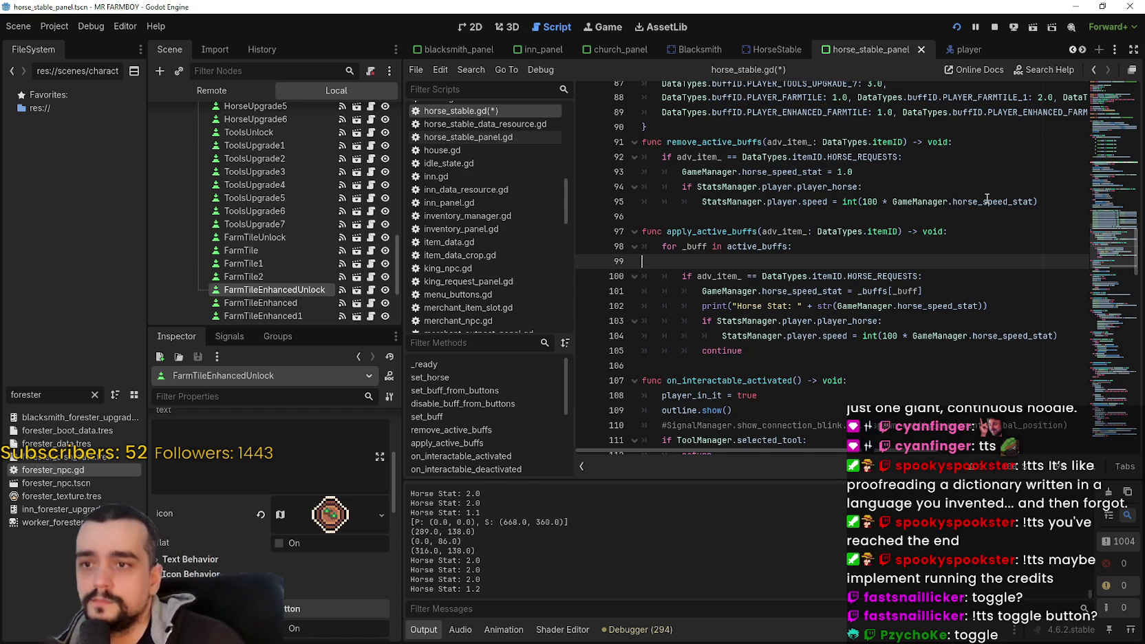
{"action": "key", "text": "BackSpace"}
{"action": "key", "text": "BackSpace"}
{"action": "key", "text": "BackSpace"}
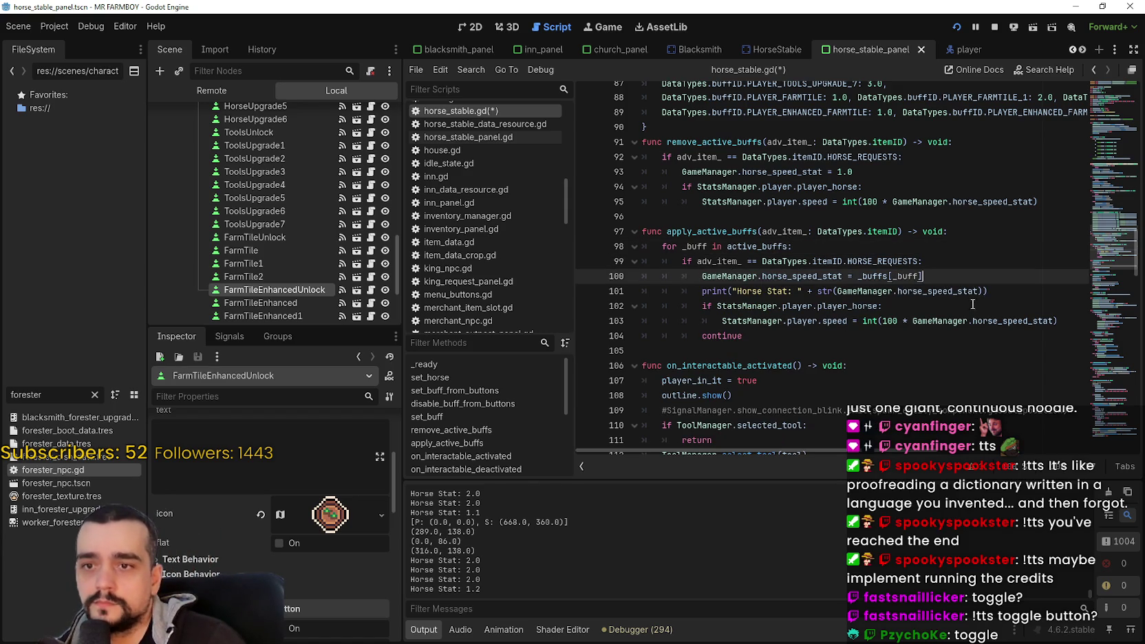
Step: Select the adv_item_ == DataTypes.itemID.HORSE_REQUESTS condition on line 99
{"action": "left_click", "coordinate": [957, 261]}
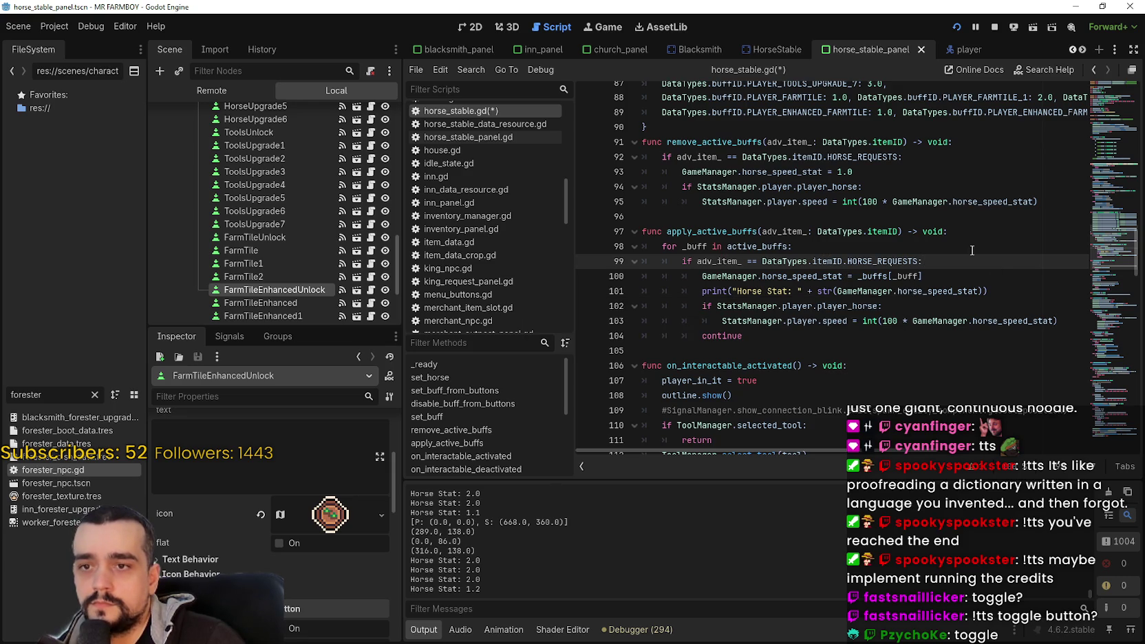
{"action": "key", "text": "Left"}
{"action": "key", "text": "ctrl+shift+Left"}
{"action": "key", "text": "ctrl+shift+Left"}
{"action": "key", "text": "ctrl+shift+Left"}
{"action": "key", "text": "ctrl+shift+Left"}
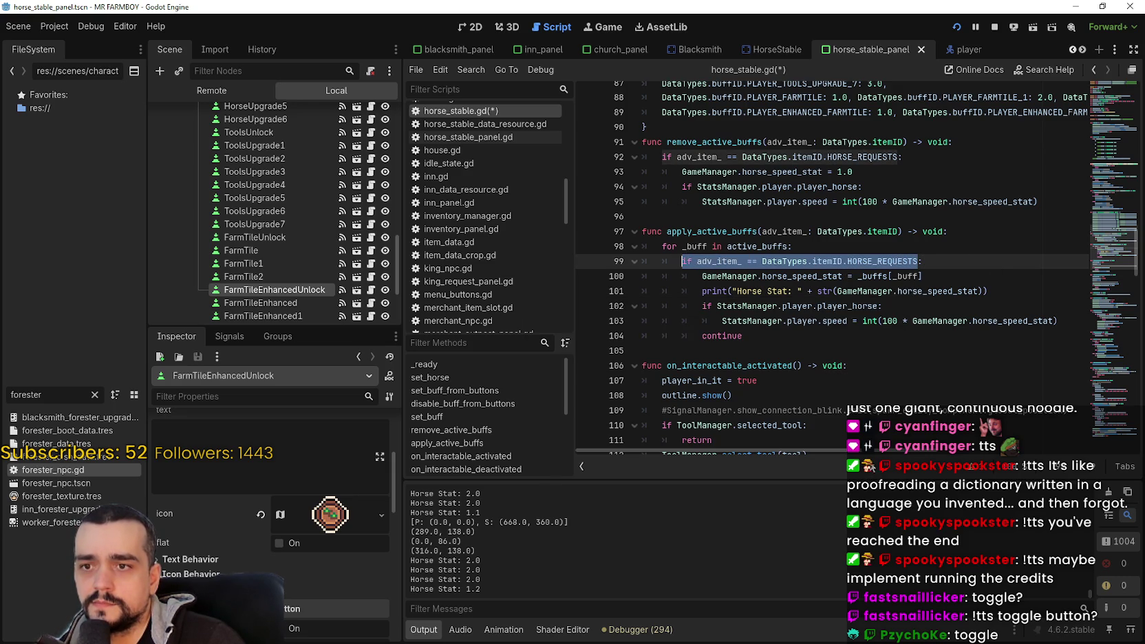
{"action": "left_click", "coordinate": [924, 263]}
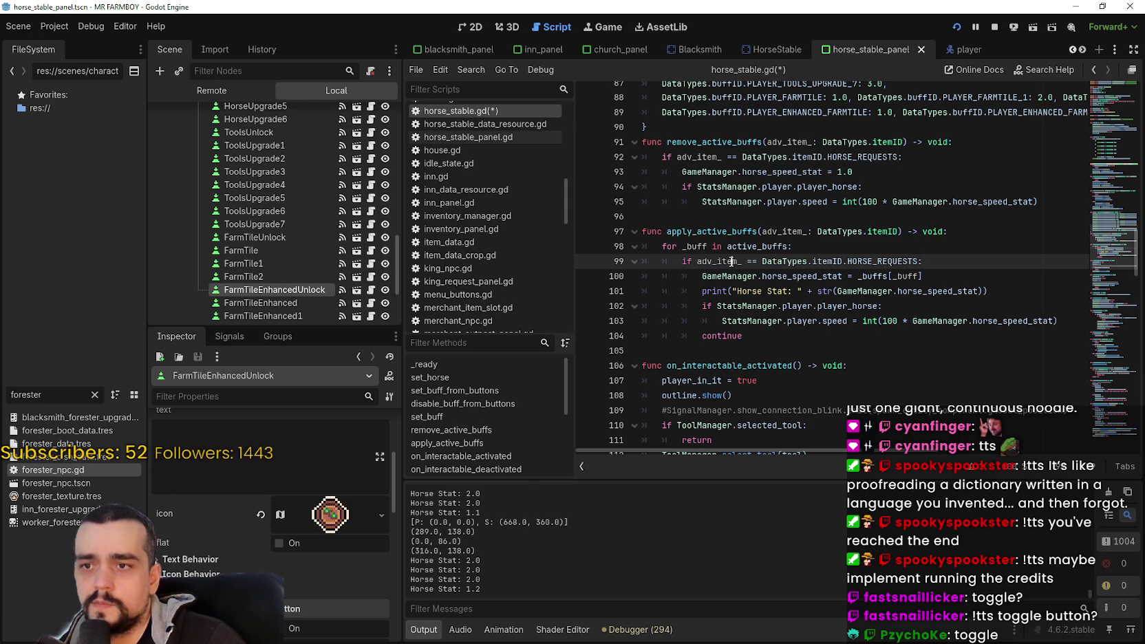
Step: Change line 99's condition to _buff == DataTypes.buffID.PLAYER_HORSE_STABLE_0
{"action": "double_click", "coordinate": [731, 261]}
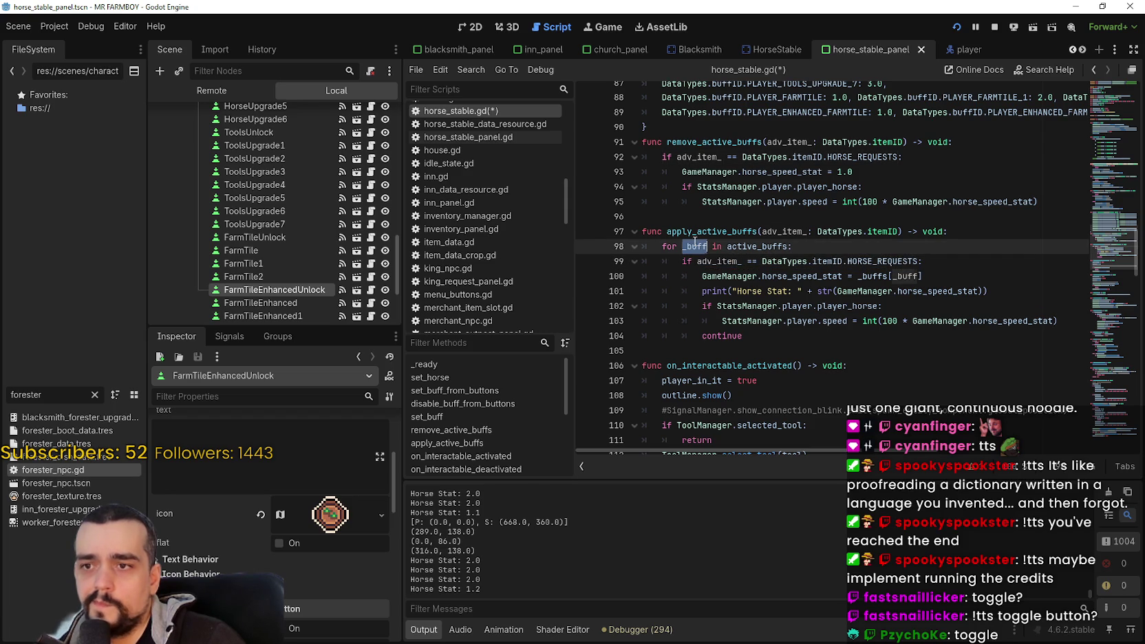
{"action": "type", "text": "_buff"}
{"action": "double_click", "coordinate": [864, 262]}
{"action": "left_click_drag", "start_coordinate": [865, 260], "coordinate": [839, 259]}
{"action": "scroll", "scroll_direction": "up", "scroll_amount": 3}
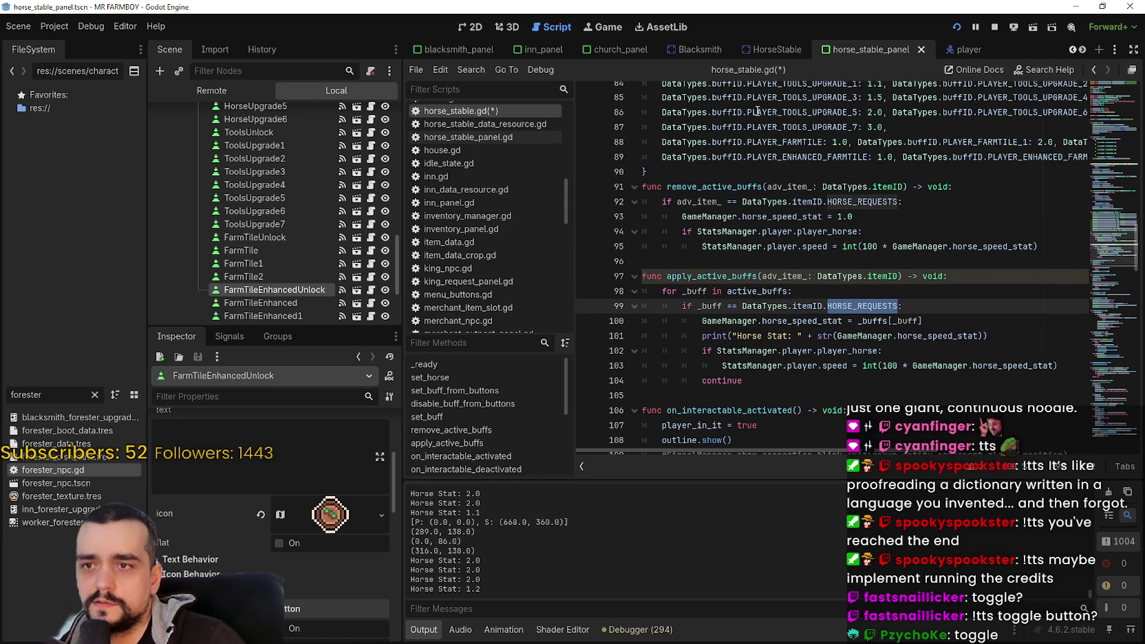
{"action": "scroll", "scroll_direction": "up", "scroll_amount": 3}
{"action": "left_click", "coordinate": [817, 116]}
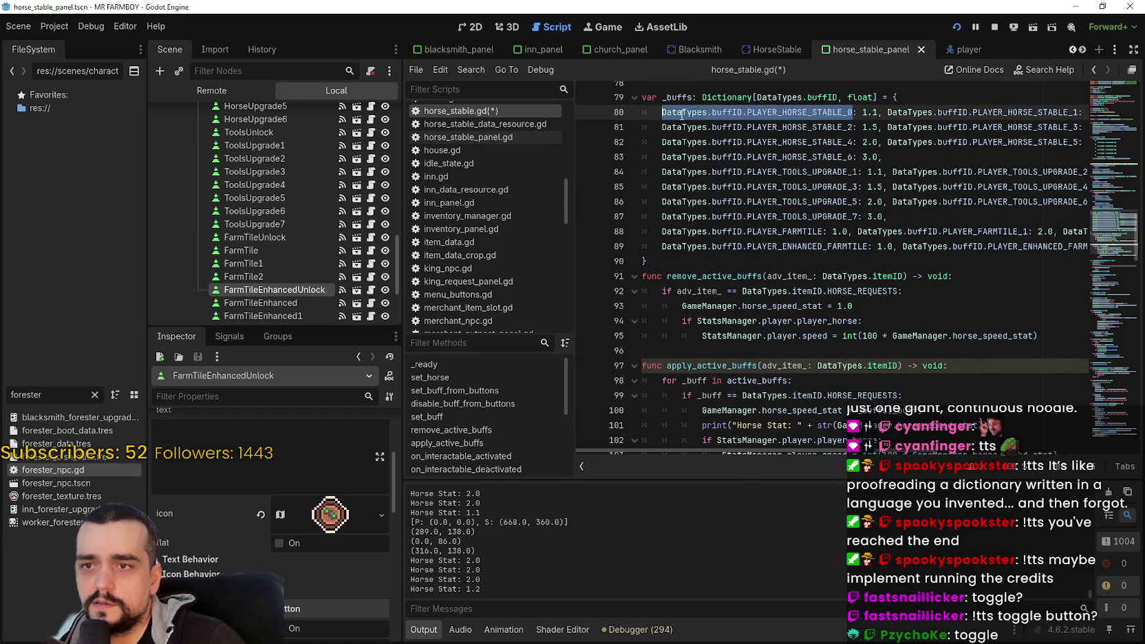
{"action": "scroll", "scroll_direction": "down", "scroll_amount": 3}
{"action": "left_click_drag", "start_coordinate": [860, 306], "coordinate": [764, 306]}
{"action": "type", "text": "DataTypes.buffID.PLAYER_HORSE_STABLE_0"}
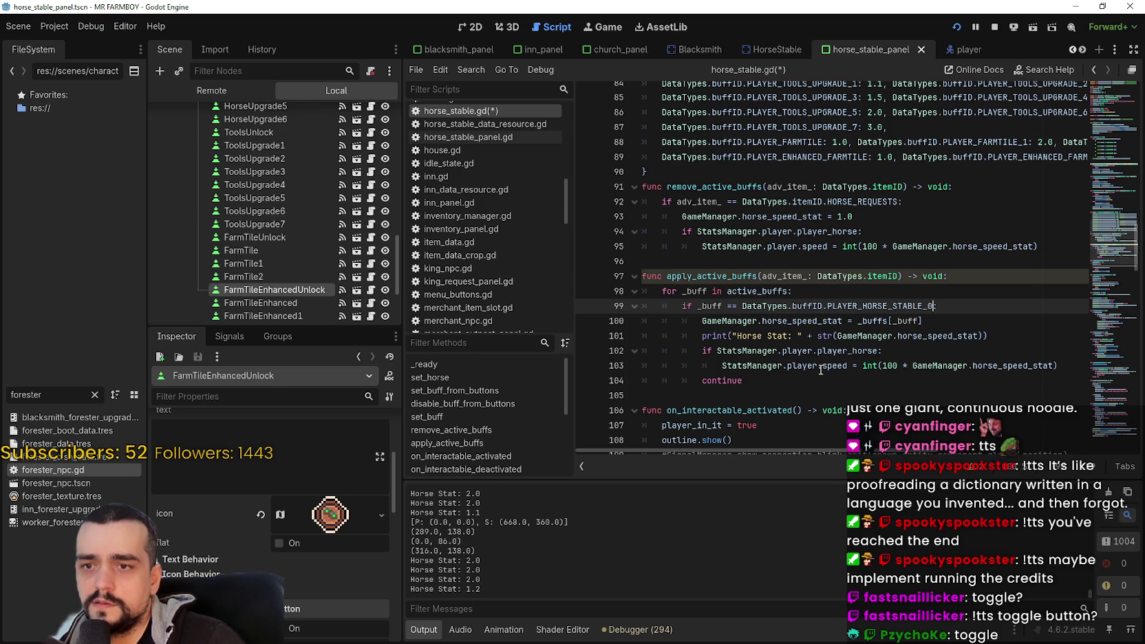
Step: Append 'or' plus a pasted copy of the _buff comparison, ending the line with a colon
{"action": "left_click", "coordinate": [974, 315]}
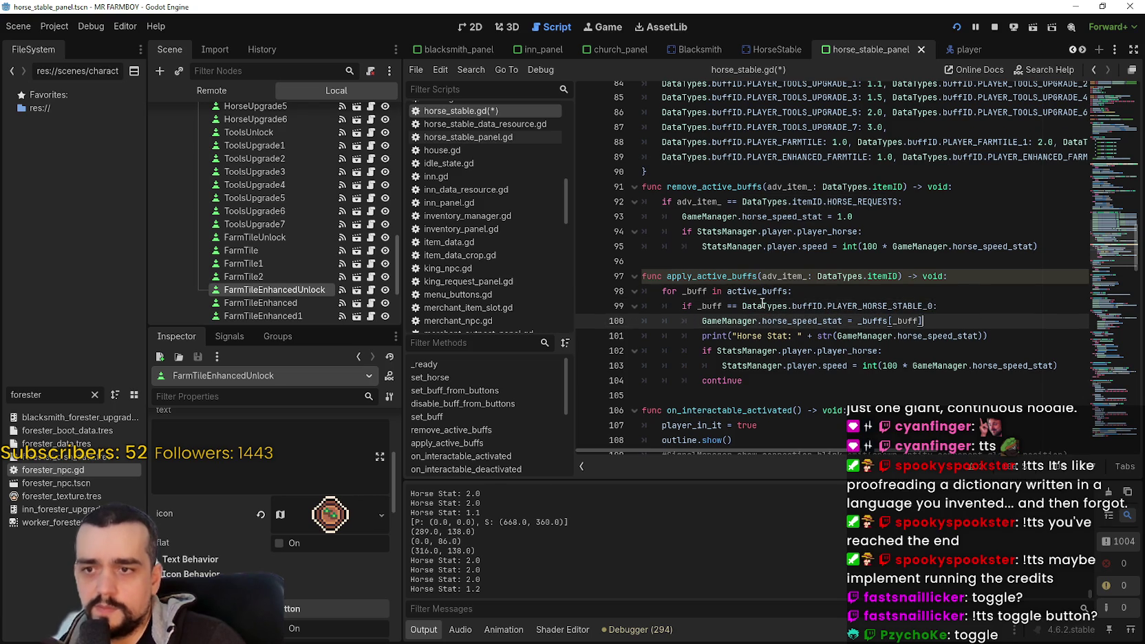
{"action": "left_click_drag", "start_coordinate": [808, 377], "coordinate": [643, 307]}
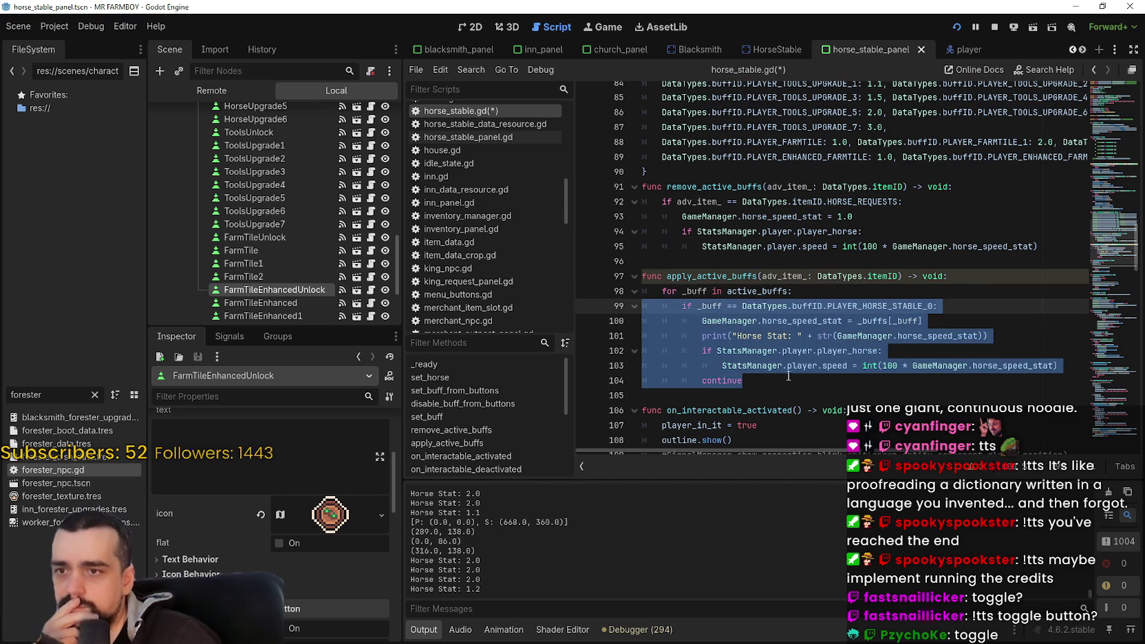
{"action": "left_click", "coordinate": [791, 376]}
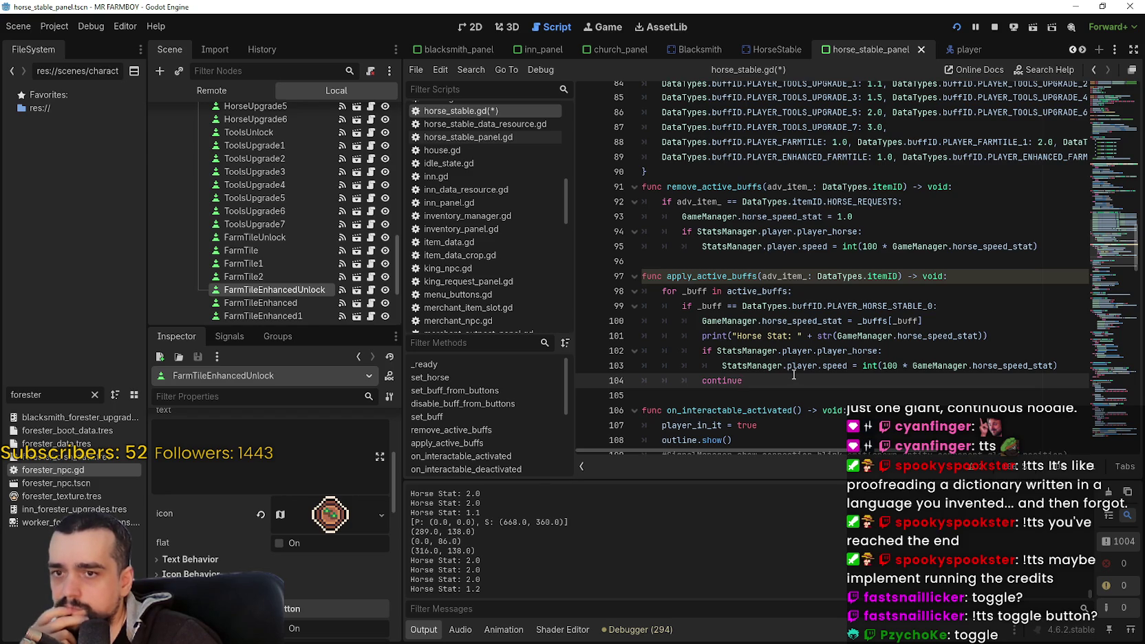
{"action": "left_click", "coordinate": [935, 306]}
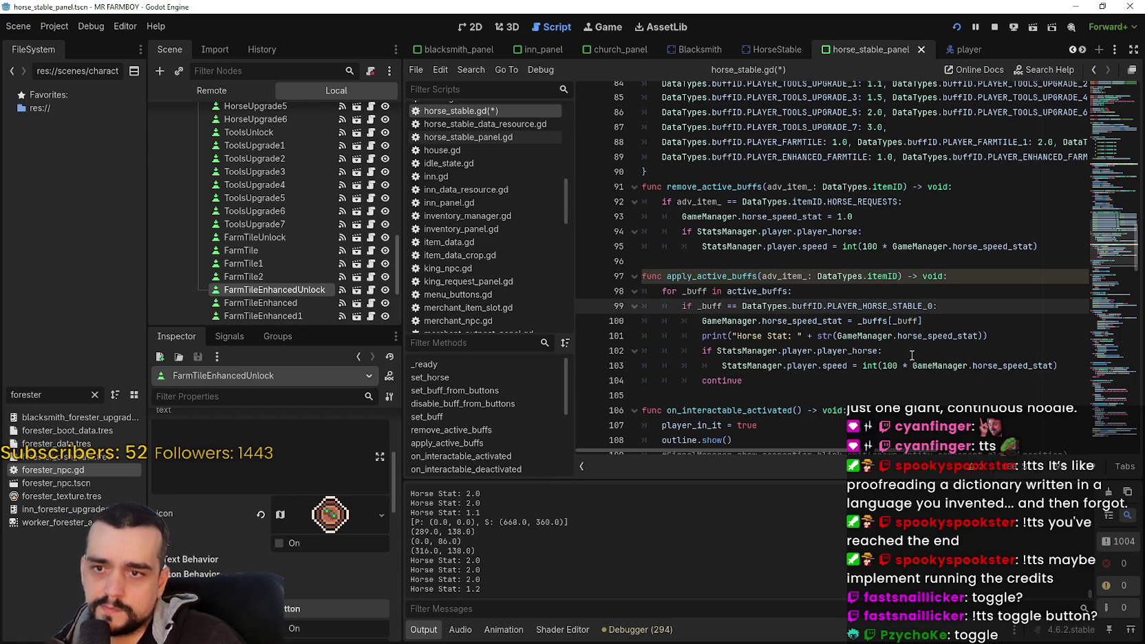
{"action": "type", "text": "or"}
{"action": "left_click_drag", "start_coordinate": [932, 306], "coordinate": [742, 306]}
{"action": "left_click_drag", "start_coordinate": [933, 305], "coordinate": [703, 309]}
{"action": "key", "text": "ctrl+c"}
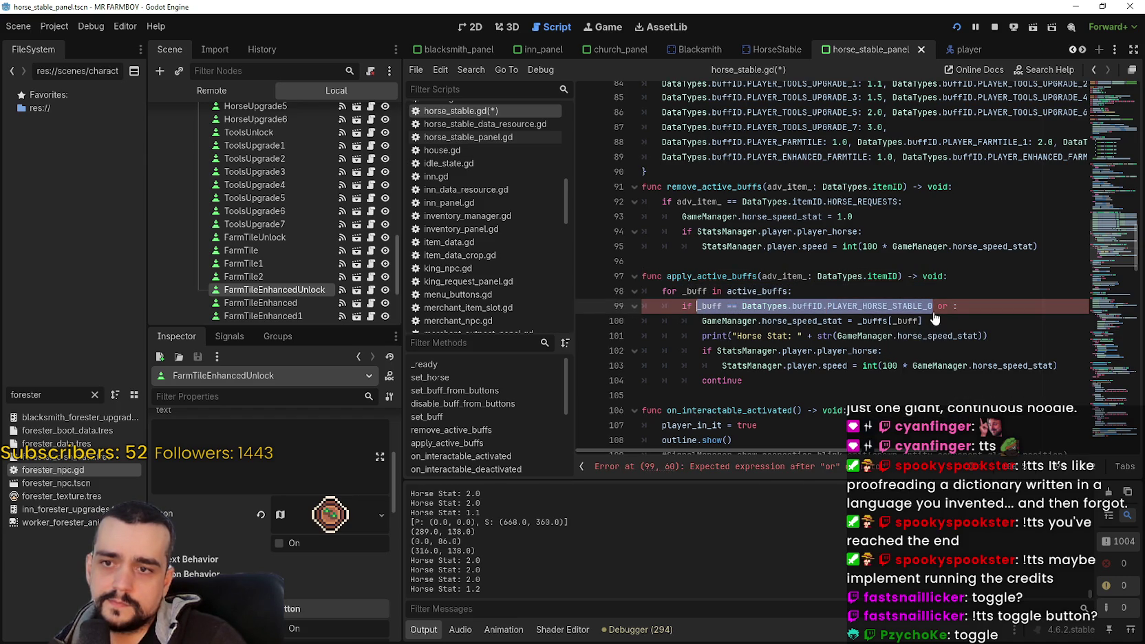
{"action": "left_click", "coordinate": [952, 305]}
{"action": "key", "text": "ctrl+v"}
{"action": "type", "text": ":"}
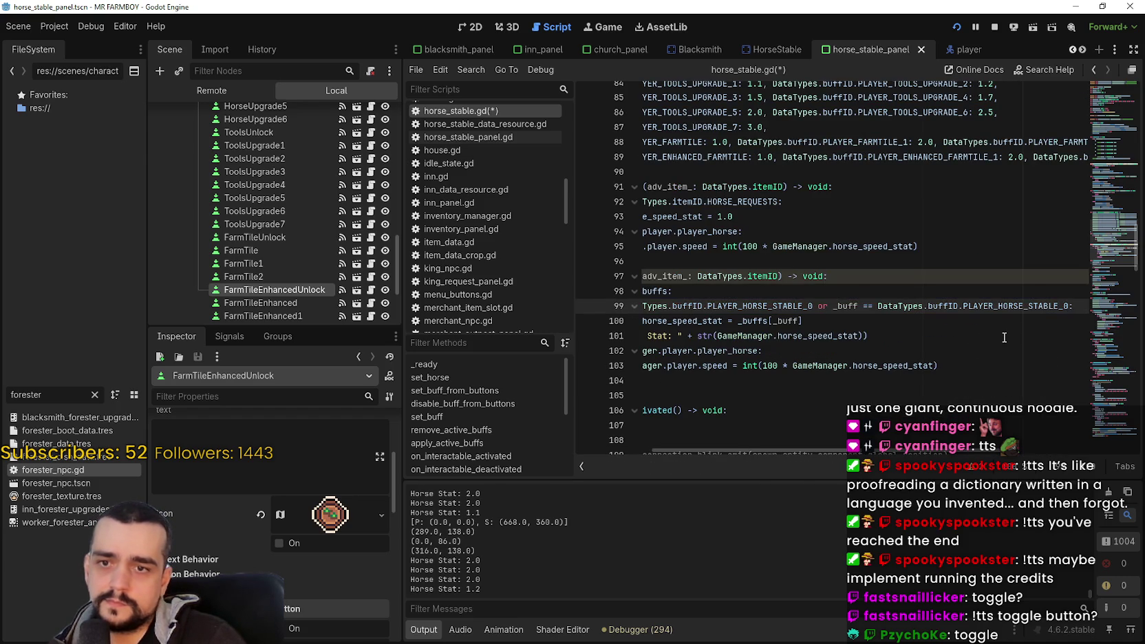
Step: Save horse_stable.gd and run the game to test the new condition
{"action": "left_click", "coordinate": [932, 334]}
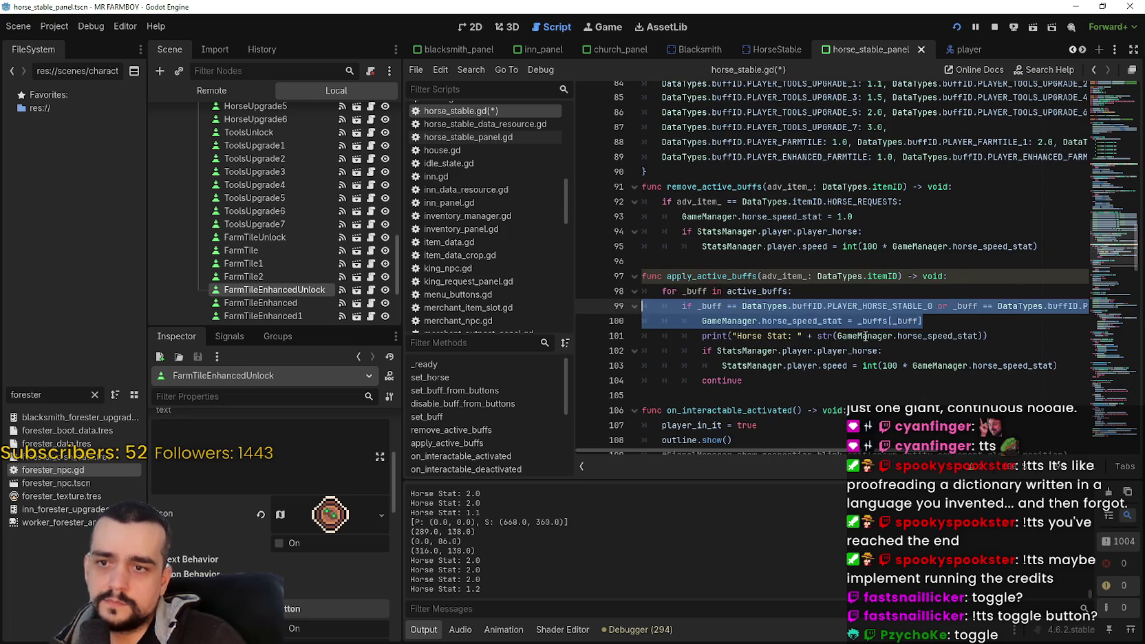
{"action": "key", "text": "ctrl+s"}
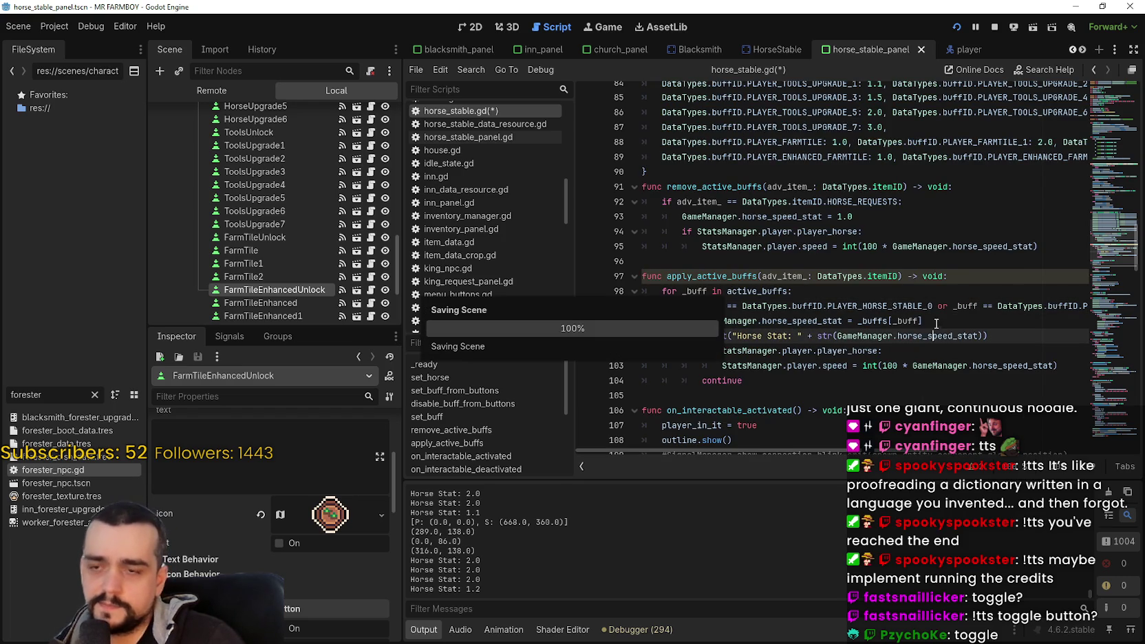
{"action": "left_click", "coordinate": [950, 321]}
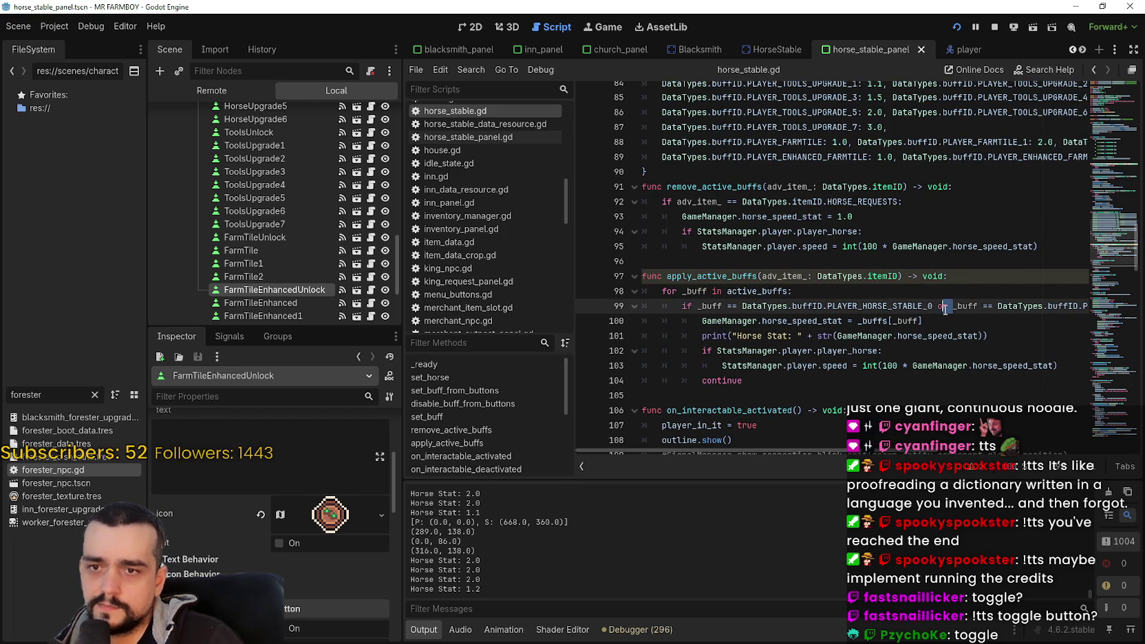
{"action": "key", "text": "ctrl+s"}
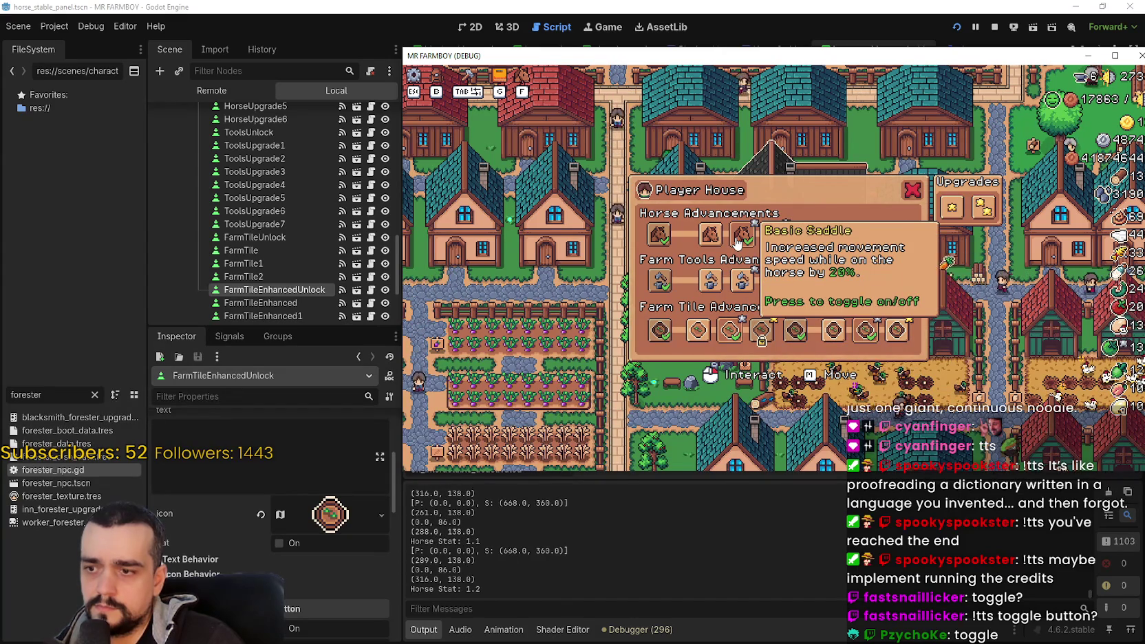
Step: Toggle the sixth farm tools upgrade, Farm Tile 2x2 and the 20% Basic Saddle upgrades
{"action": "left_click", "coordinate": [869, 279]}
{"action": "left_click", "coordinate": [838, 279]}
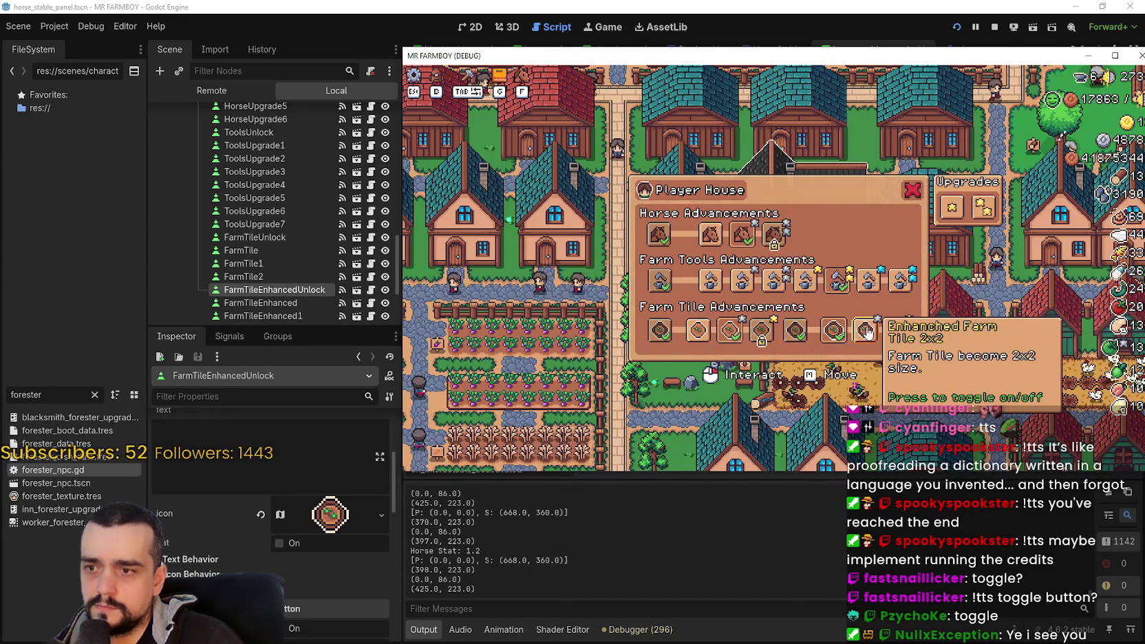
{"action": "left_click", "coordinate": [897, 329]}
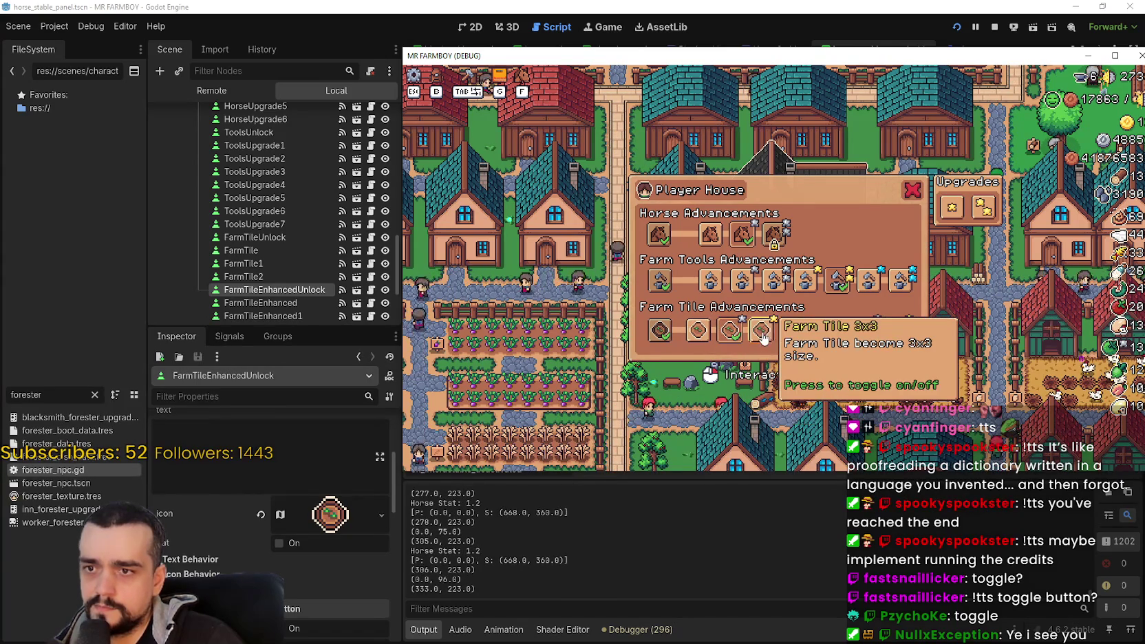
{"action": "left_click", "coordinate": [730, 331]}
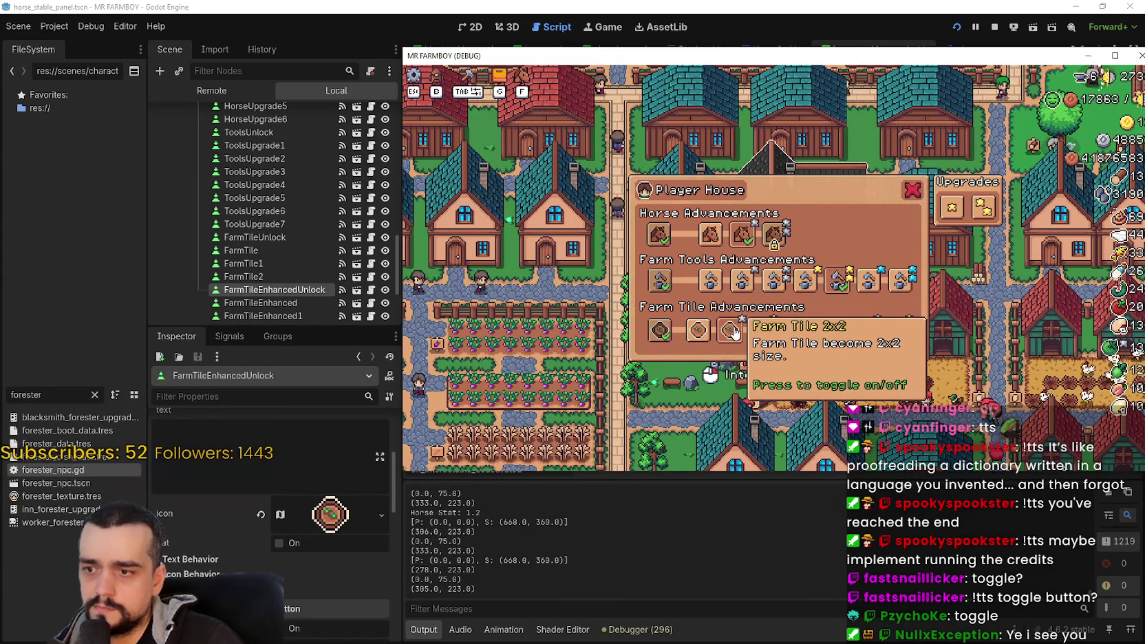
{"action": "left_click", "coordinate": [711, 237]}
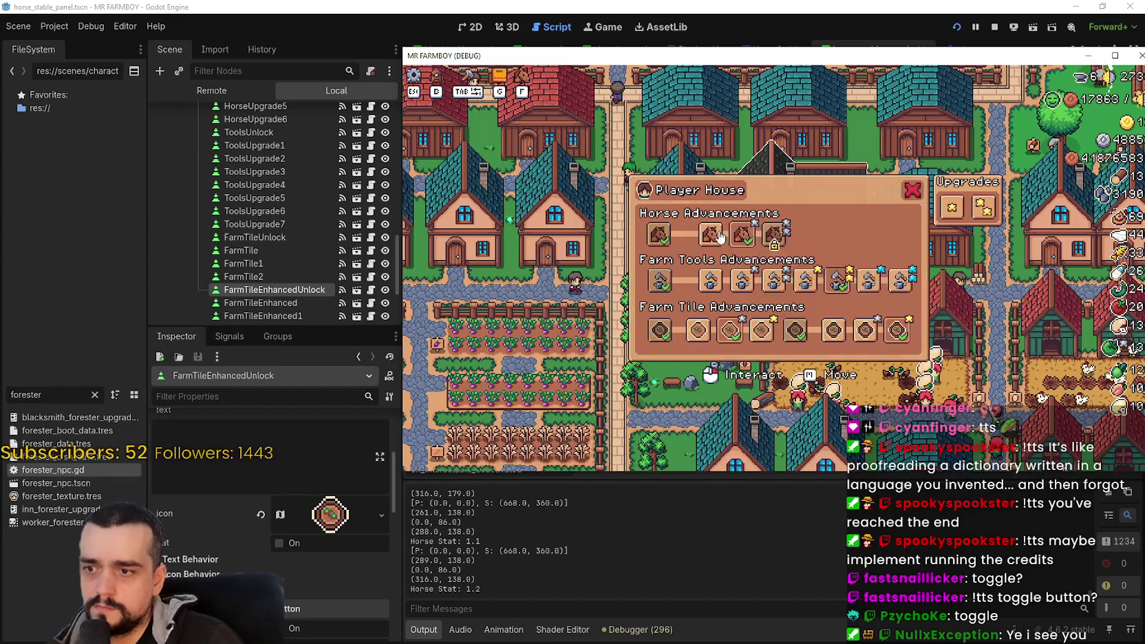
{"action": "left_click", "coordinate": [743, 238]}
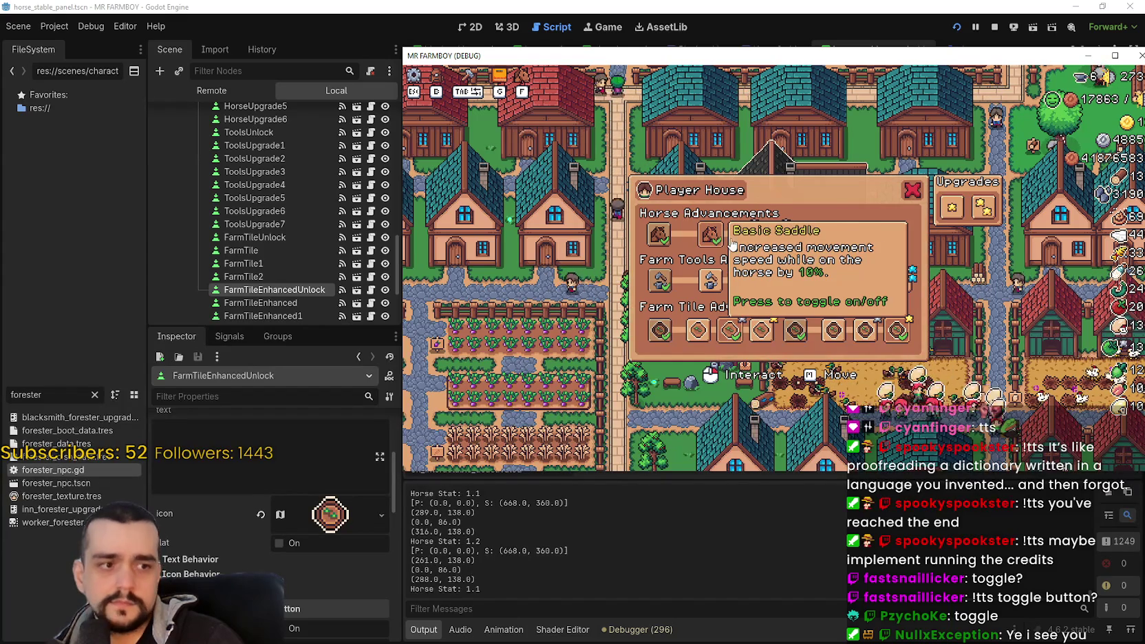
Step: Leave the game's upgrade panel and go back to the horse_stable.gd script
{"action": "left_click", "coordinate": [787, 33]}
{"action": "left_click", "coordinate": [853, 260]}
{"action": "key", "text": "alt+Tab"}
{"action": "key", "text": "Escape"}
{"action": "key", "text": "Escape"}
{"action": "key", "text": "alt+Tab"}
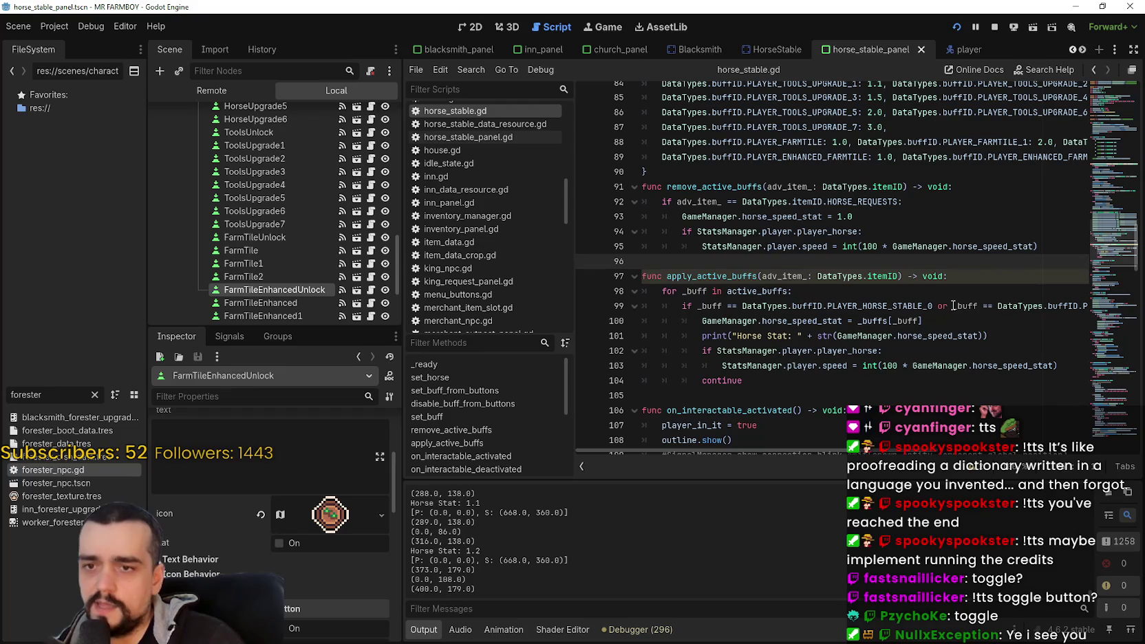
Step: Search horse_stable.gd for apply_active_buffs and step through its occurrences, including line 55
{"action": "left_click", "coordinate": [952, 306]}
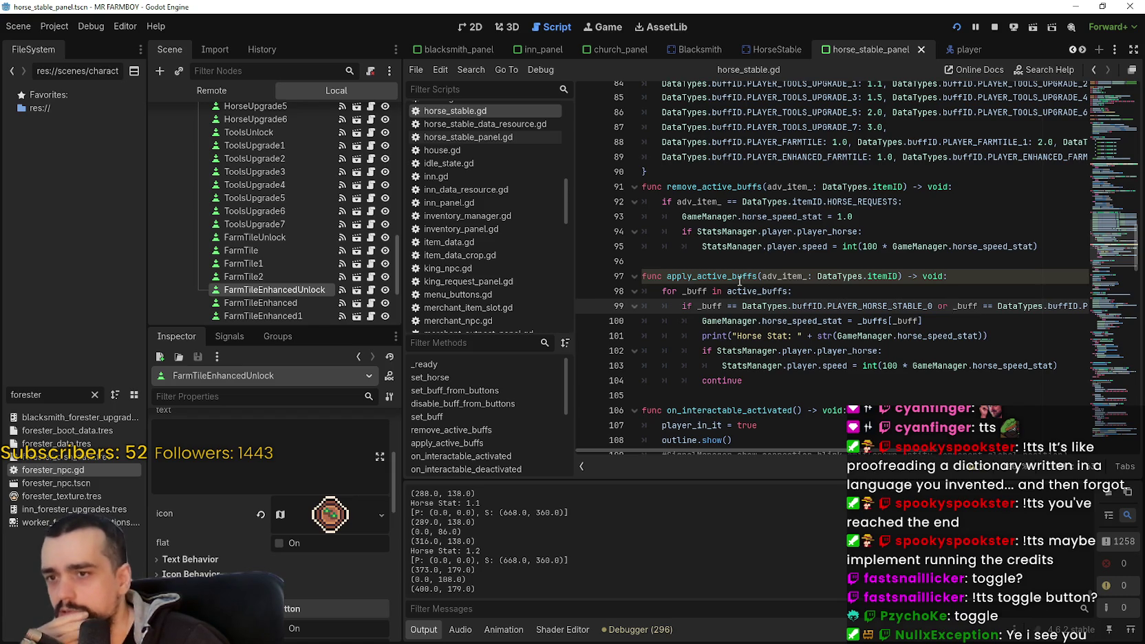
{"action": "double_click", "coordinate": [740, 277]}
{"action": "key", "text": "ctrl+f"}
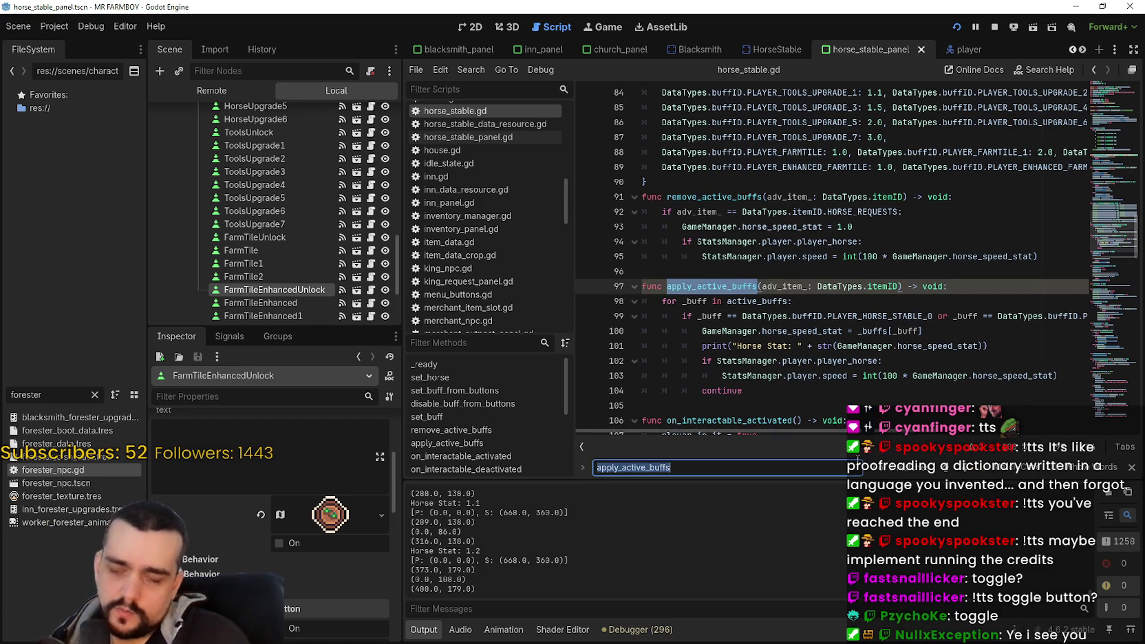
{"action": "left_click", "coordinate": [951, 468]}
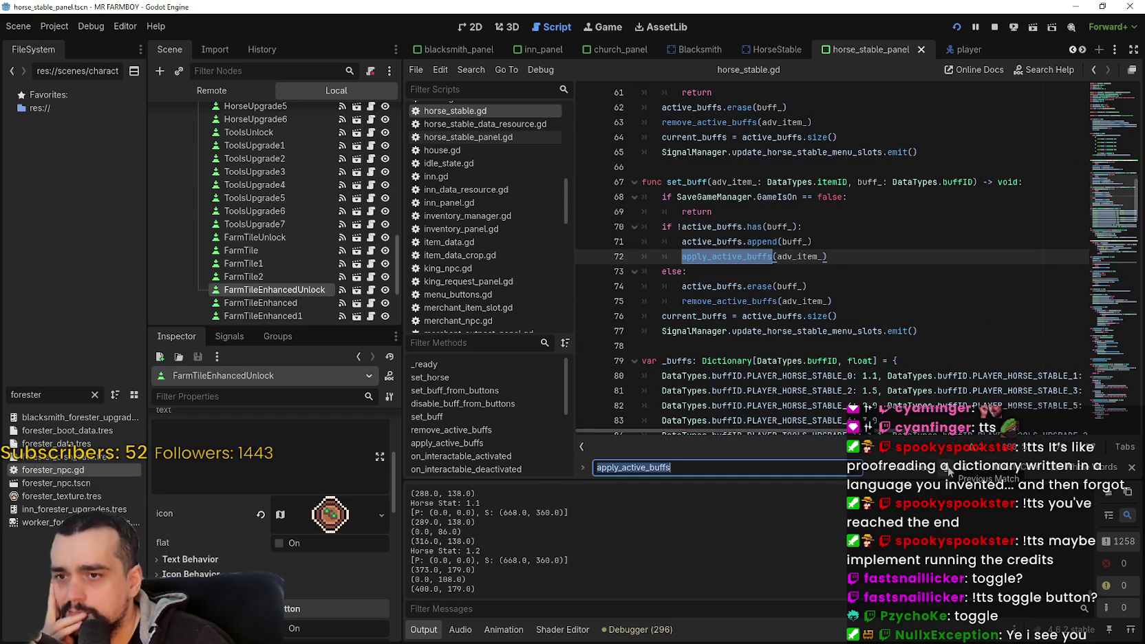
{"action": "left_click", "coordinate": [950, 470]}
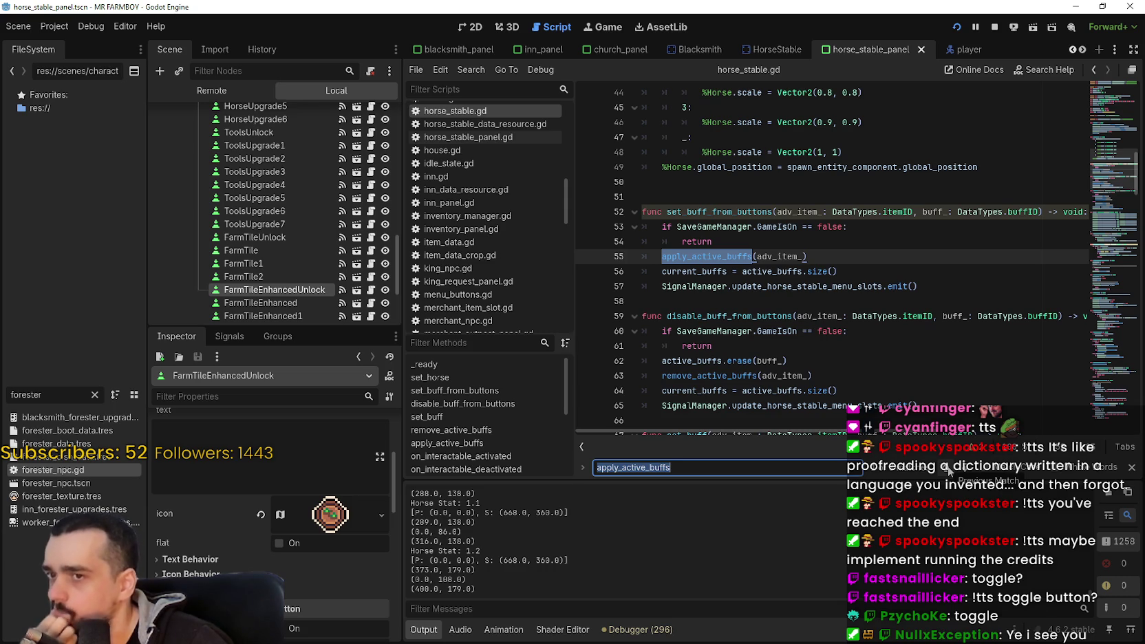
{"action": "left_click", "coordinate": [951, 467]}
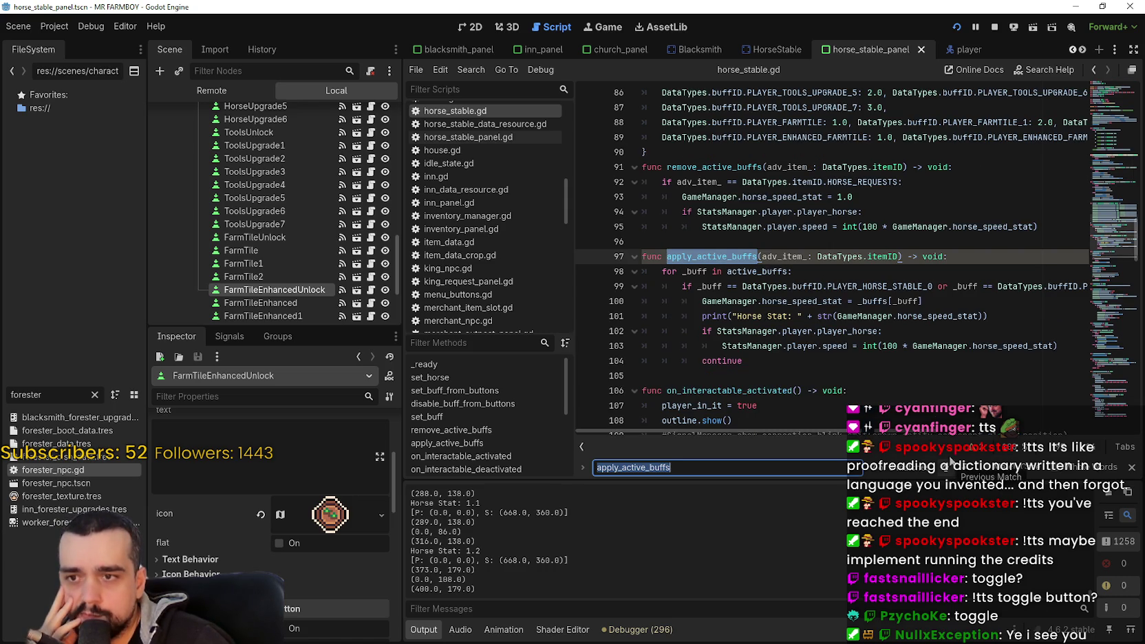
{"action": "left_click", "coordinate": [903, 378]}
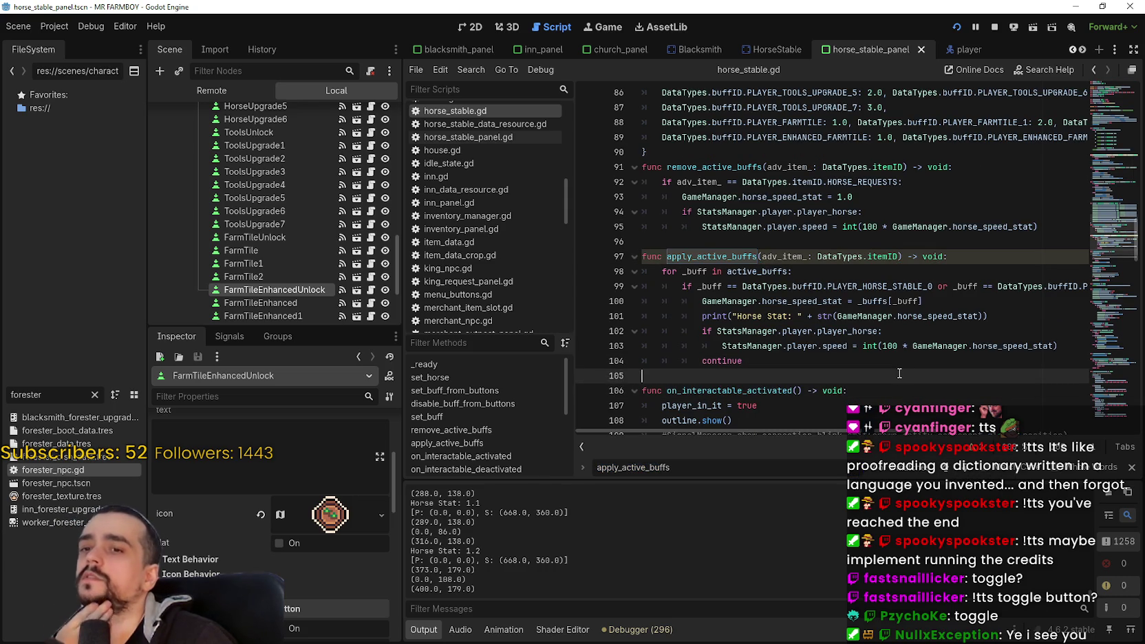
{"action": "left_click_drag", "start_coordinate": [893, 316], "coordinate": [802, 263]}
{"action": "left_click", "coordinate": [836, 360]}
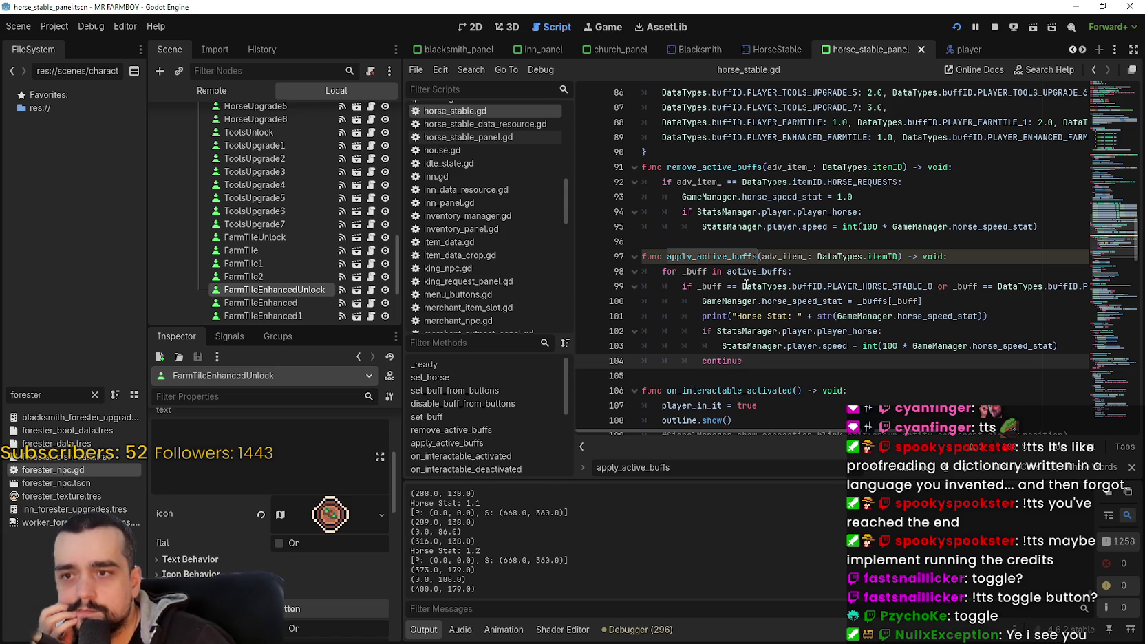
Step: Add two blank lines after the _buffs dictionary's closing brace, before remove_active_buffs
{"action": "mouse_move", "coordinate": [745, 285]}
{"action": "scroll", "scroll_direction": "up", "scroll_amount": 3}
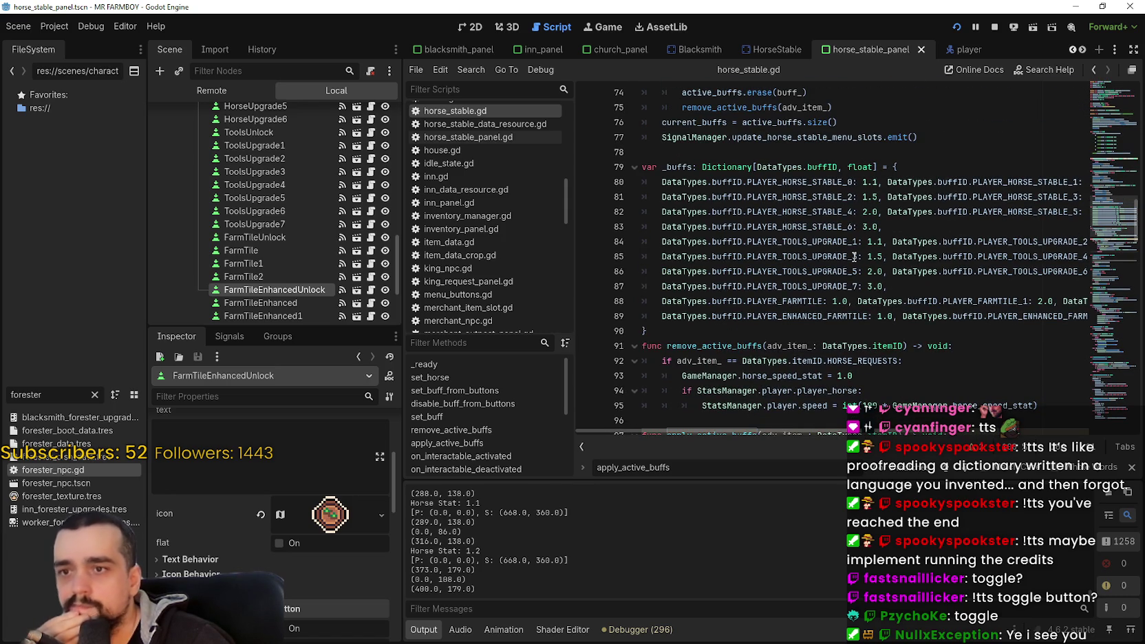
{"action": "mouse_move", "coordinate": [853, 256]}
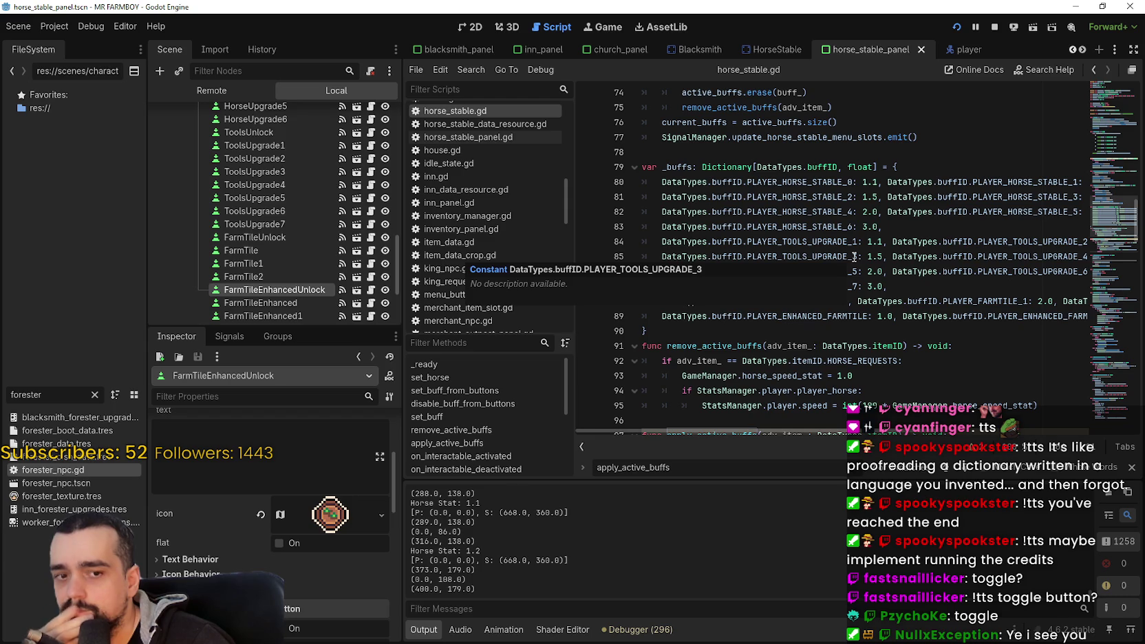
{"action": "scroll", "scroll_direction": "down", "scroll_amount": 3}
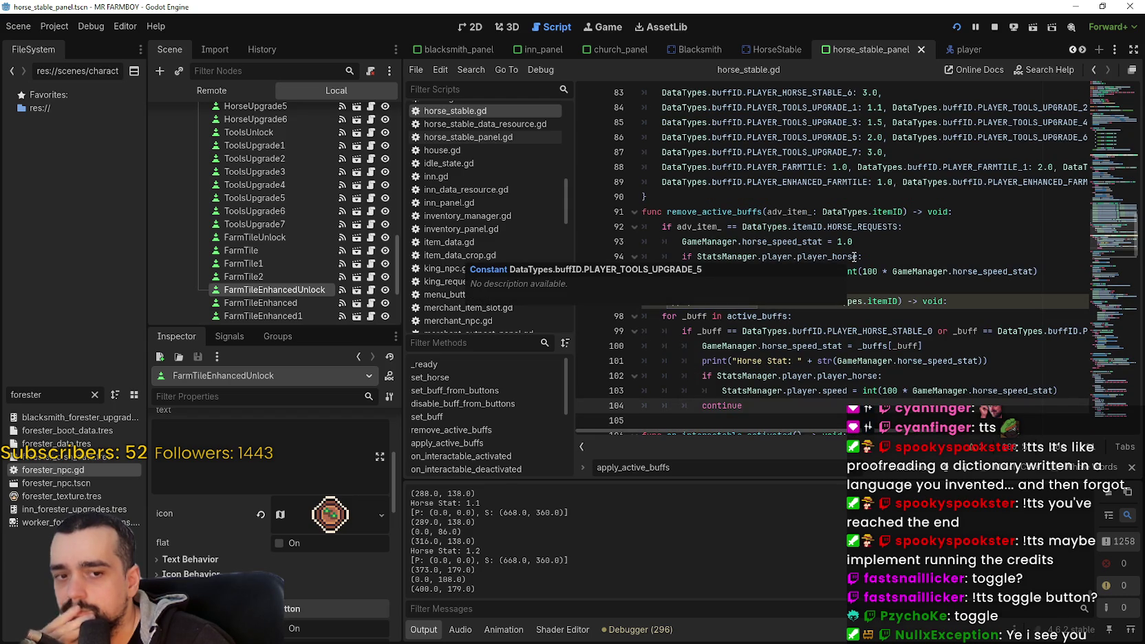
{"action": "scroll", "scroll_direction": "up", "scroll_amount": 3}
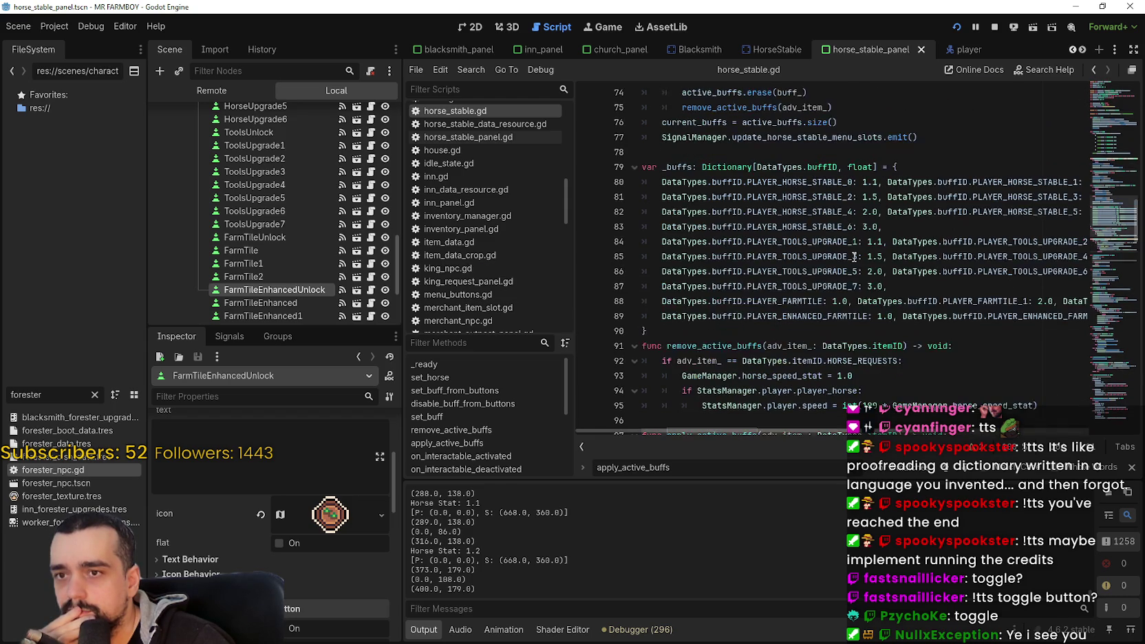
{"action": "scroll", "scroll_direction": "up", "scroll_amount": 3}
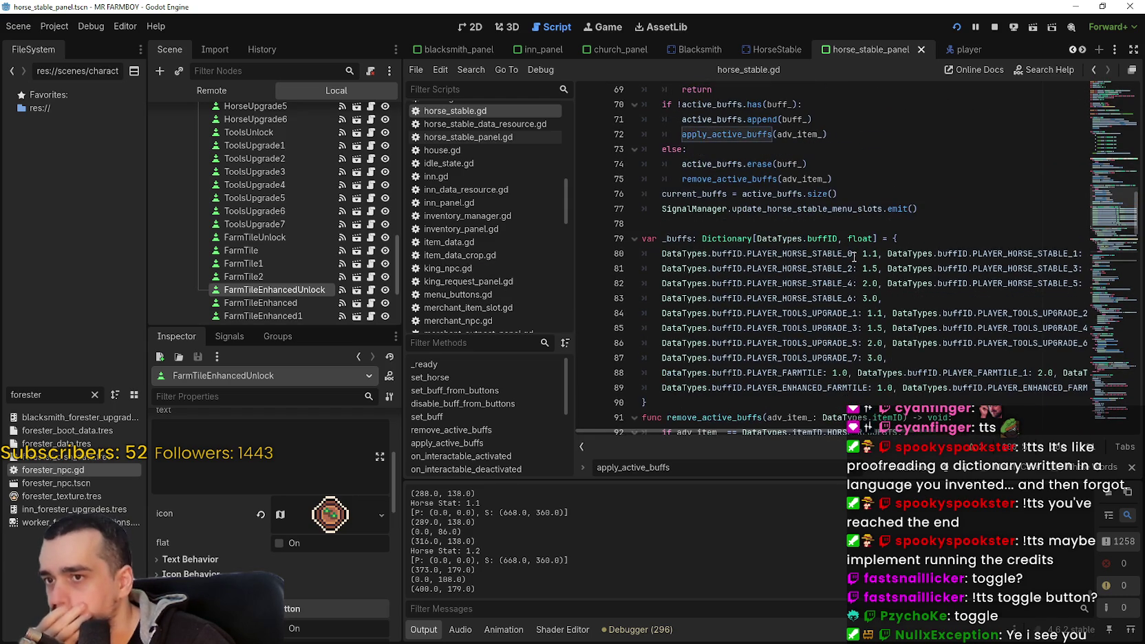
{"action": "scroll", "scroll_direction": "down", "scroll_amount": 3}
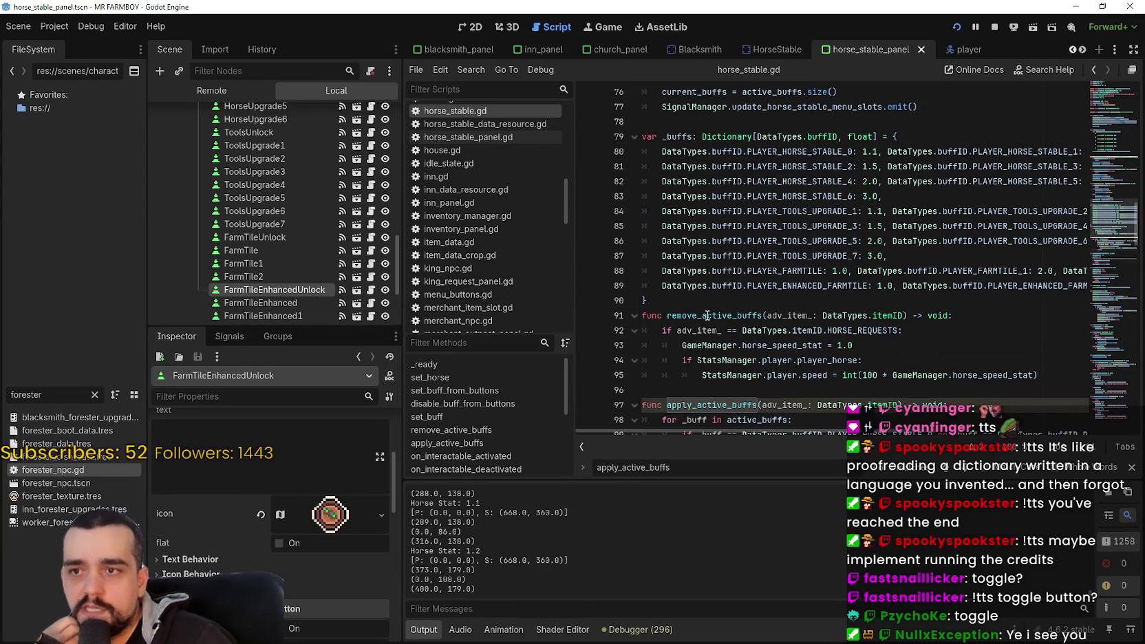
{"action": "left_click", "coordinate": [697, 301]}
{"action": "scroll", "scroll_direction": "down", "scroll_amount": 3}
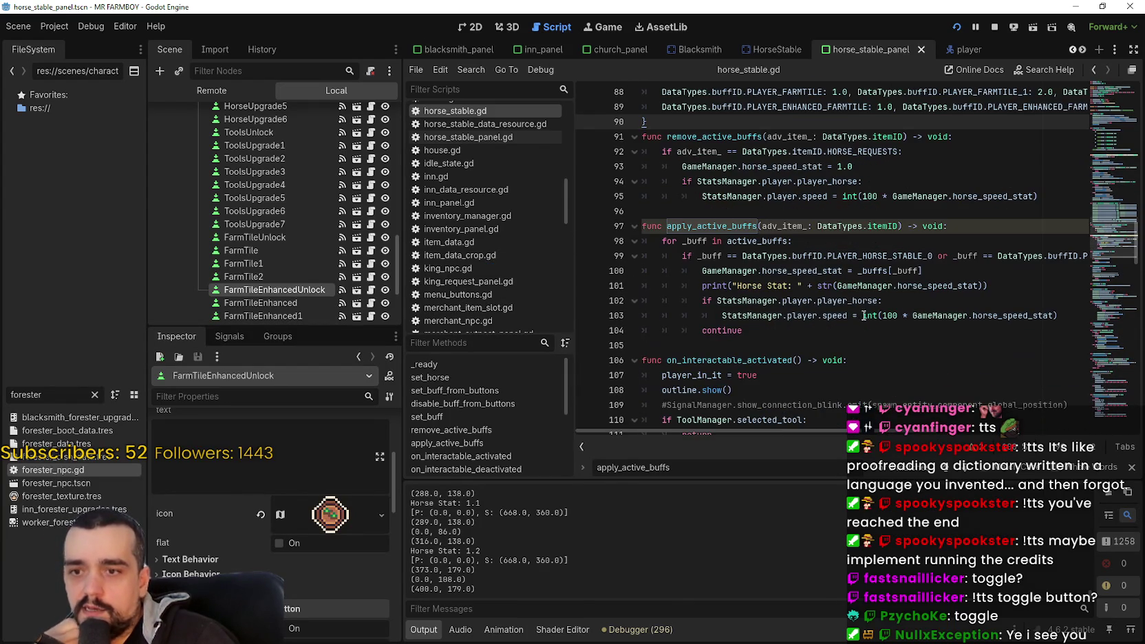
{"action": "scroll", "scroll_direction": "up", "scroll_amount": 3}
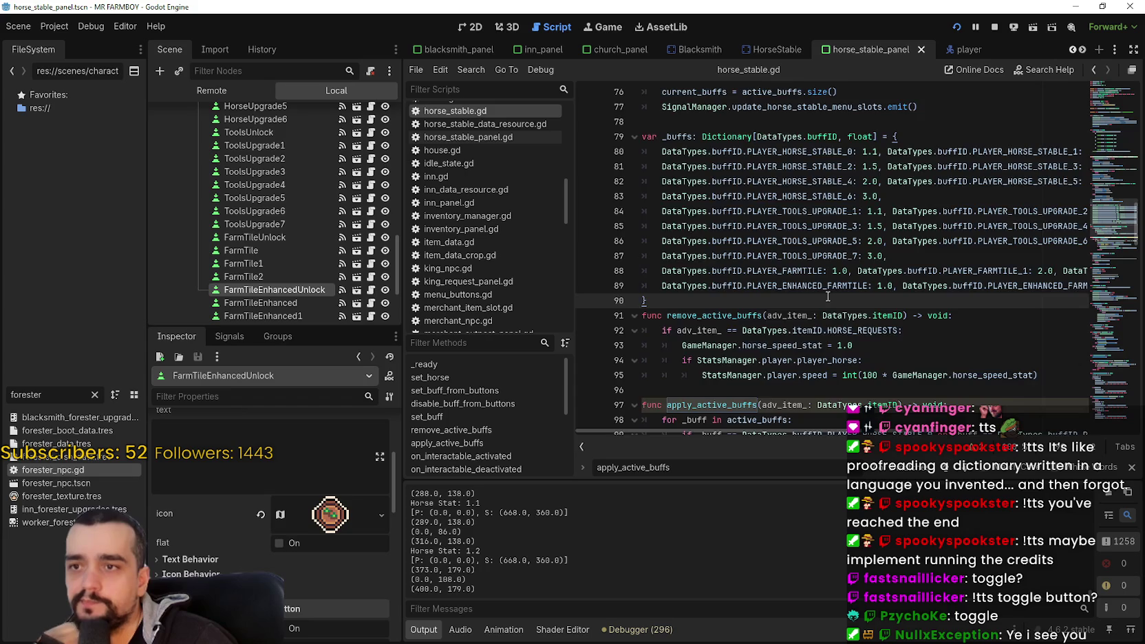
{"action": "scroll", "scroll_direction": "down", "scroll_amount": 3}
{"action": "scroll", "scroll_direction": "up", "scroll_amount": 3}
{"action": "scroll", "scroll_direction": "up", "scroll_amount": 3}
{"action": "scroll", "scroll_direction": "down", "scroll_amount": 3}
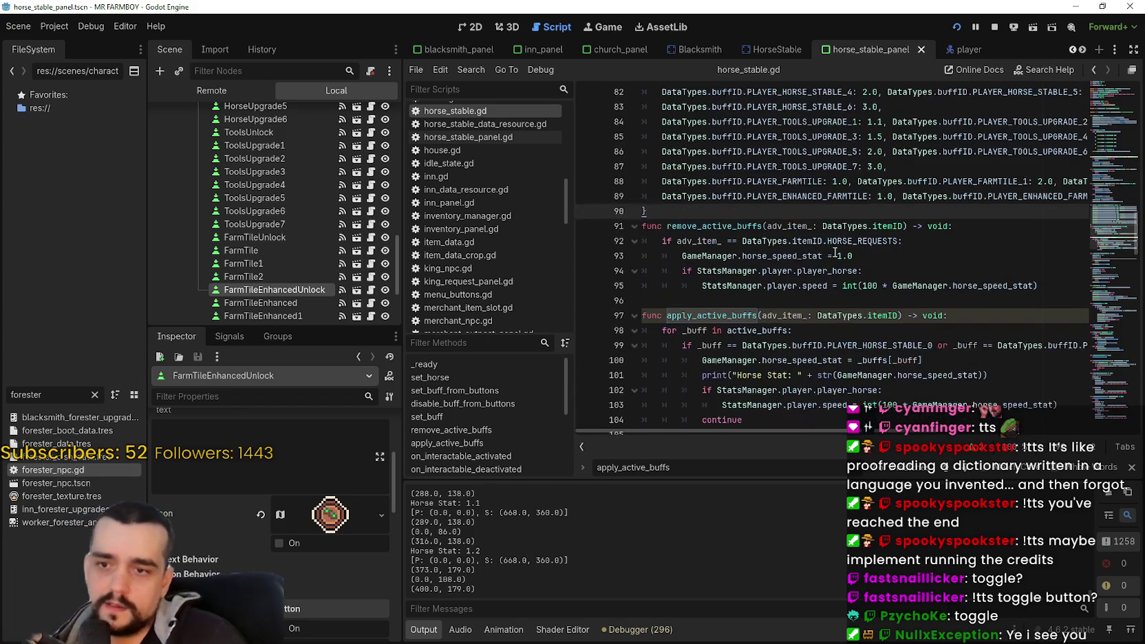
{"action": "key", "text": "Return"}
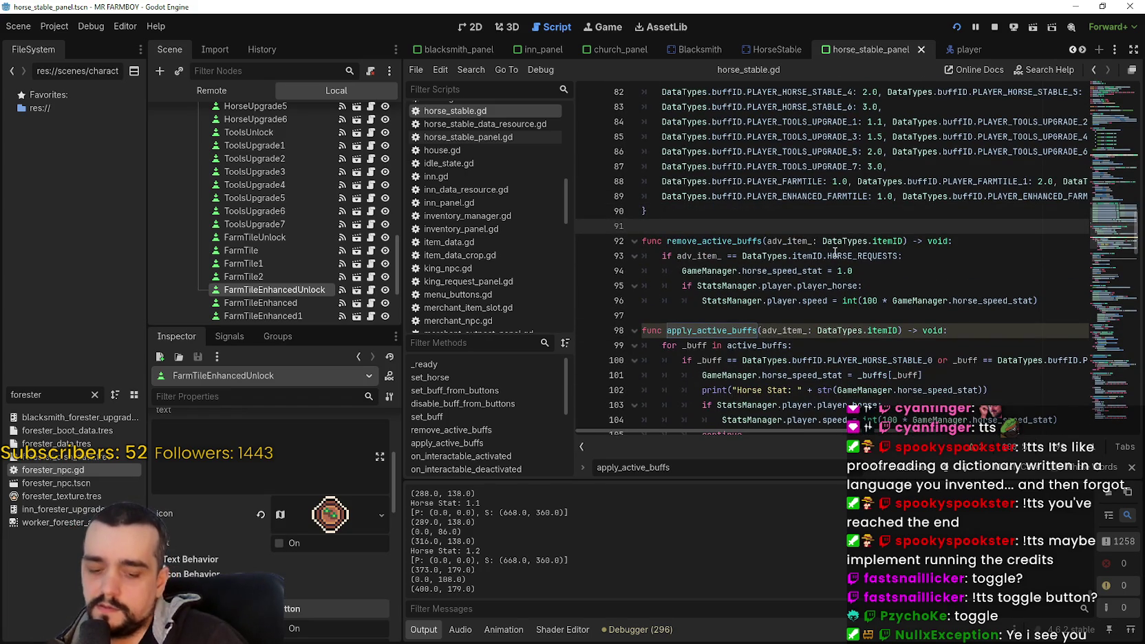
{"action": "key", "text": "Return"}
Step: Type 'var horse_buffs: Array[DataTypes.buffID] = [' and paste DataTypes.buffID.PLAYER_HORSE_STABLE_0 as its first entry
{"action": "scroll", "scroll_direction": "up", "scroll_amount": 3}
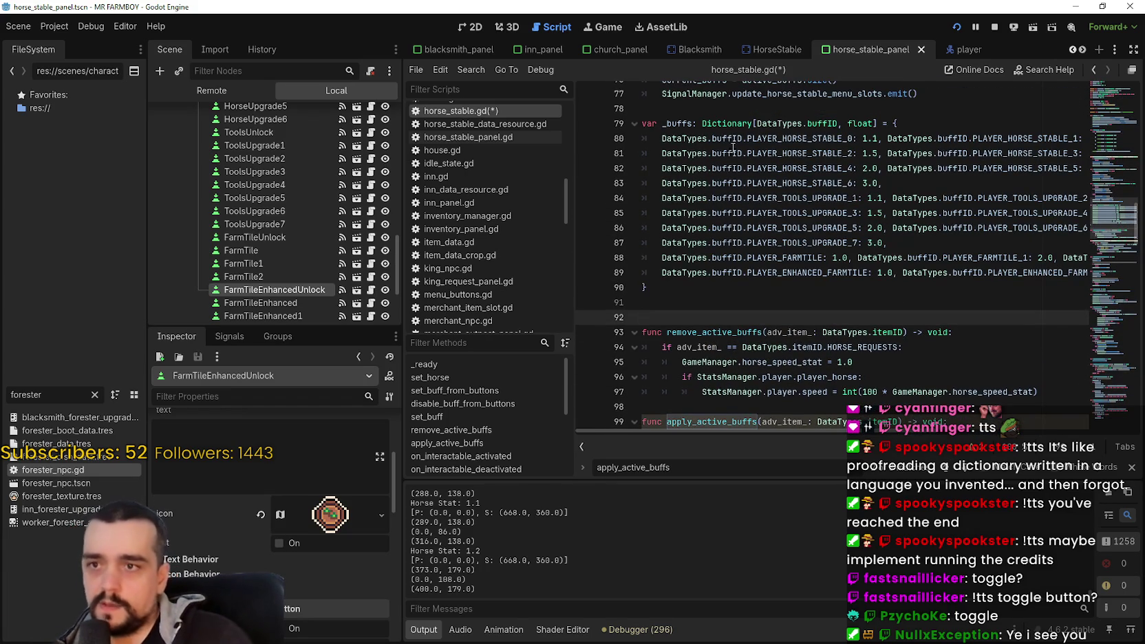
{"action": "type", "text": "var "}
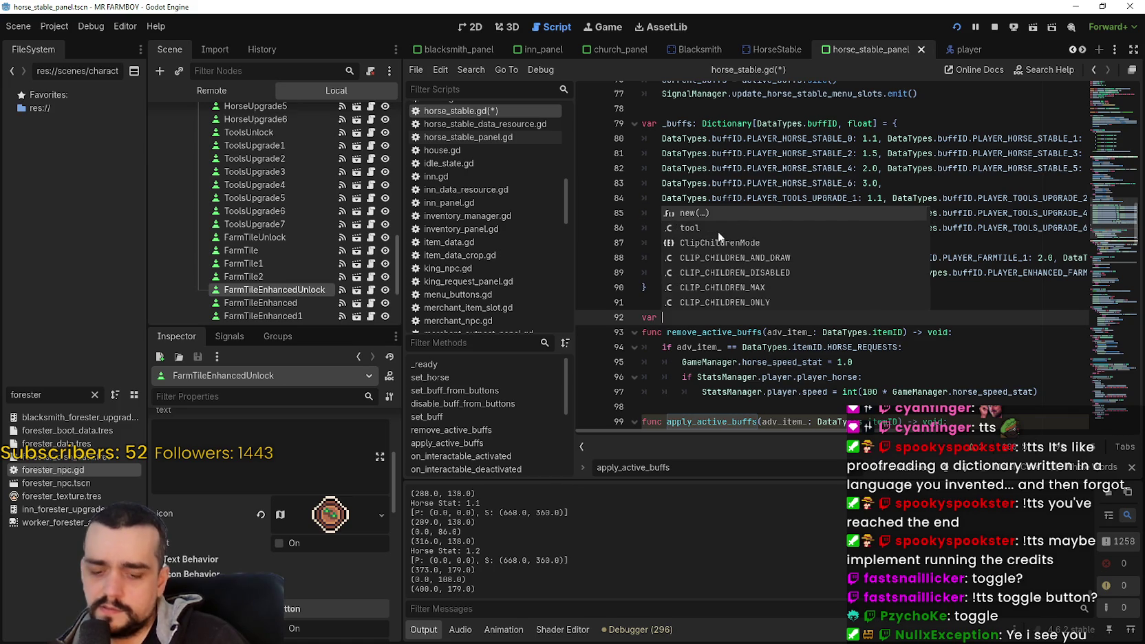
{"action": "type", "text": "horse_buf"}
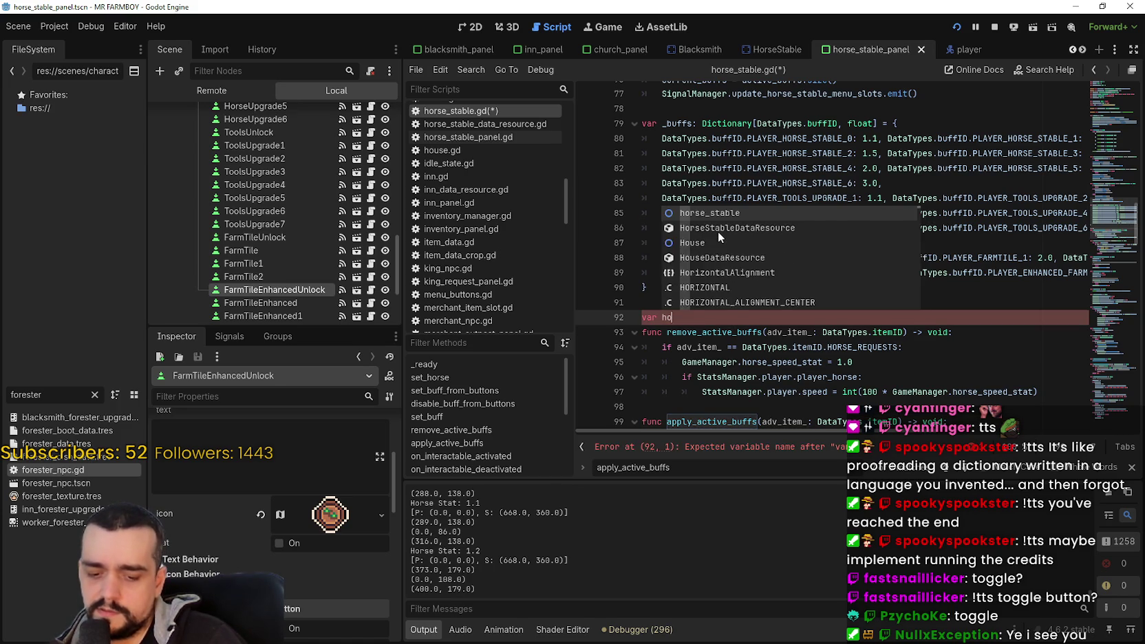
{"action": "type", "text": "fs:"}
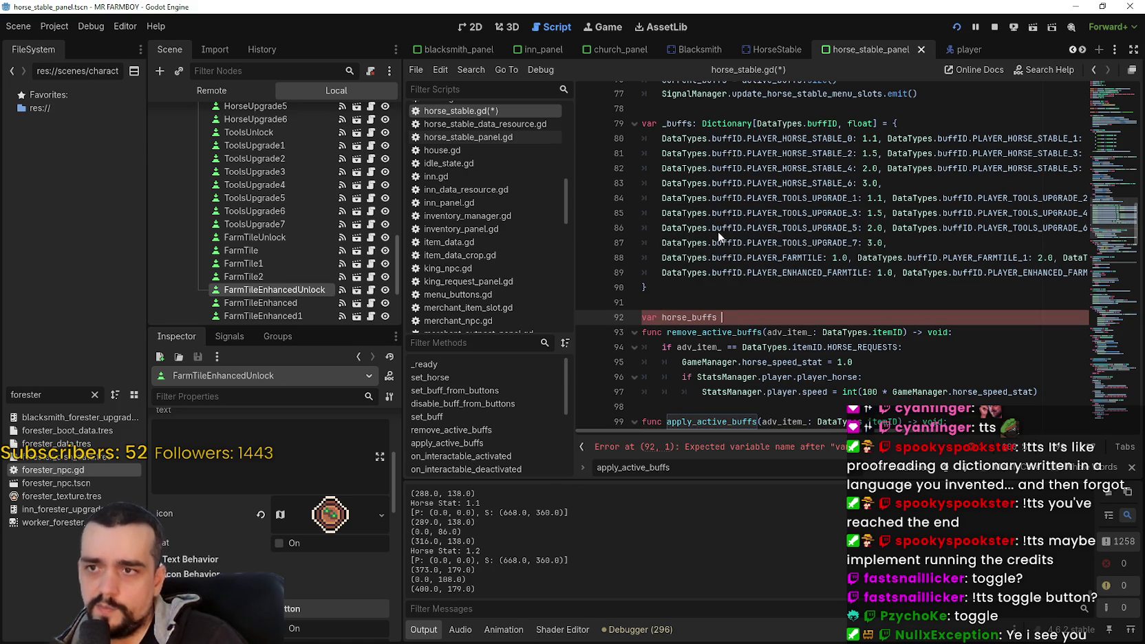
{"action": "type", "text": " Array"}
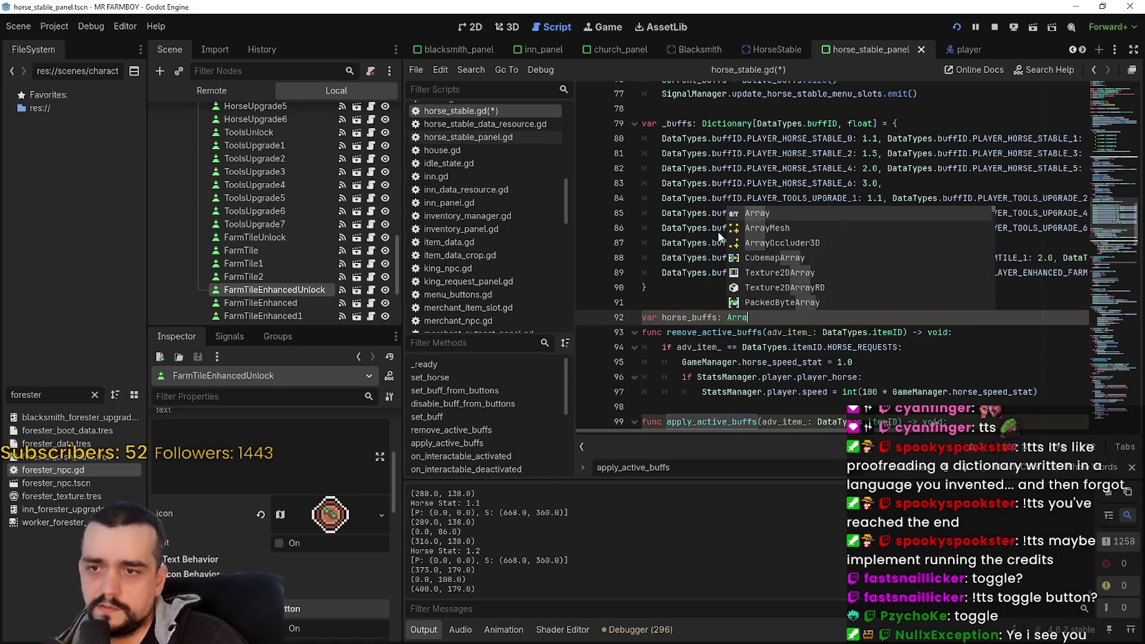
{"action": "type", "text": "[Data"}
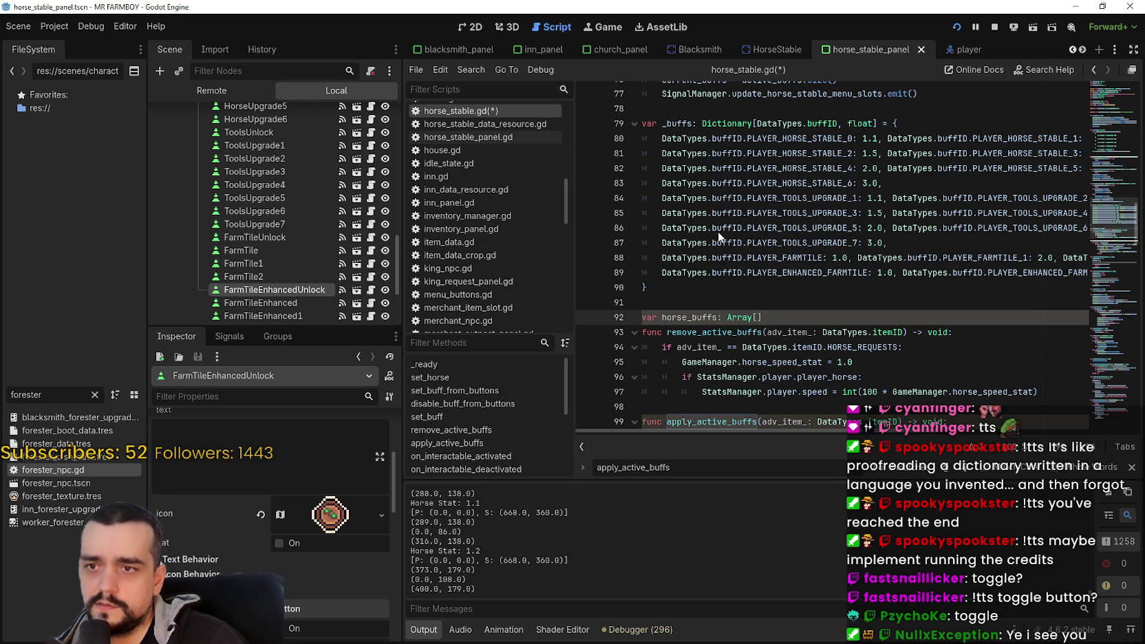
{"action": "type", "text": "Types.buffID]"}
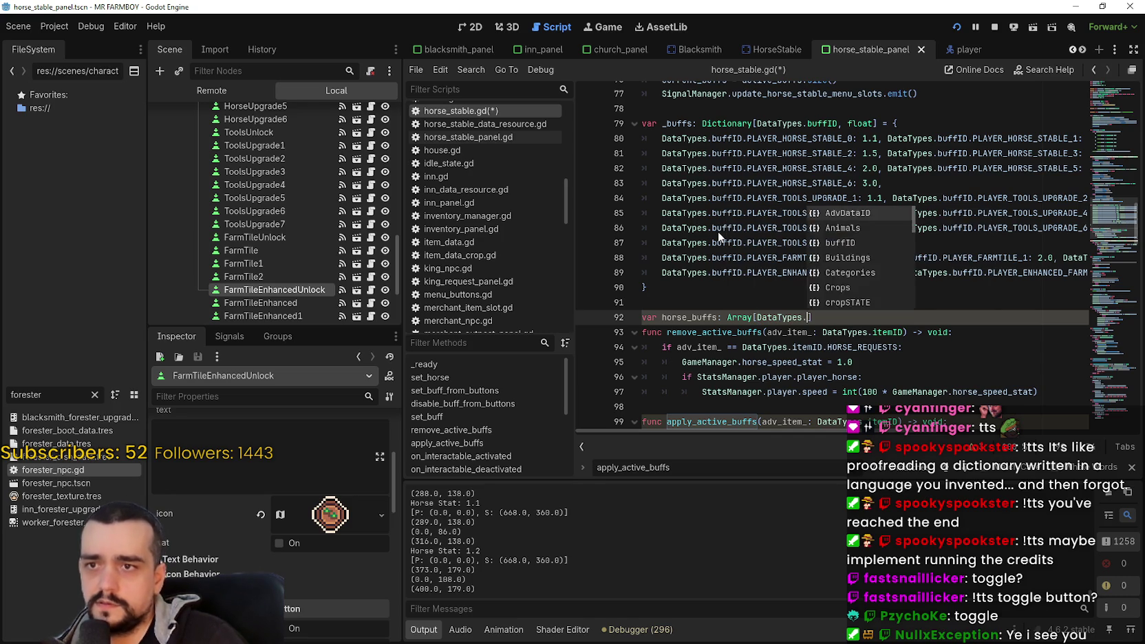
{"action": "type", "text": " ="}
{"action": "type", "text": " ["}
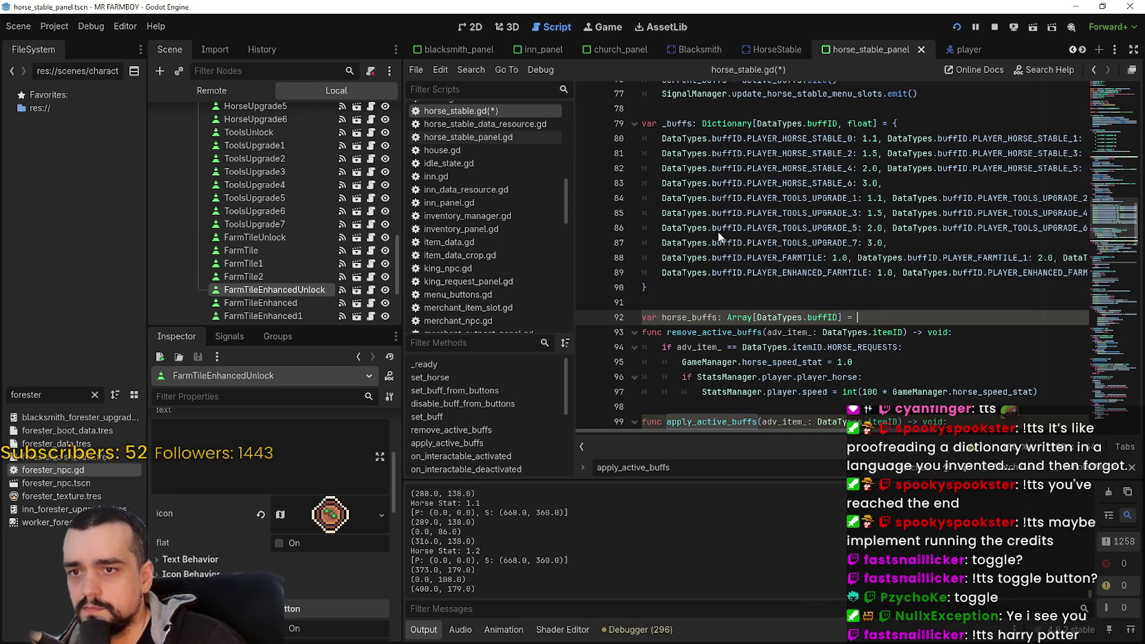
{"action": "key", "text": "Return"}
{"action": "scroll", "scroll_direction": "down", "scroll_amount": 3}
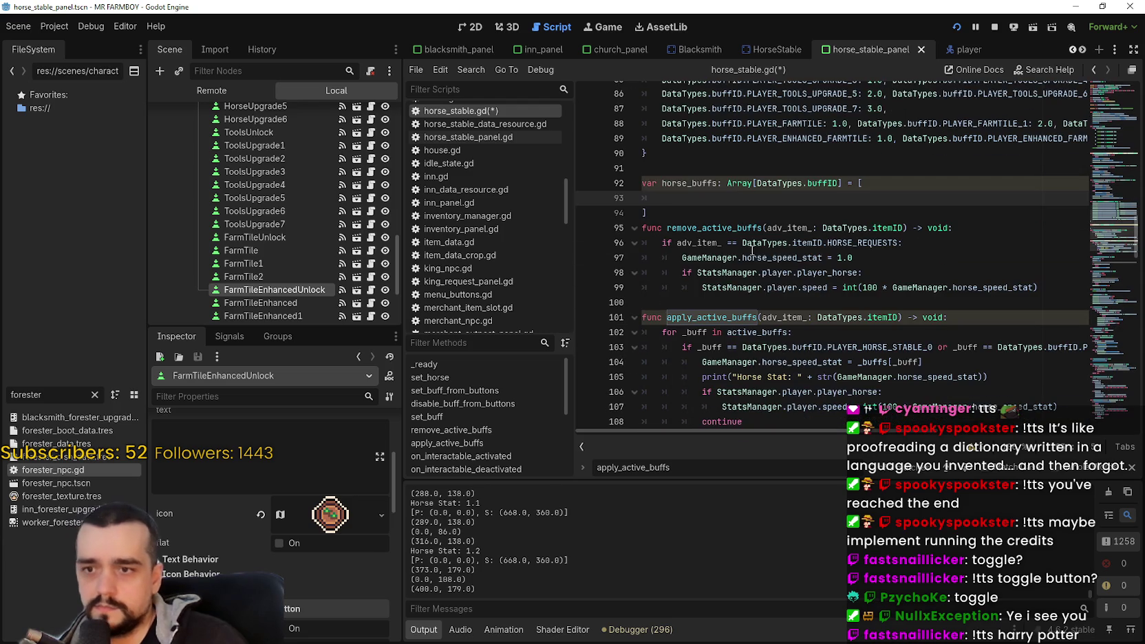
{"action": "left_click_drag", "start_coordinate": [933, 347], "coordinate": [739, 349]}
{"action": "left_click_drag", "start_coordinate": [932, 348], "coordinate": [742, 348]}
{"action": "key", "text": "ctrl+c"}
{"action": "left_click", "coordinate": [704, 205]}
{"action": "key", "text": "ctrl+v"}
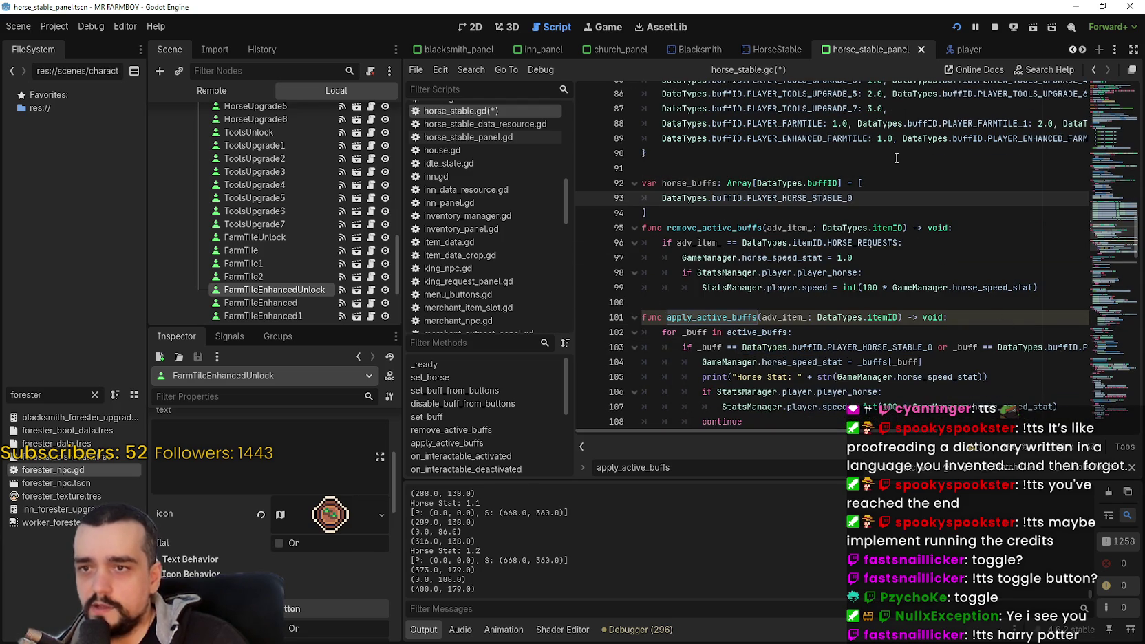
Step: Paste more PLAYER_HORSE_STABLE entries on separate lines, renumbering each toward PLAYER_HORSE_STABLE_6
{"action": "key", "text": "ctrl+v"}
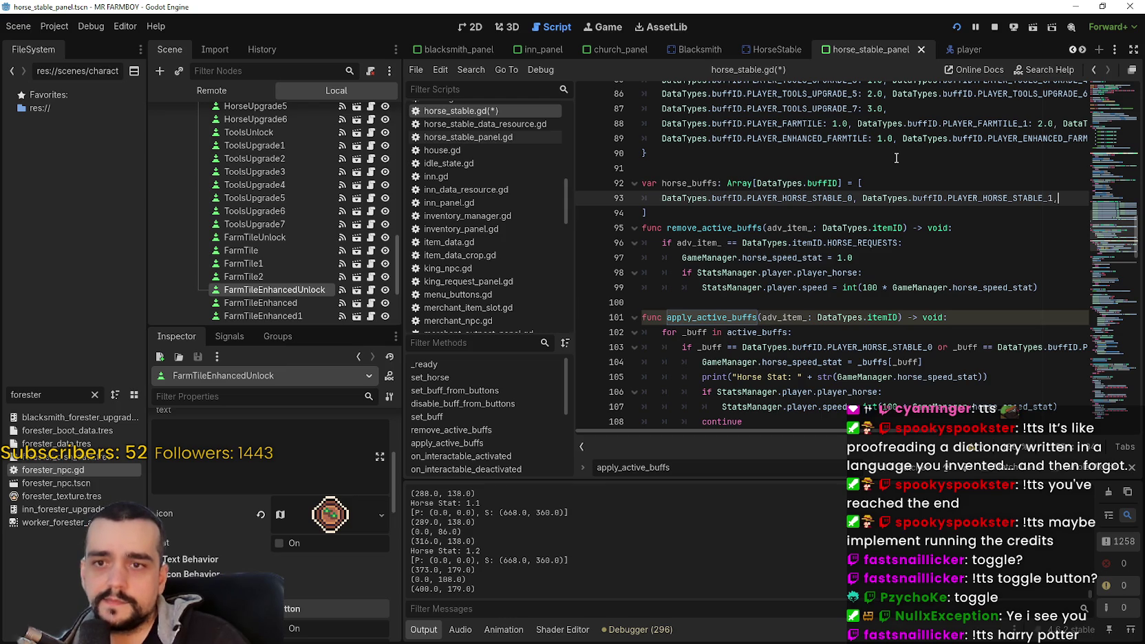
{"action": "key", "text": "Return"}
{"action": "key", "text": "ctrl+v"}
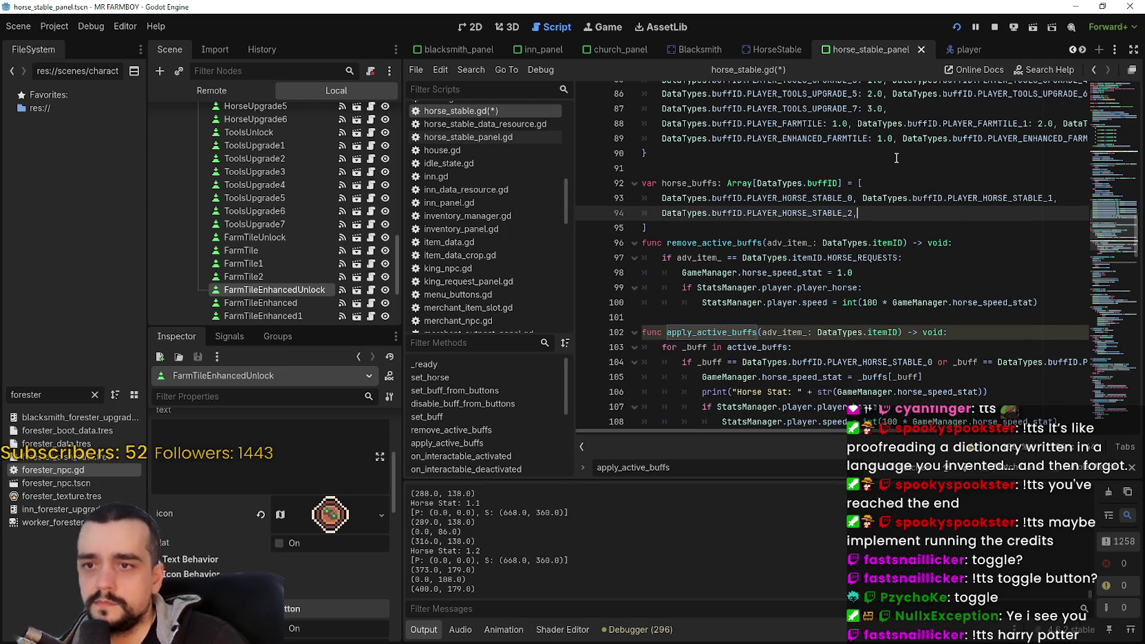
{"action": "key", "text": "ctrl+v"}
{"action": "key", "text": "BackSpace"}
{"action": "key", "text": "Return"}
{"action": "key", "text": "ctrl+v"}
{"action": "type", "text": "4,"}
{"action": "key", "text": "ctrl+v"}
{"action": "key", "text": "BackSpace"}
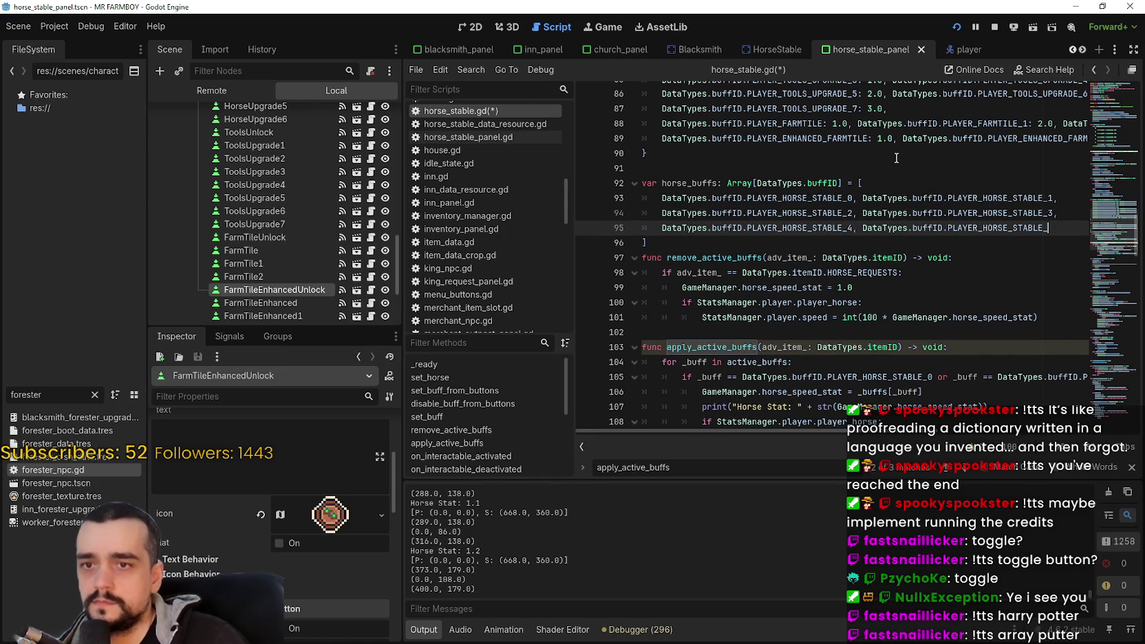
{"action": "key", "text": "Return"}
{"action": "key", "text": "ctrl+v"}
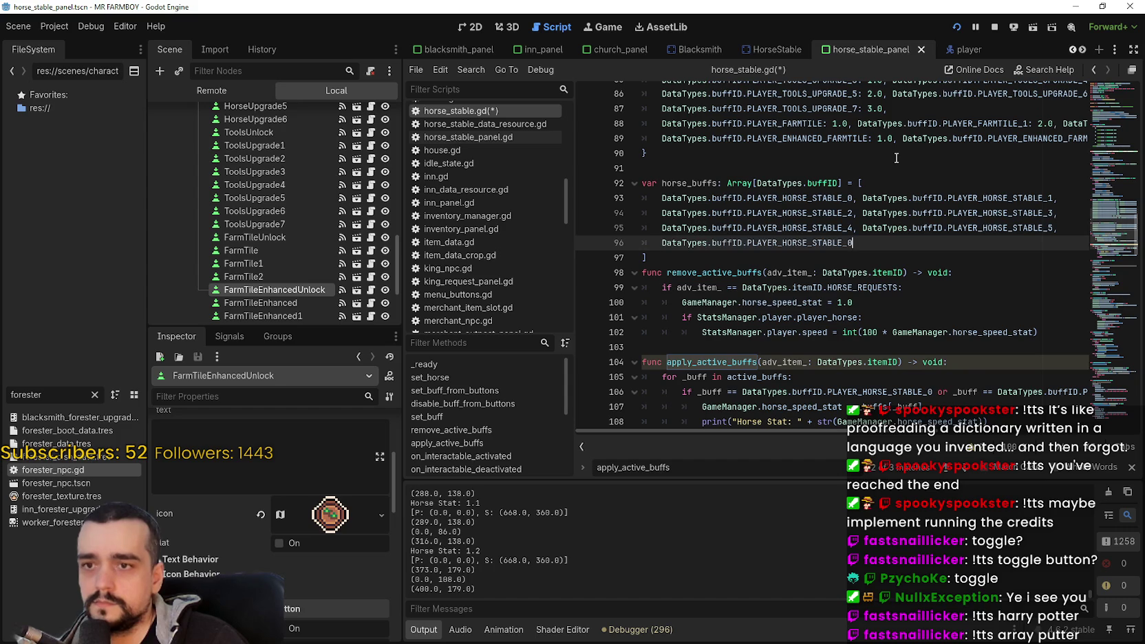
{"action": "scroll", "scroll_direction": "up", "scroll_amount": 3}
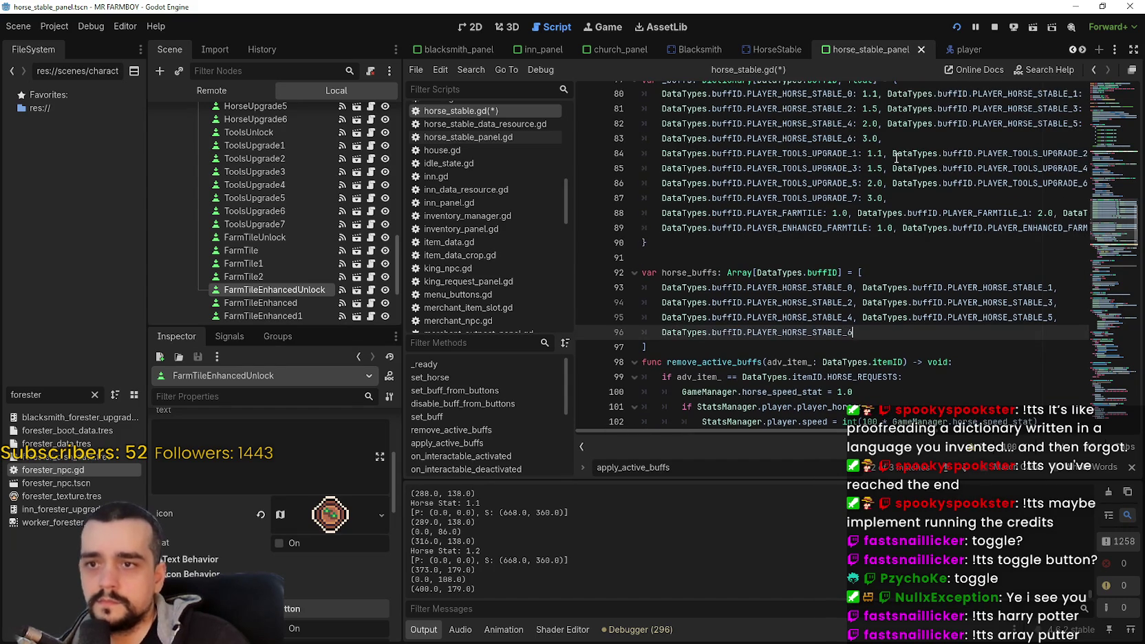
Step: Highlight horse_buffs, _buff and active_buffs around the apply_active_buffs for loop
{"action": "scroll", "scroll_direction": "down", "scroll_amount": 3}
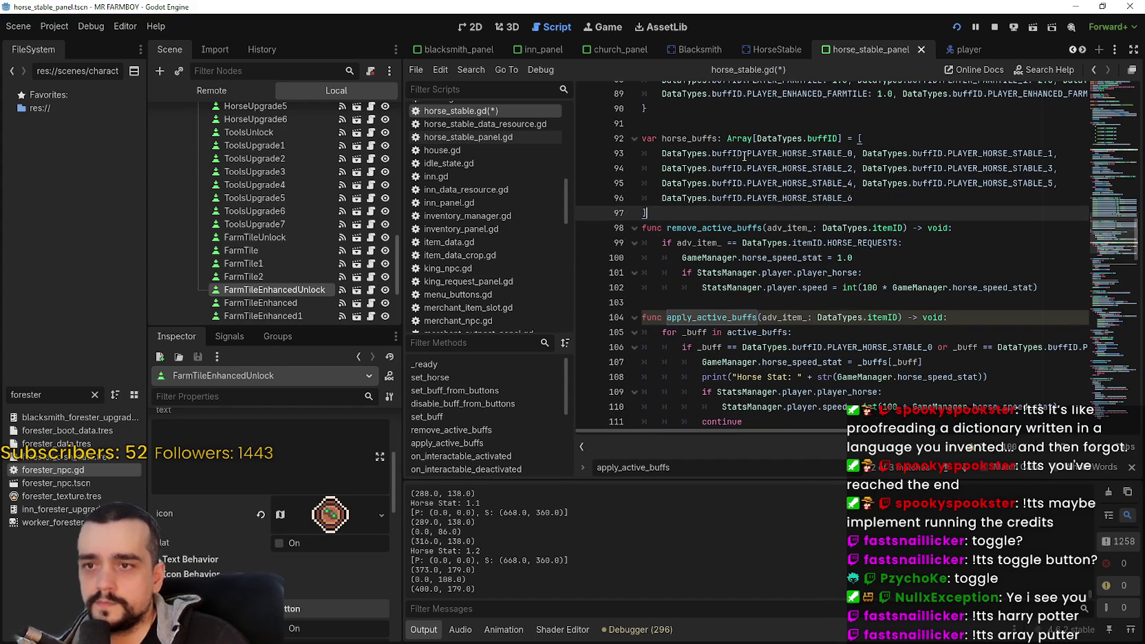
{"action": "double_click", "coordinate": [690, 138]}
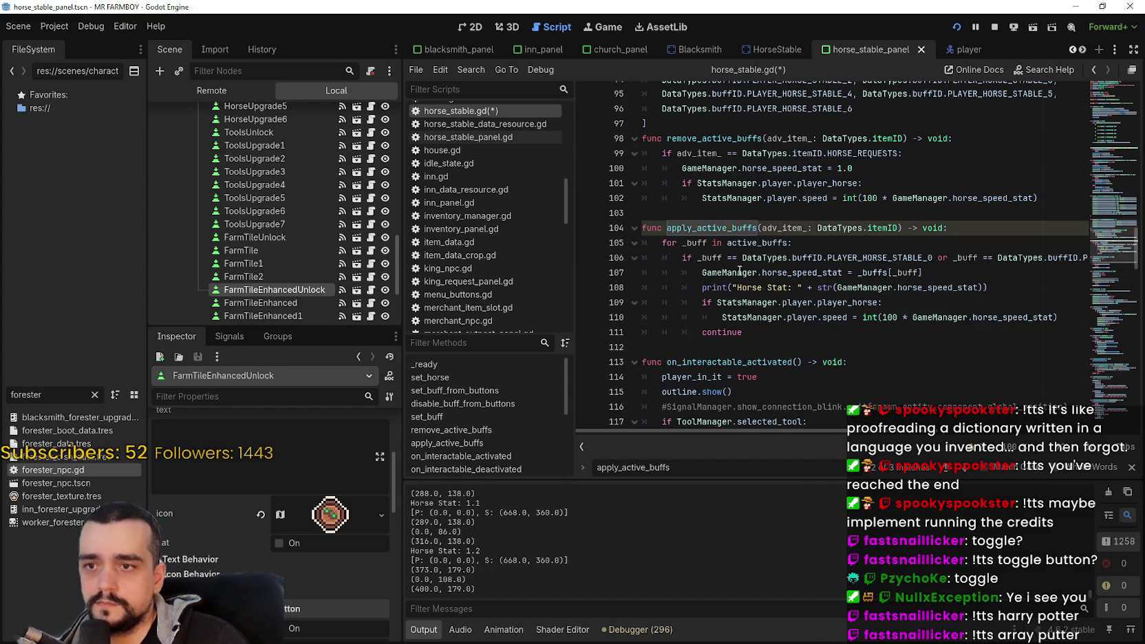
{"action": "double_click", "coordinate": [706, 259]}
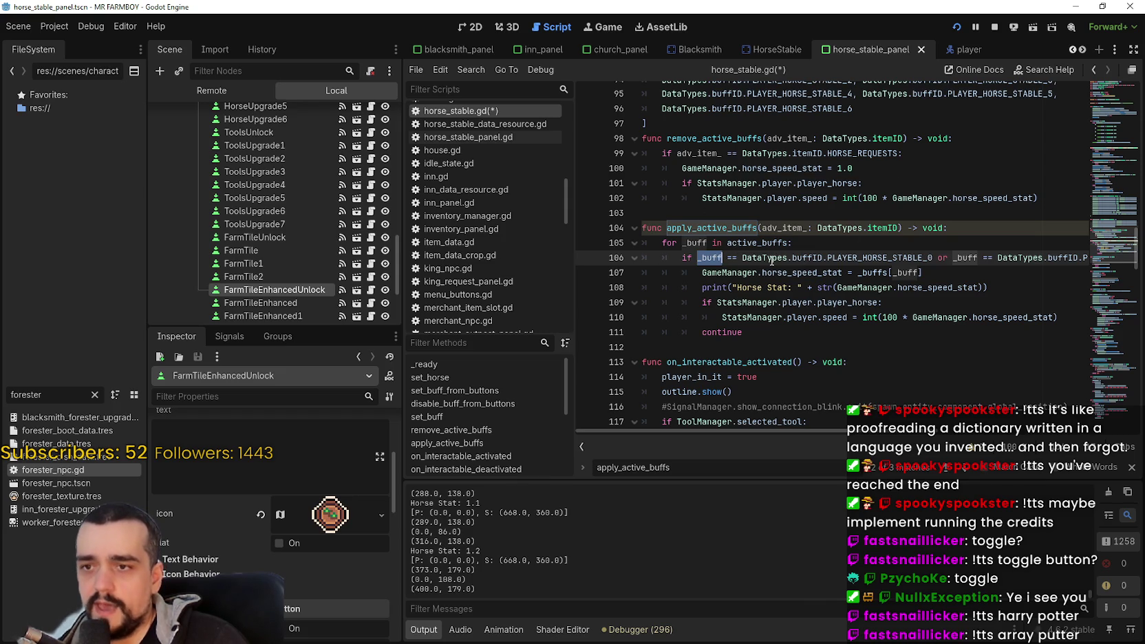
{"action": "double_click", "coordinate": [766, 244]}
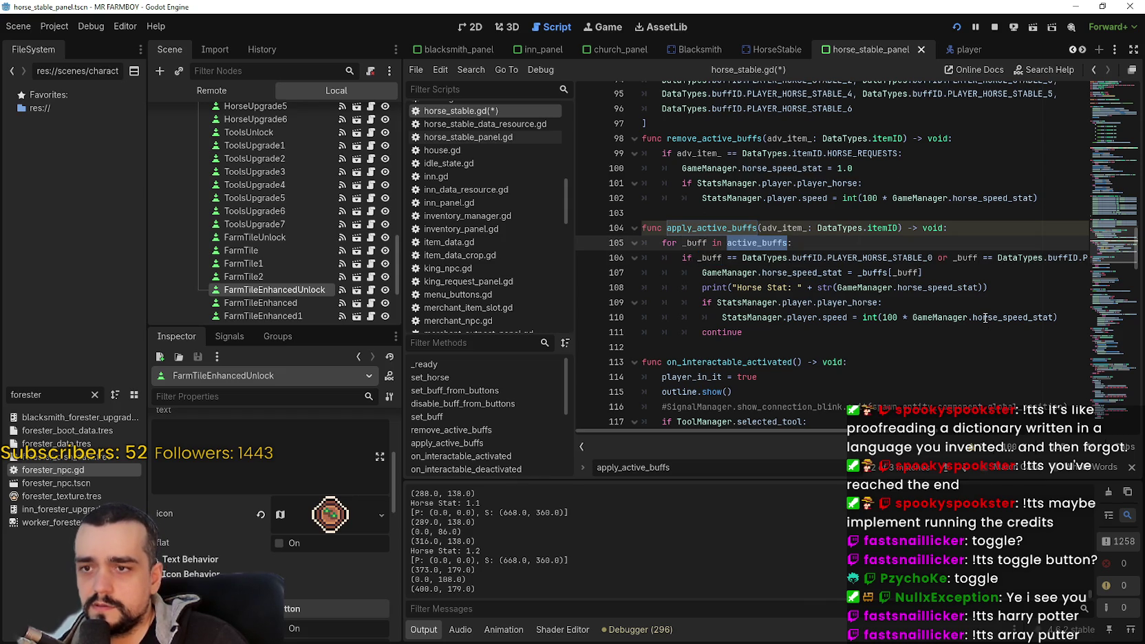
{"action": "mouse_move", "coordinate": [986, 317]}
{"action": "left_click", "coordinate": [783, 257]}
{"action": "triple_click", "coordinate": [798, 246]}
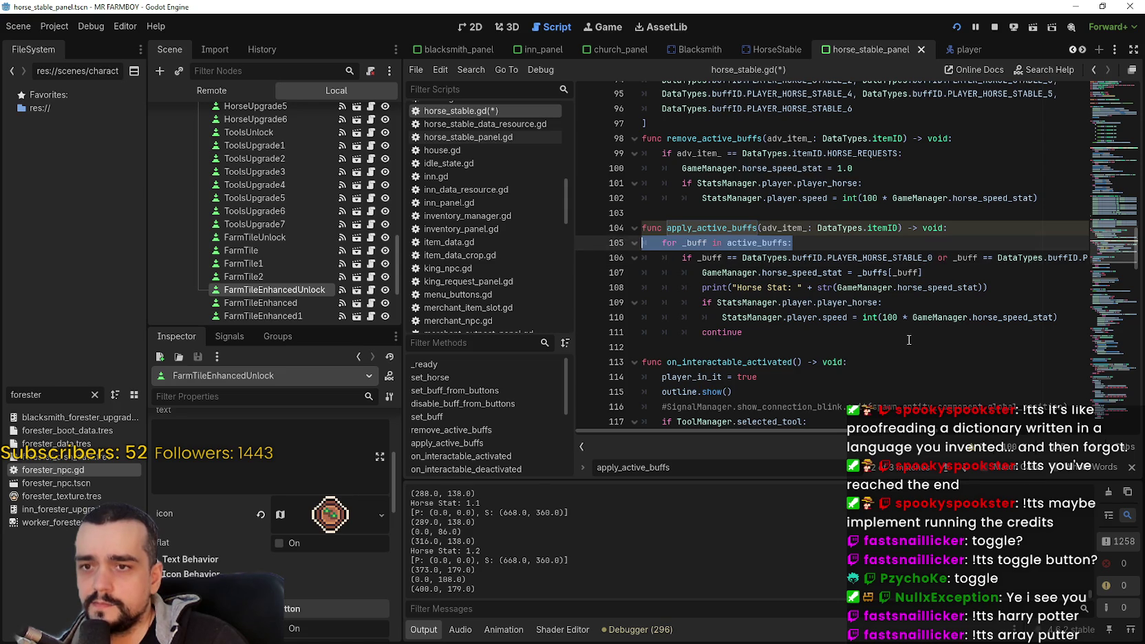
Step: Insert 'if horse_buffs.has(_buff):' as a new line inside the for loop
{"action": "left_click", "coordinate": [978, 234]}
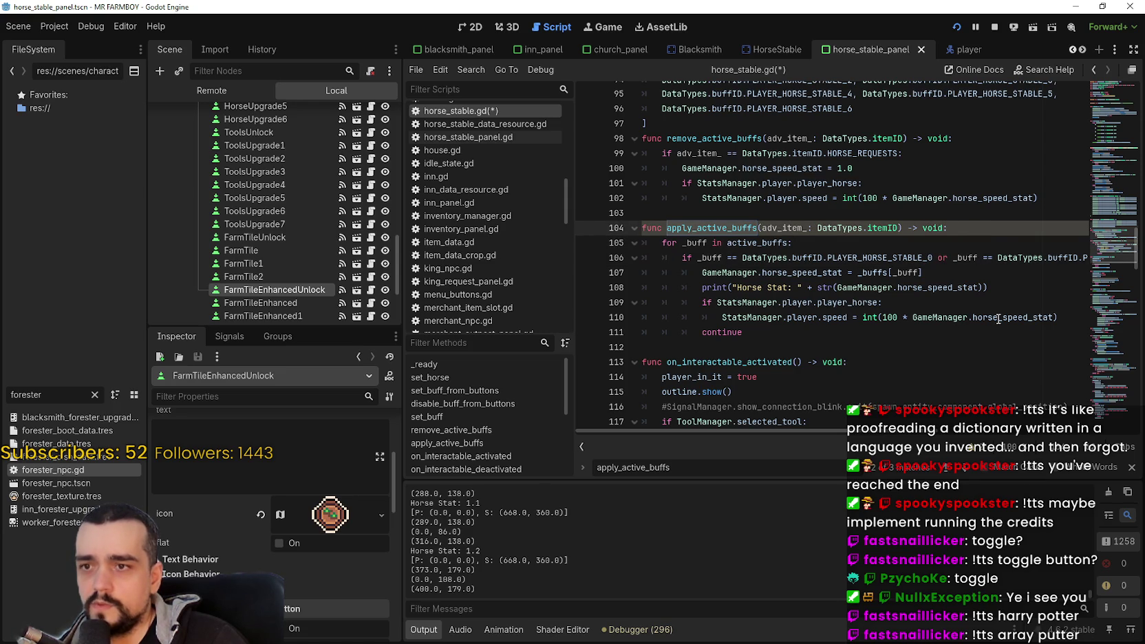
{"action": "key", "text": "Return"}
{"action": "type", "text": "if"}
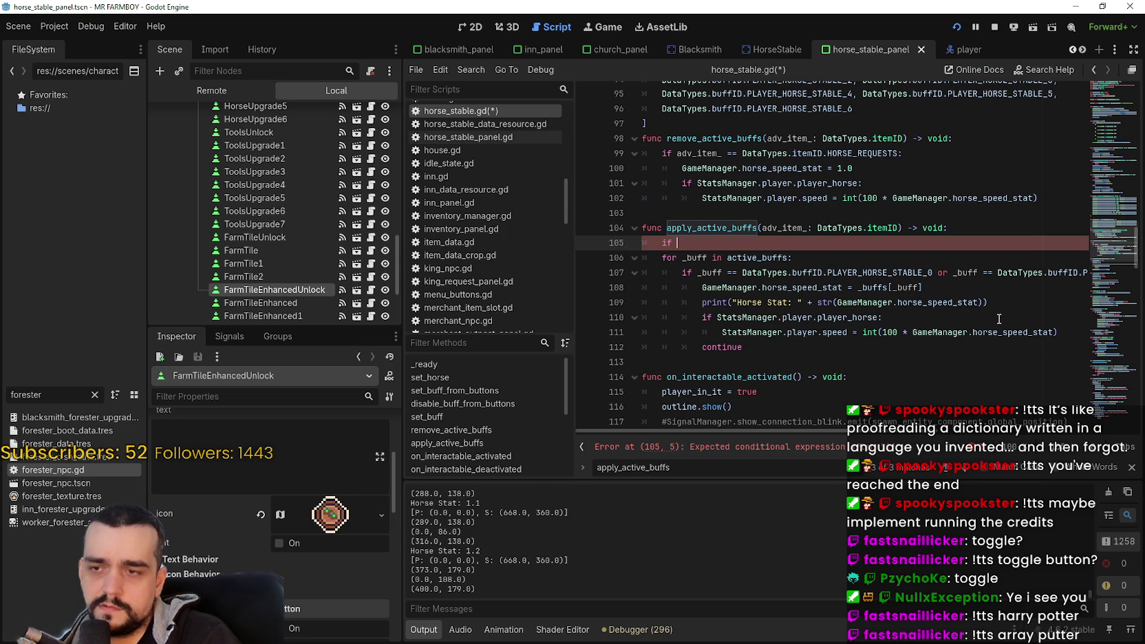
{"action": "key", "text": "BackSpace"}
{"action": "key", "text": "BackSpace"}
{"action": "key", "text": "BackSpace"}
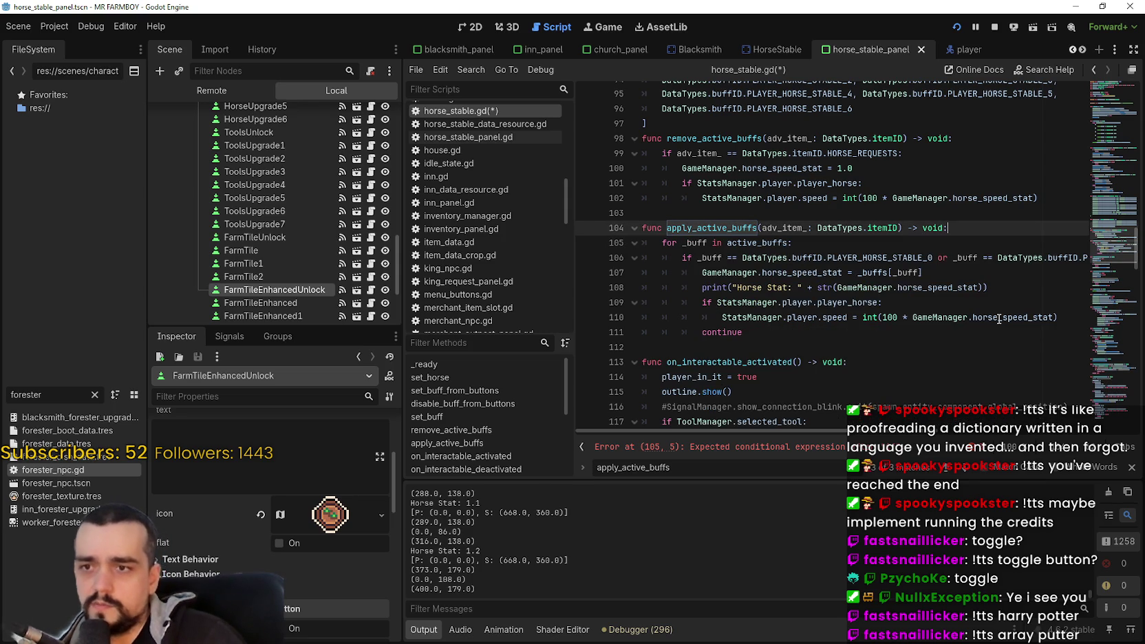
{"action": "left_click", "coordinate": [855, 245]}
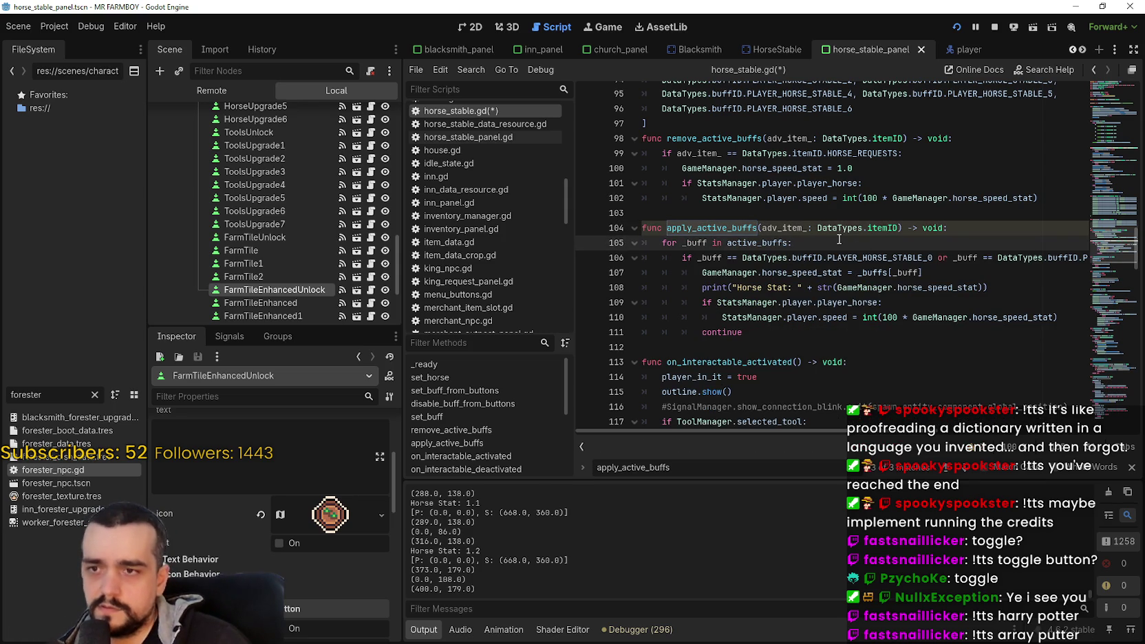
{"action": "key", "text": "Return"}
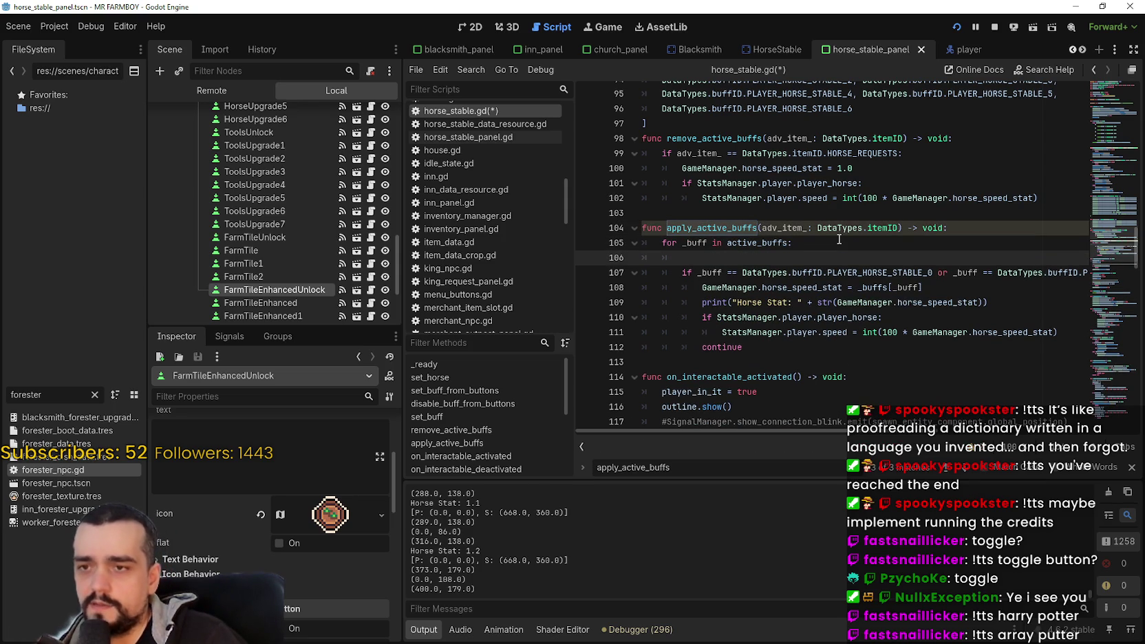
{"action": "type", "text": "if horse_buffs"}
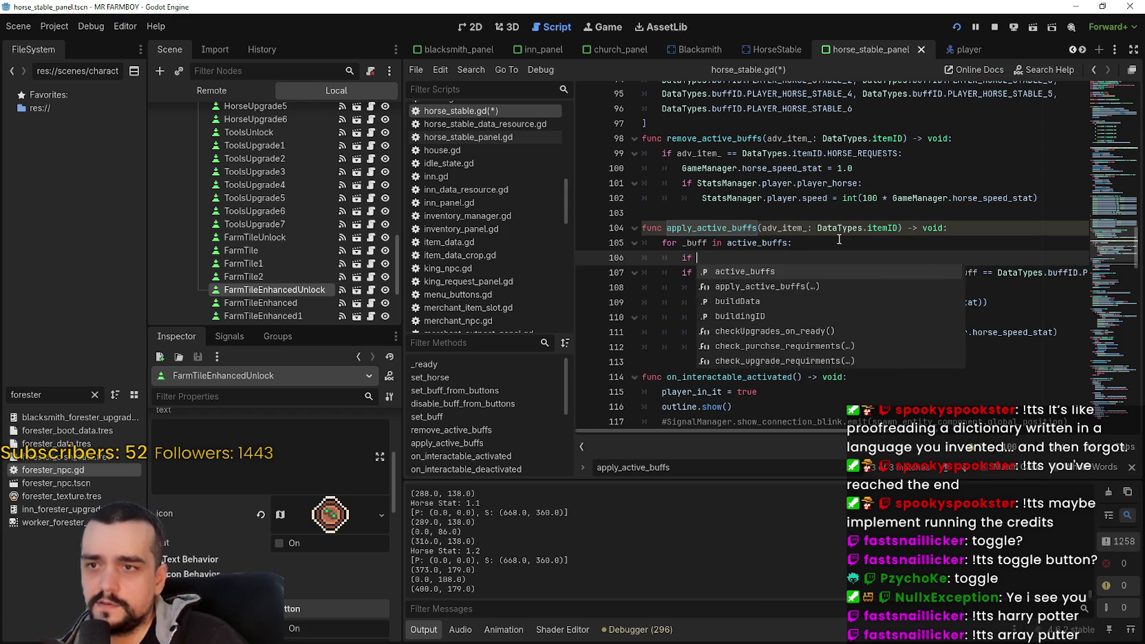
{"action": "type", "text": ".has("}
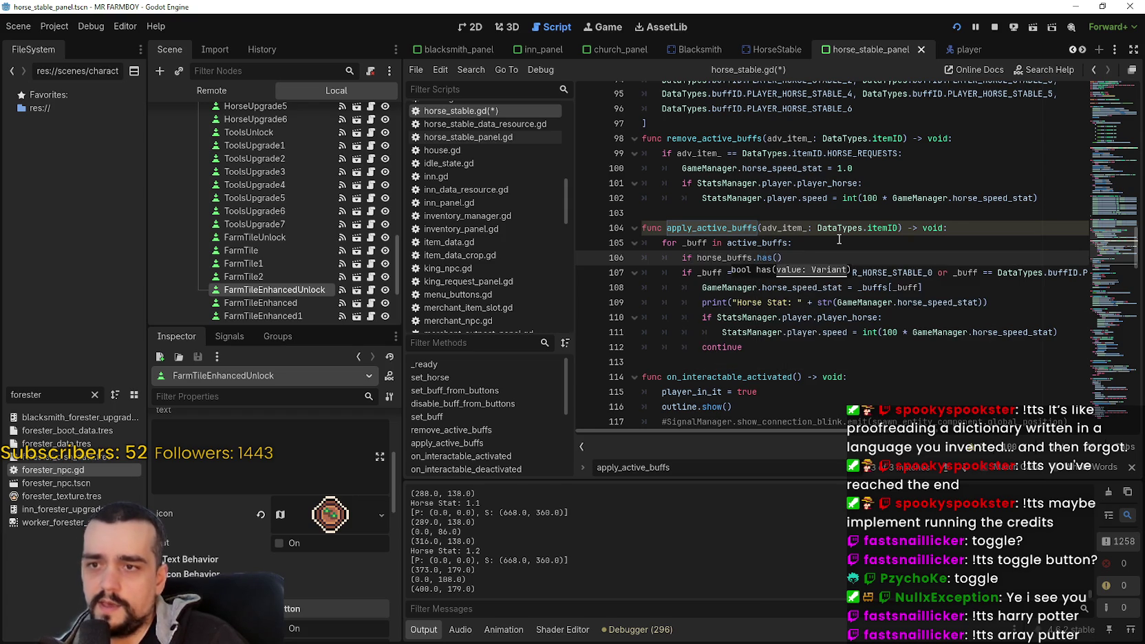
{"action": "type", "text": "buff"}
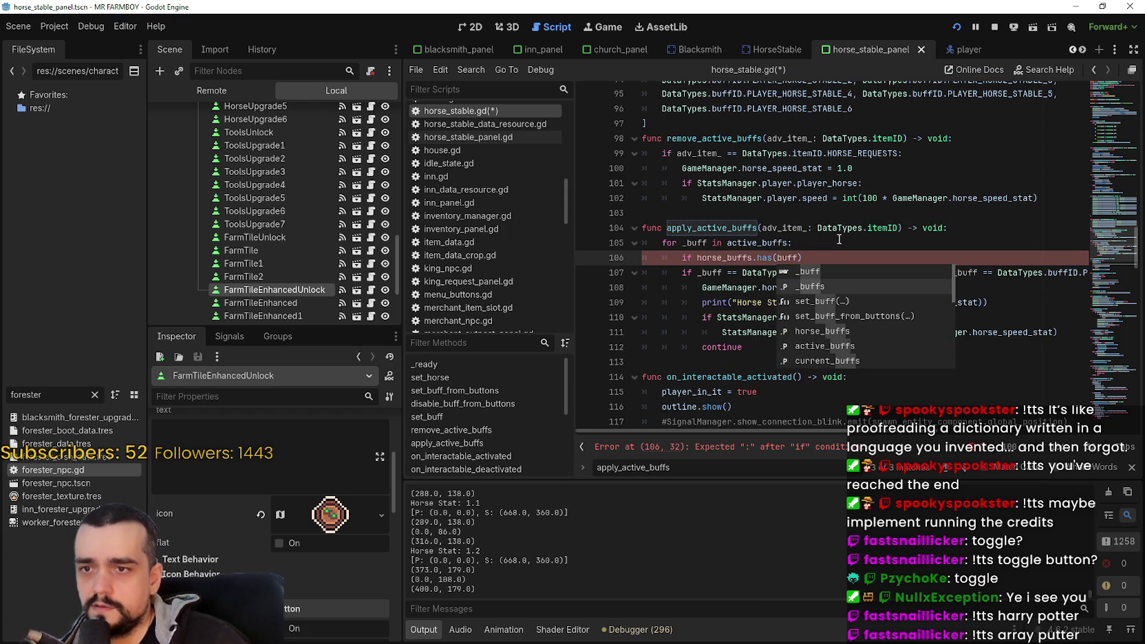
{"action": "key", "text": "Return"}
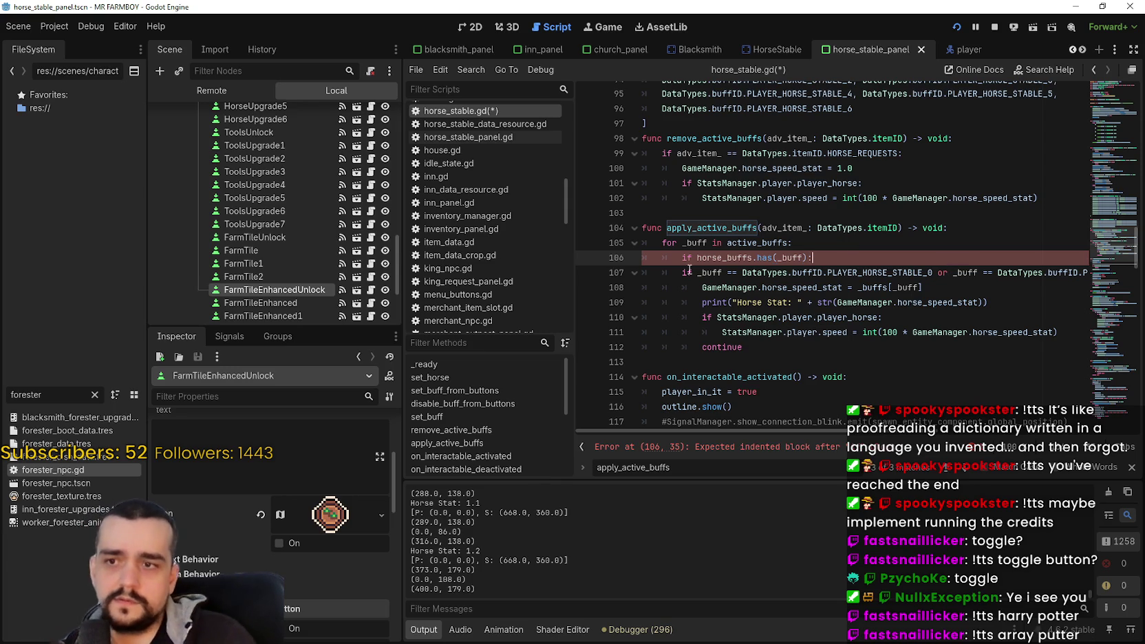
Step: Comment out the old _buff == buff-ID comparison line with #
{"action": "left_click", "coordinate": [683, 273]}
{"action": "type", "text": "#"}
{"action": "left_click", "coordinate": [711, 317]}
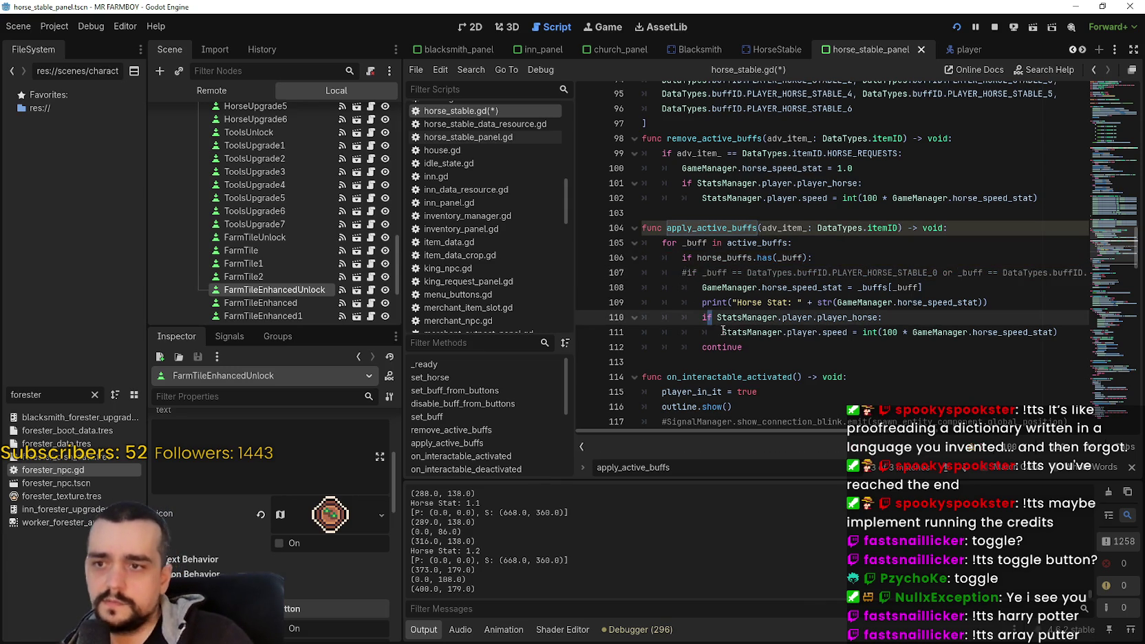
{"action": "left_click_drag", "start_coordinate": [740, 230], "coordinate": [791, 333]}
{"action": "left_click", "coordinate": [798, 359]}
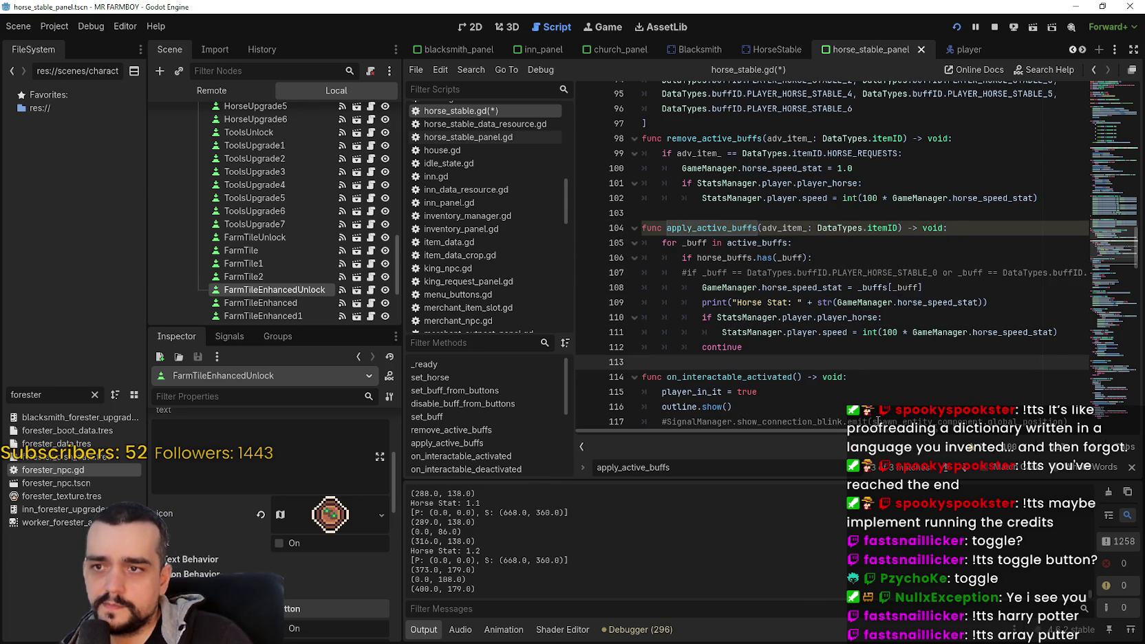
{"action": "left_click", "coordinate": [798, 354]}
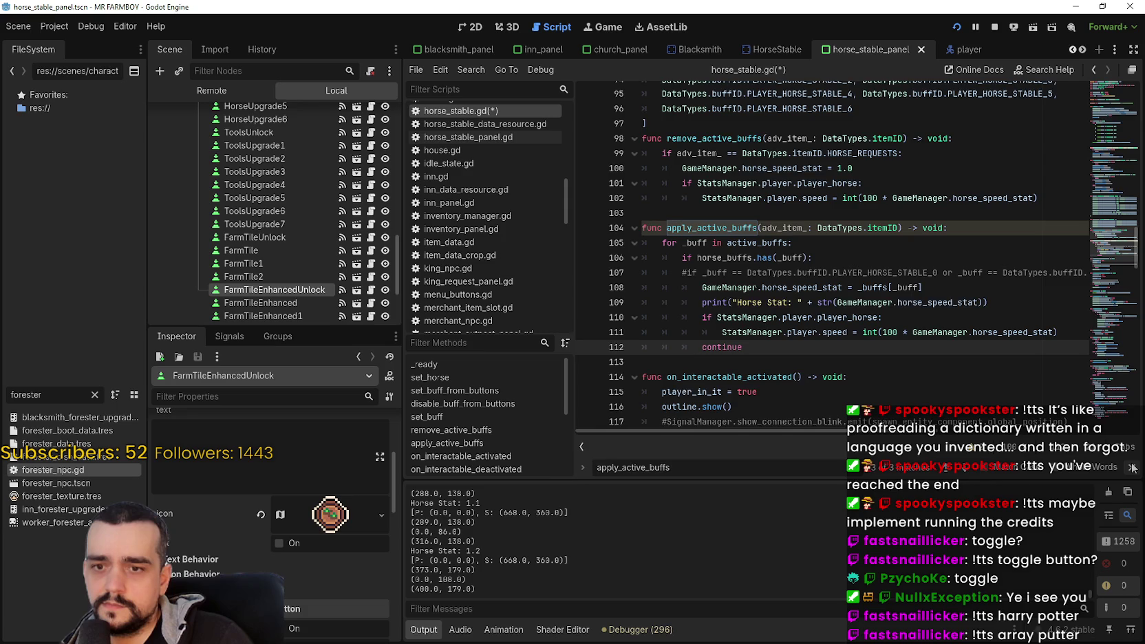
{"action": "scroll", "scroll_direction": "up", "scroll_amount": 3}
{"action": "left_click", "coordinate": [871, 390]}
{"action": "left_click", "coordinate": [819, 375]}
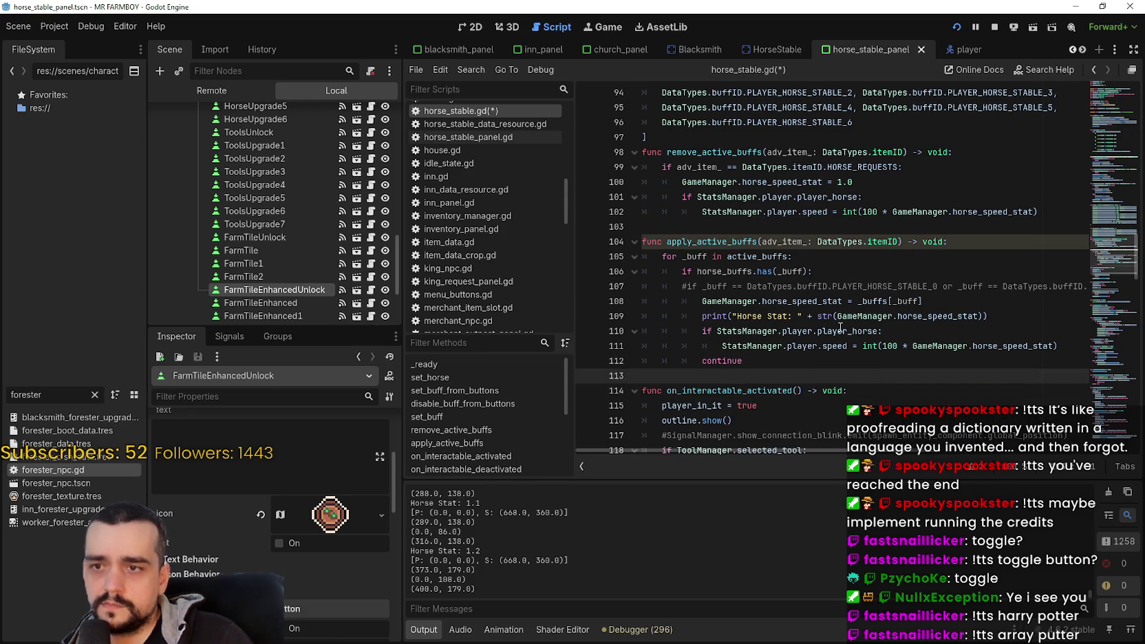
{"action": "mouse_move", "coordinate": [841, 328]}
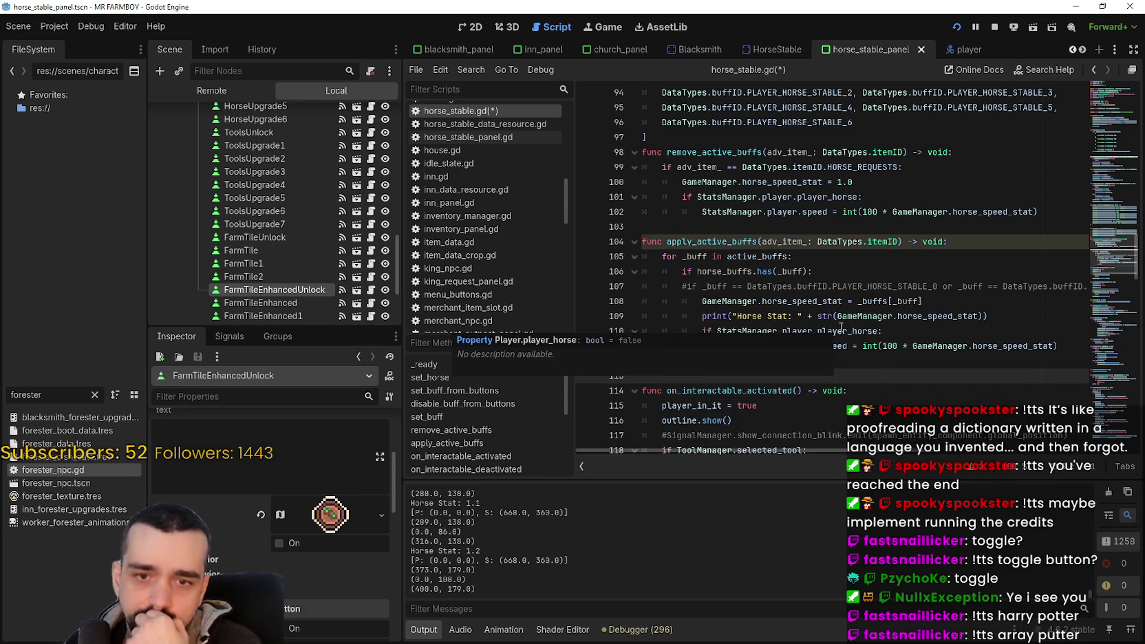
{"action": "left_click_drag", "start_coordinate": [762, 242], "coordinate": [894, 239]}
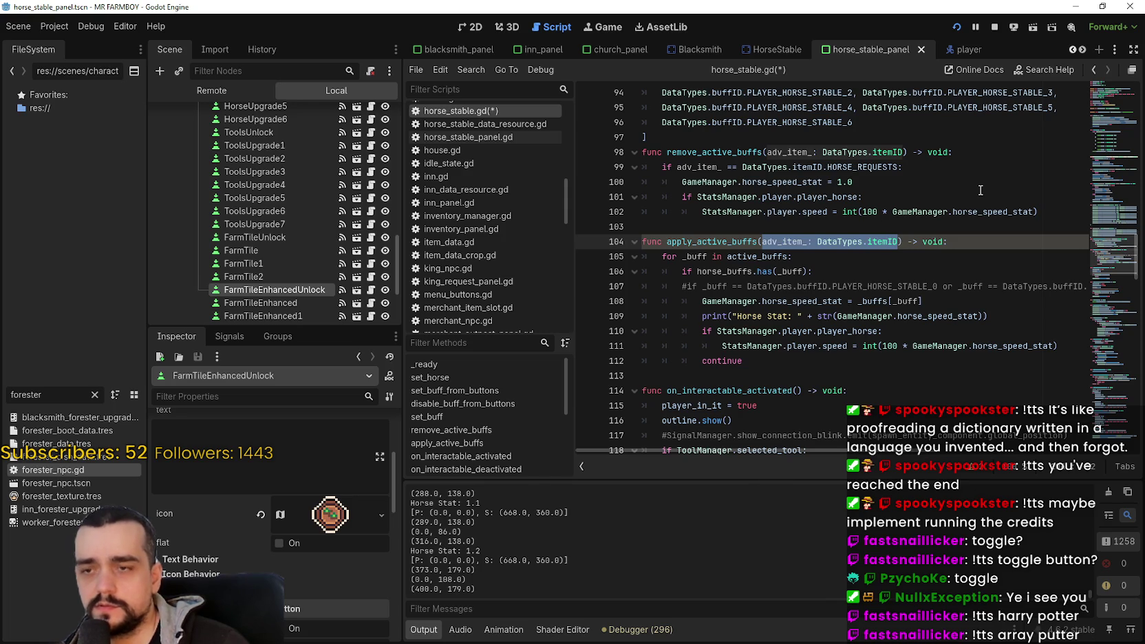
Step: Delete the adv_item_ parameter and remove its argument from the line 55 call
{"action": "key", "text": "BackSpace"}
{"action": "left_click", "coordinate": [920, 279]}
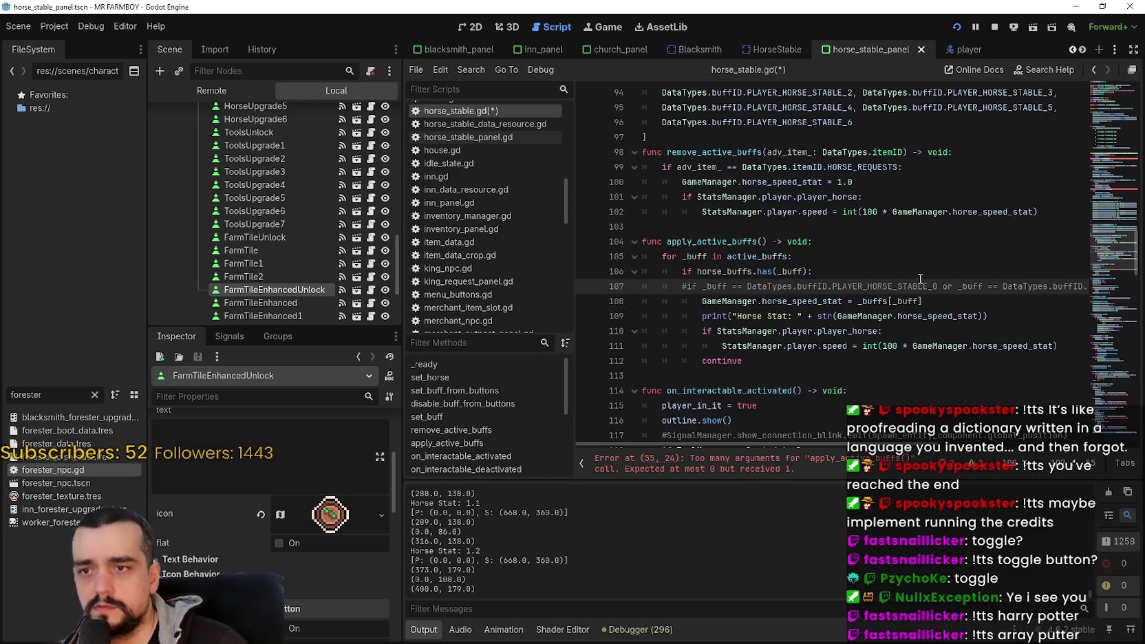
{"action": "left_click", "coordinate": [830, 470]}
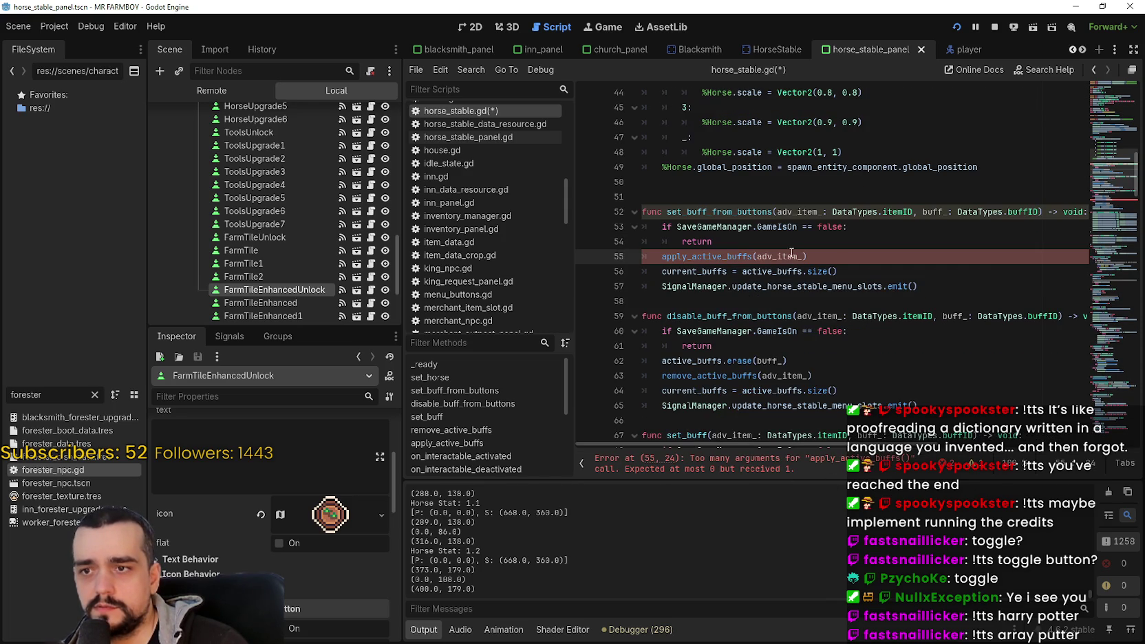
{"action": "double_click", "coordinate": [791, 255]}
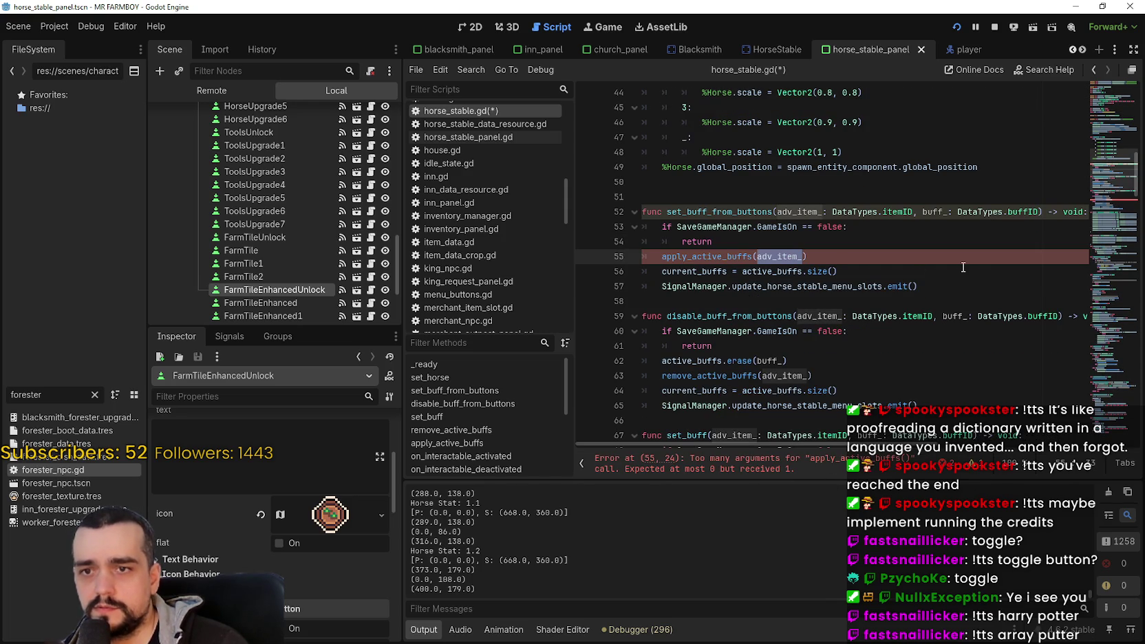
{"action": "key", "text": "BackSpace"}
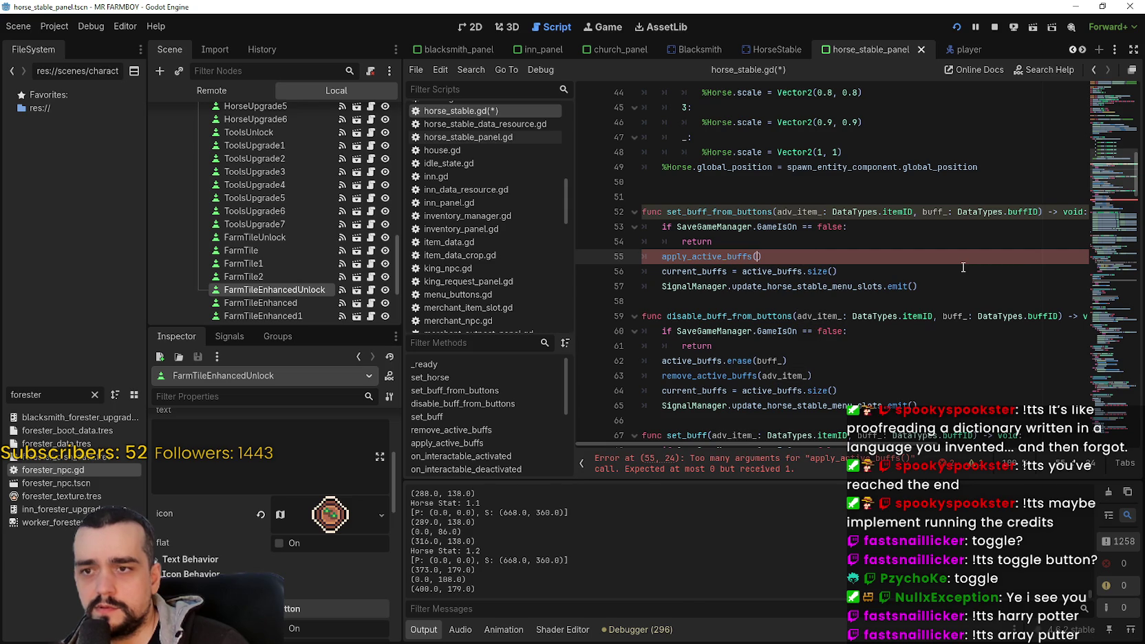
Step: Remove the adv_item_ argument from the apply_active_buffs call on line 72
{"action": "key", "text": "Down"}
{"action": "key", "text": "Down"}
{"action": "key", "text": "Down"}
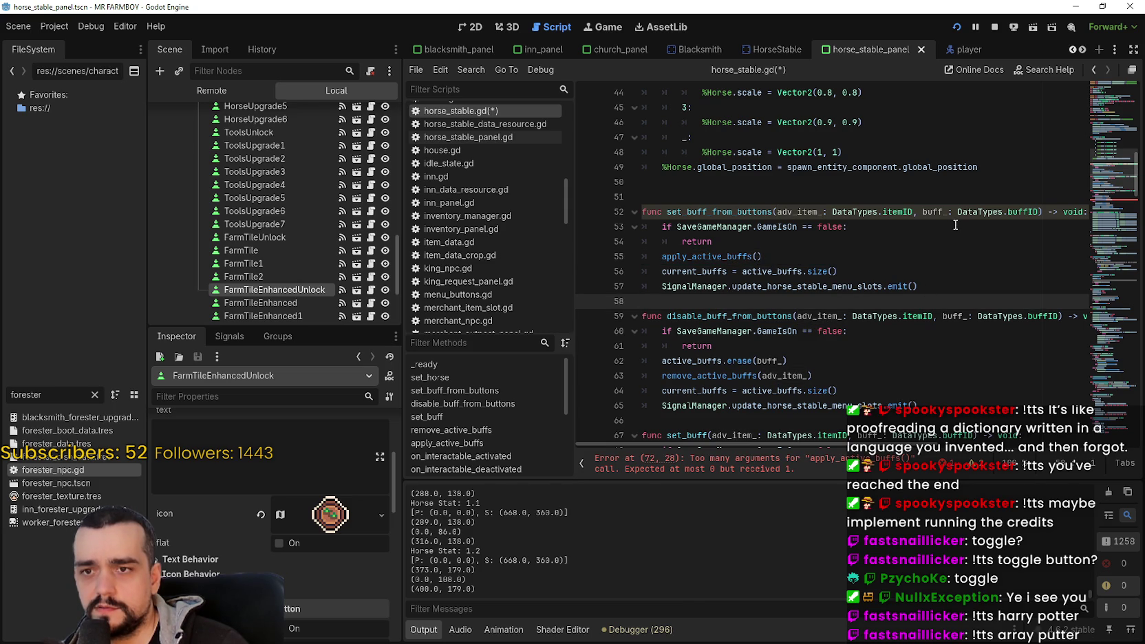
{"action": "double_click", "coordinate": [934, 211]}
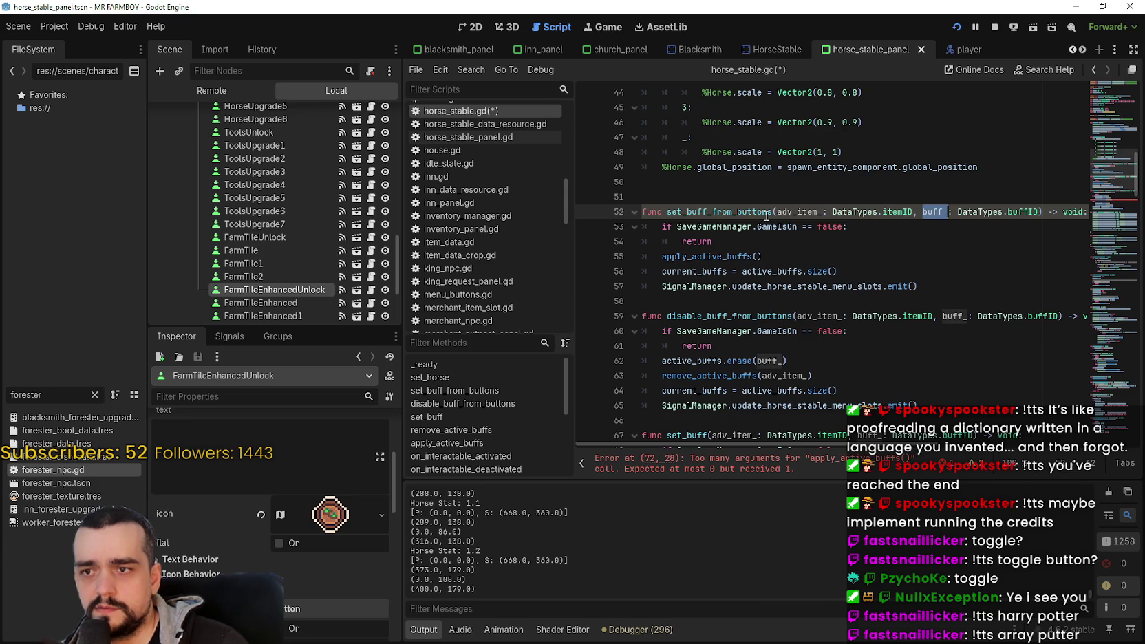
{"action": "left_click", "coordinate": [843, 270]}
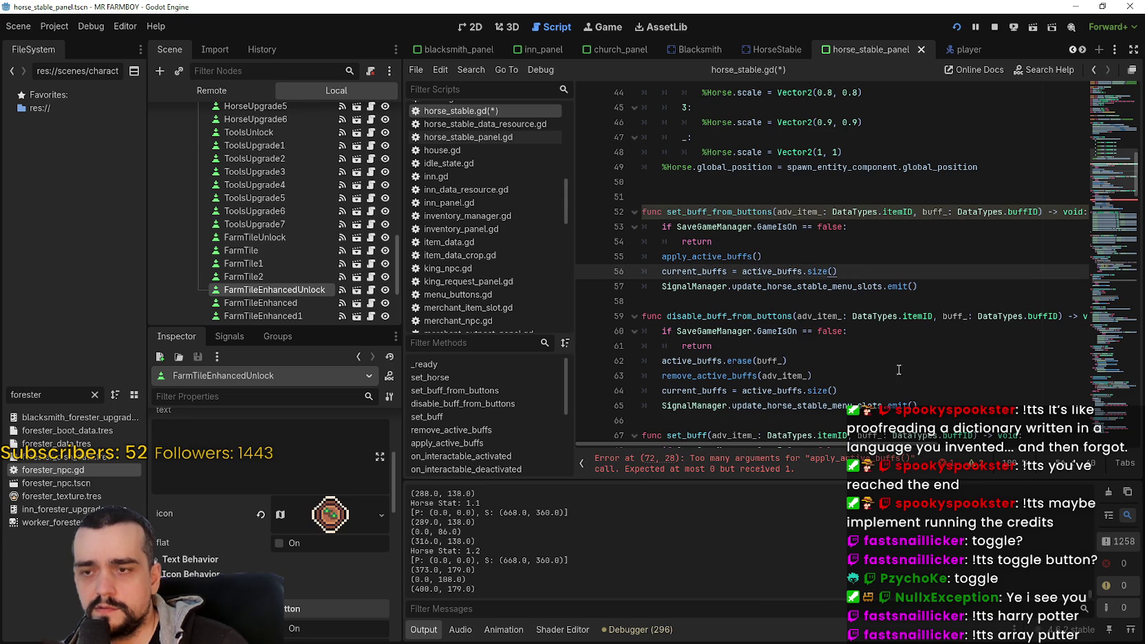
{"action": "left_click", "coordinate": [758, 467]}
{"action": "double_click", "coordinate": [790, 257]}
{"action": "key", "text": "BackSpace"}
{"action": "scroll", "scroll_direction": "down", "scroll_amount": 3}
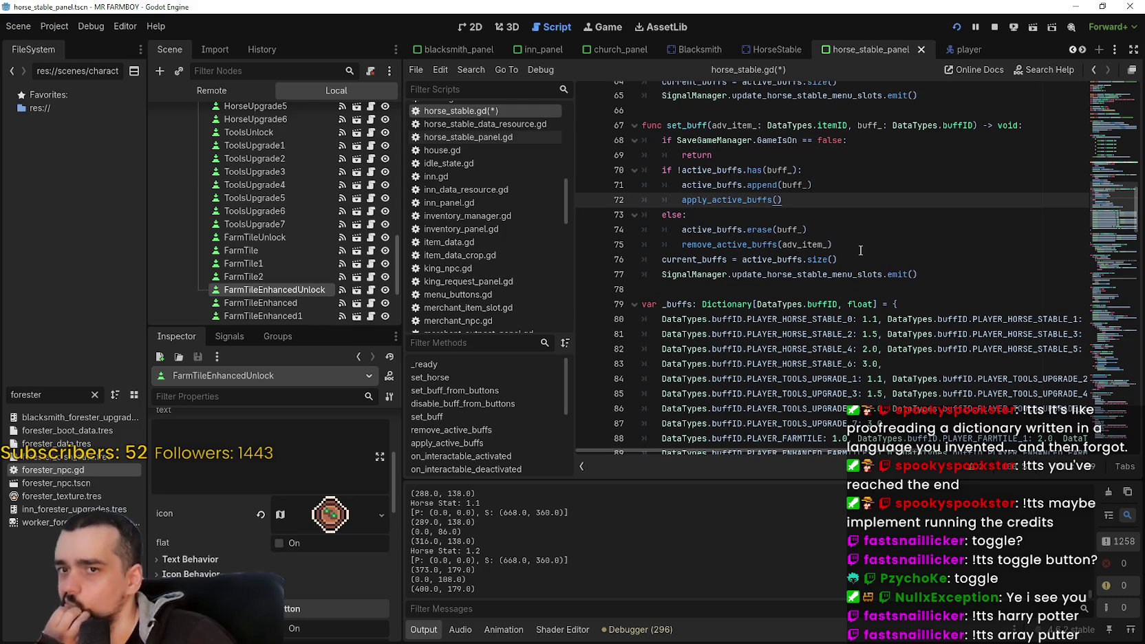
Step: Move past the horse_buffs array down to the apply_active_buffs loop body
{"action": "scroll", "scroll_direction": "down", "scroll_amount": 3}
{"action": "scroll", "scroll_direction": "down", "scroll_amount": 3}
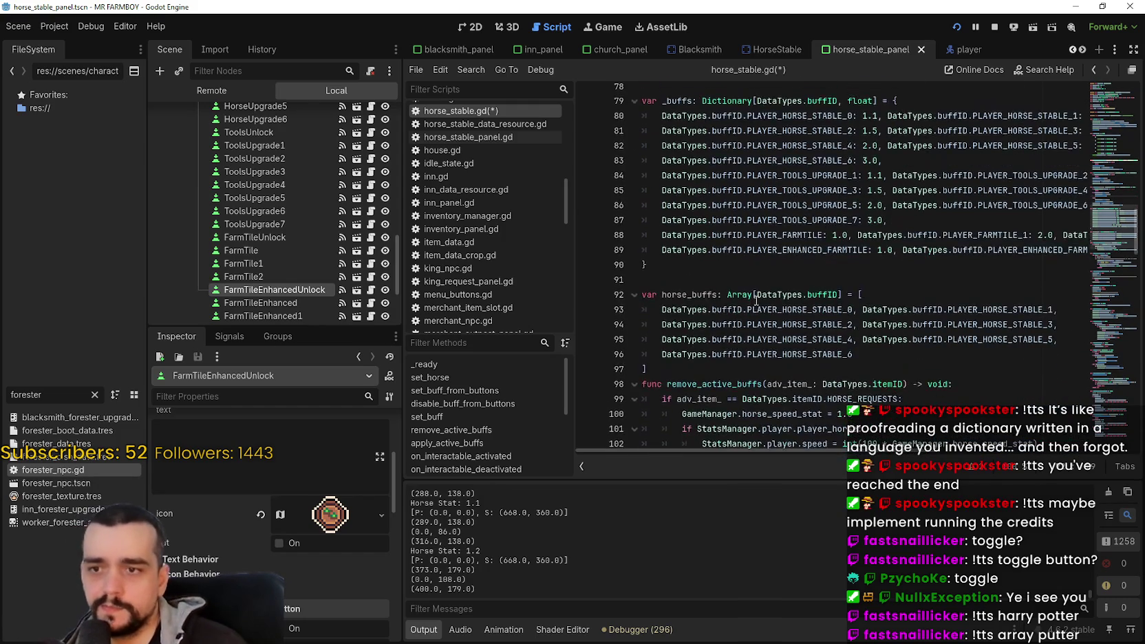
{"action": "left_click", "coordinate": [759, 252]}
{"action": "scroll", "scroll_direction": "up", "scroll_amount": 3}
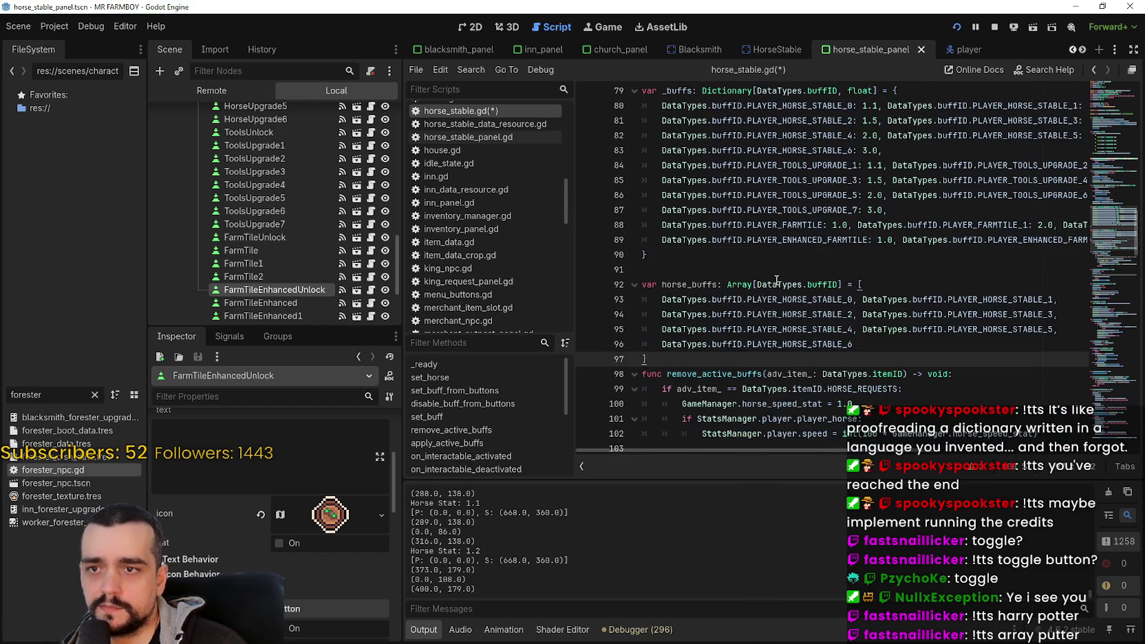
{"action": "left_click", "coordinate": [729, 270]}
{"action": "scroll", "scroll_direction": "down", "scroll_amount": 3}
{"action": "left_click", "coordinate": [719, 270]}
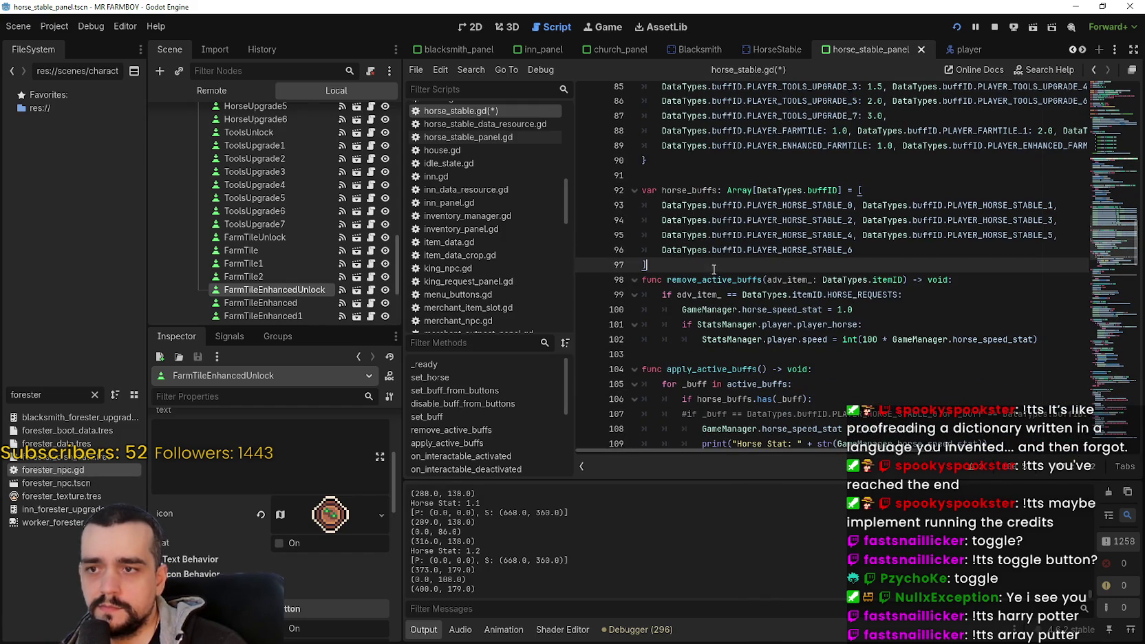
{"action": "scroll", "scroll_direction": "down", "scroll_amount": 3}
{"action": "scroll", "scroll_direction": "down", "scroll_amount": 3}
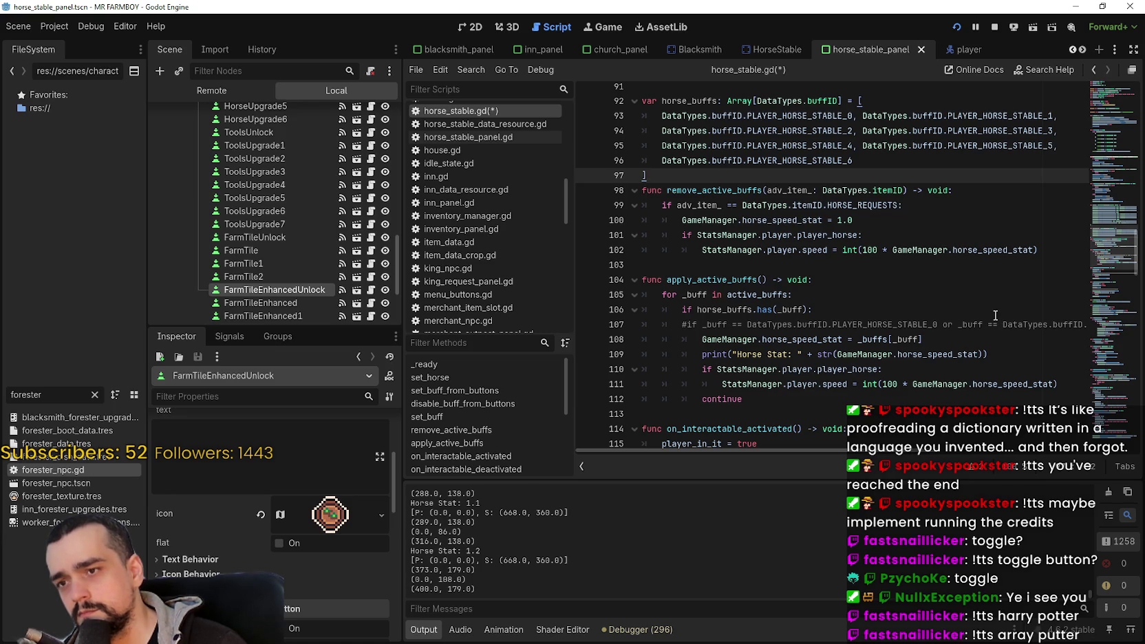
{"action": "scroll", "scroll_direction": "down", "scroll_amount": 3}
{"action": "left_click", "coordinate": [808, 309]}
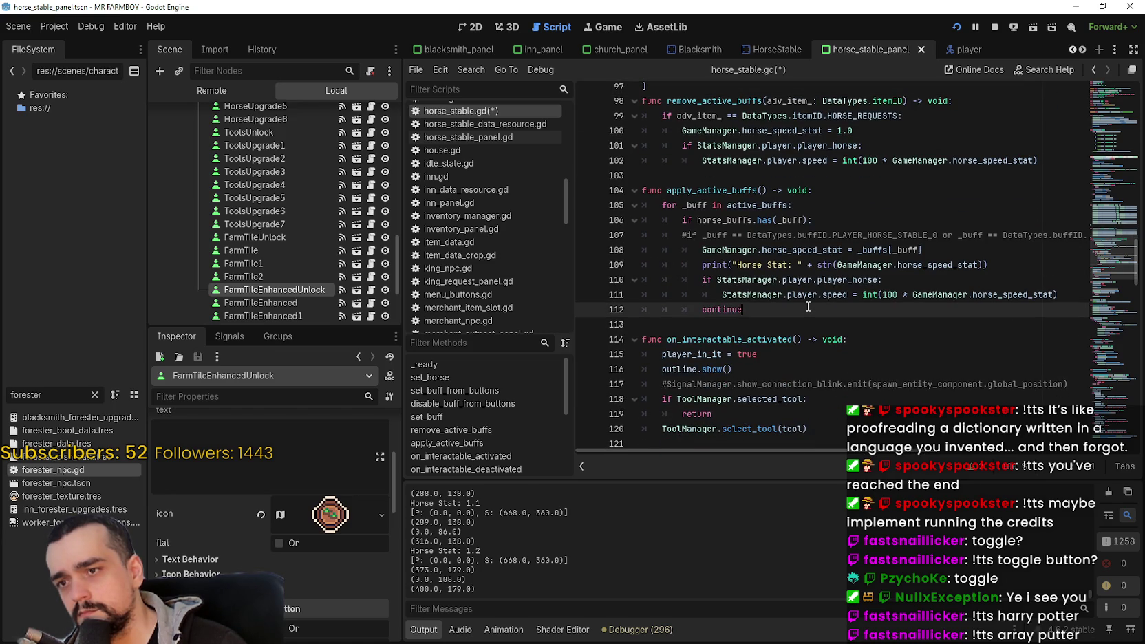
{"action": "key", "text": "shift+Up"}
{"action": "key", "text": "shift+Up"}
{"action": "key", "text": "shift+Up"}
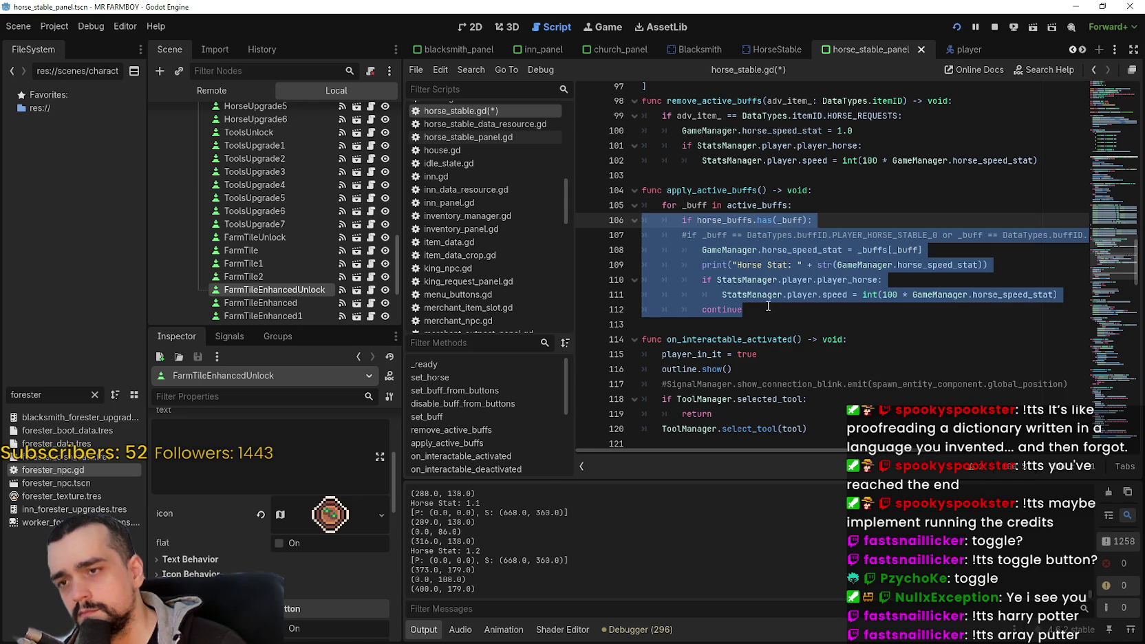
Step: Delete the commented '#if _buff ==' line and the leftover empty line
{"action": "left_click_drag", "start_coordinate": [926, 234], "coordinate": [1070, 232]}
{"action": "left_click", "coordinate": [1070, 232]}
{"action": "key", "text": "shift+Up"}
{"action": "key", "text": "BackSpace"}
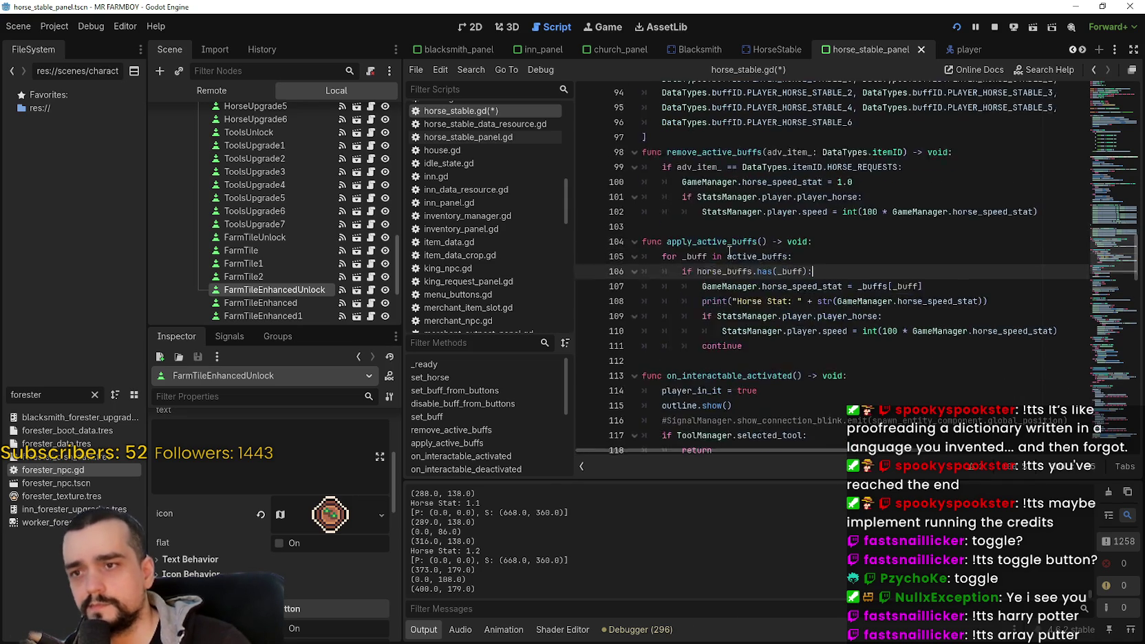
{"action": "scroll", "scroll_direction": "up", "scroll_amount": 3}
{"action": "left_click_drag", "start_coordinate": [661, 308], "coordinate": [628, 238]}
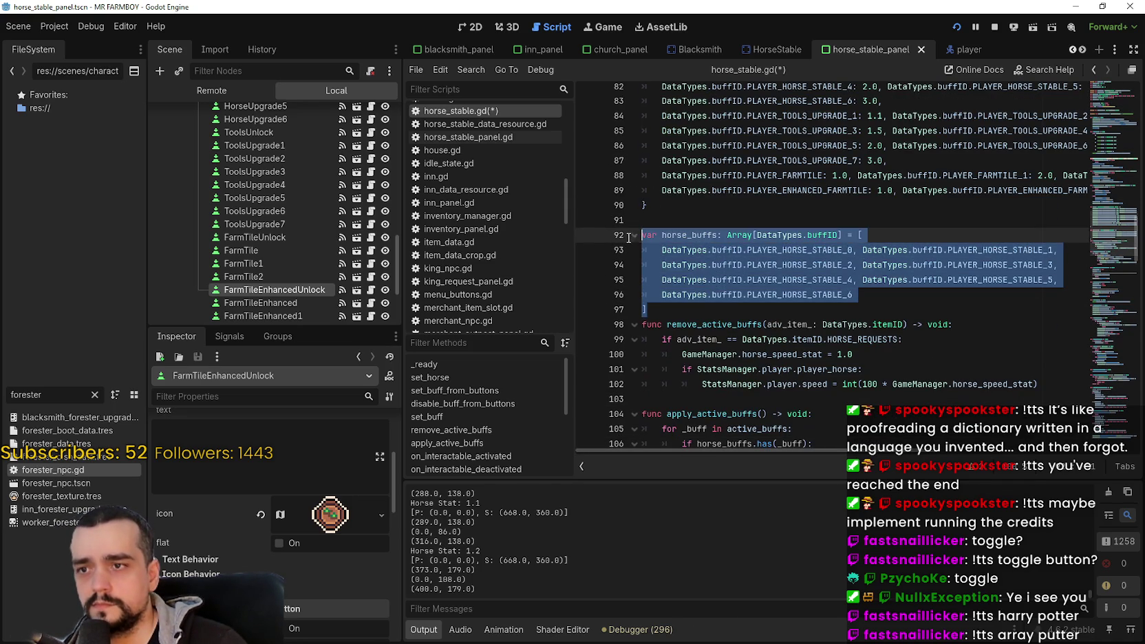
Step: Duplicate the horse_buffs array declaration below itself and rename the copy tool_buffs
{"action": "left_click", "coordinate": [692, 311]}
{"action": "key", "text": "Return"}
{"action": "key", "text": "ctrl+v"}
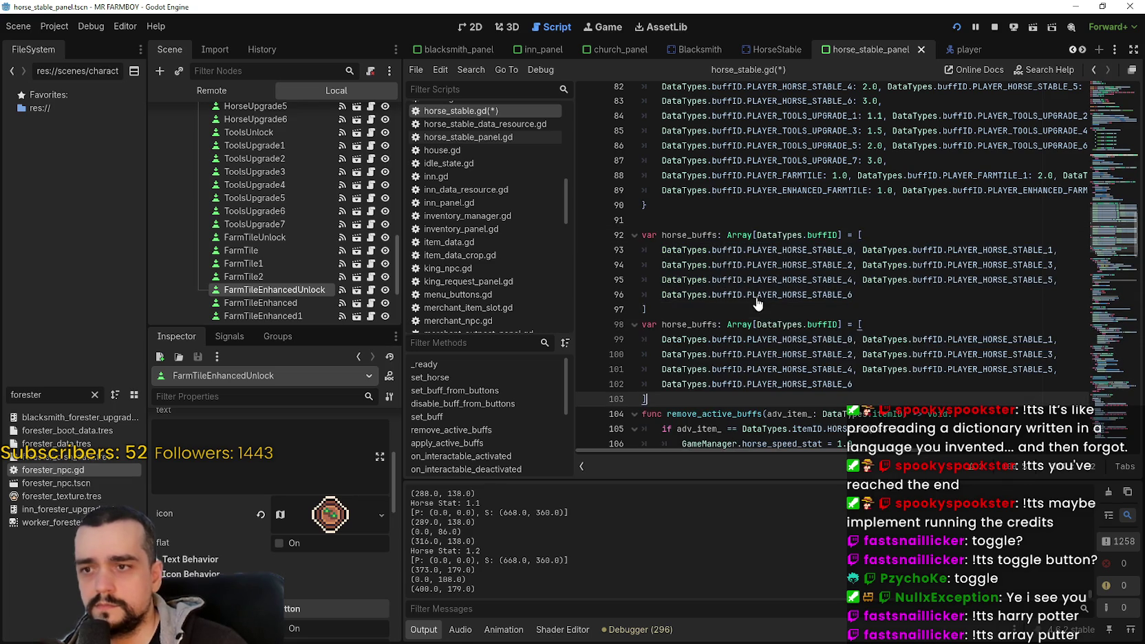
{"action": "left_click_drag", "start_coordinate": [686, 329], "coordinate": [662, 331]}
{"action": "type", "text": "tool"}
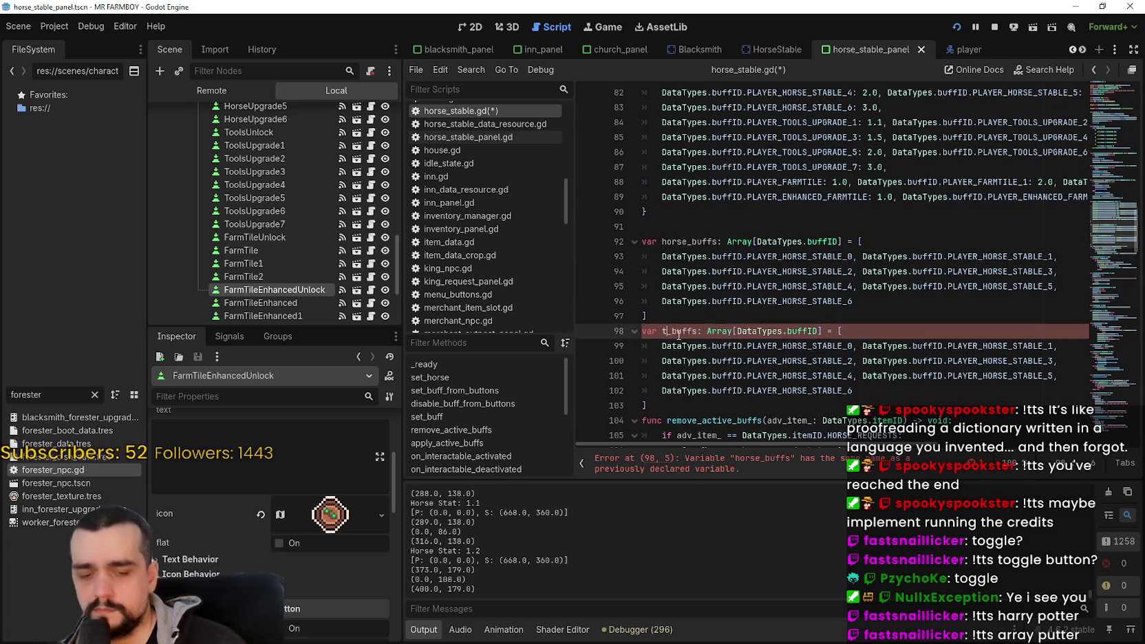
{"action": "scroll", "scroll_direction": "down", "scroll_amount": 3}
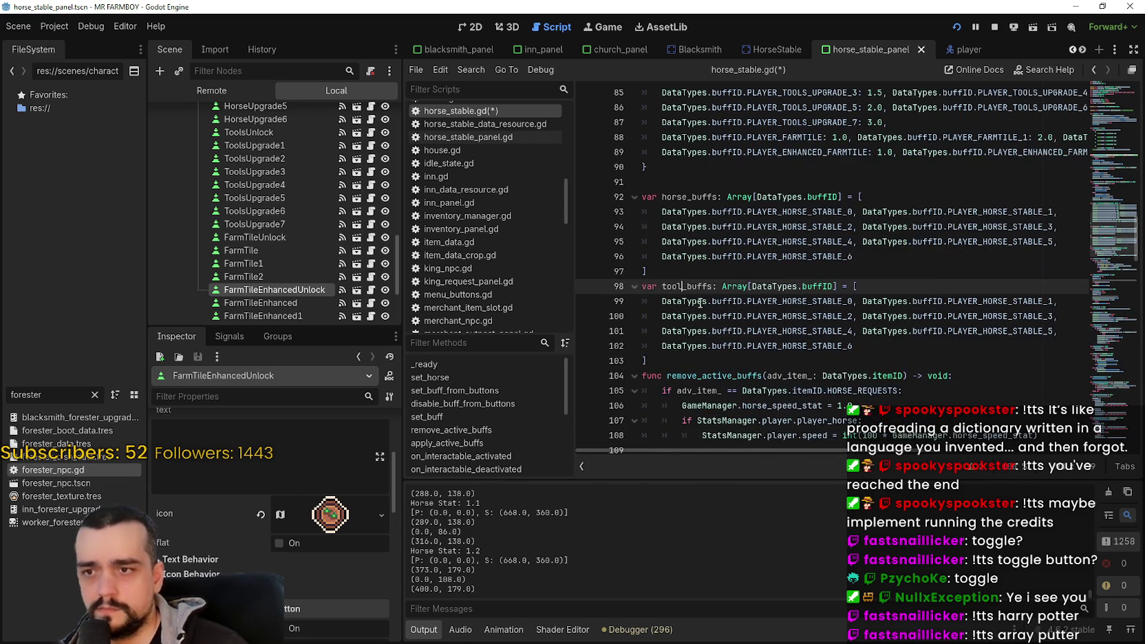
{"action": "left_click", "coordinate": [681, 318]}
{"action": "key", "text": "Return"}
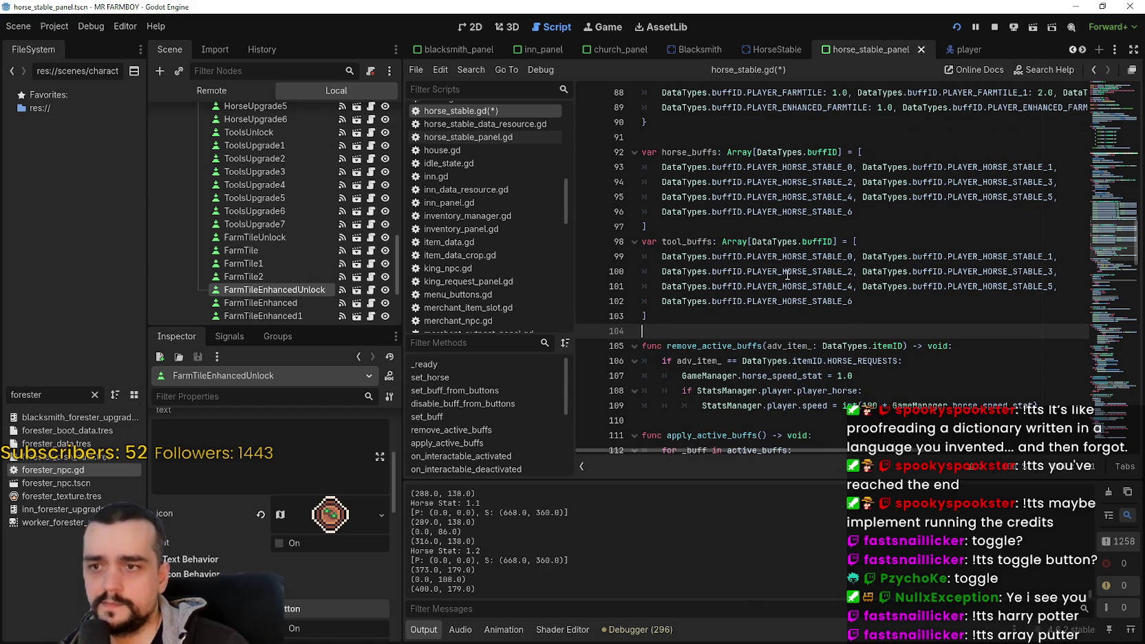
Step: Replace the first two tool_buffs entries with PLAYER_TOOLS_UPGRADE_1 and PLAYER_TOOLS_UPGRADE_2
{"action": "double_click", "coordinate": [802, 257]}
{"action": "type", "text": "TOOL"}
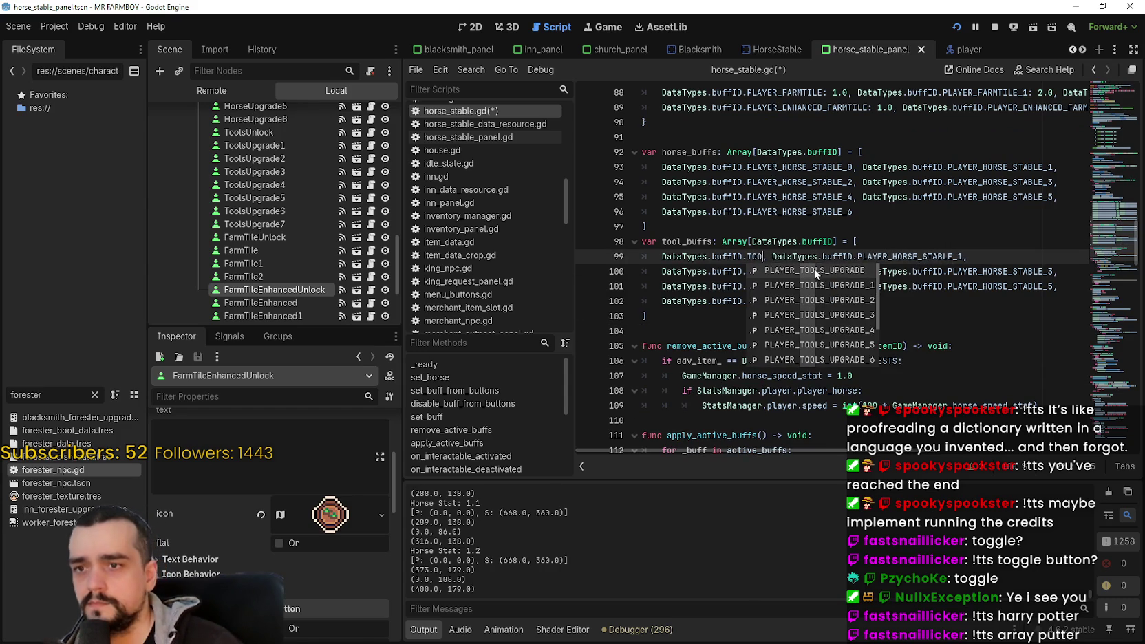
{"action": "key", "text": "Down"}
{"action": "key", "text": "Return"}
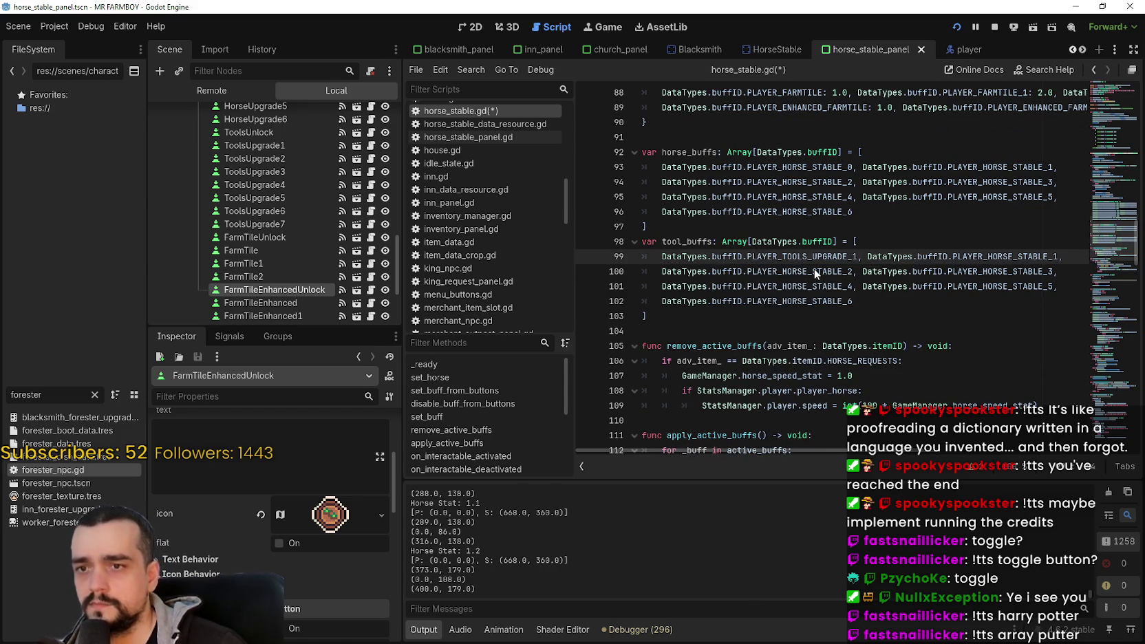
{"action": "double_click", "coordinate": [819, 256]}
{"action": "key", "text": "ctrl+c"}
{"action": "double_click", "coordinate": [1038, 257]}
{"action": "key", "text": "ctrl+v"}
{"action": "type", "text": "2"}
Step: Replace both line 100 entries with PLAYER_TOOLS_UPGRADE_3 and PLAYER_TOOLS_UPGRADE_4
{"action": "double_click", "coordinate": [853, 271]}
{"action": "key", "text": "ctrl+v"}
{"action": "key", "text": "BackSpace"}
{"action": "type", "text": "3"}
{"action": "double_click", "coordinate": [1039, 271]}
{"action": "key", "text": "ctrl+v"}
{"action": "key", "text": "BackSpace"}
{"action": "type", "text": "4"}
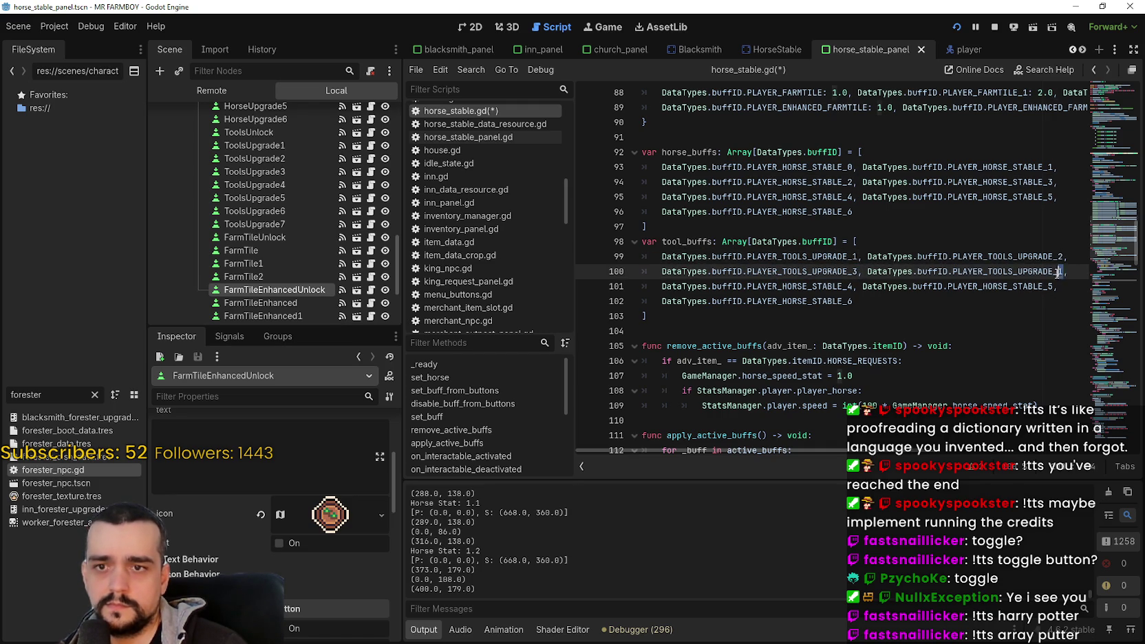
Step: Replace the remaining entries on lines 101–102 with PLAYER_TOOLS_UPGRADE_5 through _7
{"action": "left_click", "coordinate": [832, 287]}
{"action": "double_click", "coordinate": [833, 286]}
{"action": "key", "text": "ctrl+v"}
{"action": "key", "text": "BackSpace"}
{"action": "type", "text": "5"}
{"action": "double_click", "coordinate": [1049, 287]}
{"action": "key", "text": "ctrl+v"}
{"action": "key", "text": "BackSpace"}
{"action": "type", "text": "6"}
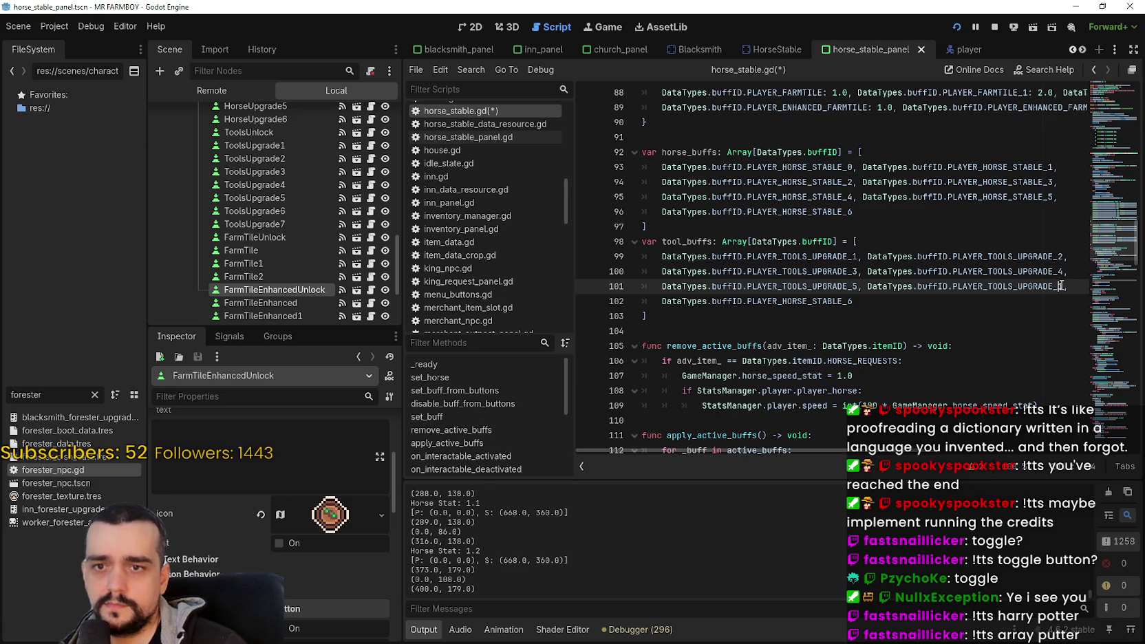
{"action": "left_click", "coordinate": [836, 301]}
{"action": "double_click", "coordinate": [837, 301]}
{"action": "key", "text": "ctrl+v"}
{"action": "key", "text": "BackSpace"}
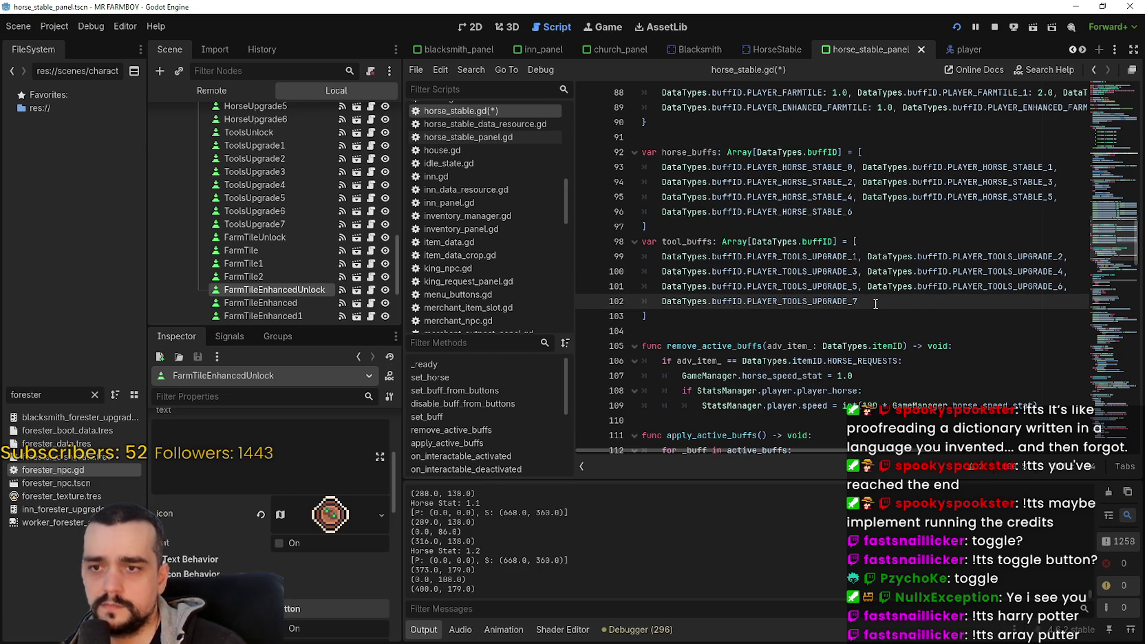
Step: Review the finished tool_buffs array and select the whole block
{"action": "key", "text": "Down"}
{"action": "scroll", "scroll_direction": "up", "scroll_amount": 3}
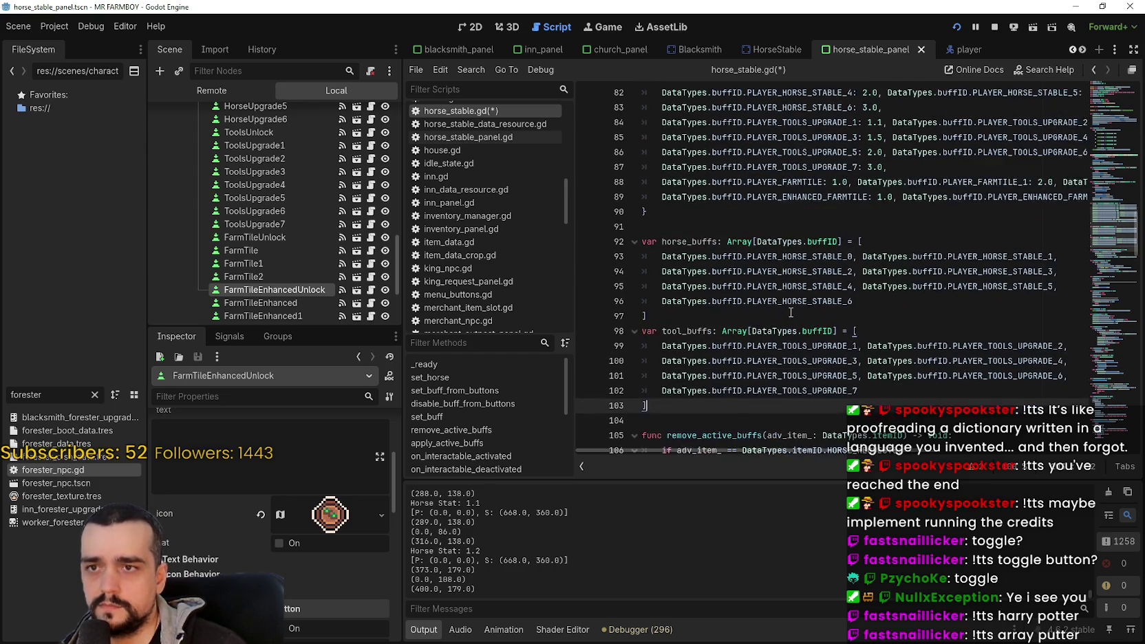
{"action": "scroll", "scroll_direction": "down", "scroll_amount": 3}
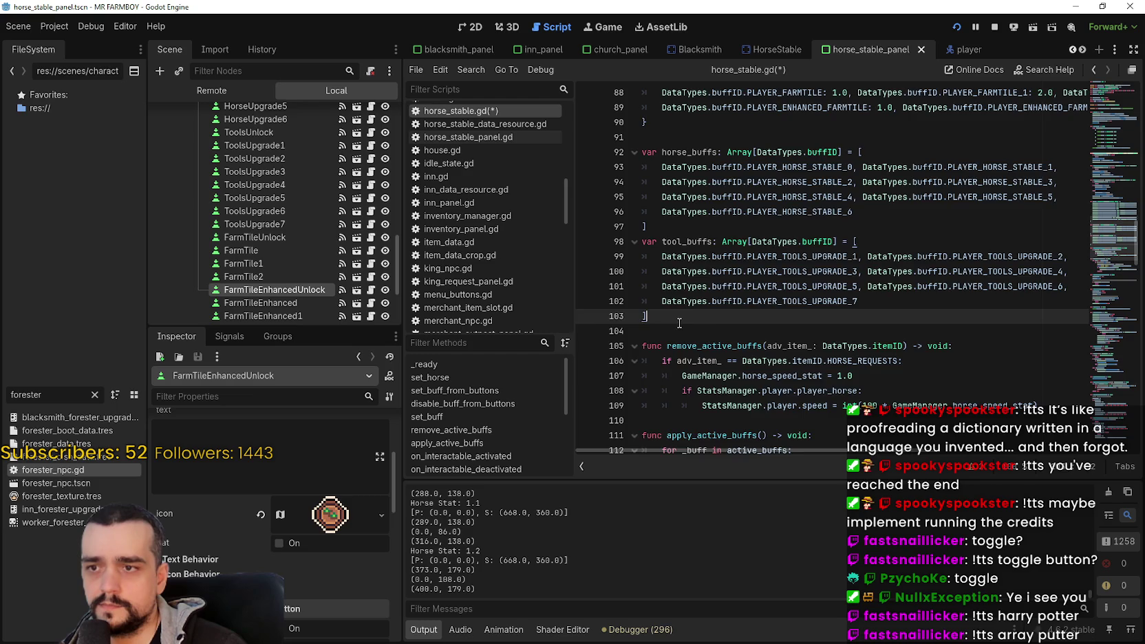
{"action": "scroll", "scroll_direction": "up", "scroll_amount": 3}
{"action": "scroll", "scroll_direction": "down", "scroll_amount": 3}
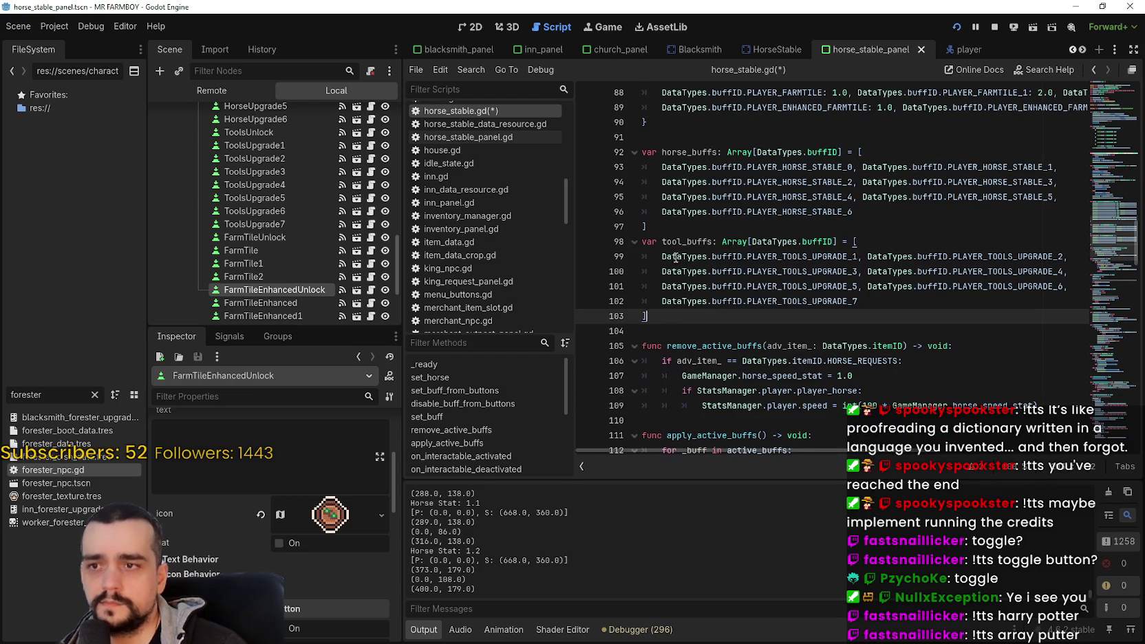
{"action": "left_click_drag", "start_coordinate": [667, 322], "coordinate": [634, 247]}
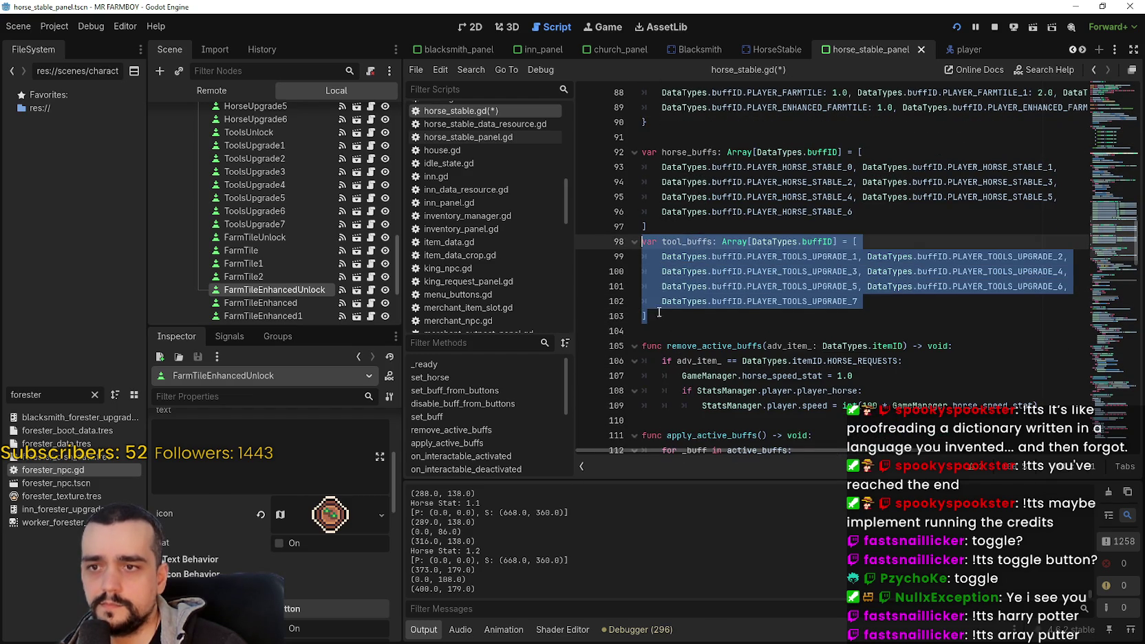
Step: Paste a copy of tool_buffs as farmtile_buffs with PLAYER_FARMTILE, PLAYER_FARMTILE_1 and PLAYER_FARMTILE_2, and save
{"action": "left_click", "coordinate": [664, 336]}
{"action": "key", "text": "ctrl+v"}
{"action": "left_click", "coordinate": [681, 327]}
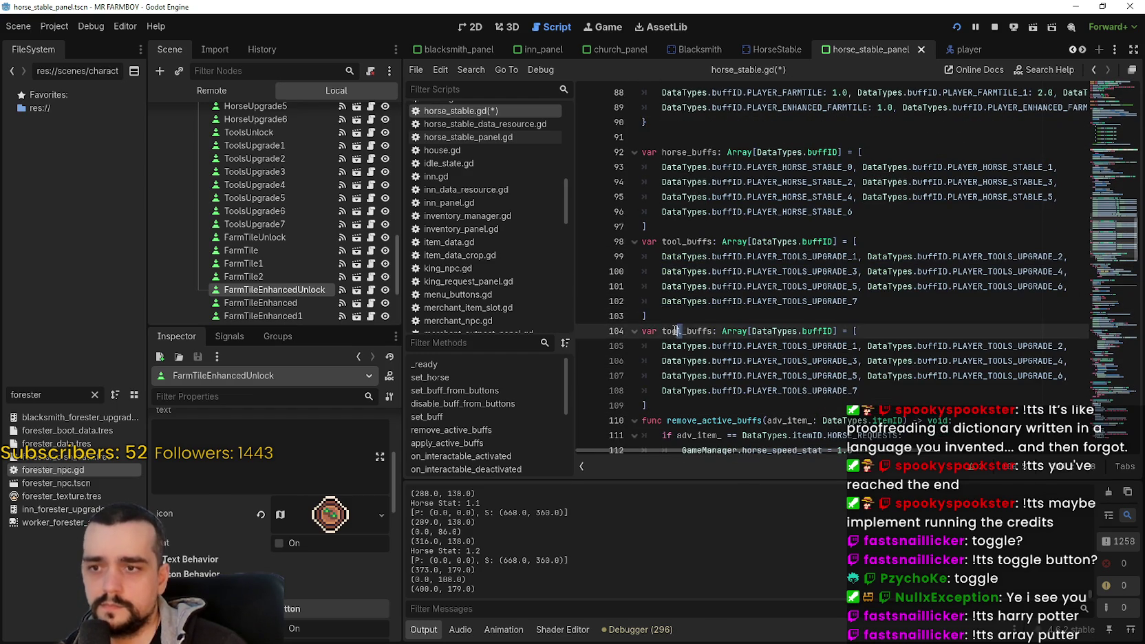
{"action": "key", "text": "BackSpace"}
{"action": "key", "text": "BackSpace"}
{"action": "key", "text": "BackSpace"}
{"action": "type", "text": "farmtile"}
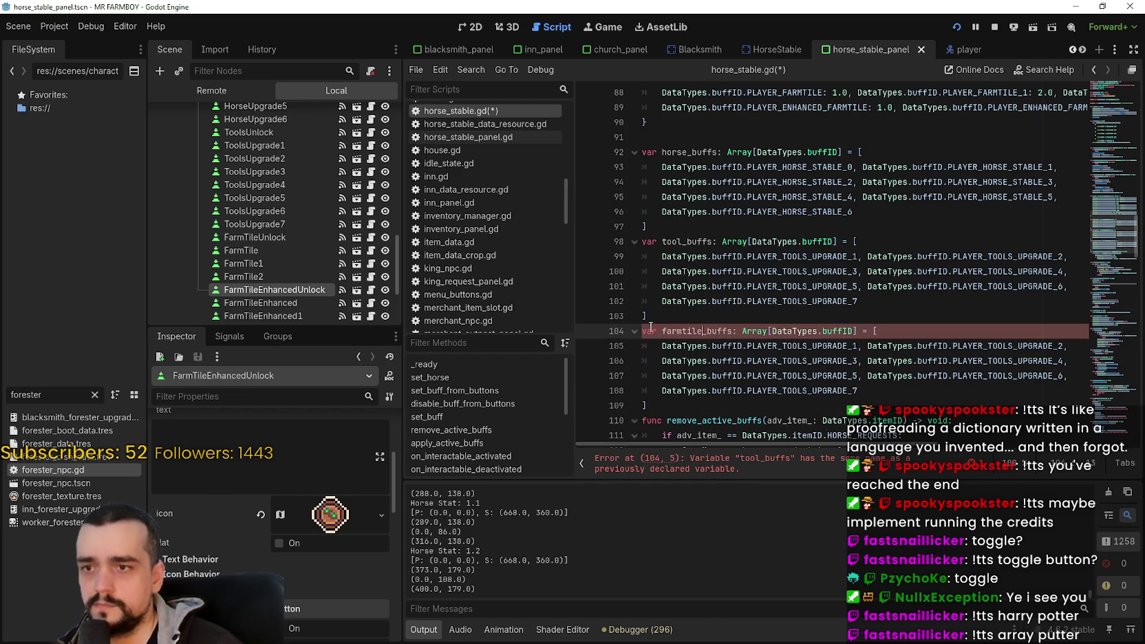
{"action": "scroll", "scroll_direction": "up", "scroll_amount": 3}
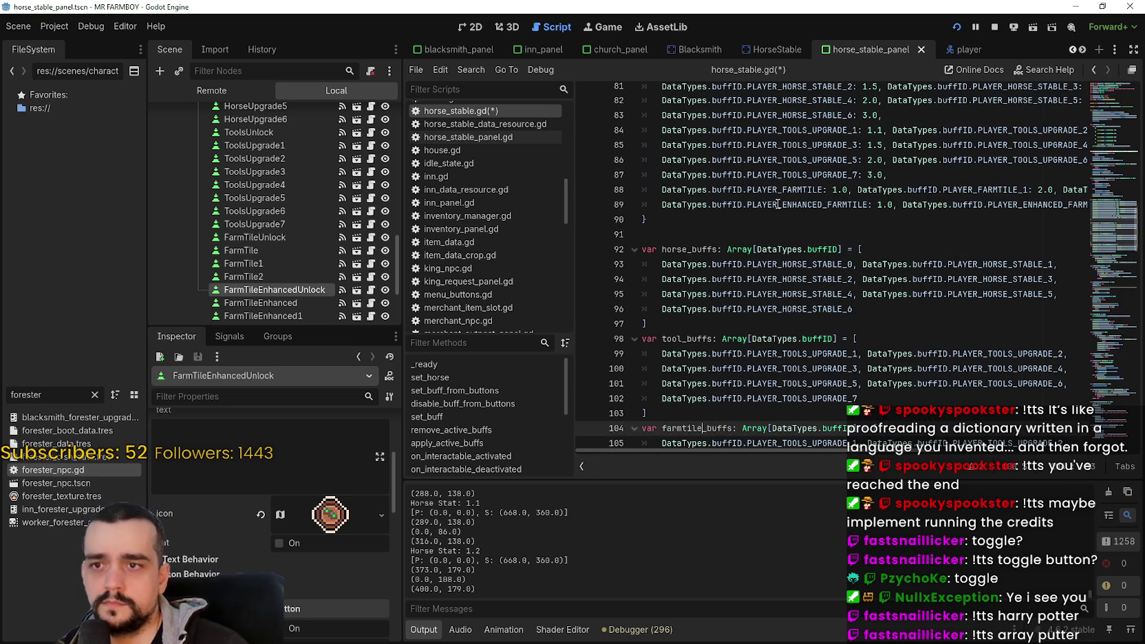
{"action": "double_click", "coordinate": [777, 191]}
{"action": "scroll", "scroll_direction": "down", "scroll_amount": 3}
{"action": "double_click", "coordinate": [769, 267]}
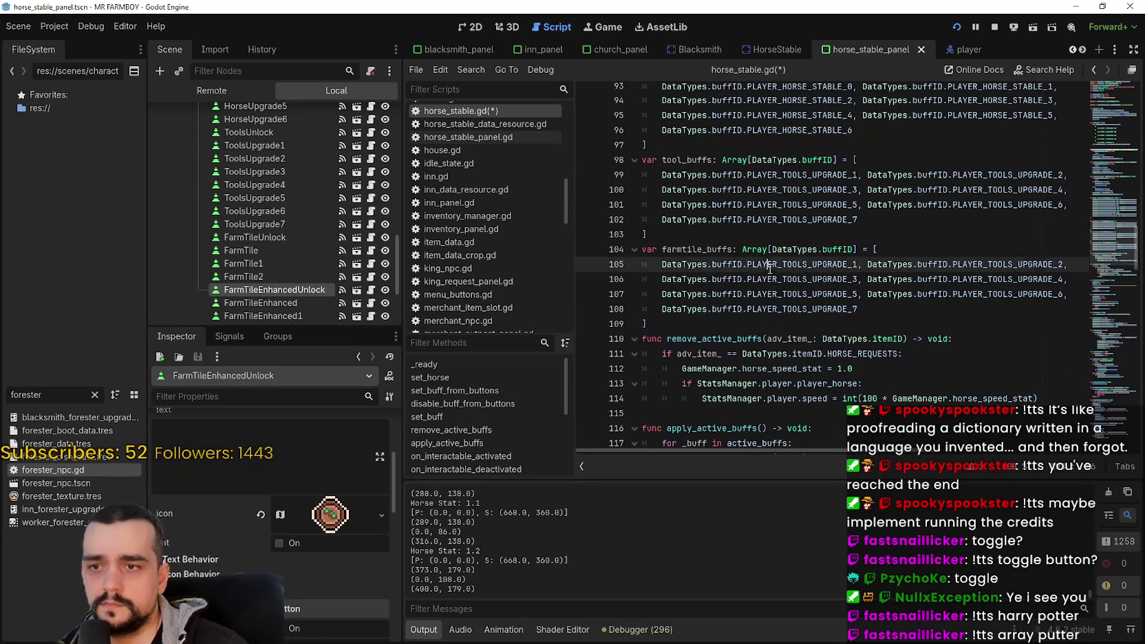
{"action": "key", "text": "ctrl+v"}
{"action": "double_click", "coordinate": [970, 267]}
{"action": "key", "text": "ctrl+v"}
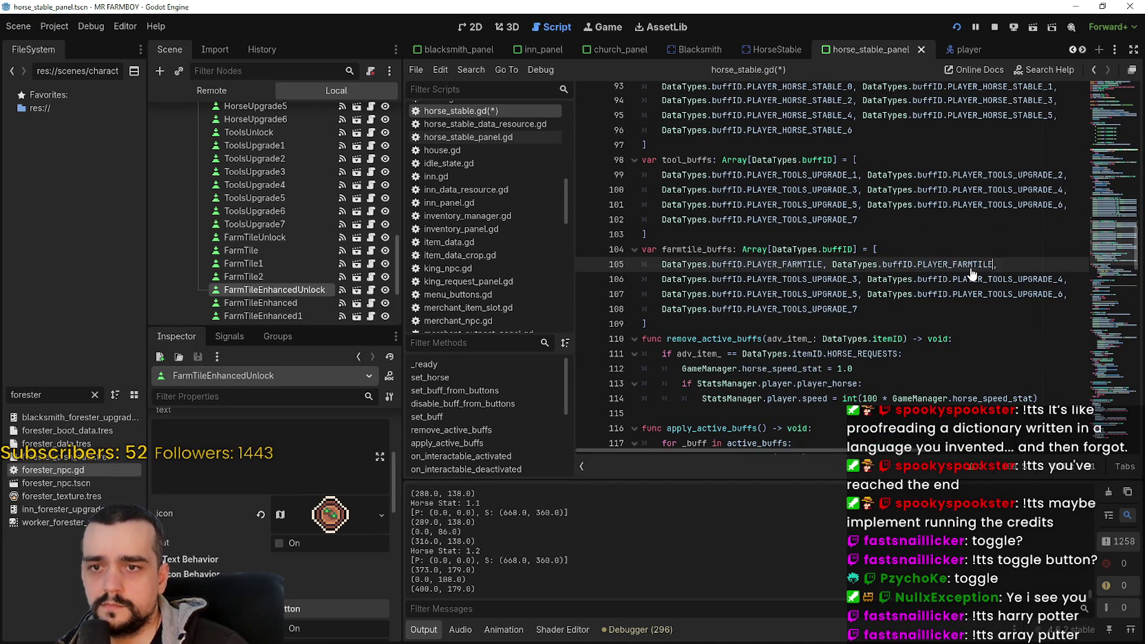
{"action": "type", "text": "_"}
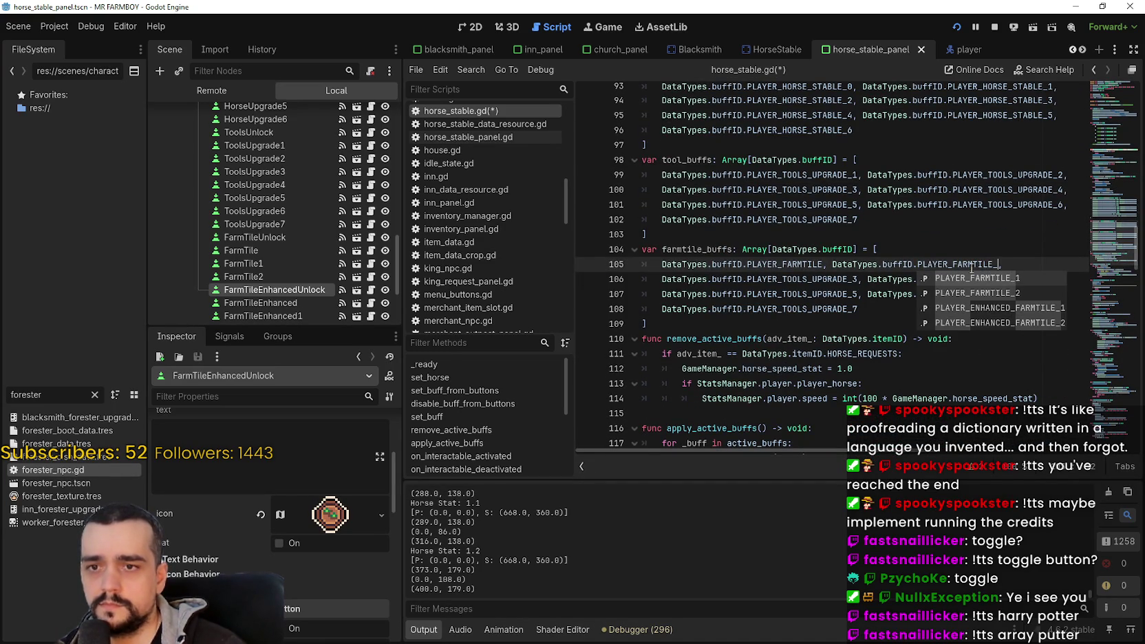
{"action": "type", "text": "1,"}
{"action": "double_click", "coordinate": [826, 279]}
{"action": "key", "text": "ctrl+v"}
{"action": "type", "text": "_2"}
{"action": "left_click_drag", "start_coordinate": [833, 279], "coordinate": [860, 309]}
{"action": "key", "text": "Delete"}
{"action": "key", "text": "ctrl+s"}
Step: Duplicate the farmtile_buffs array below itself and rename the copy to farmtile_enh_buffs
{"action": "left_click_drag", "start_coordinate": [671, 297], "coordinate": [633, 246]}
{"action": "left_click", "coordinate": [659, 295]}
{"action": "key", "text": "Return"}
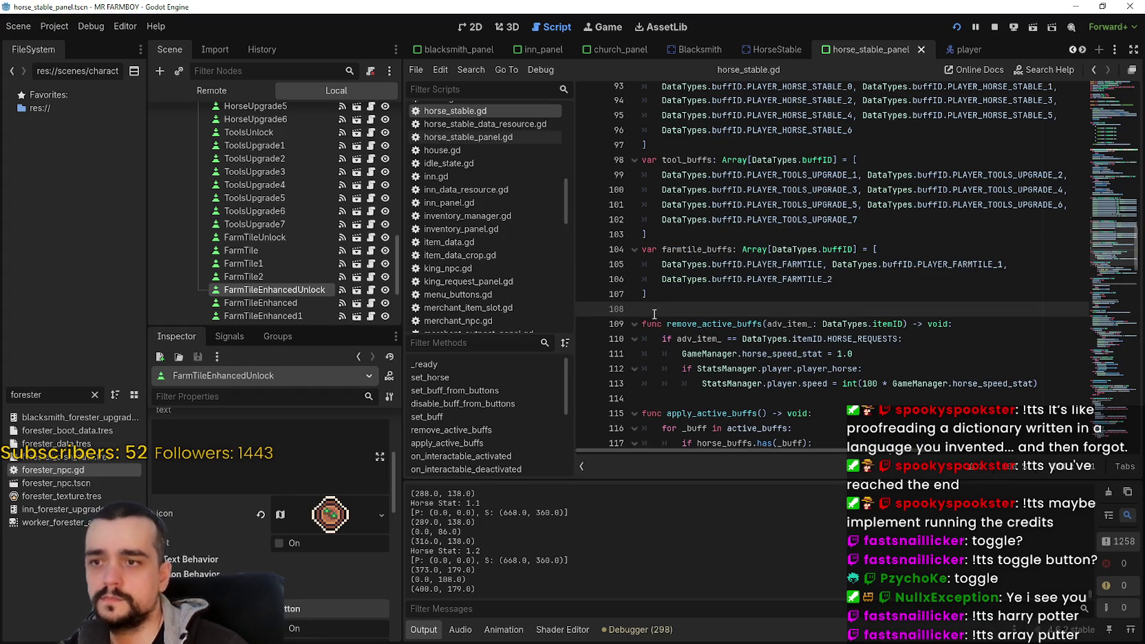
{"action": "key", "text": "ctrl+v"}
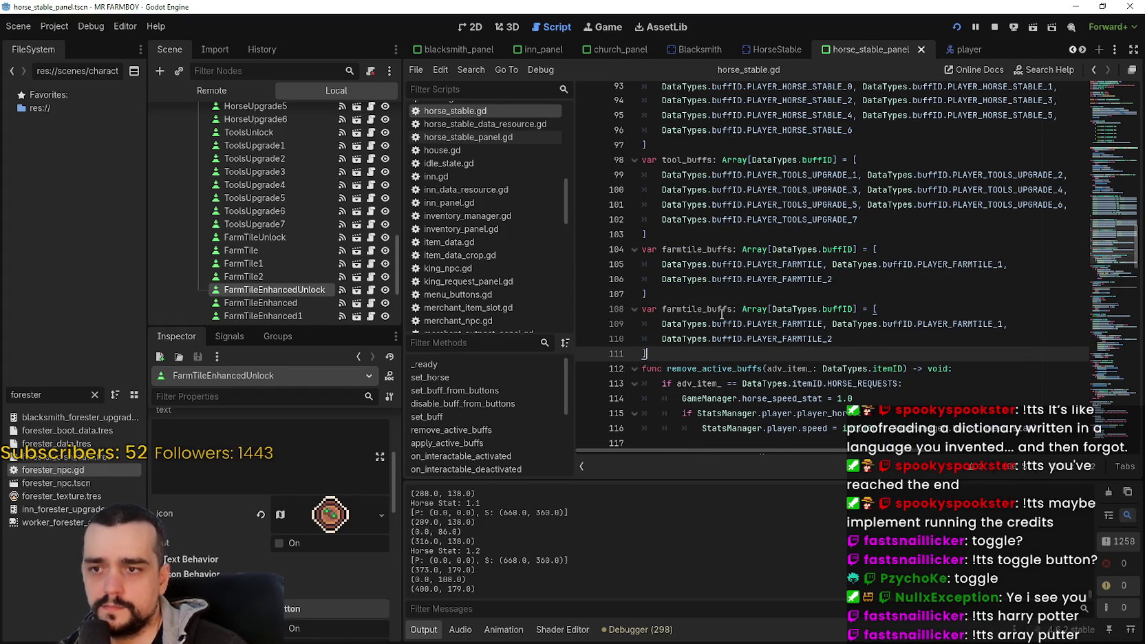
{"action": "double_click", "coordinate": [806, 330]}
{"action": "left_click", "coordinate": [704, 315]}
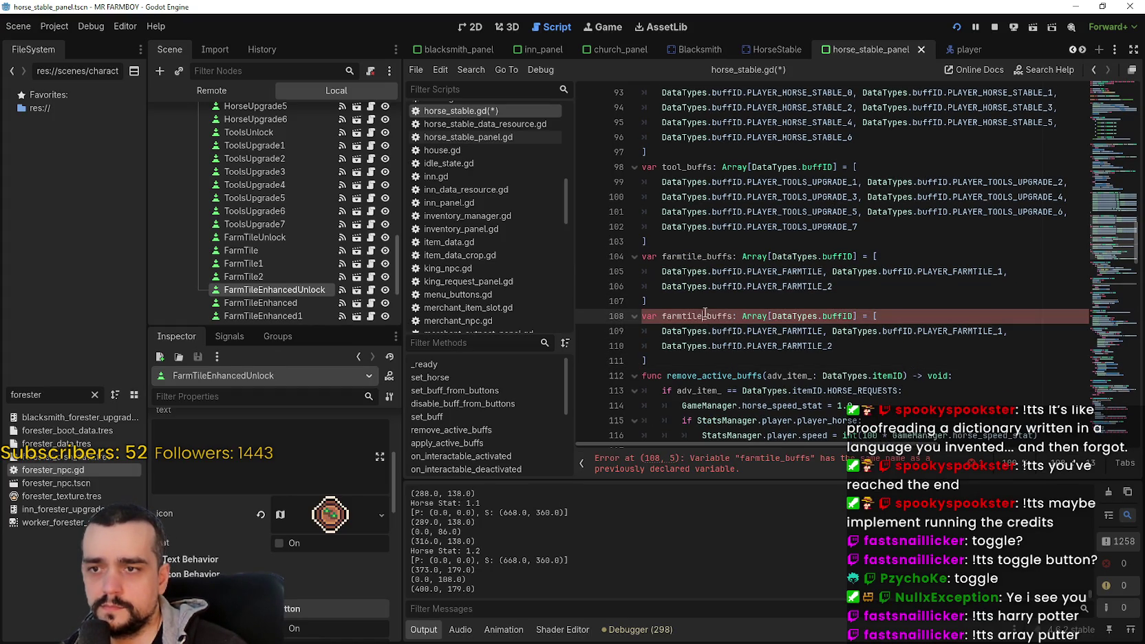
{"action": "type", "text": "_enh"}
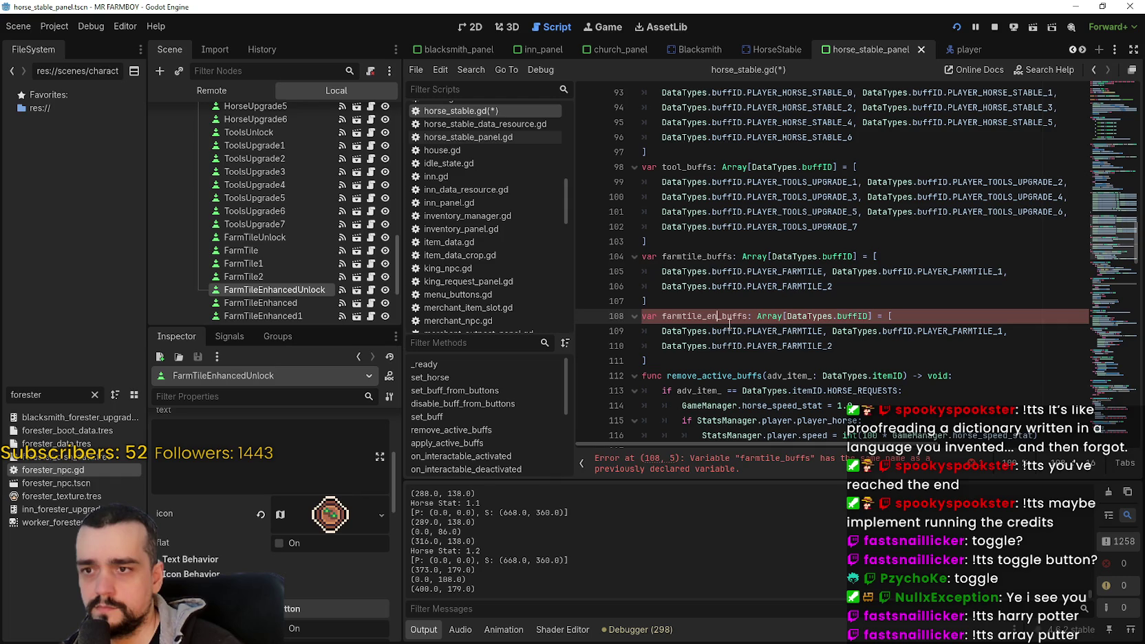
{"action": "left_click", "coordinate": [728, 321]}
{"action": "type", "text": "ch"}
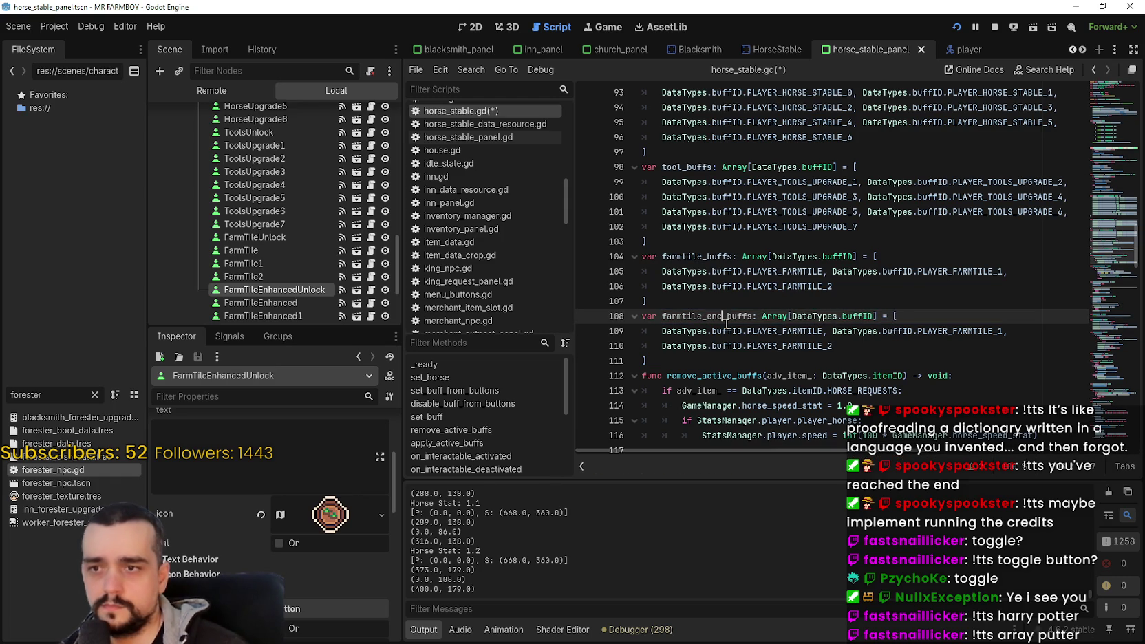
{"action": "left_click", "coordinate": [740, 348]}
{"action": "left_click", "coordinate": [716, 316]}
{"action": "scroll", "scroll_direction": "up", "scroll_amount": 3}
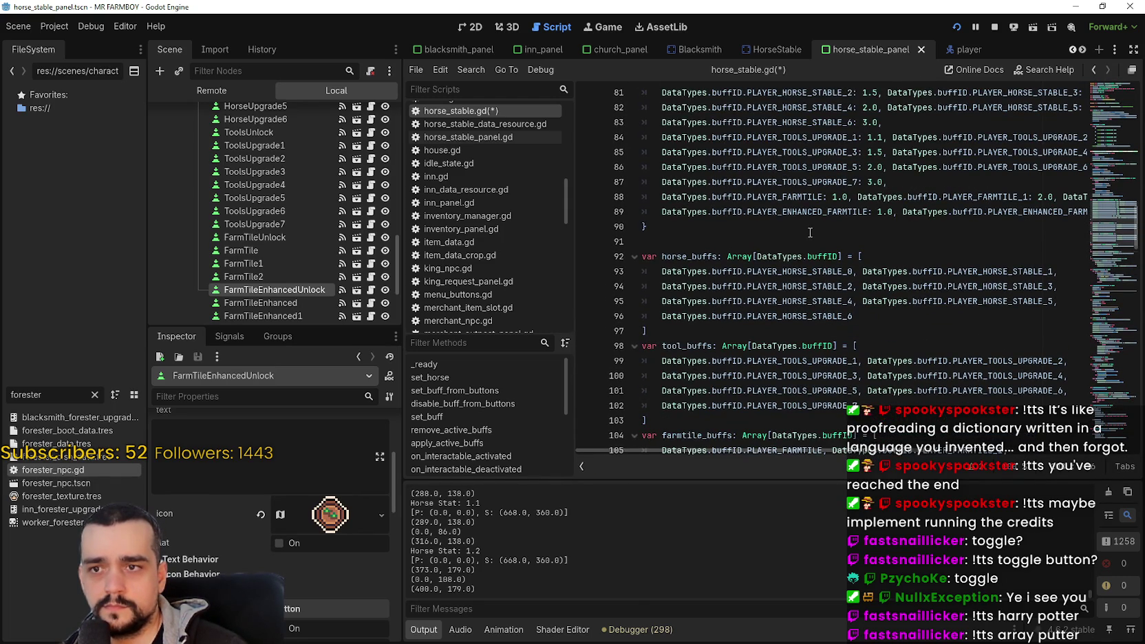
{"action": "scroll", "scroll_direction": "down", "scroll_amount": 3}
{"action": "scroll", "scroll_direction": "up", "scroll_amount": 3}
{"action": "scroll", "scroll_direction": "down", "scroll_amount": 3}
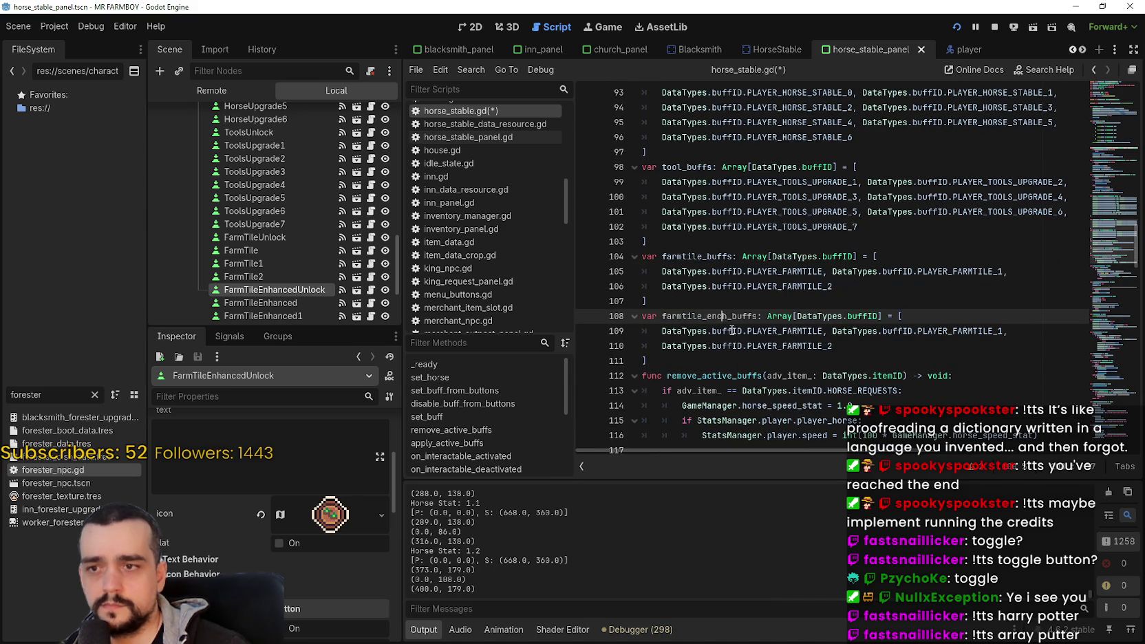
{"action": "mouse_move", "coordinate": [732, 330]}
{"action": "scroll", "scroll_direction": "up", "scroll_amount": 3}
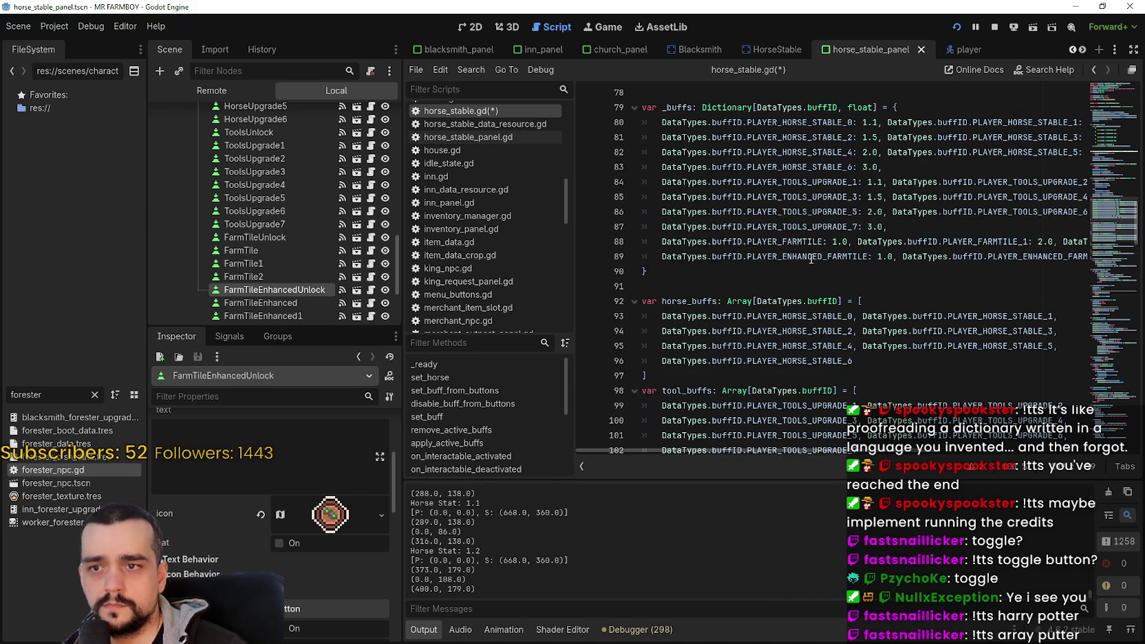
{"action": "scroll", "scroll_direction": "down", "scroll_amount": 3}
Step: Fill farmtile_enh_buffs with the PLAYER_ENHANCED_FARMTILE entries (_1, _2 variants) and save
{"action": "left_click", "coordinate": [713, 390]}
{"action": "left_click", "coordinate": [779, 375]}
{"action": "scroll", "scroll_direction": "up", "scroll_amount": 3}
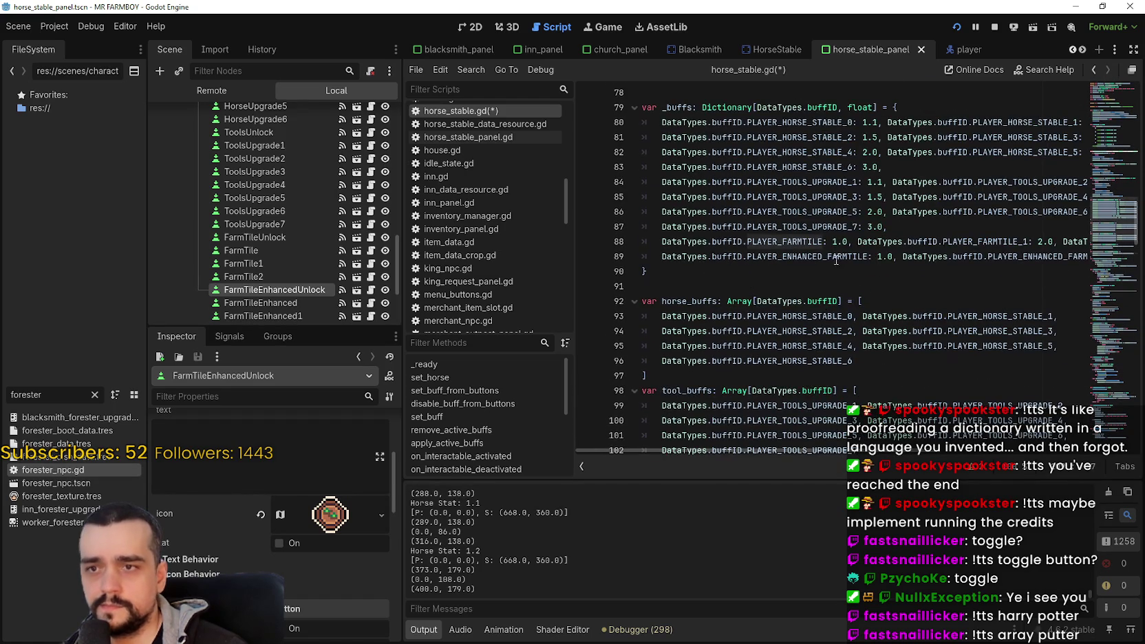
{"action": "double_click", "coordinate": [812, 240]}
{"action": "double_click", "coordinate": [857, 257]}
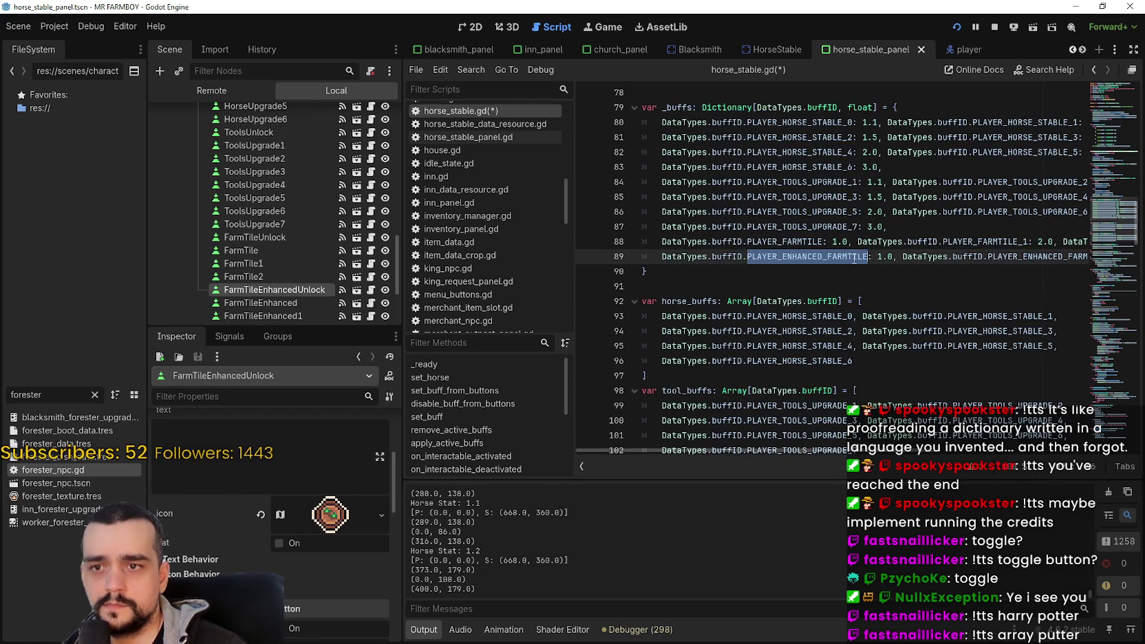
{"action": "scroll", "scroll_direction": "down", "scroll_amount": 3}
{"action": "double_click", "coordinate": [773, 331]}
{"action": "key", "text": "ctrl+v"}
{"action": "double_click", "coordinate": [966, 334]}
{"action": "key", "text": "ctrl+v"}
{"action": "type", "text": "_1"}
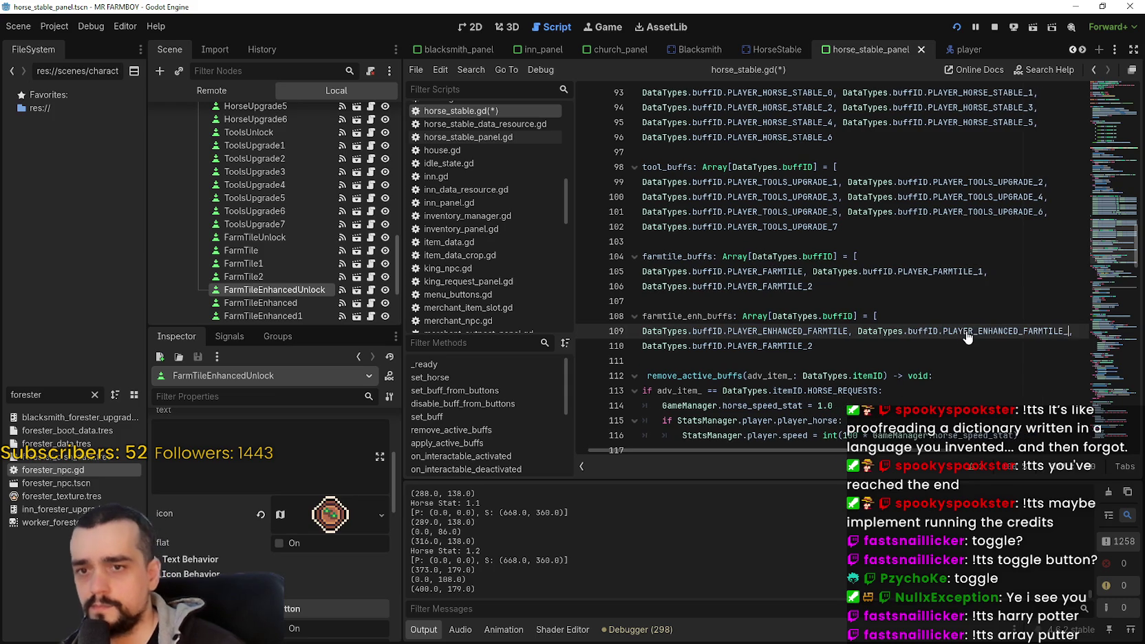
{"action": "double_click", "coordinate": [777, 345]}
{"action": "key", "text": "ctrl+v"}
{"action": "key", "text": "ctrl+s"}
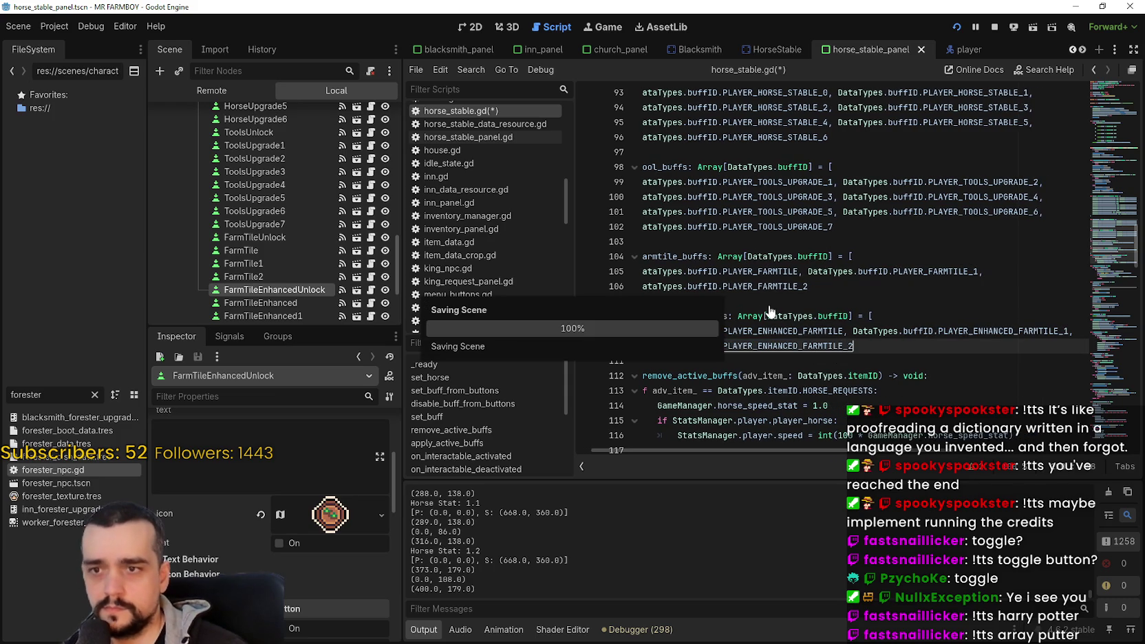
{"action": "left_click", "coordinate": [766, 307]}
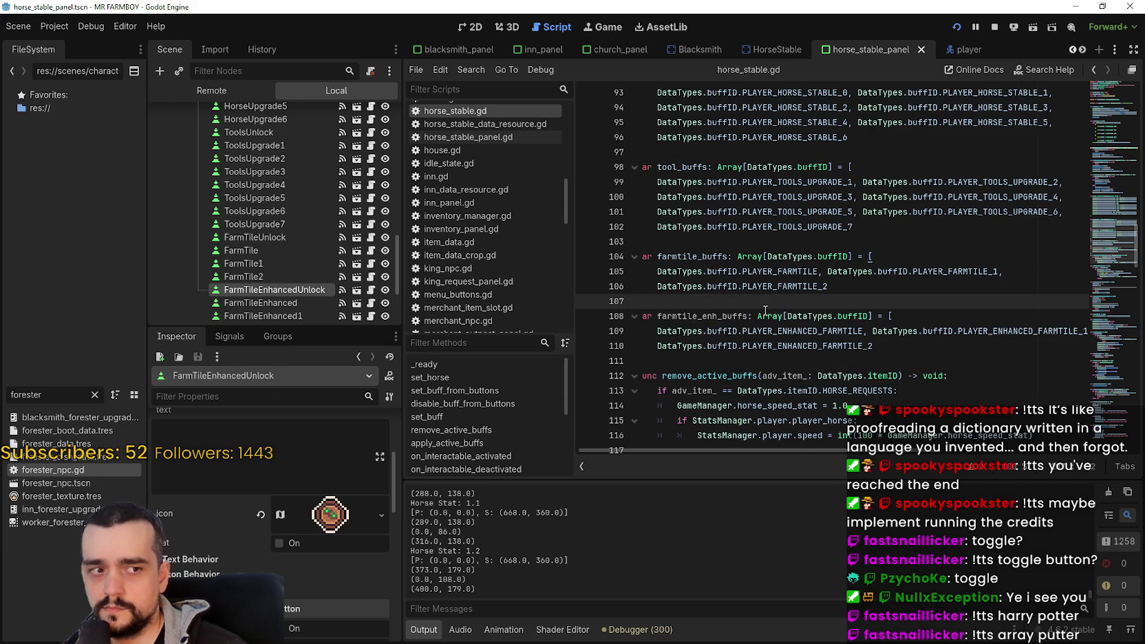
Step: Select the horse_buffs.has(_buff) if-block, lines 120–125, in apply_active_buffs
{"action": "mouse_move", "coordinate": [765, 311]}
{"action": "scroll", "scroll_direction": "up", "scroll_amount": 3}
{"action": "left_click", "coordinate": [774, 288]}
{"action": "left_click", "coordinate": [762, 331]}
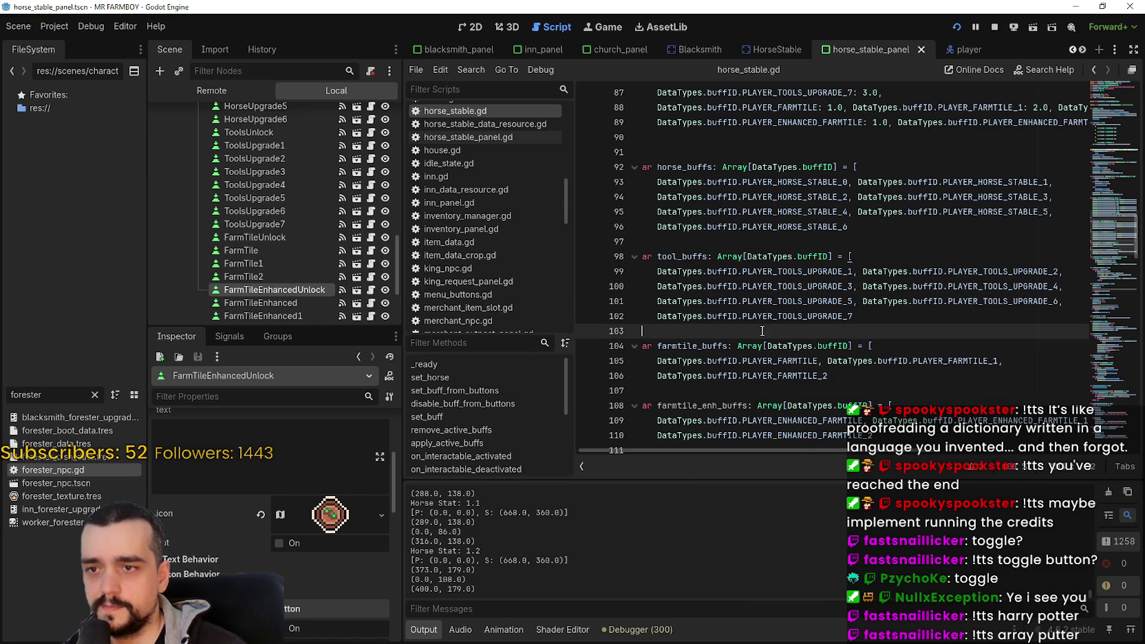
{"action": "scroll", "scroll_direction": "down", "scroll_amount": 3}
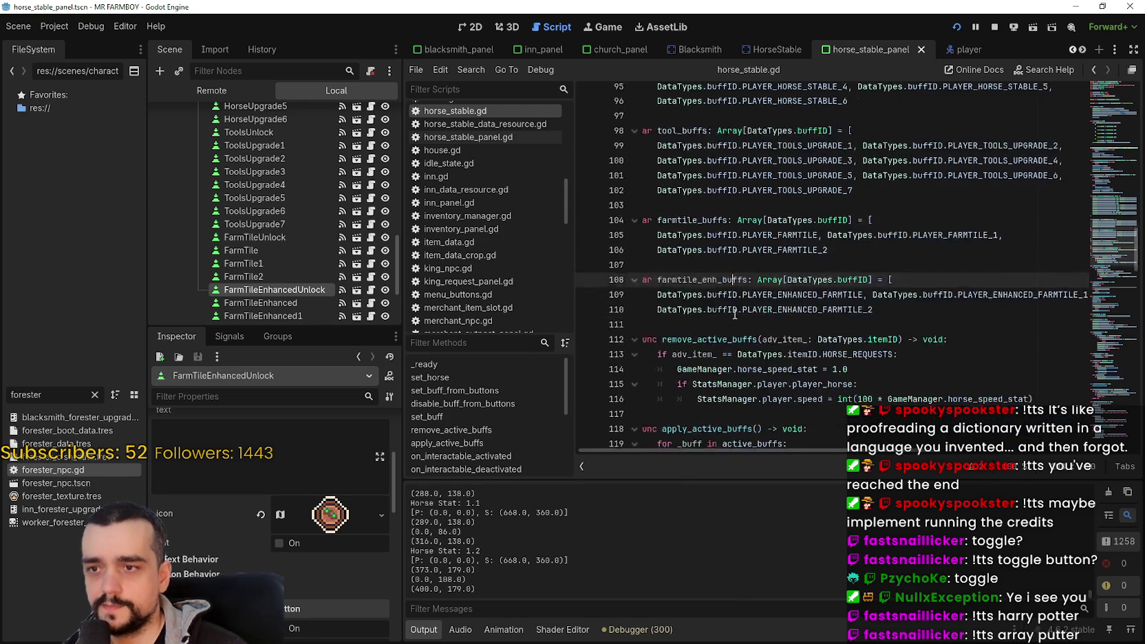
{"action": "left_click_drag", "start_coordinate": [647, 301], "coordinate": [719, 316]}
{"action": "scroll", "scroll_direction": "down", "scroll_amount": 3}
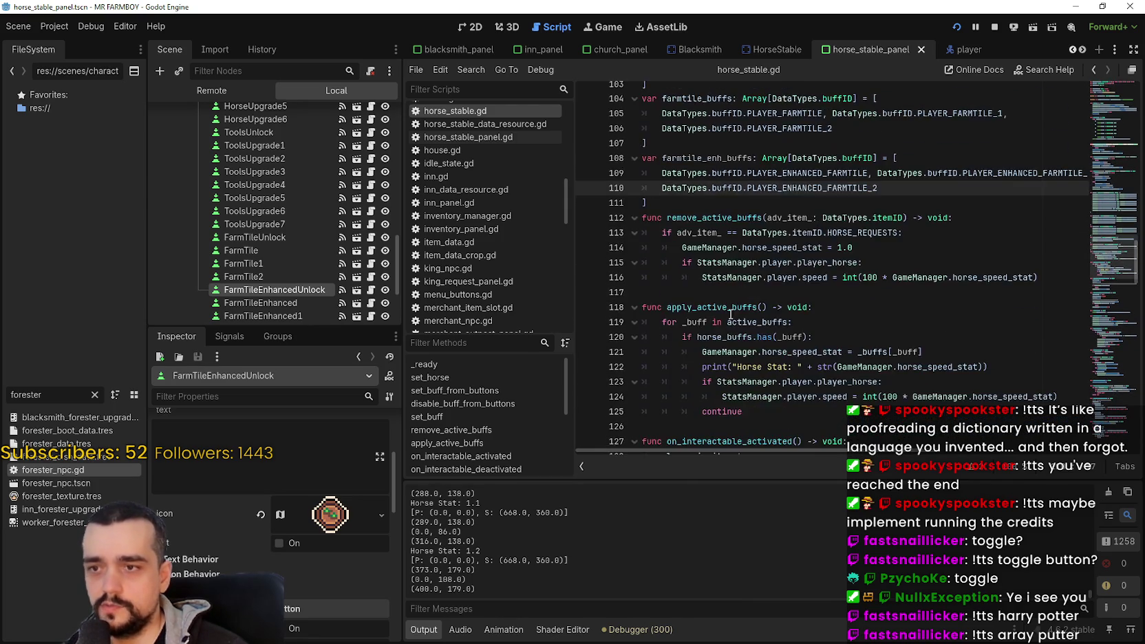
{"action": "left_click_drag", "start_coordinate": [763, 240], "coordinate": [661, 161]}
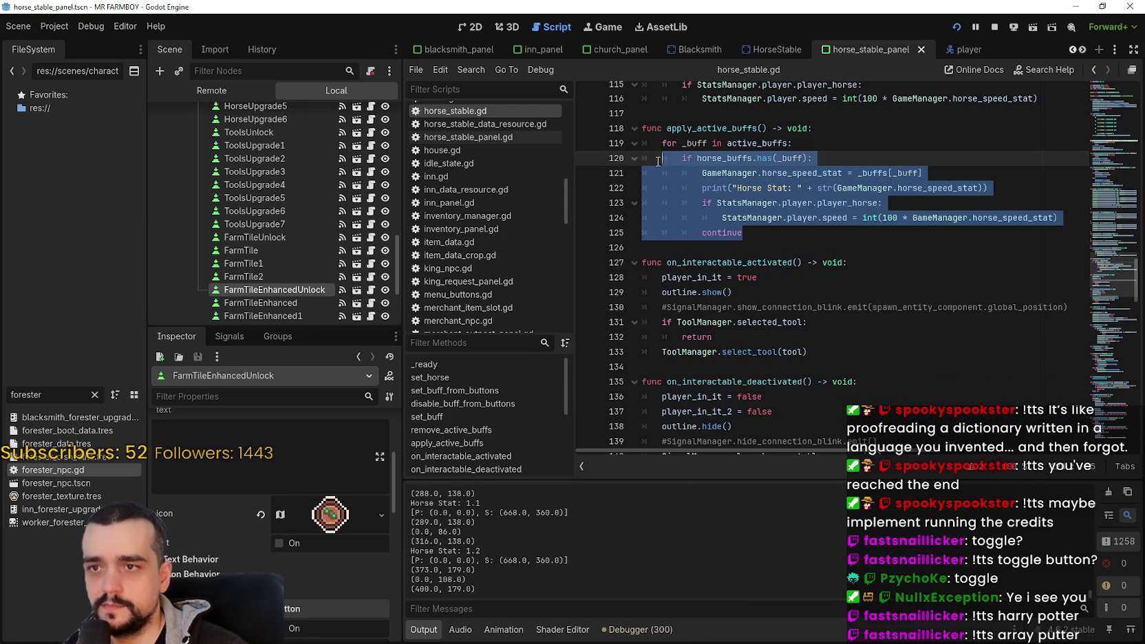
Step: Duplicate the horse_buffs block and change the copy's condition to tool_buffs.has(_buff)
{"action": "key", "text": "ctrl+c"}
{"action": "left_click", "coordinate": [718, 247]}
{"action": "key", "text": "ctrl+v"}
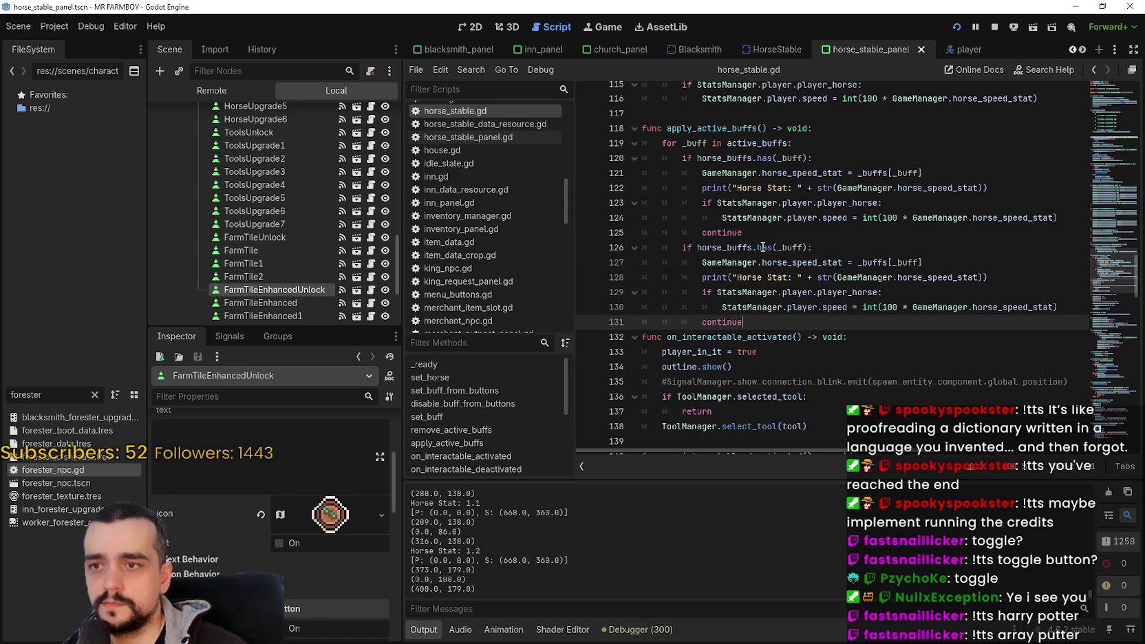
{"action": "left_click", "coordinate": [748, 247]}
{"action": "left_click", "coordinate": [771, 228]}
{"action": "left_click_drag", "start_coordinate": [761, 227], "coordinate": [642, 161]}
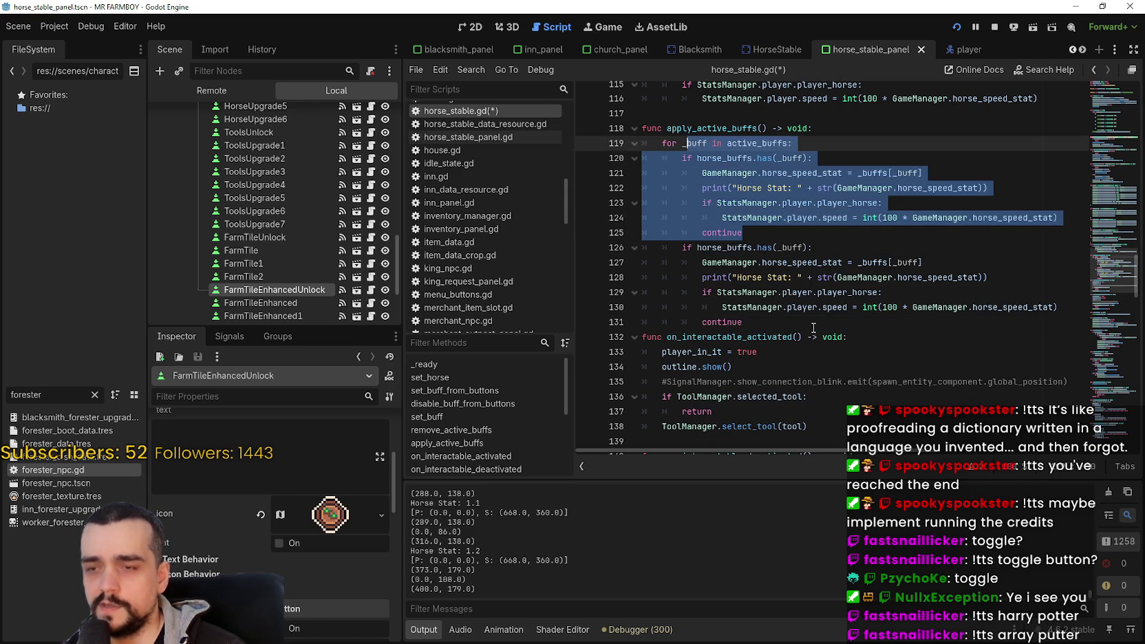
{"action": "left_click", "coordinate": [814, 328]}
{"action": "double_click", "coordinate": [750, 278]}
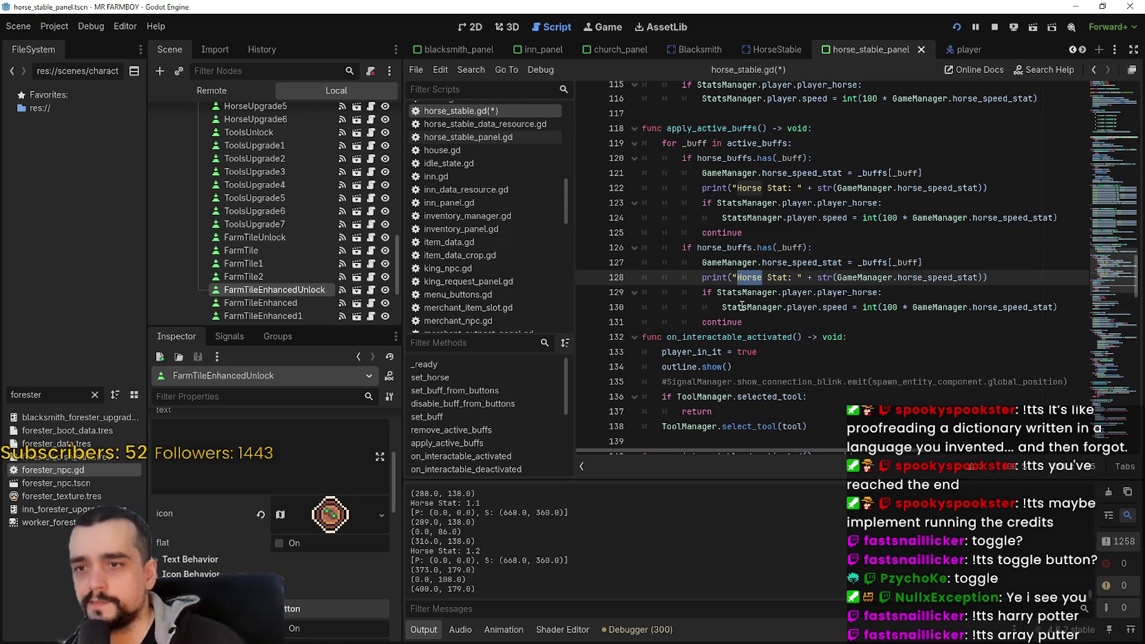
{"action": "double_click", "coordinate": [723, 247]}
{"action": "type", "text": "tool"}
{"action": "key", "text": "Down"}
{"action": "key", "text": "Return"}
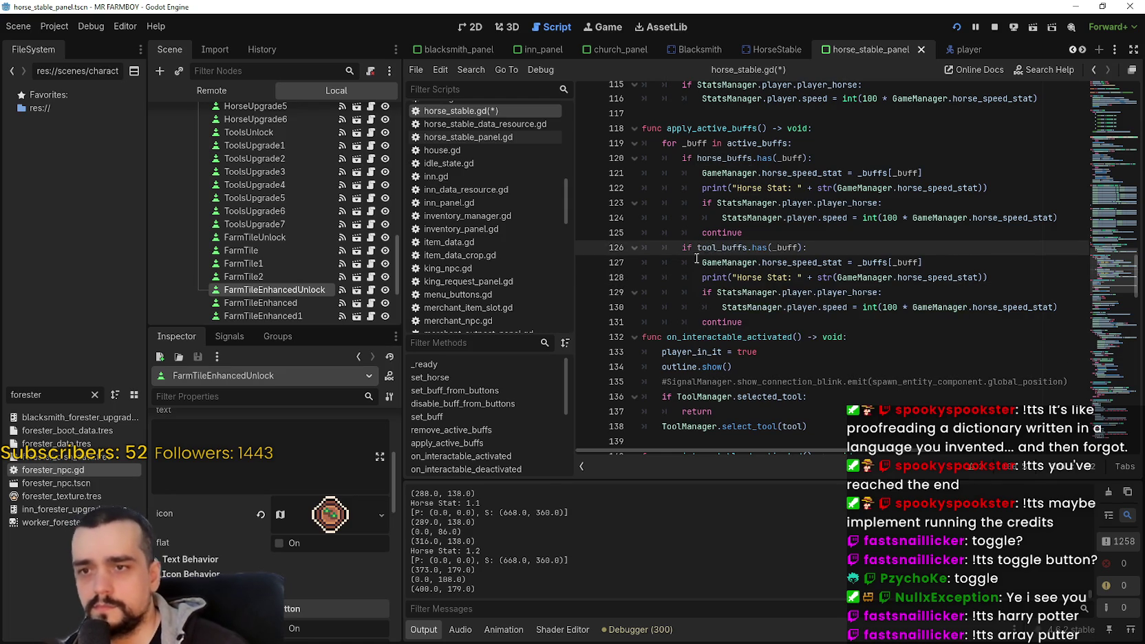
Step: Comment out the copy's stat assignment and make it print "Tools Stat: " + str(_buffs[_buff])
{"action": "left_click", "coordinate": [832, 263]}
{"action": "type", "text": "#"}
{"action": "left_click", "coordinate": [767, 278]}
{"action": "left_click_drag", "start_coordinate": [787, 277], "coordinate": [737, 278]}
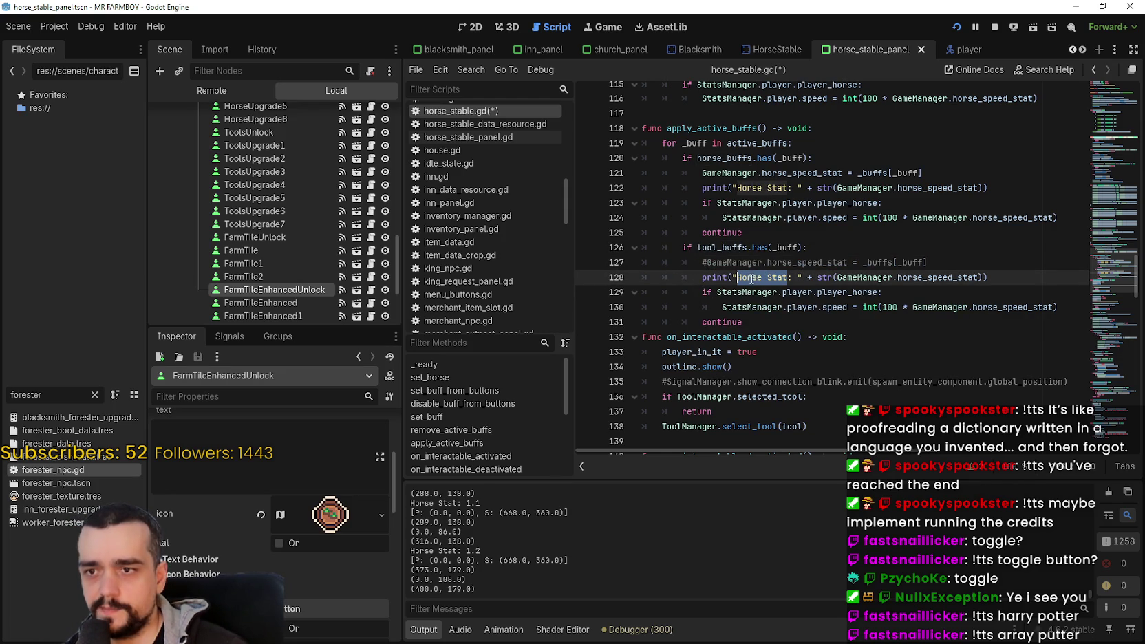
{"action": "type", "text": "Tool"}
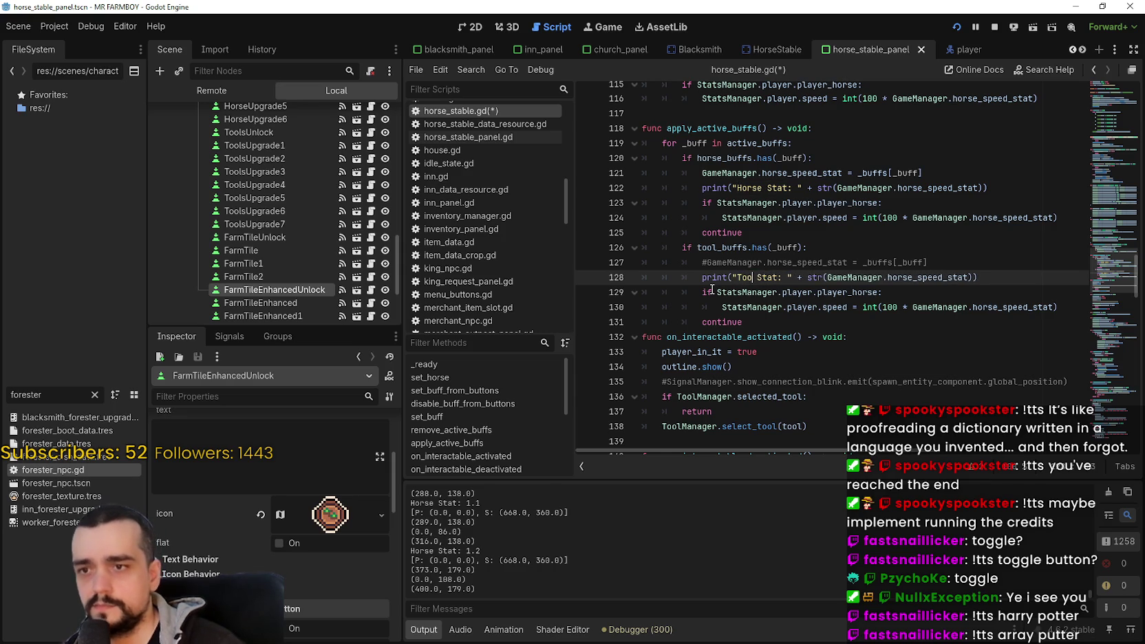
{"action": "type", "text": "ls"}
{"action": "double_click", "coordinate": [939, 276]}
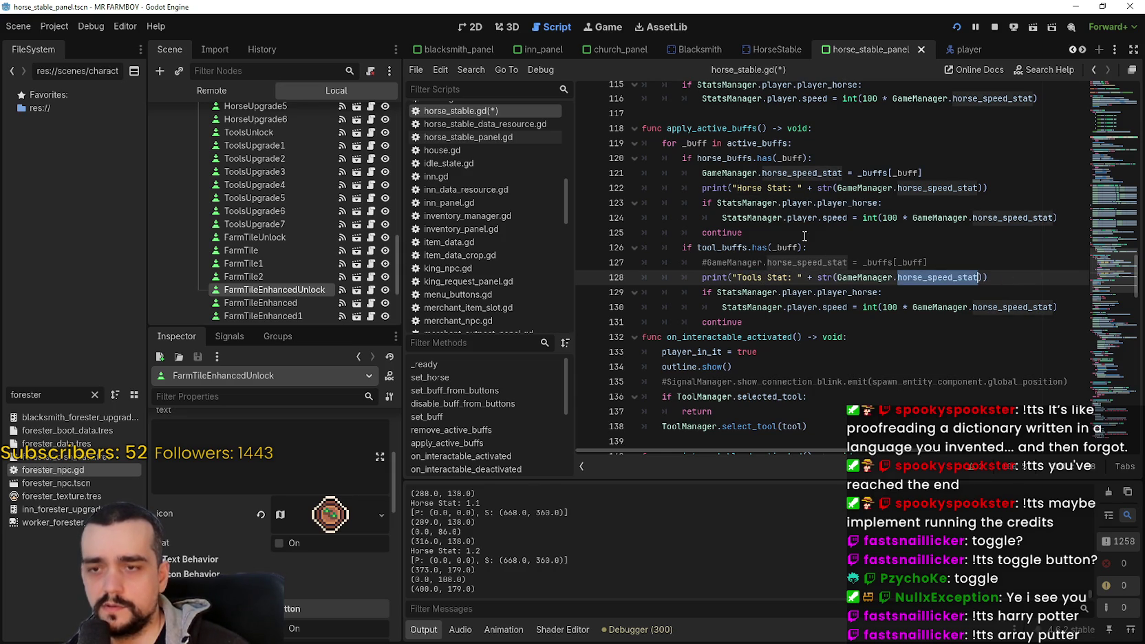
{"action": "double_click", "coordinate": [782, 248]}
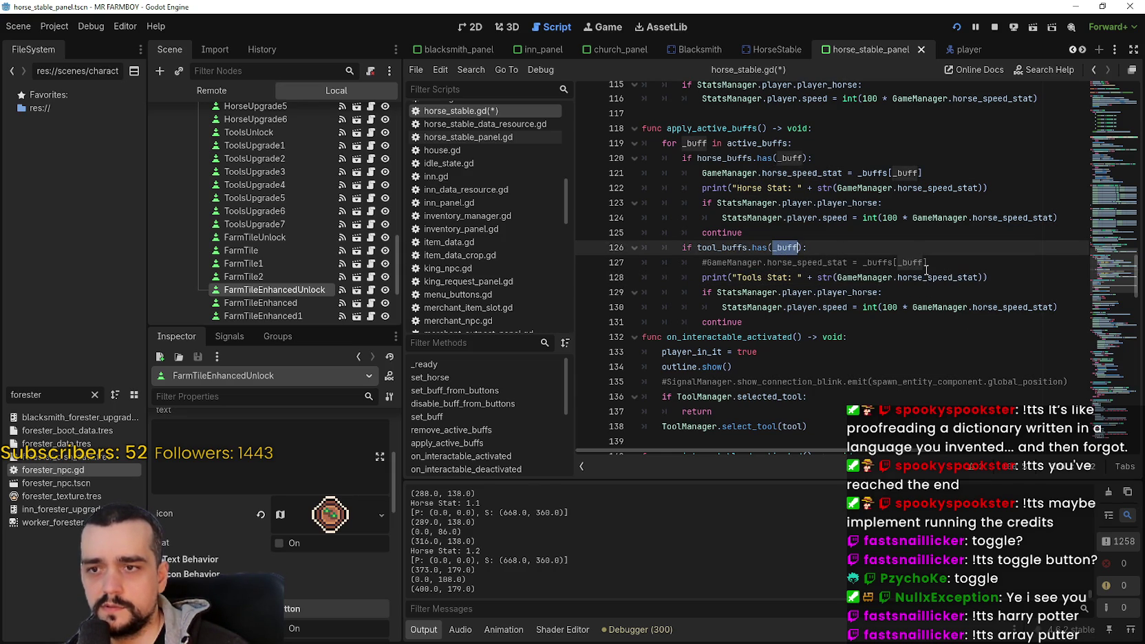
{"action": "left_click_drag", "start_coordinate": [864, 262], "coordinate": [926, 261]}
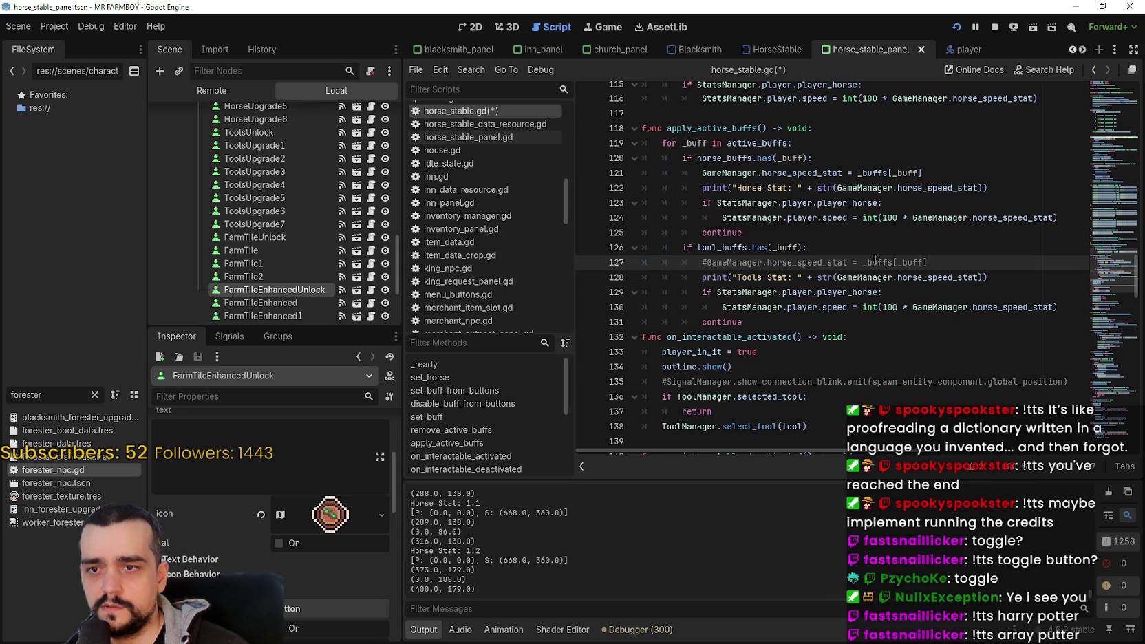
{"action": "left_click_drag", "start_coordinate": [836, 277], "coordinate": [985, 276]}
{"action": "key", "text": "ctrl+v"}
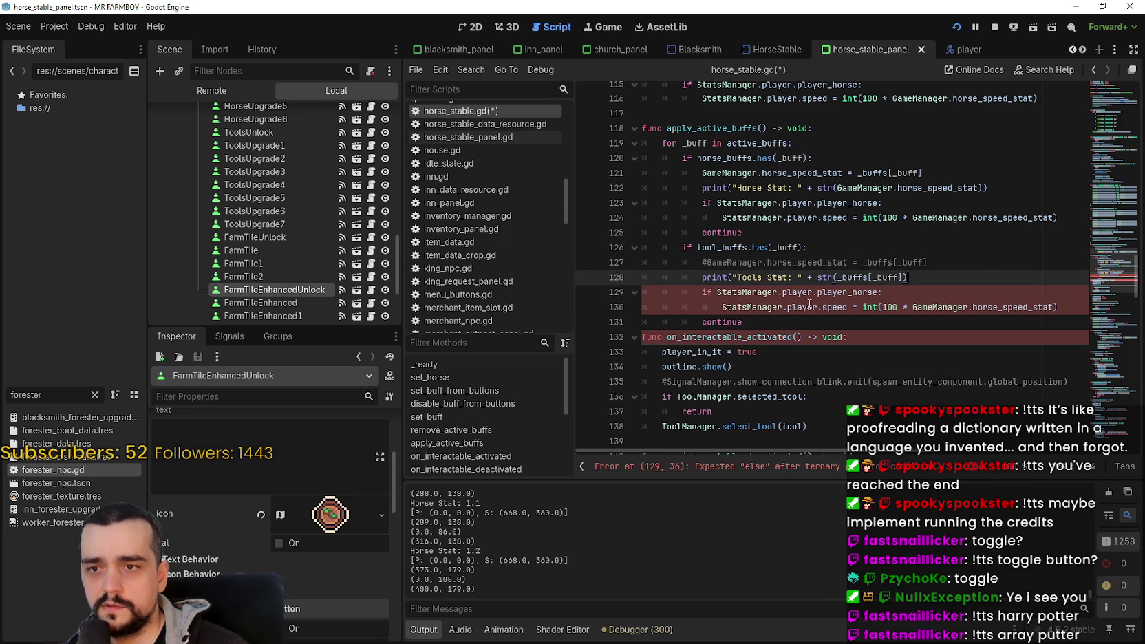
Step: Comment out the horse speed check, save, then delete the commented speed lines
{"action": "left_click", "coordinate": [702, 297]}
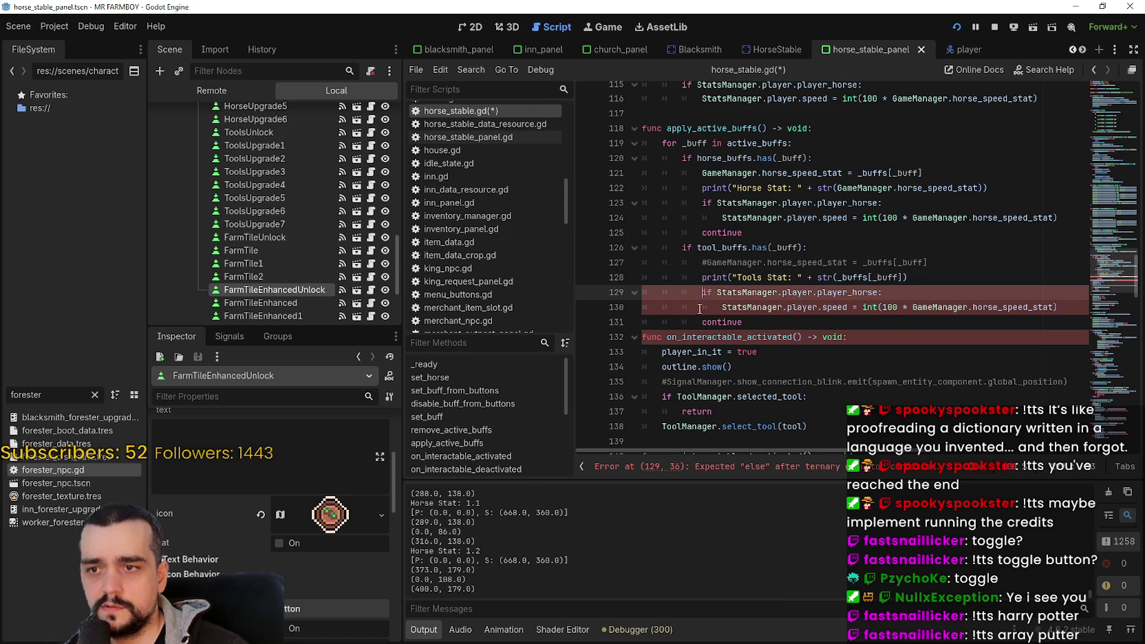
{"action": "type", "text": "#"}
{"action": "key", "text": "Down"}
{"action": "type", "text": "#"}
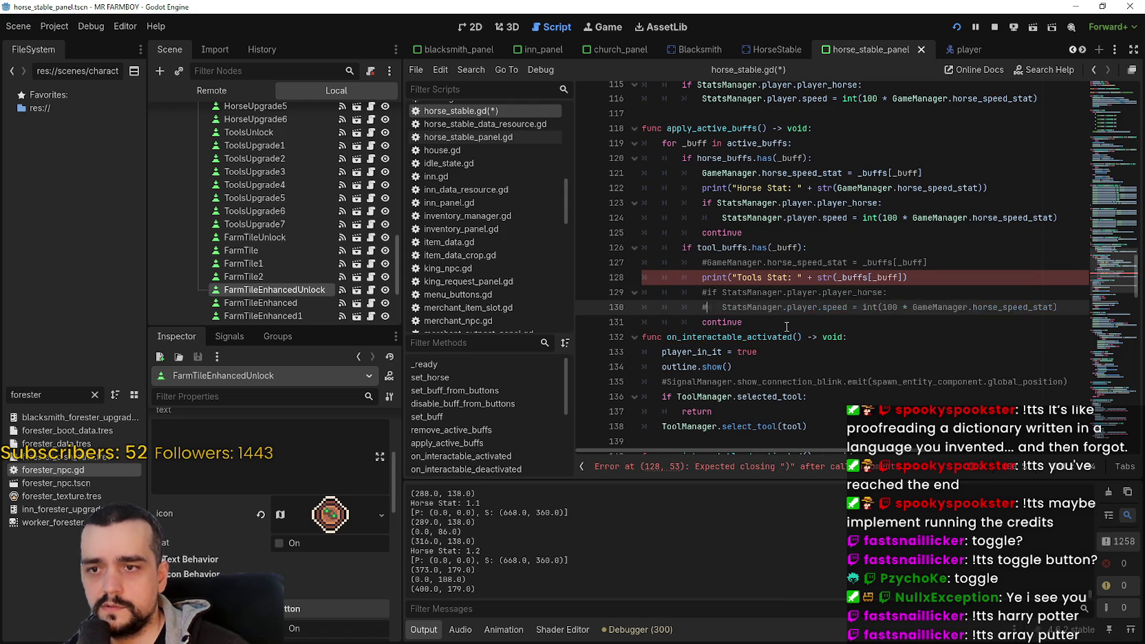
{"action": "left_click", "coordinate": [783, 323]}
{"action": "key", "text": "Return"}
{"action": "left_click", "coordinate": [862, 278]}
{"action": "type", "text": ")"}
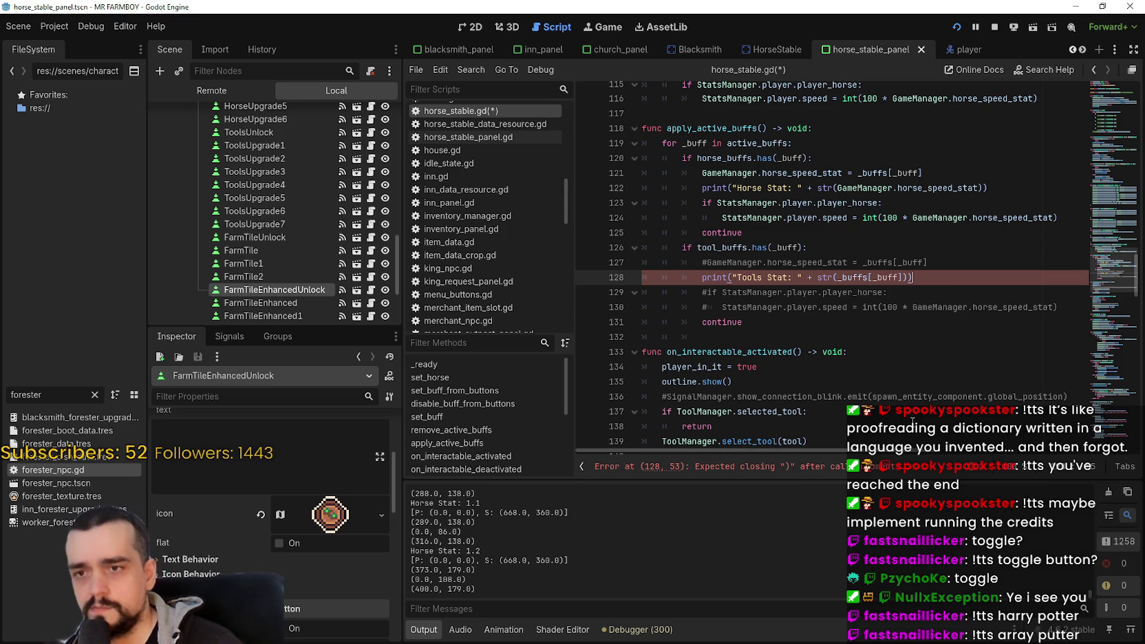
{"action": "key", "text": "ctrl+s"}
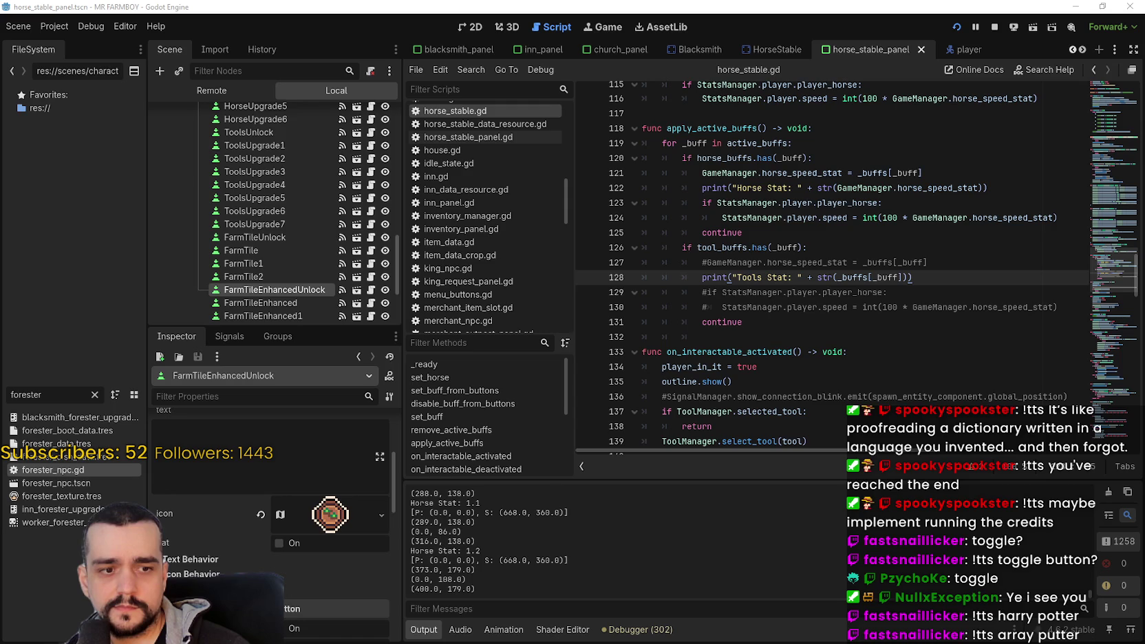
{"action": "left_click", "coordinate": [805, 322]}
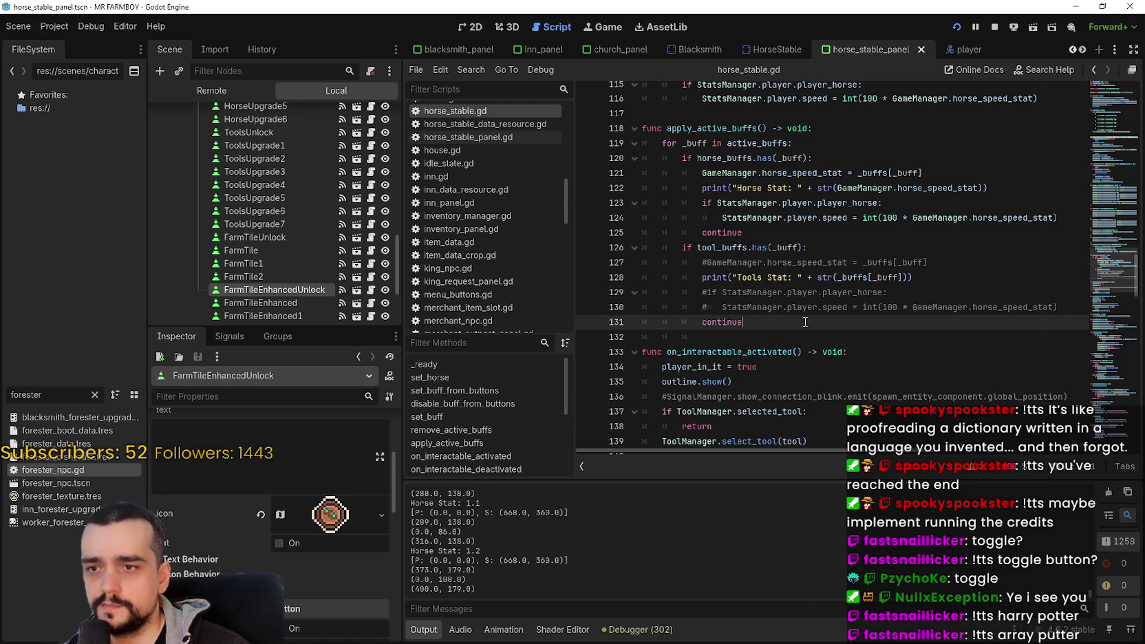
{"action": "left_click_drag", "start_coordinate": [1041, 309], "coordinate": [605, 298]}
{"action": "key", "text": "BackSpace"}
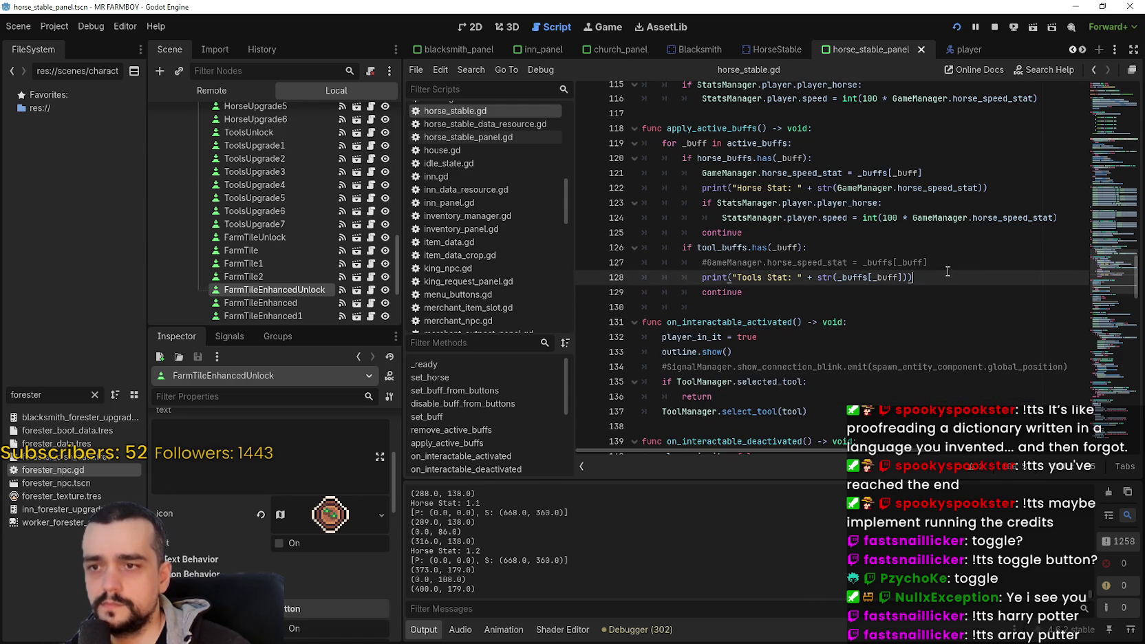
Step: Remove the leftover commented line and add a farmtile_buffs branch printing "Farm Tile Stat: "
{"action": "left_click_drag", "start_coordinate": [928, 262], "coordinate": [853, 262]}
{"action": "key", "text": "shift+Home"}
{"action": "key", "text": "BackSpace"}
{"action": "key", "text": "BackSpace"}
{"action": "left_click_drag", "start_coordinate": [743, 277], "coordinate": [627, 246]}
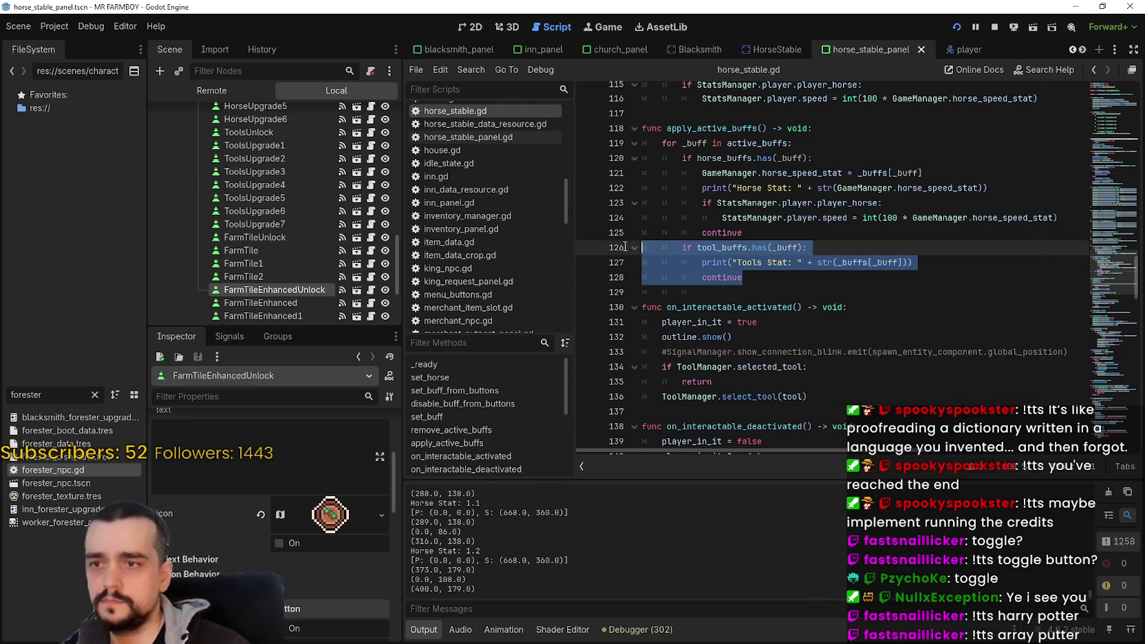
{"action": "left_click", "coordinate": [683, 296]}
{"action": "key", "text": "Tab"}
{"action": "key", "text": "ctrl+v"}
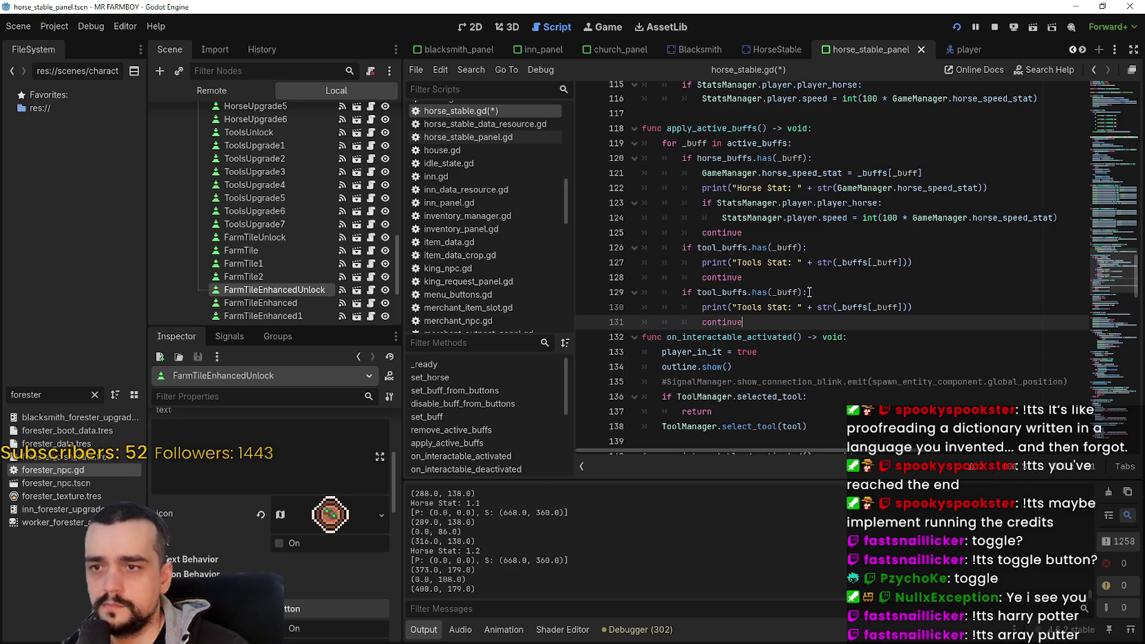
{"action": "double_click", "coordinate": [736, 292]}
{"action": "type", "text": "farm"}
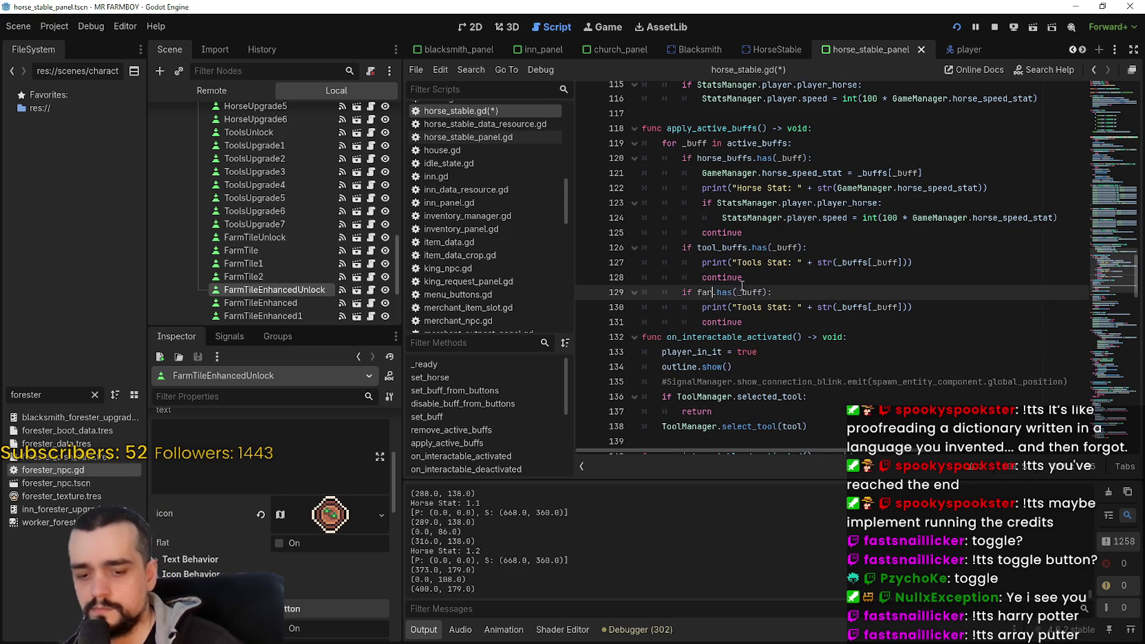
{"action": "type", "text": "t"}
{"action": "key", "text": "Return"}
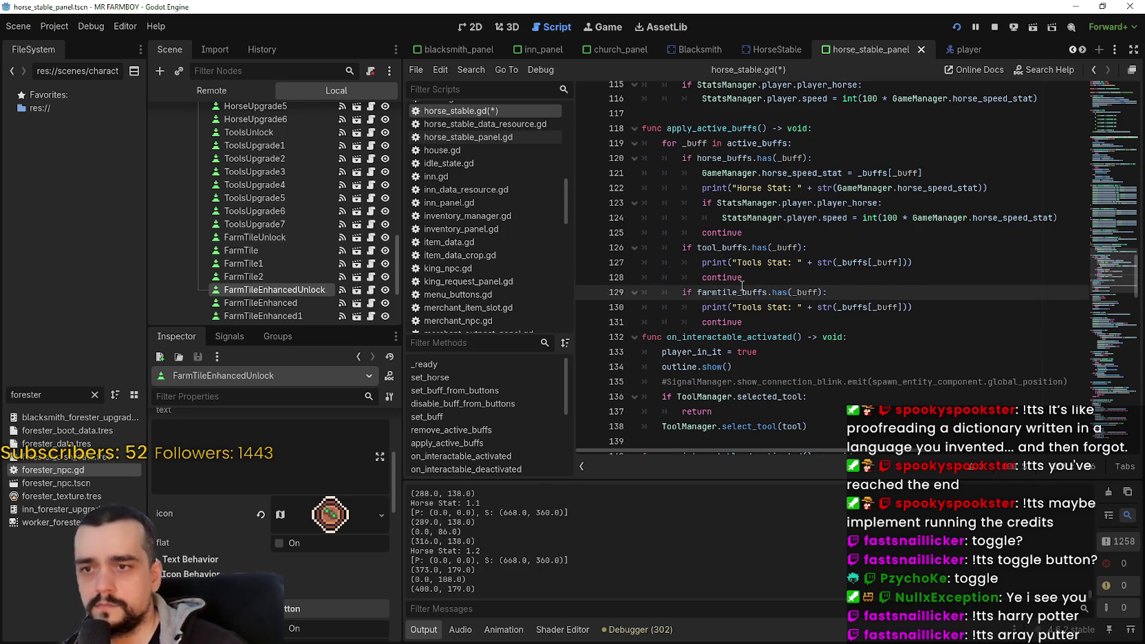
{"action": "double_click", "coordinate": [759, 310]}
{"action": "type", "text": "Farm Tile"}
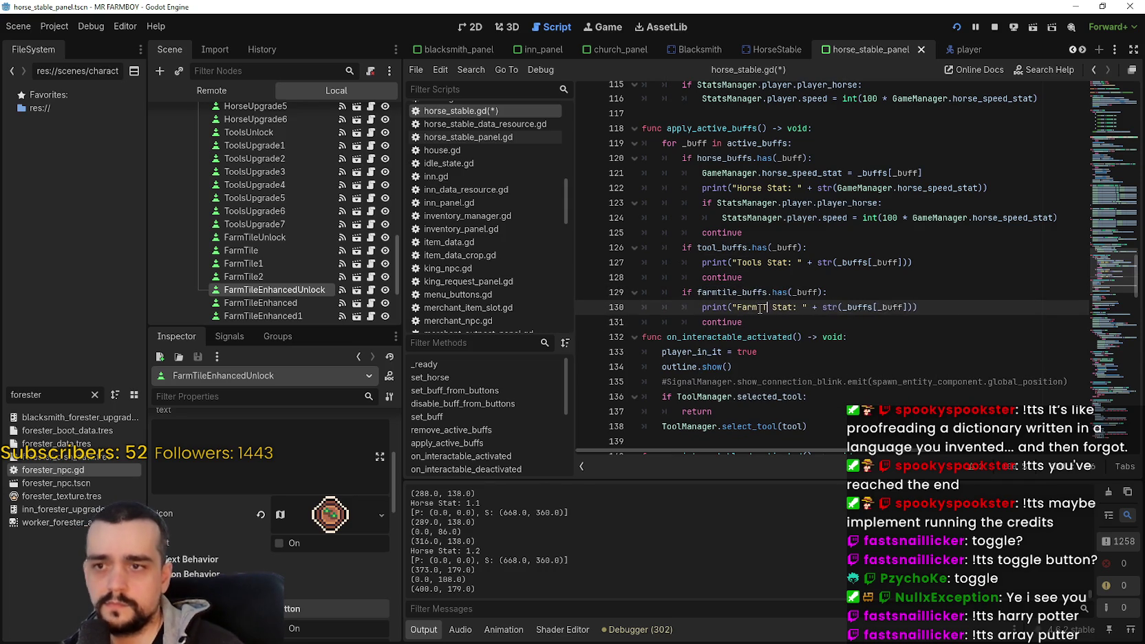
Step: Add a farmtile_enh_buffs branch printing "Farm Tile Enhanced Stat: ", save, and run the game
{"action": "left_click_drag", "start_coordinate": [745, 322], "coordinate": [643, 292]}
{"action": "left_click", "coordinate": [747, 322]}
{"action": "key", "text": "Return"}
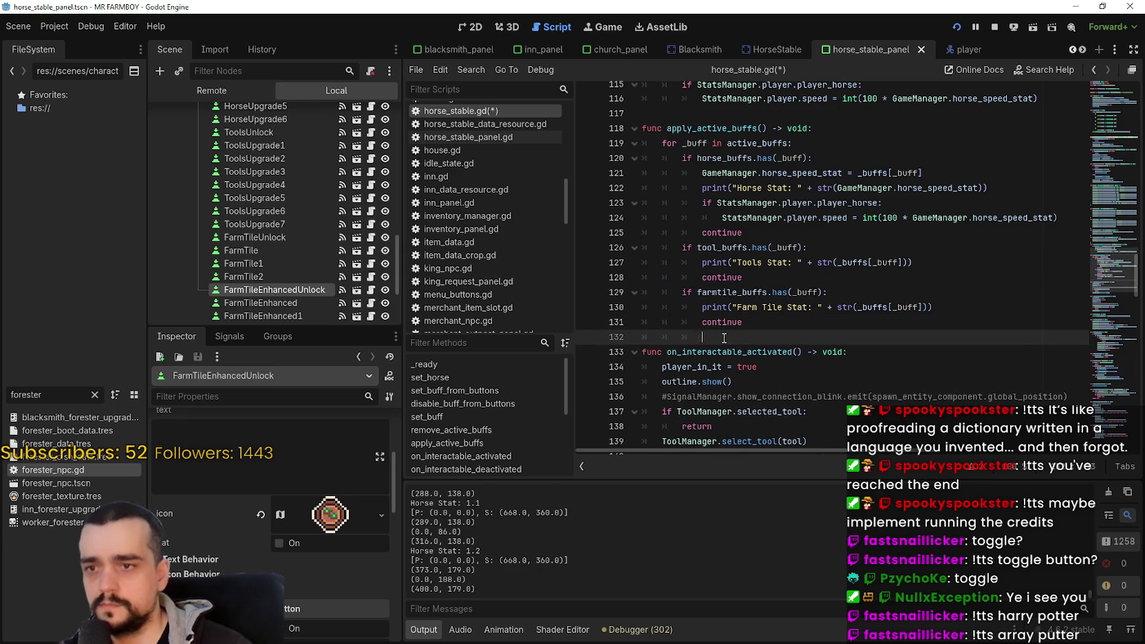
{"action": "key", "text": "ctrl+v"}
{"action": "double_click", "coordinate": [753, 337]}
{"action": "type", "text": "fa"}
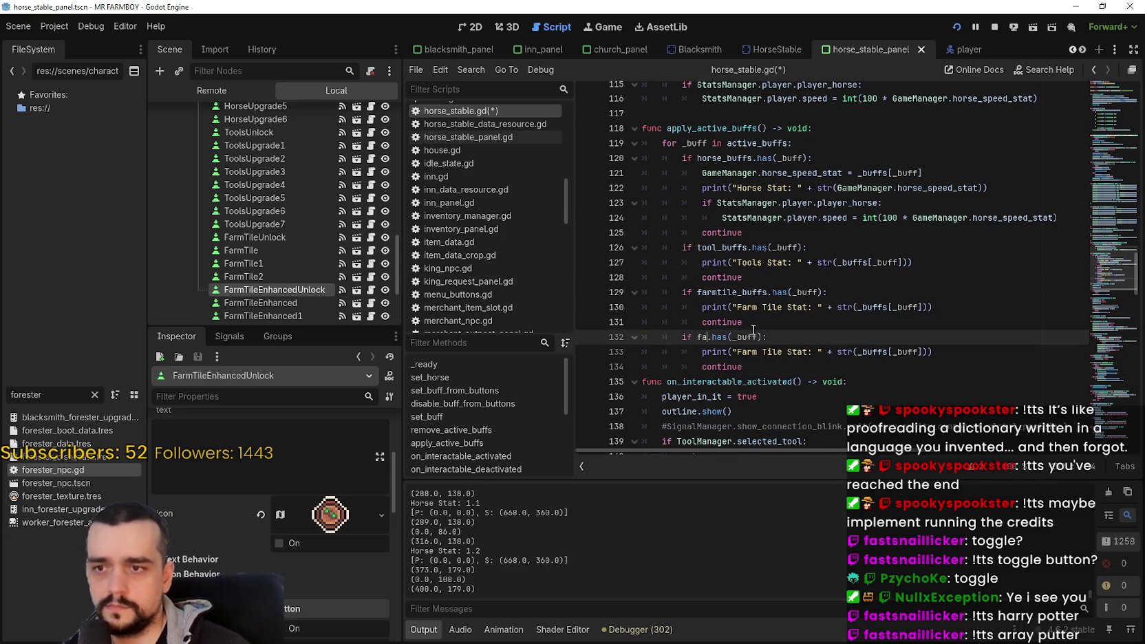
{"action": "type", "text": "rm"}
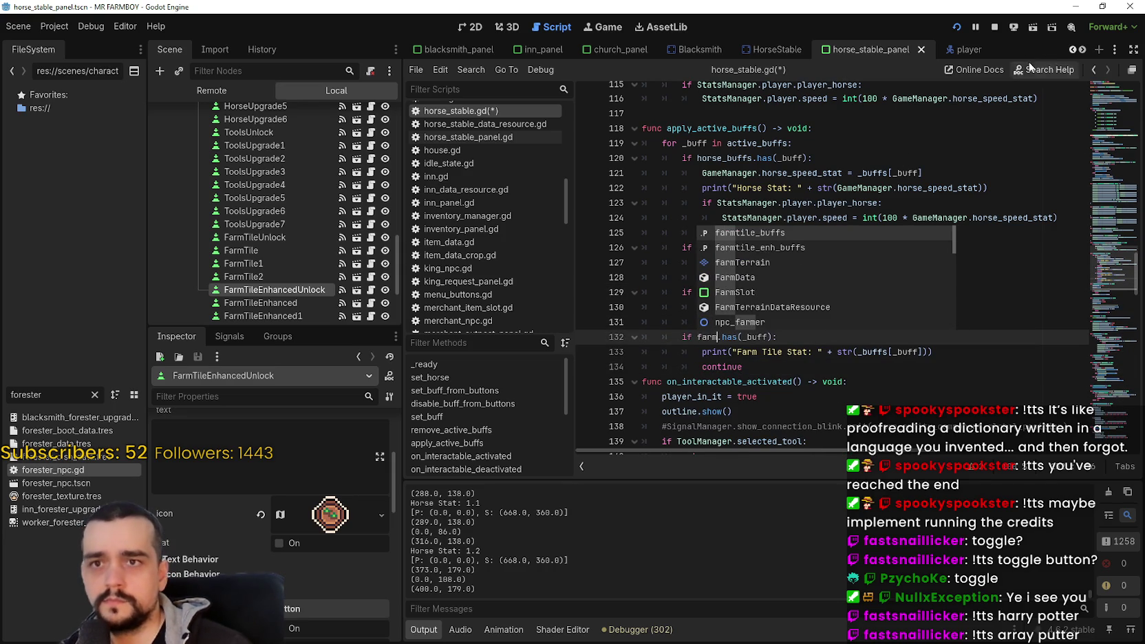
{"action": "left_click", "coordinate": [994, 27]}
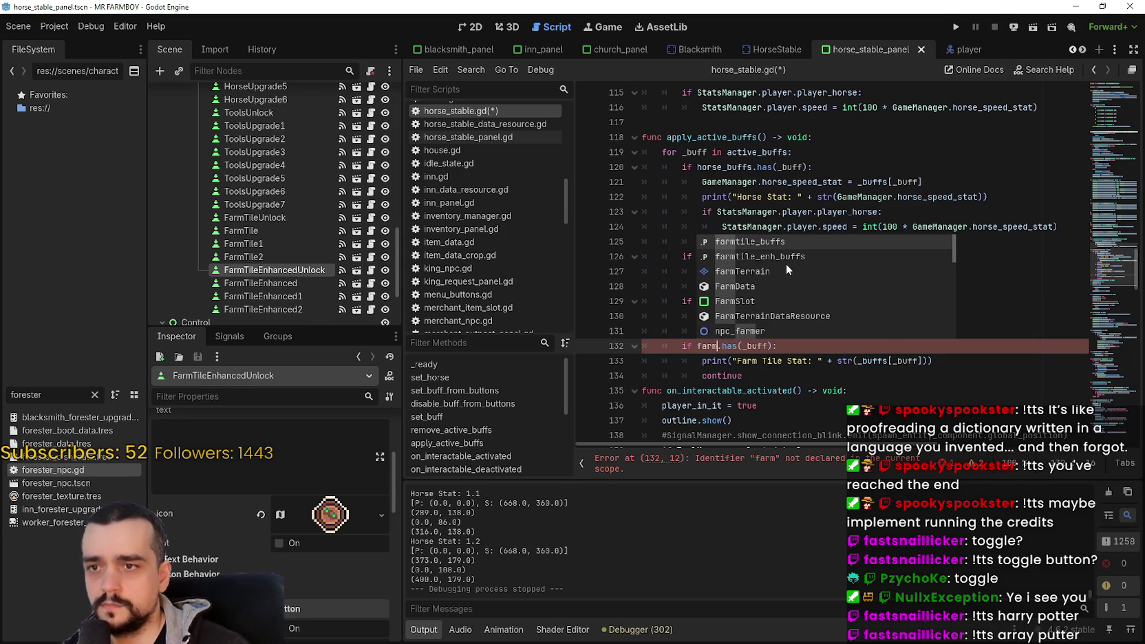
{"action": "double_click", "coordinate": [786, 259]}
{"action": "left_click", "coordinate": [785, 365]}
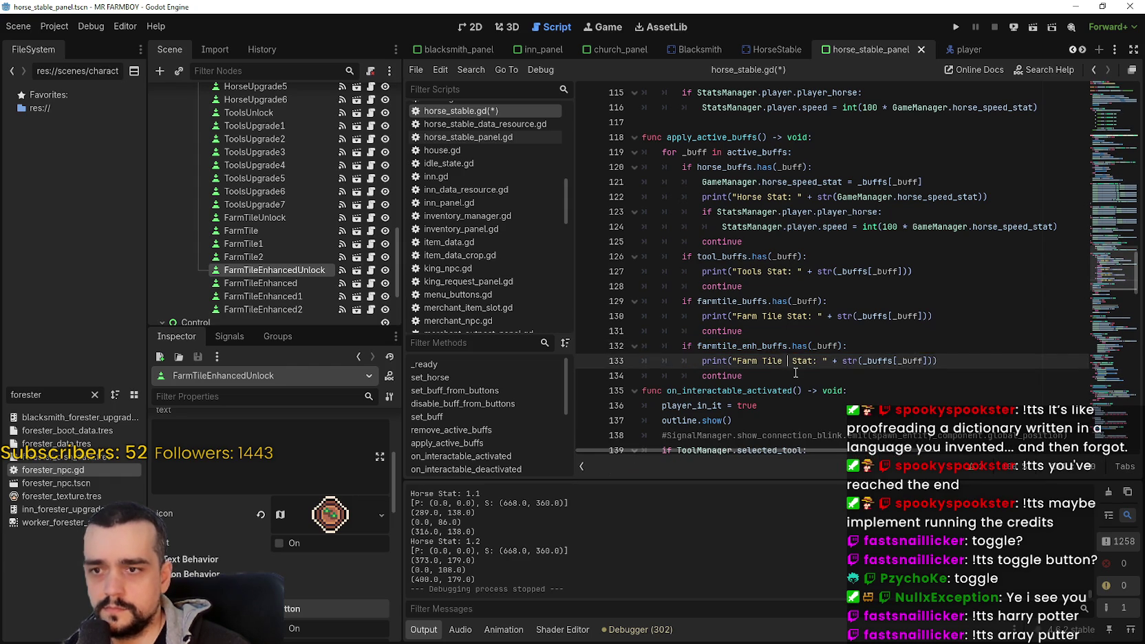
{"action": "type", "text": "Enhanched"}
{"action": "left_click", "coordinate": [796, 372]}
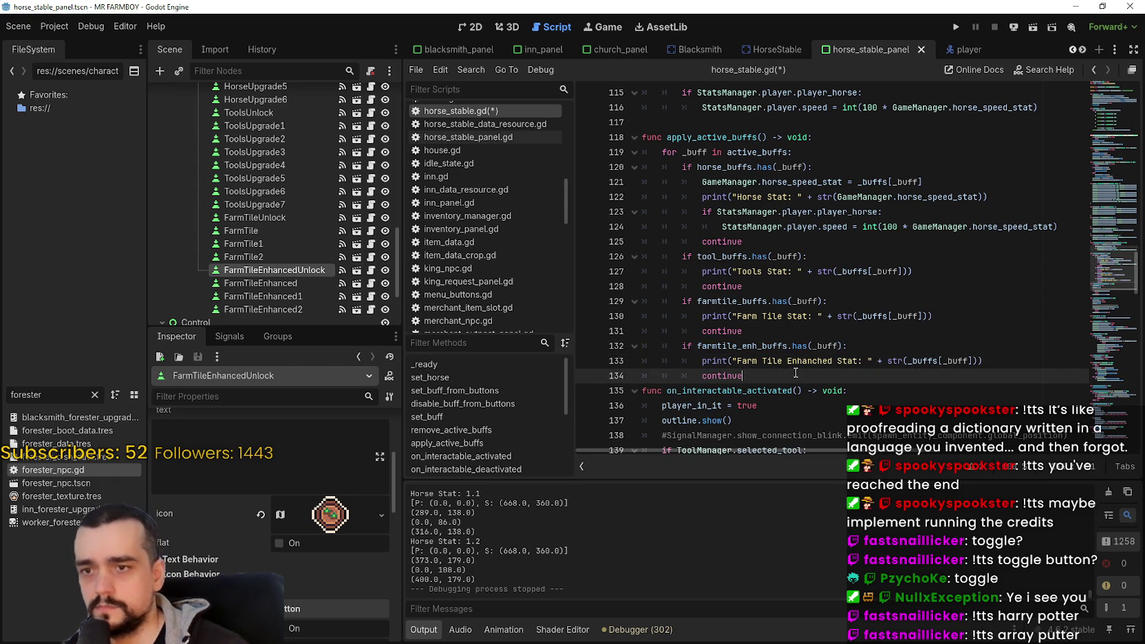
{"action": "key", "text": "ctrl+s"}
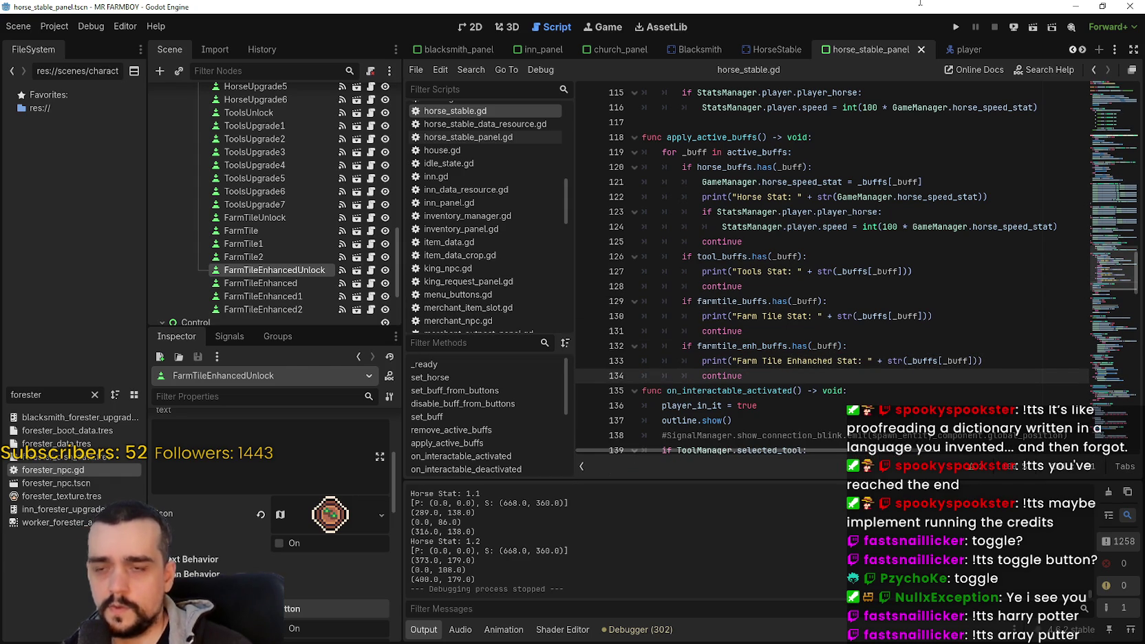
{"action": "left_click", "coordinate": [957, 28]}
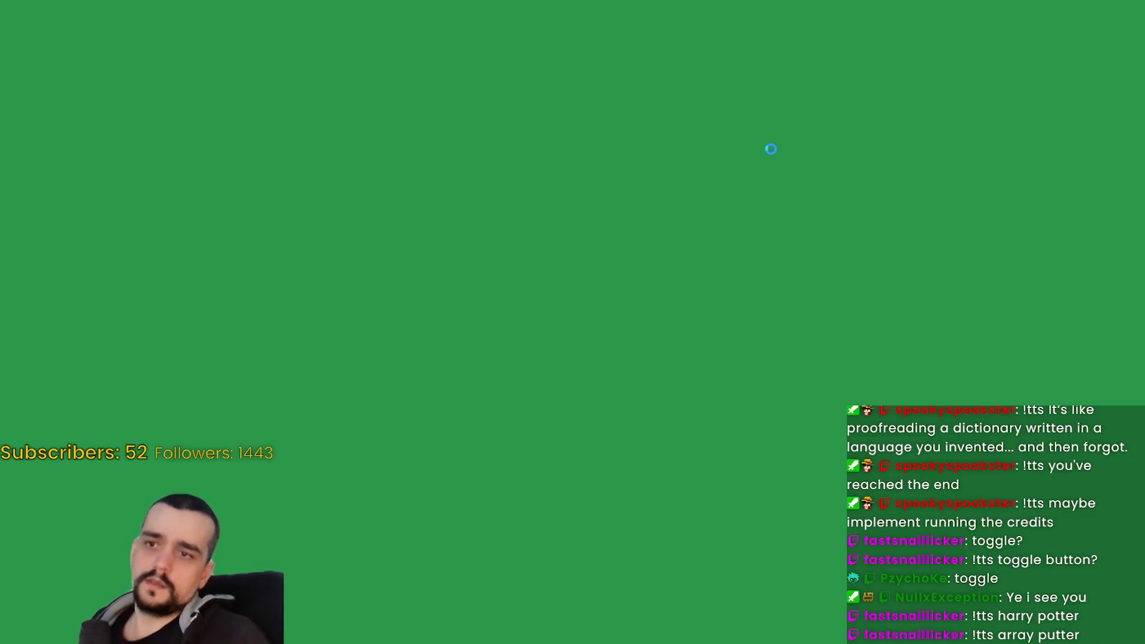
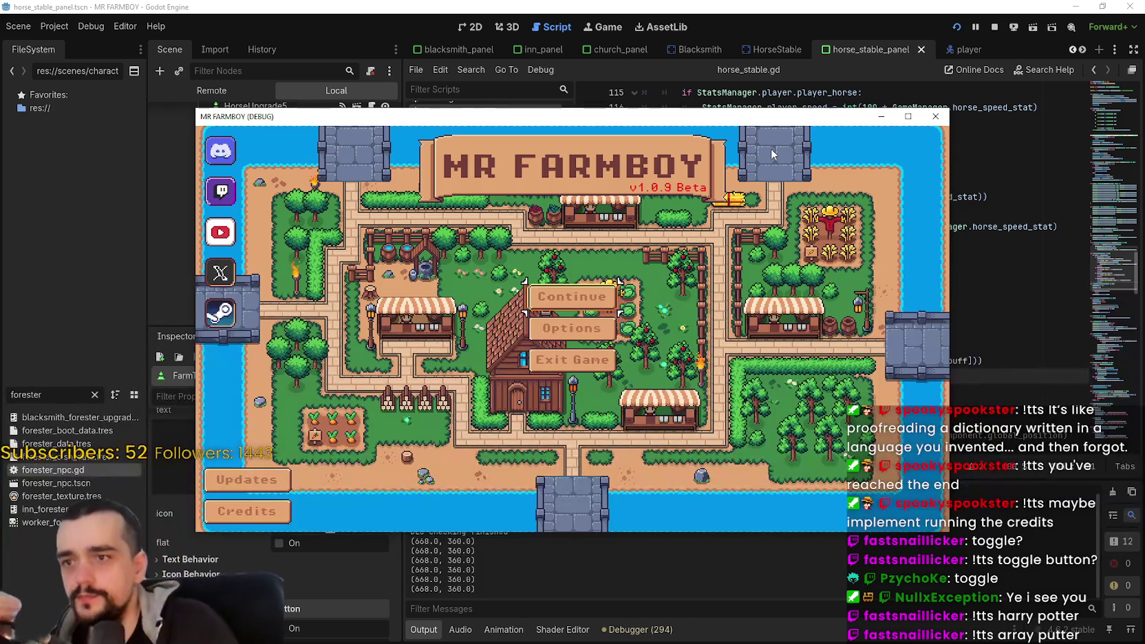
Step: Continue from Save 1 and open the house's Player House panel, then restore the game window
{"action": "left_click", "coordinate": [543, 295]}
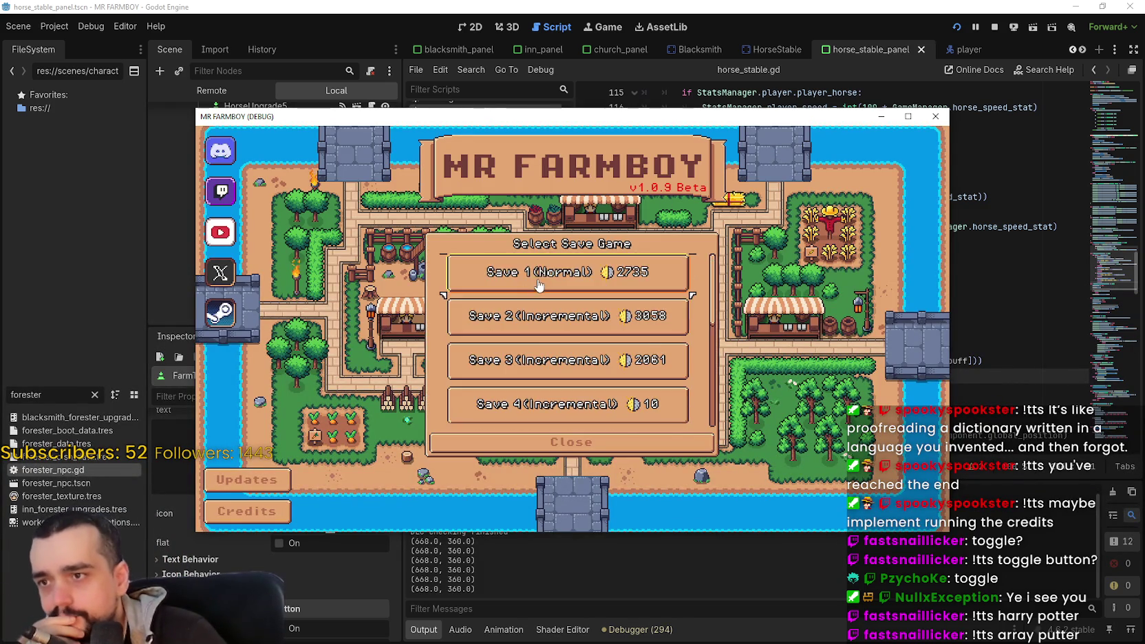
{"action": "left_click", "coordinate": [539, 282]}
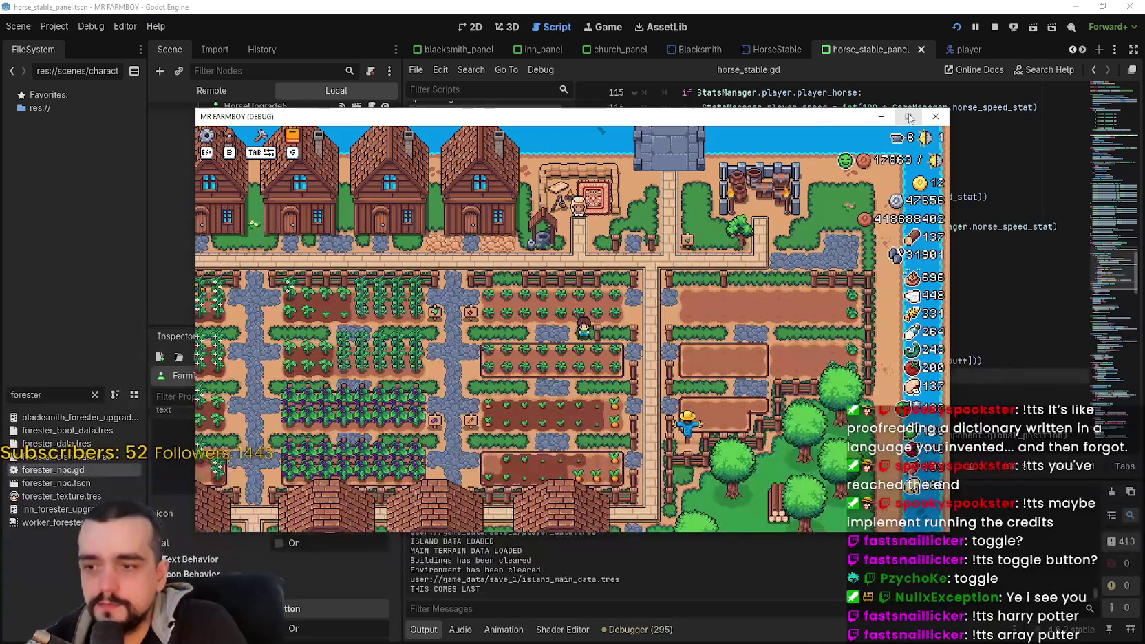
{"action": "left_click", "coordinate": [909, 117]}
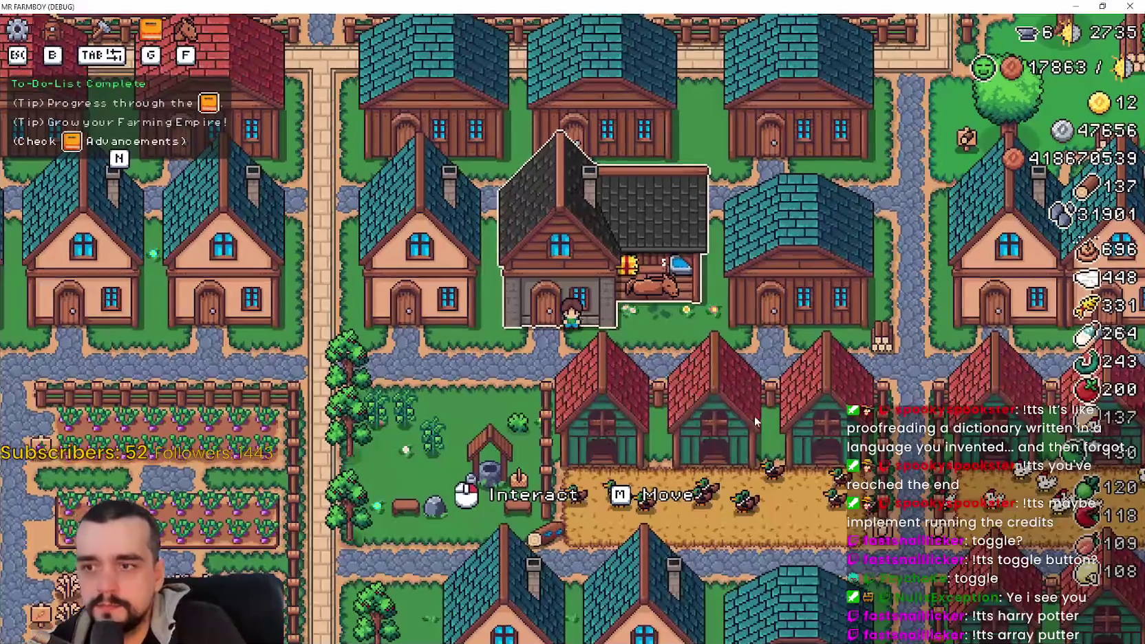
{"action": "scroll", "scroll_direction": "up", "scroll_amount": 3}
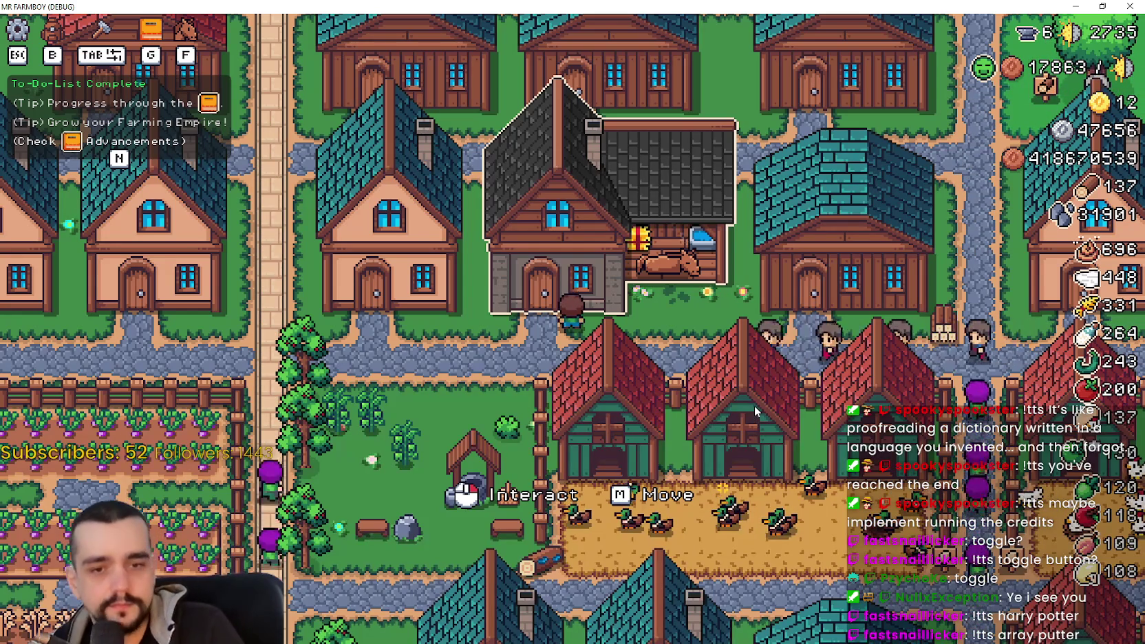
{"action": "left_click", "coordinate": [733, 433]}
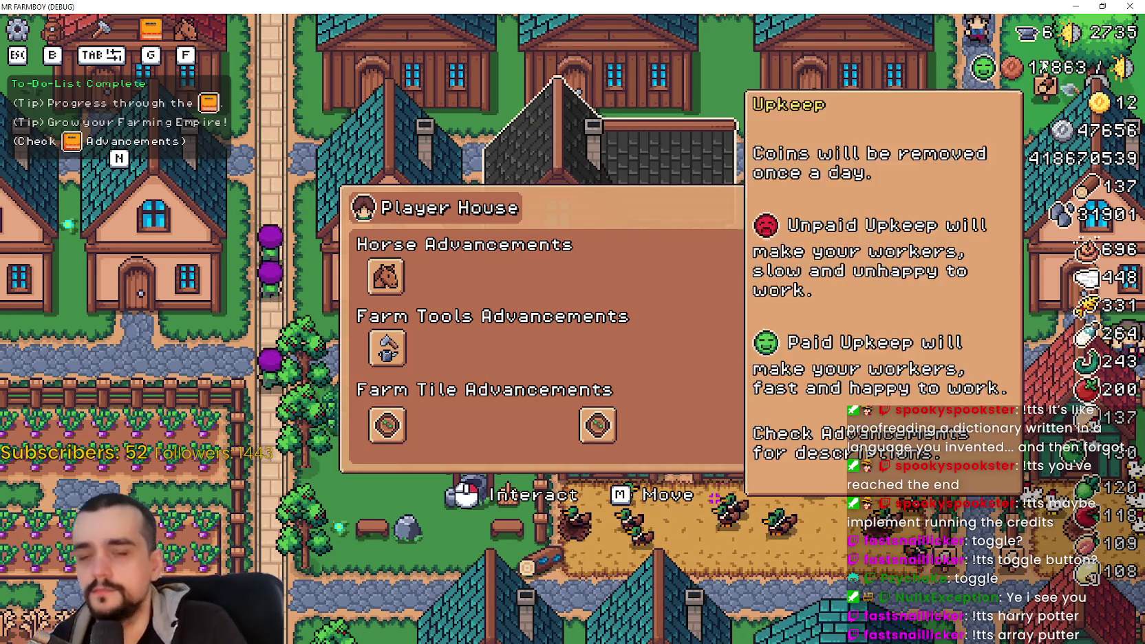
{"action": "key", "text": "super+Down"}
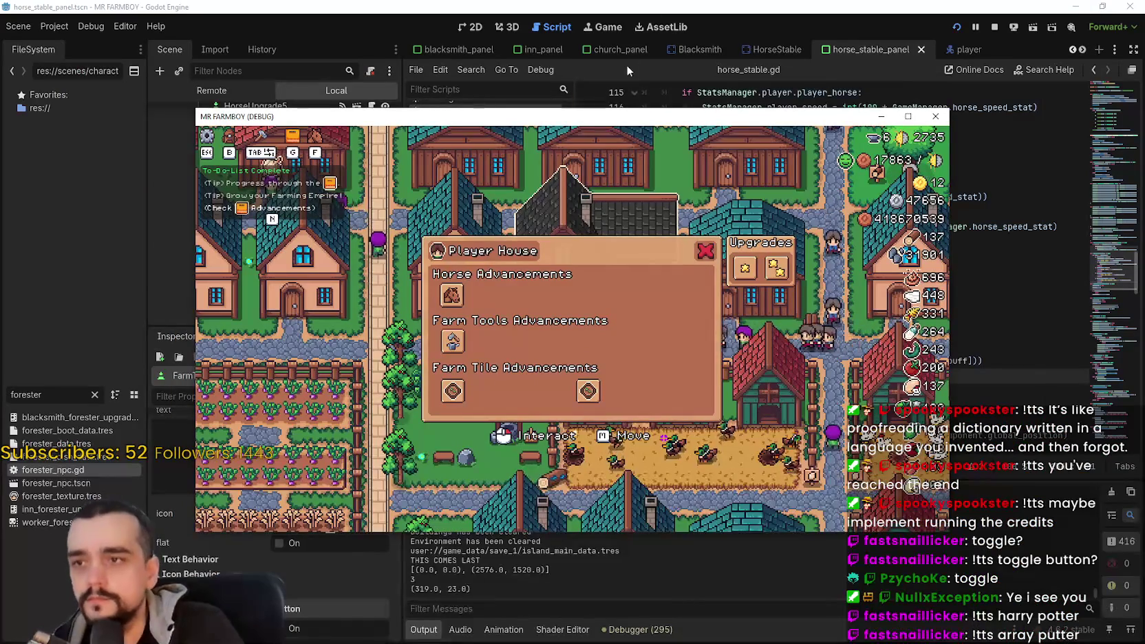
{"action": "left_click_drag", "start_coordinate": [630, 116], "coordinate": [733, 44]}
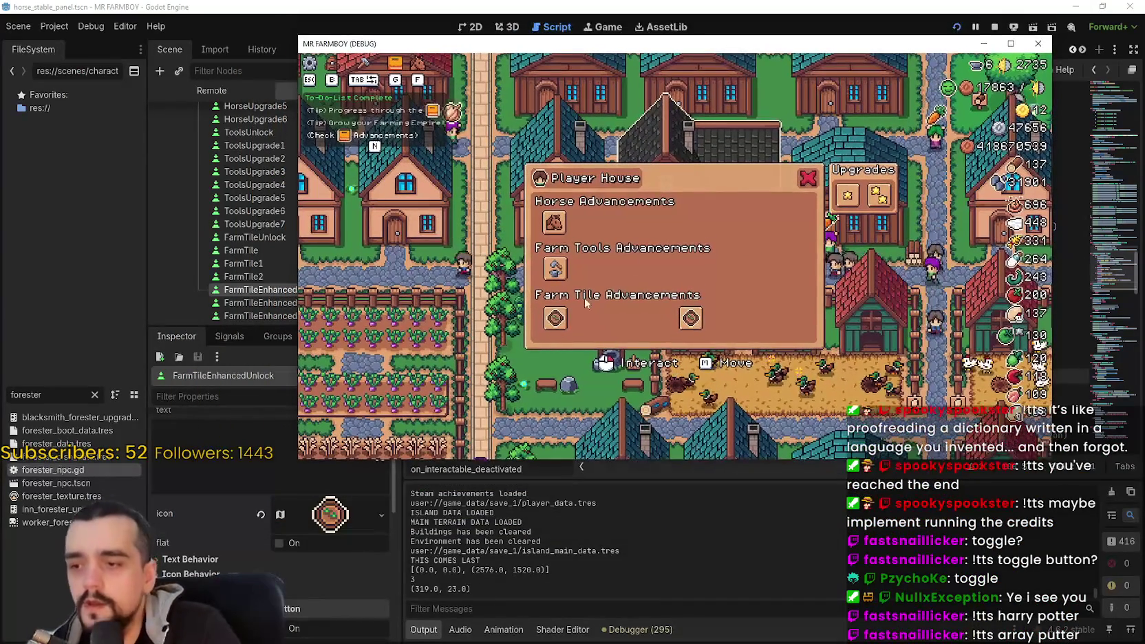
Step: Unlock Horse Mount with Basic Saddle, and Farming Tools with its five upgrades
{"action": "mouse_move", "coordinate": [557, 229]}
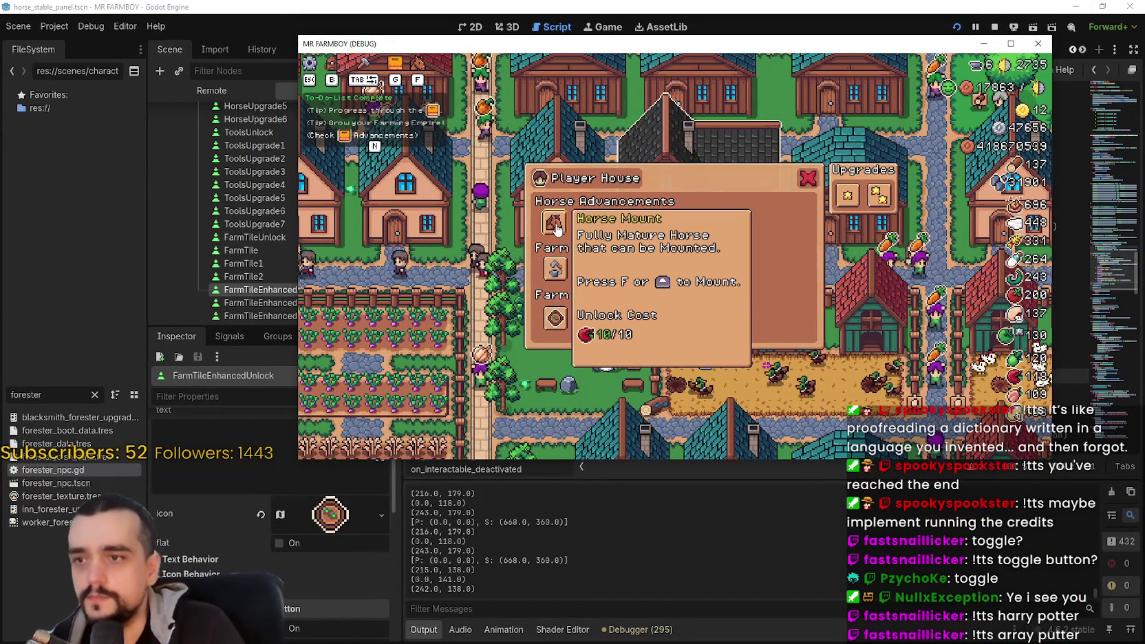
{"action": "left_click", "coordinate": [556, 227]}
{"action": "left_click", "coordinate": [639, 223]}
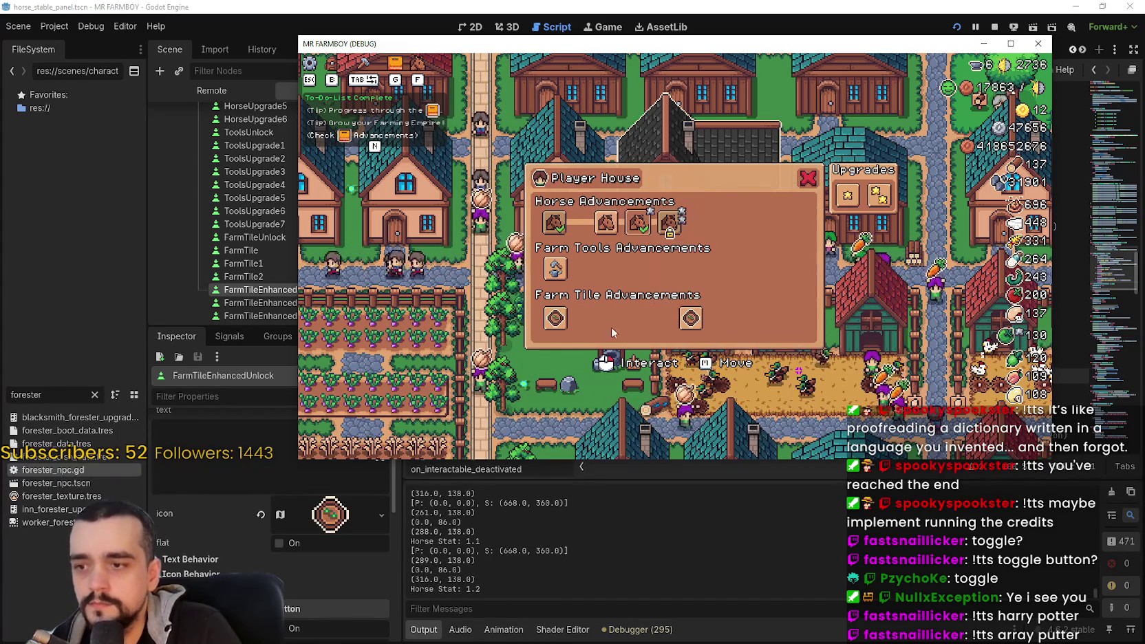
{"action": "left_click", "coordinate": [555, 269]}
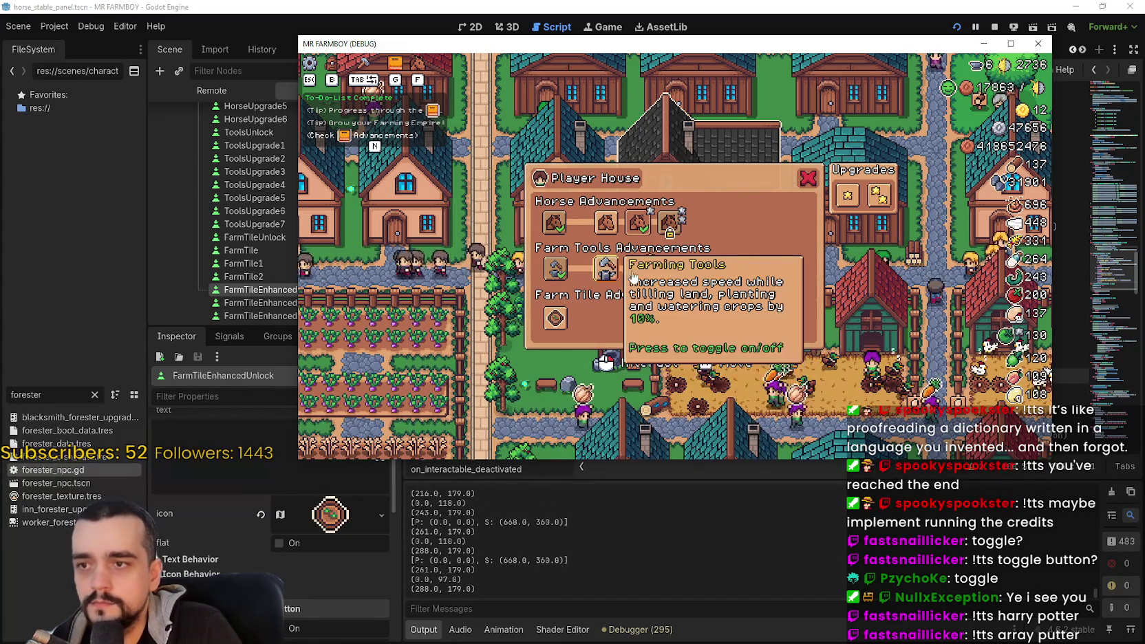
{"action": "left_click", "coordinate": [607, 268]}
{"action": "left_click", "coordinate": [638, 268]}
{"action": "left_click", "coordinate": [668, 268]}
{"action": "left_click", "coordinate": [701, 268]}
{"action": "left_click", "coordinate": [732, 268]}
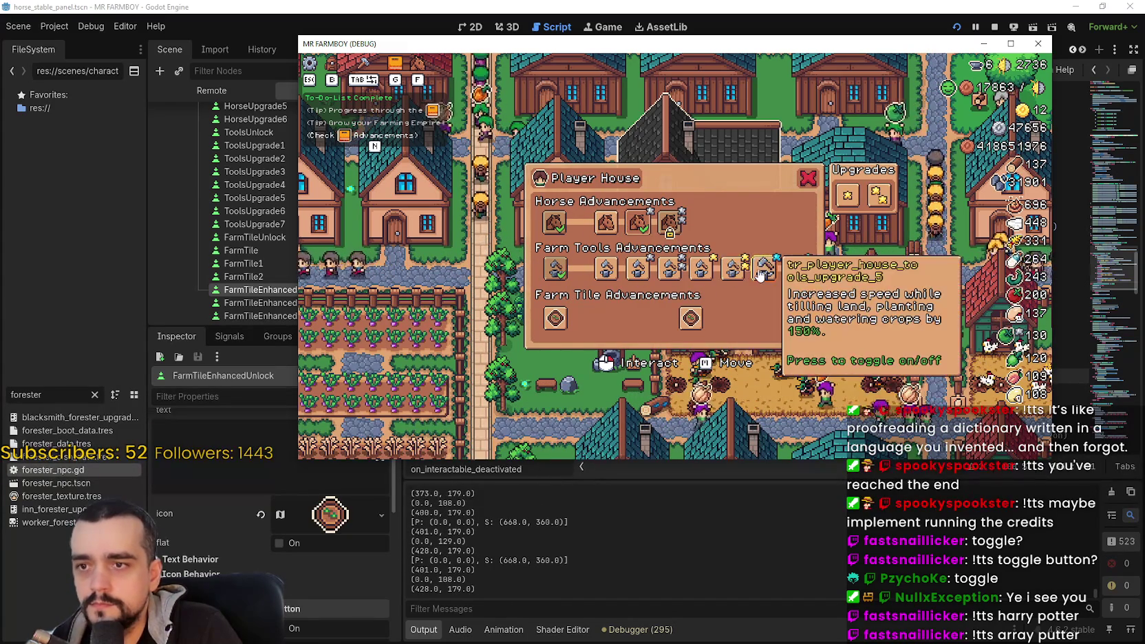
Step: Toggle on the 50% and 70% tools speed buffs and the Basic Saddle buff
{"action": "left_click", "coordinate": [639, 269]}
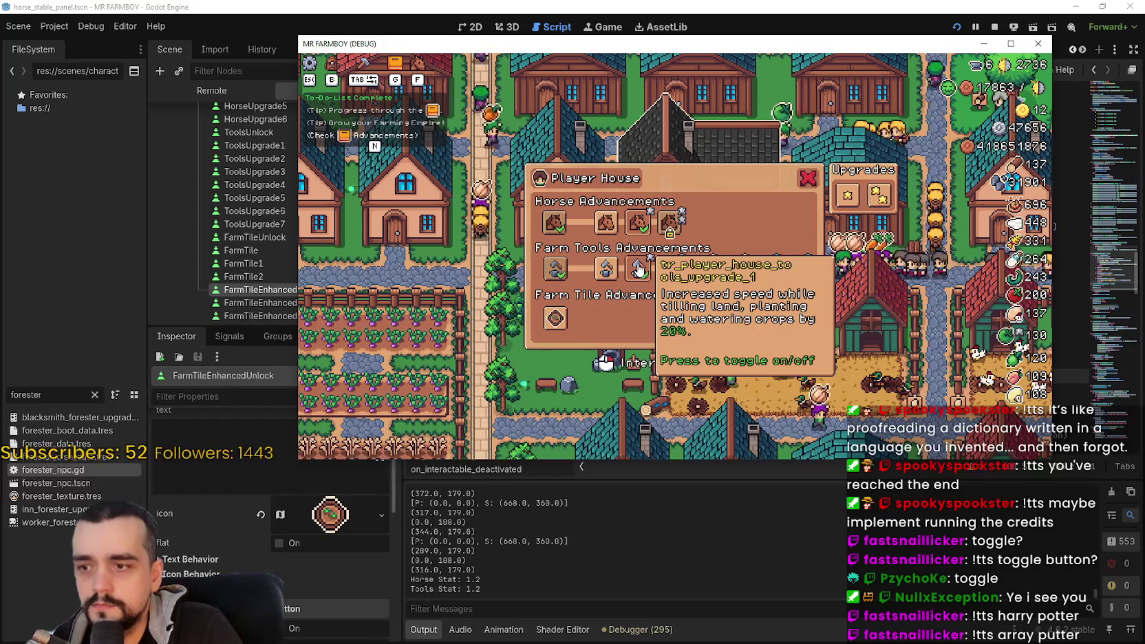
{"action": "left_click", "coordinate": [658, 272]}
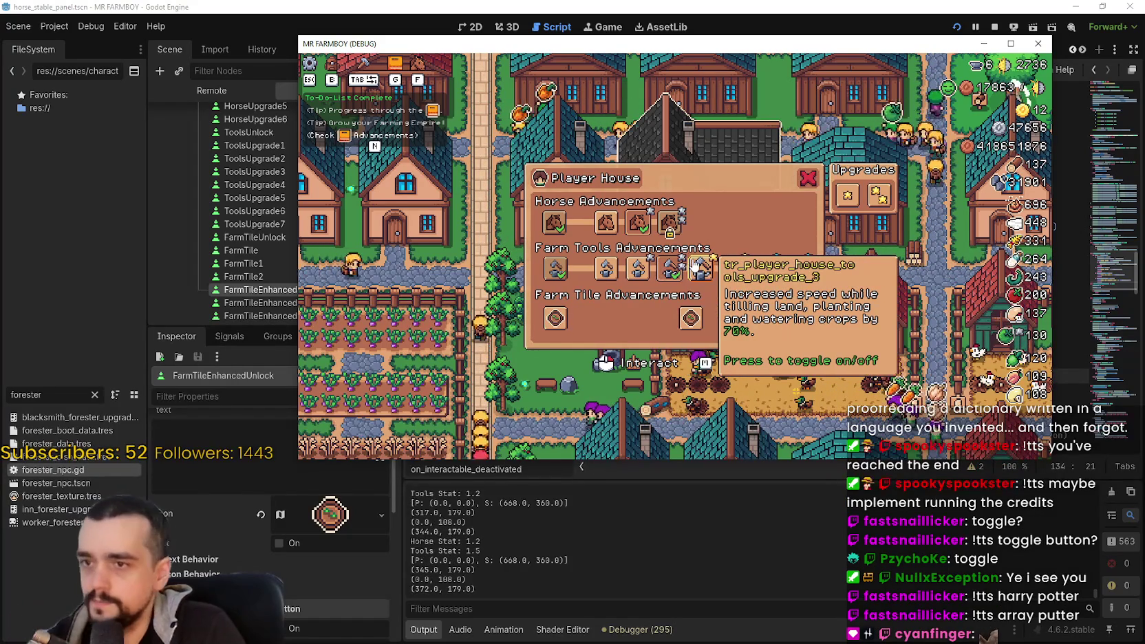
{"action": "left_click", "coordinate": [700, 268]}
{"action": "left_click", "coordinate": [604, 227]}
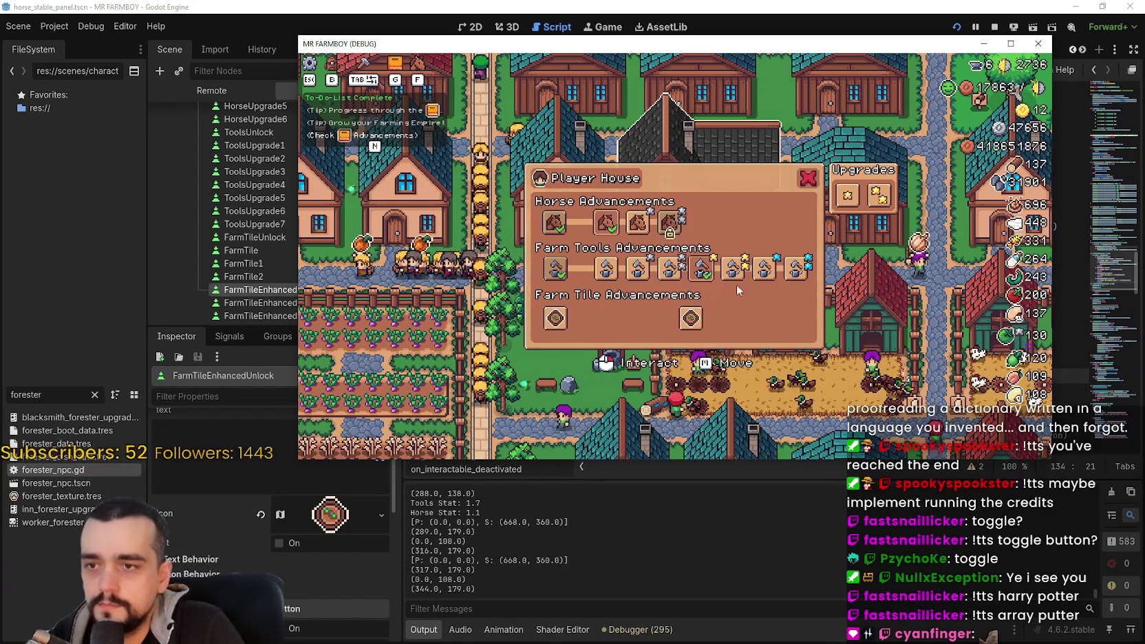
Step: Unlock Farm Tile 2x2 and its four following farm tile upgrades
{"action": "left_click", "coordinate": [690, 318]}
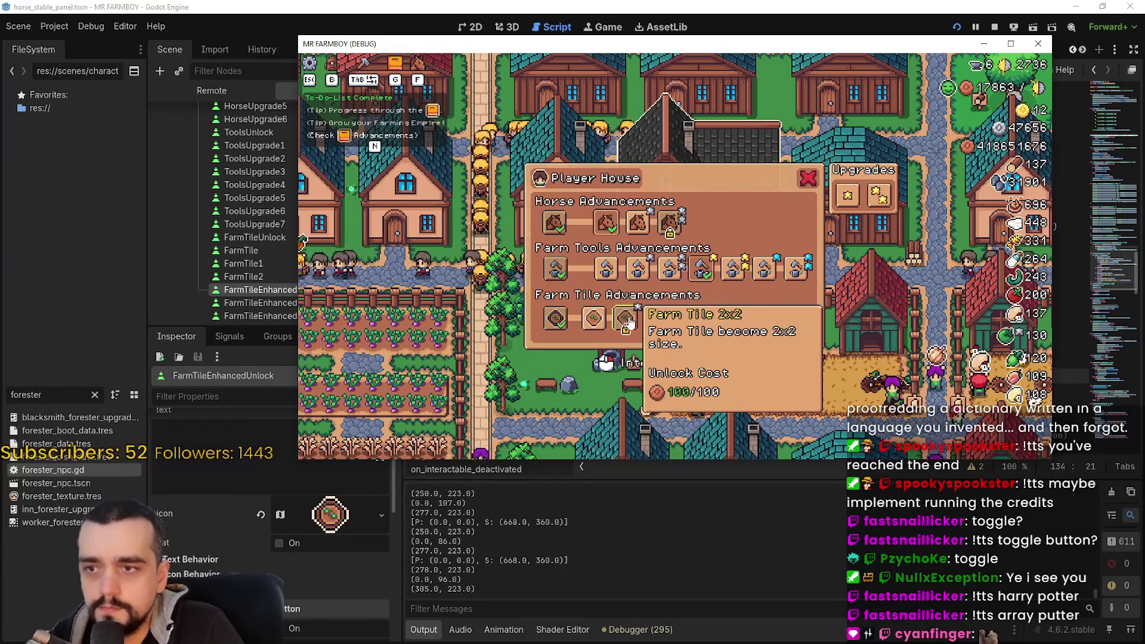
{"action": "left_click", "coordinate": [626, 319]}
{"action": "left_click", "coordinate": [657, 319]}
{"action": "left_click", "coordinate": [691, 319]}
{"action": "left_click", "coordinate": [729, 319]}
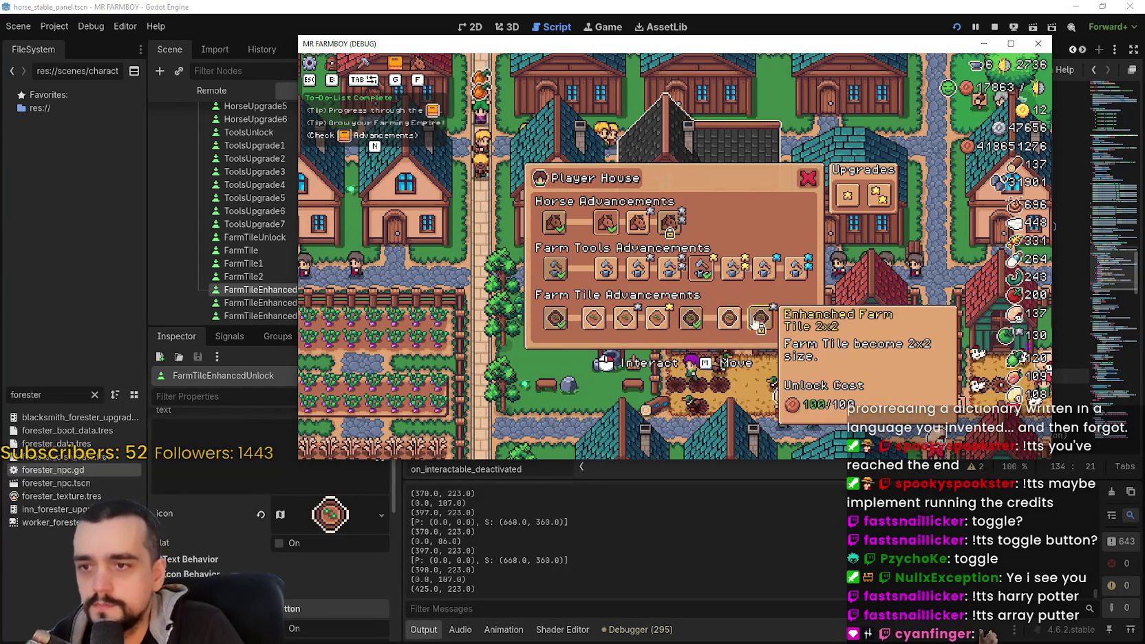
Step: Turn on the Farm Tile 2x2, Enhanced Farm Tile 2x2 and Farm Tile 3x3 buffs
{"action": "left_click", "coordinate": [757, 321]}
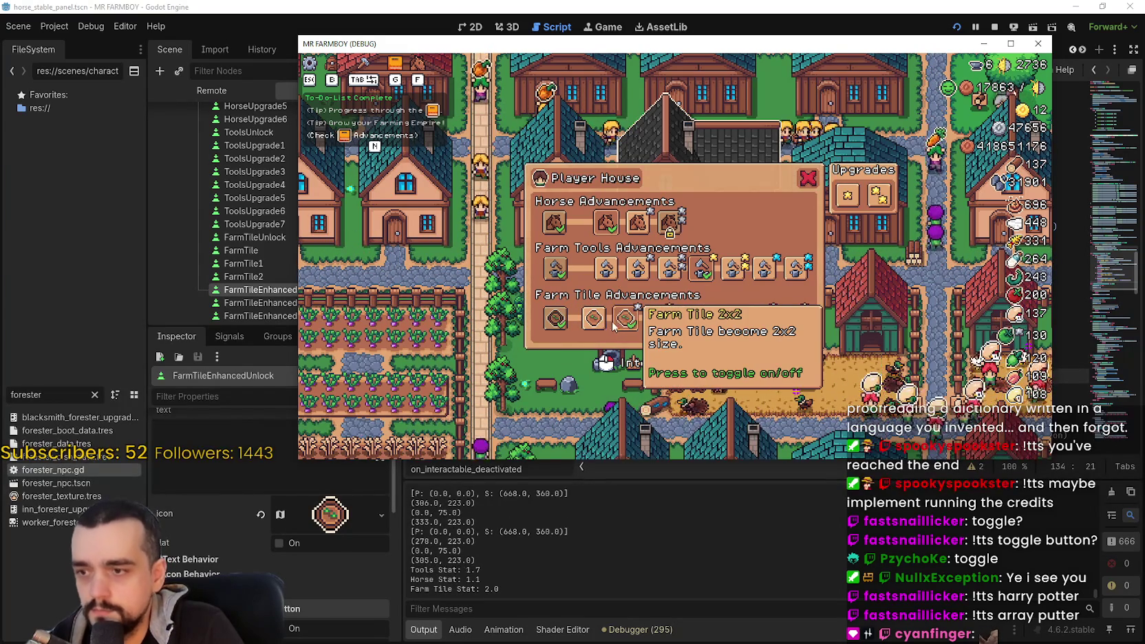
{"action": "left_click", "coordinate": [615, 325]}
{"action": "left_click", "coordinate": [742, 326]}
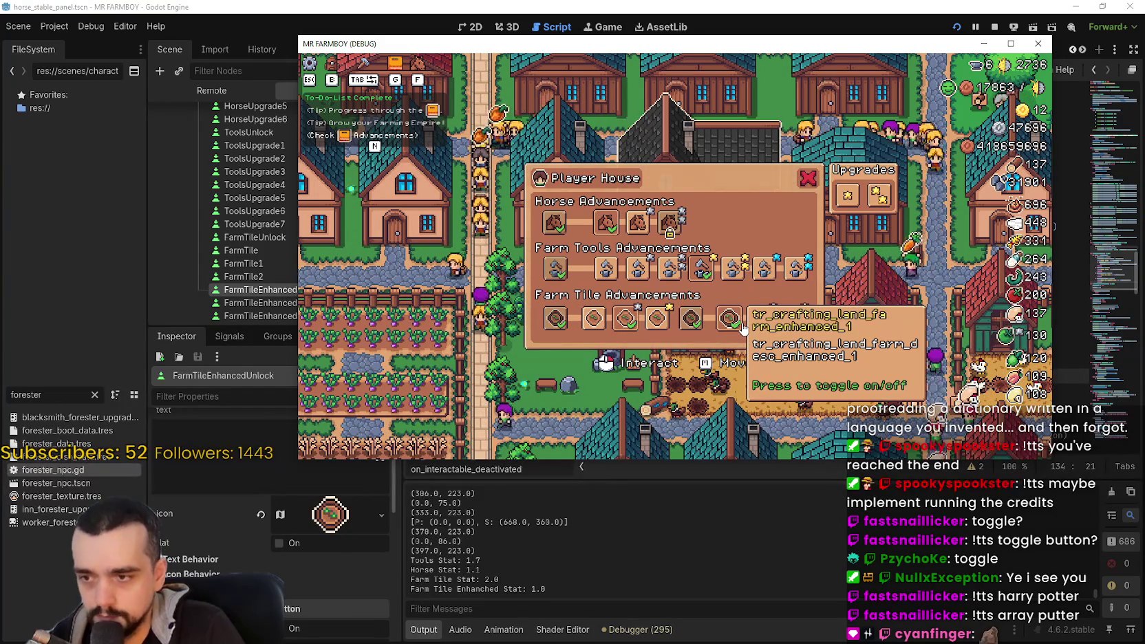
{"action": "left_click", "coordinate": [742, 326]}
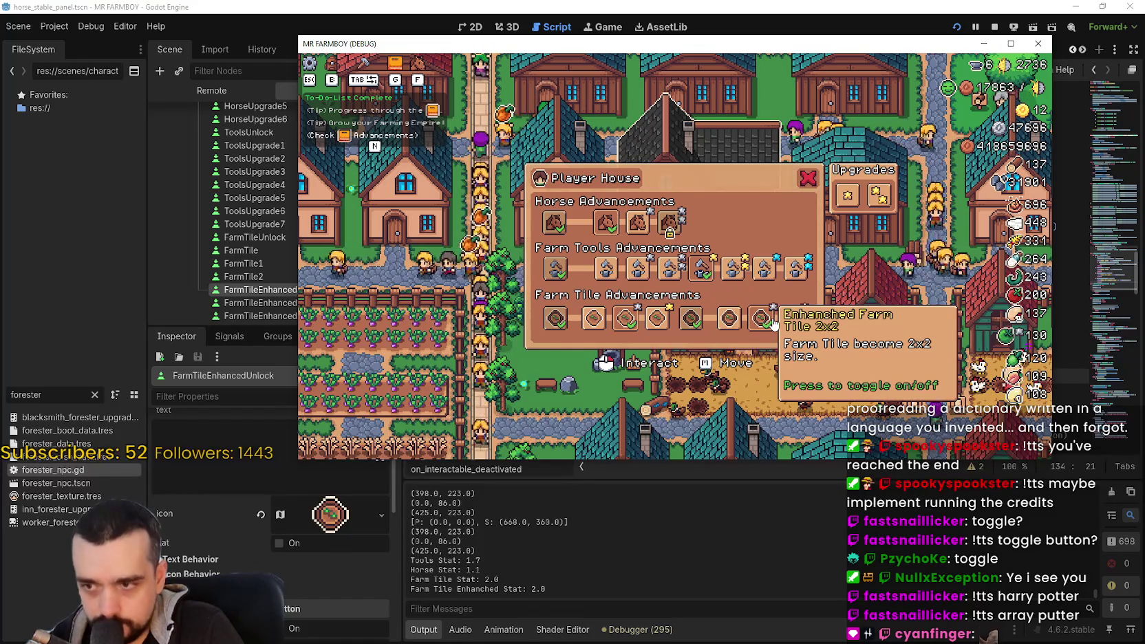
{"action": "left_click", "coordinate": [770, 322]}
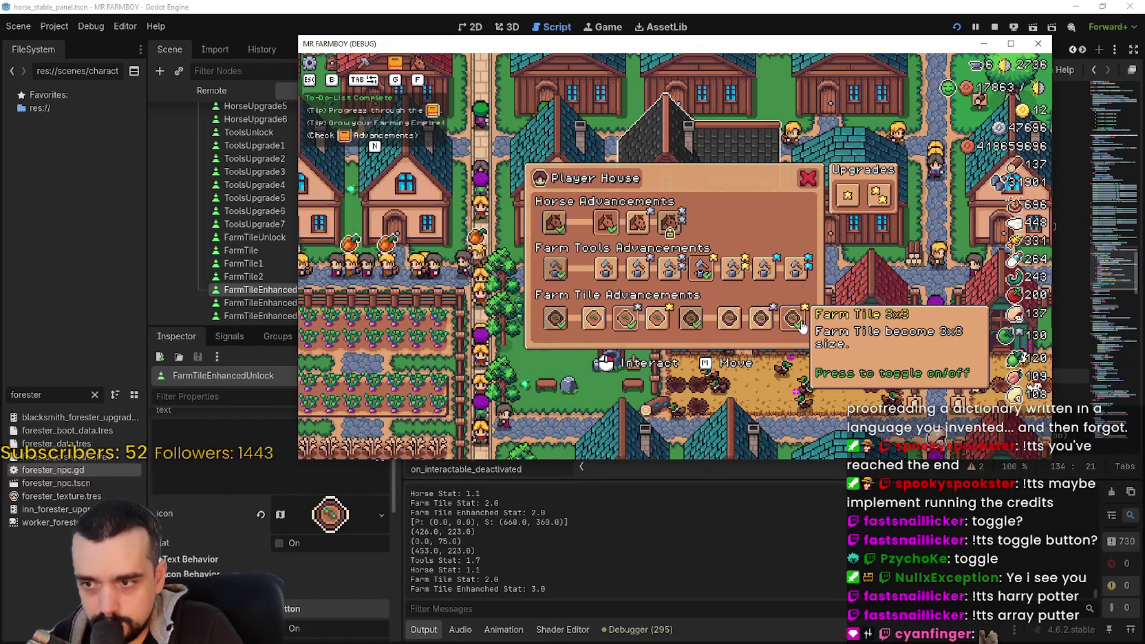
Step: Toggle the third horse buff, a farm tile size buff and tools upgrade_4, then stop the game
{"action": "left_click", "coordinate": [638, 221]}
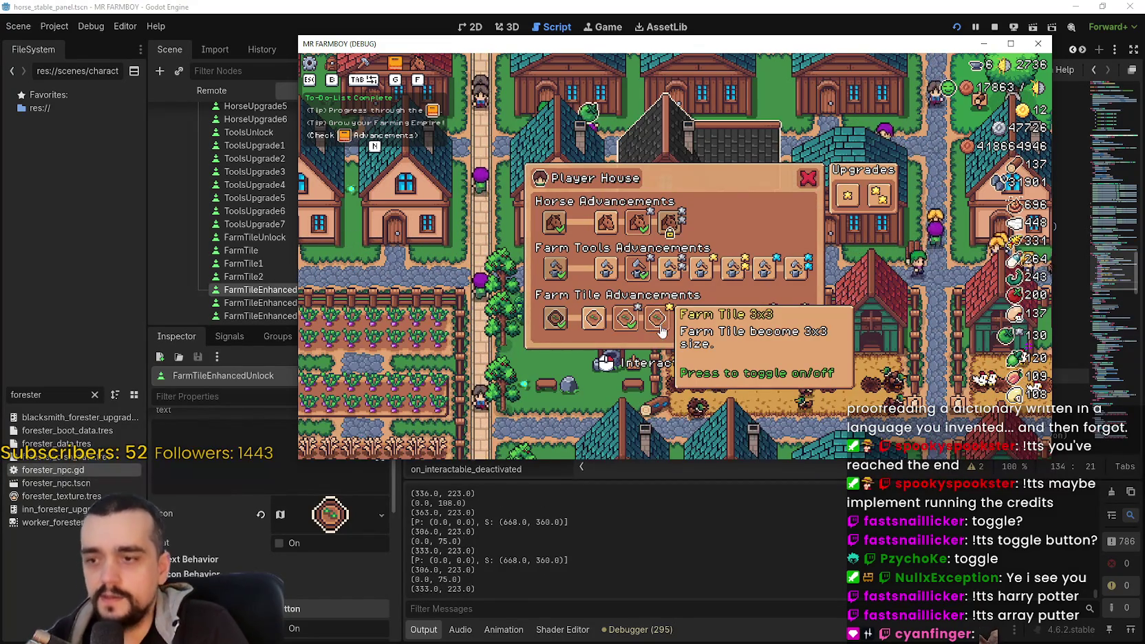
{"action": "left_click", "coordinate": [626, 319]}
{"action": "left_click", "coordinate": [603, 325]}
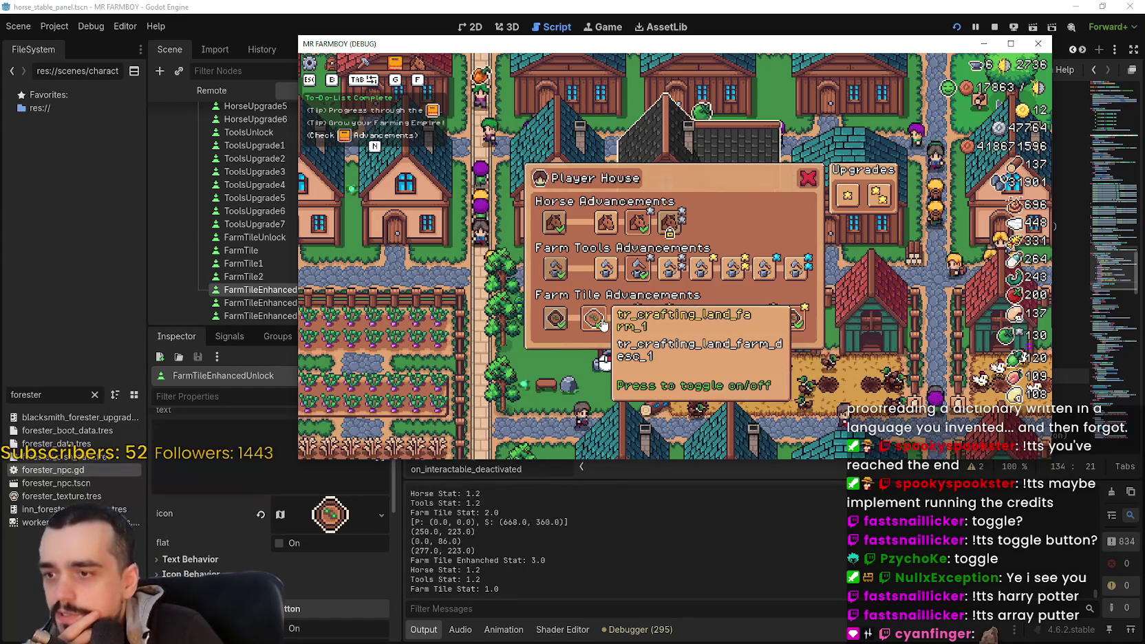
{"action": "left_click", "coordinate": [734, 273]}
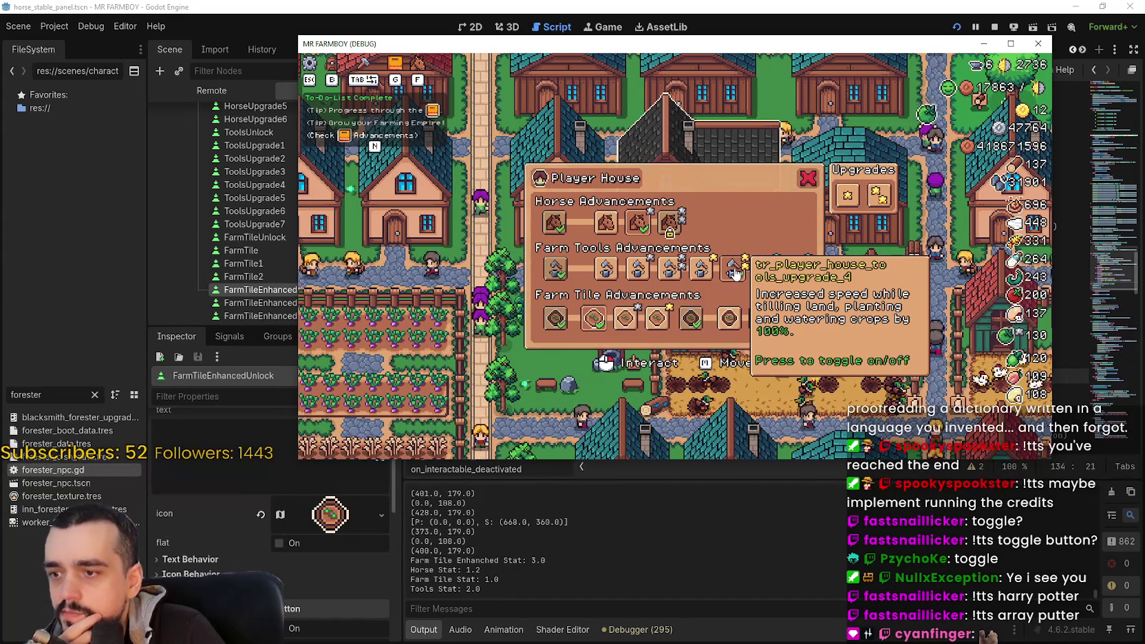
{"action": "left_click", "coordinate": [735, 273]}
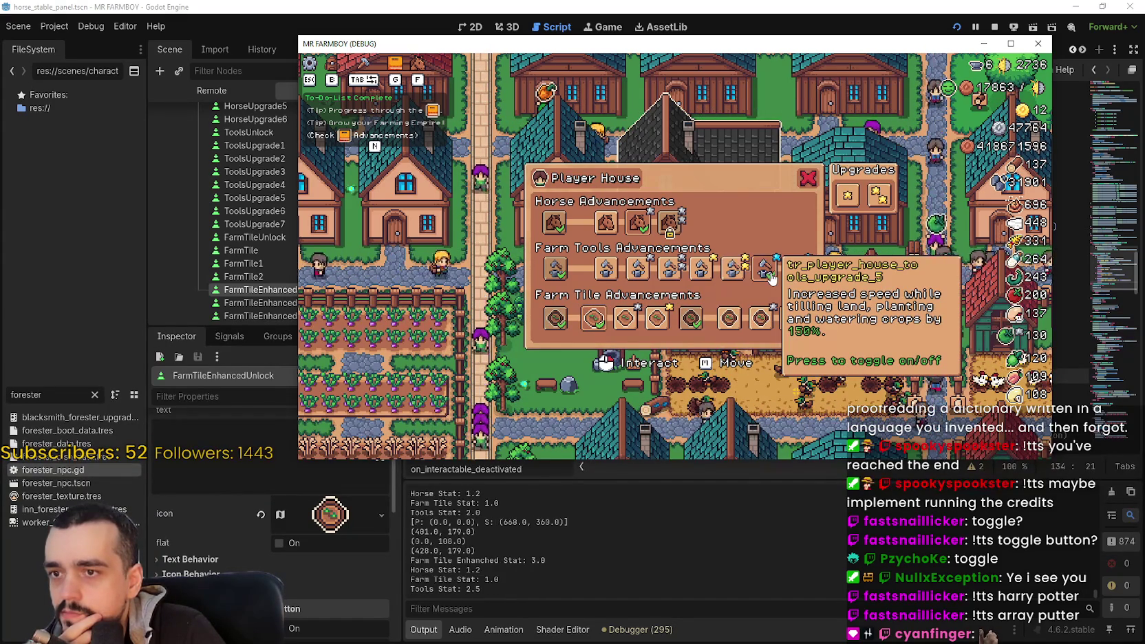
{"action": "left_click", "coordinate": [733, 280]}
{"action": "left_click", "coordinate": [734, 279]}
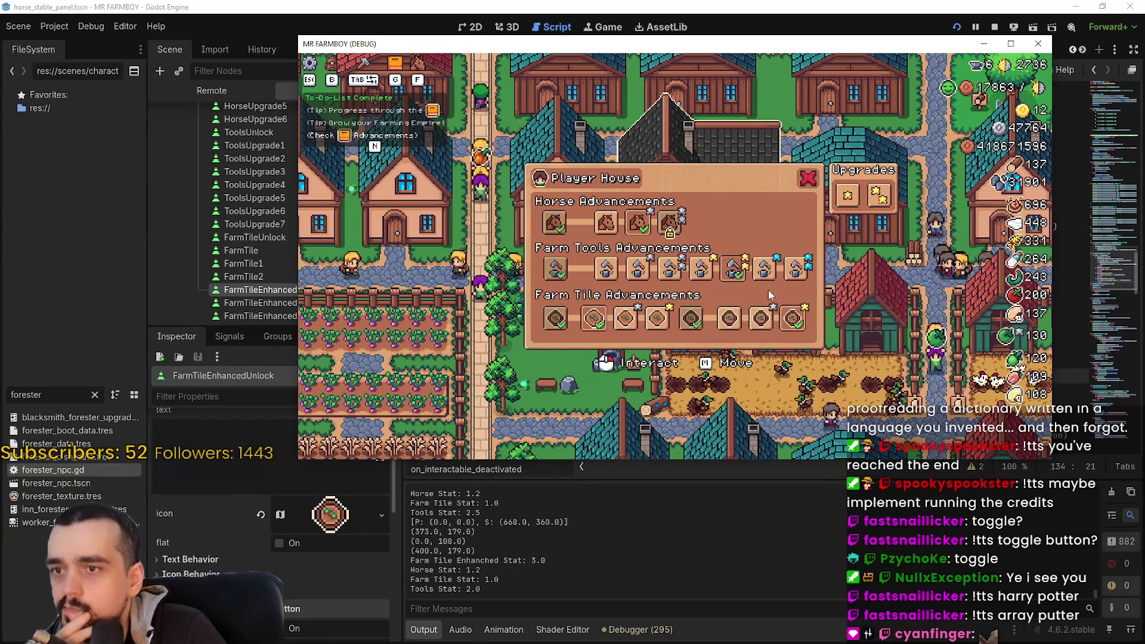
{"action": "left_click", "coordinate": [732, 277]}
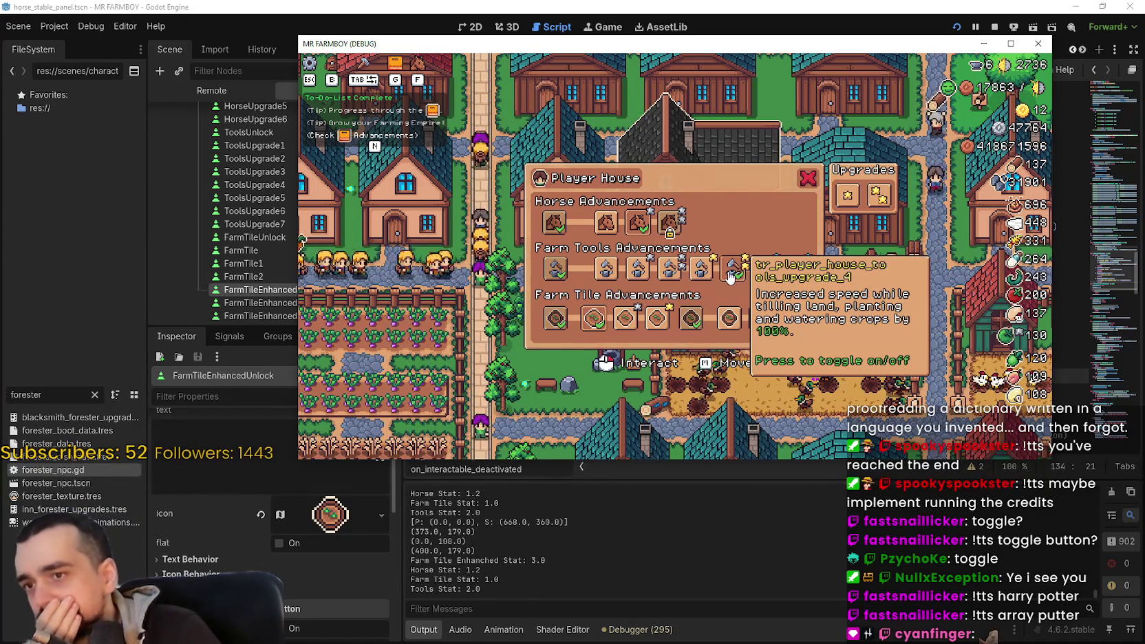
{"action": "left_click", "coordinate": [732, 276]}
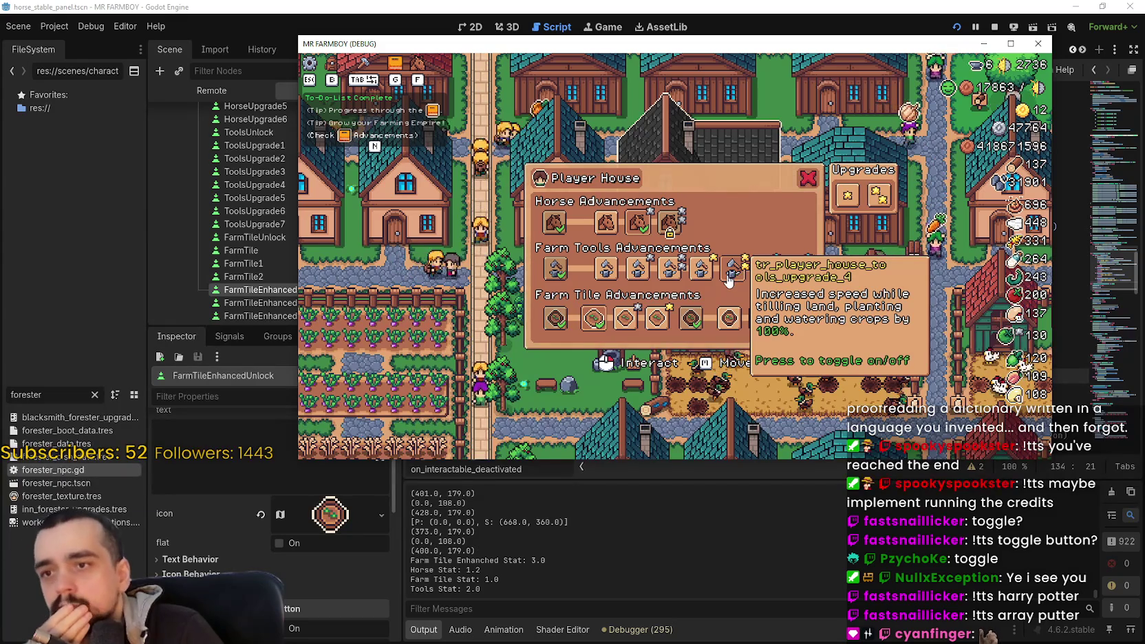
{"action": "left_click", "coordinate": [732, 277]}
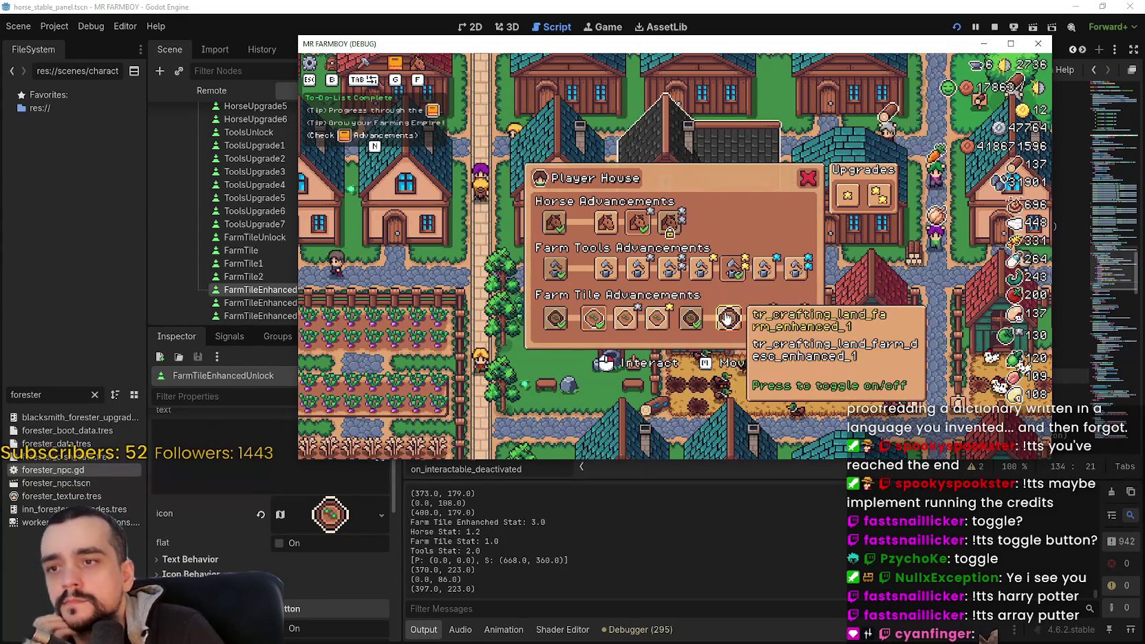
{"action": "key", "text": "F8"}
{"action": "left_click", "coordinate": [796, 212]}
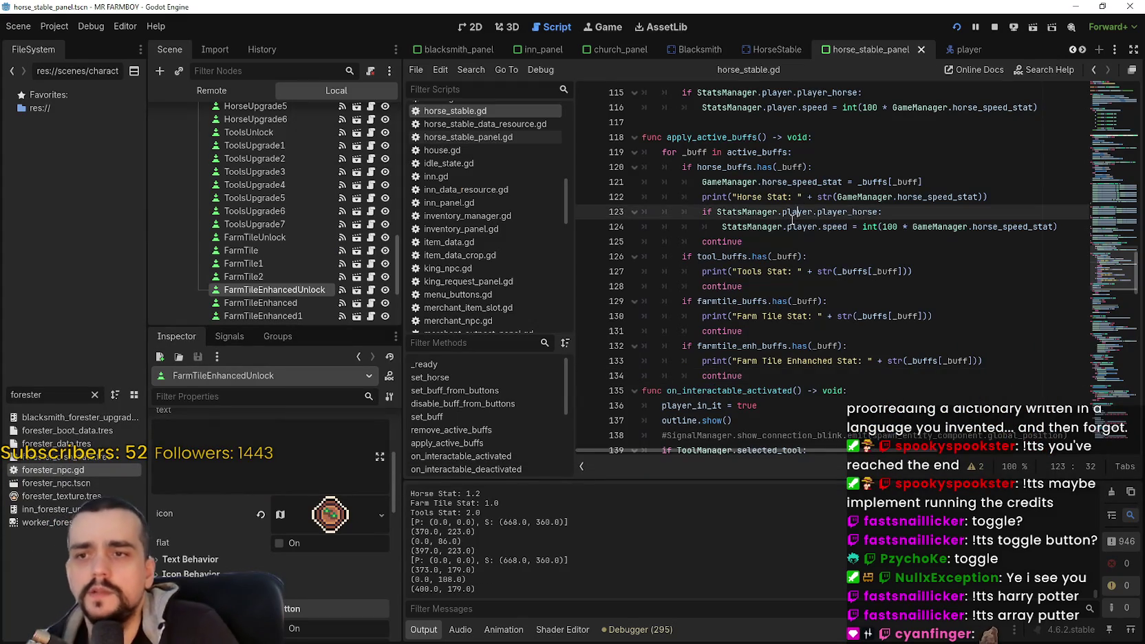
Step: Open horse_stable_panel.gd and select update_buttons_2's show/hide block on lines 44–50
{"action": "scroll", "scroll_direction": "down", "scroll_amount": 3}
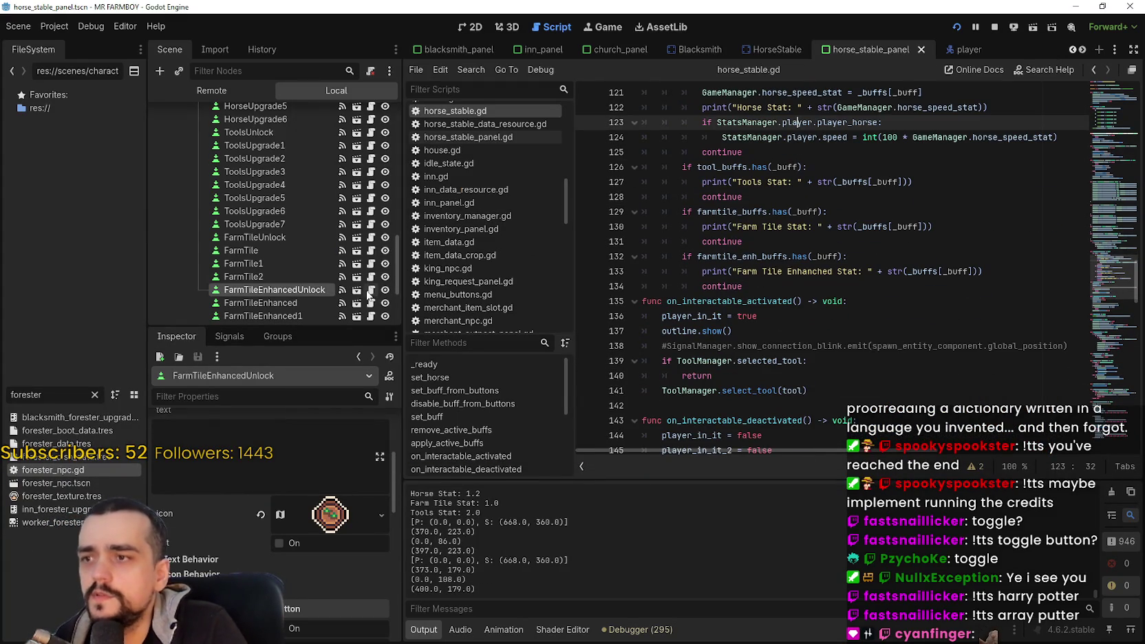
{"action": "scroll", "scroll_direction": "up", "scroll_amount": 3}
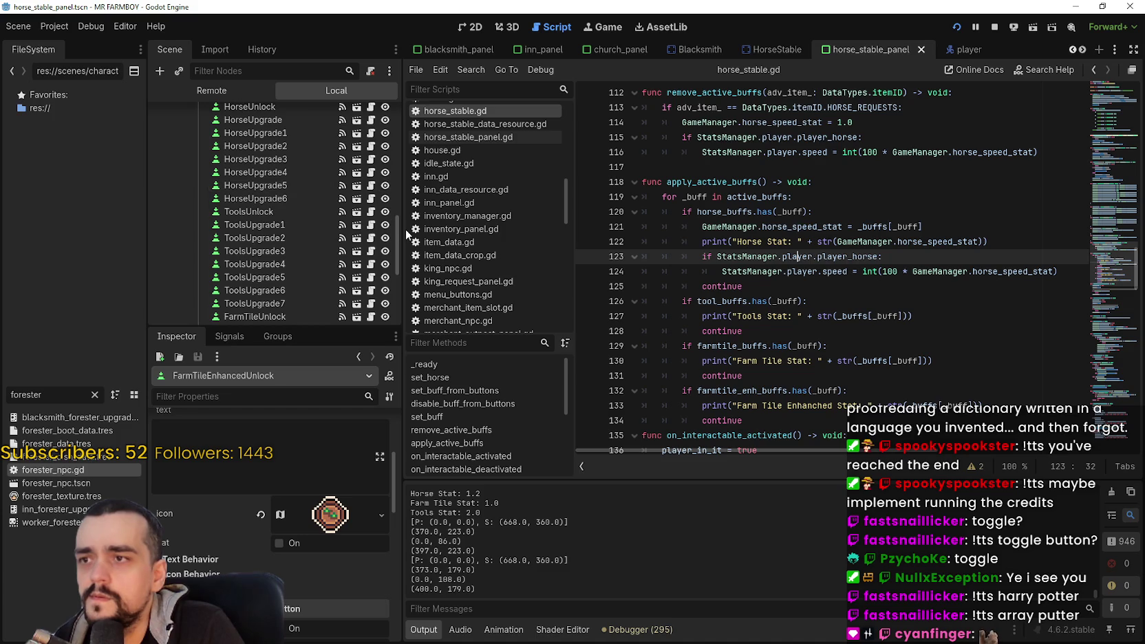
{"action": "scroll", "scroll_direction": "up", "scroll_amount": 3}
{"action": "left_click", "coordinate": [370, 115]}
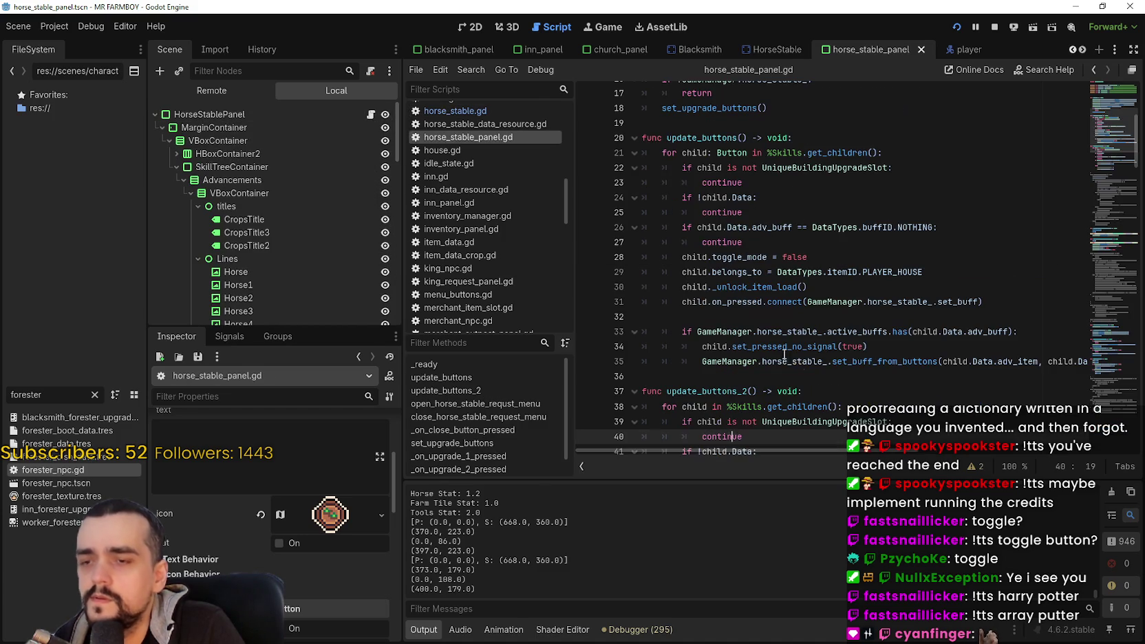
{"action": "scroll", "scroll_direction": "down", "scroll_amount": 3}
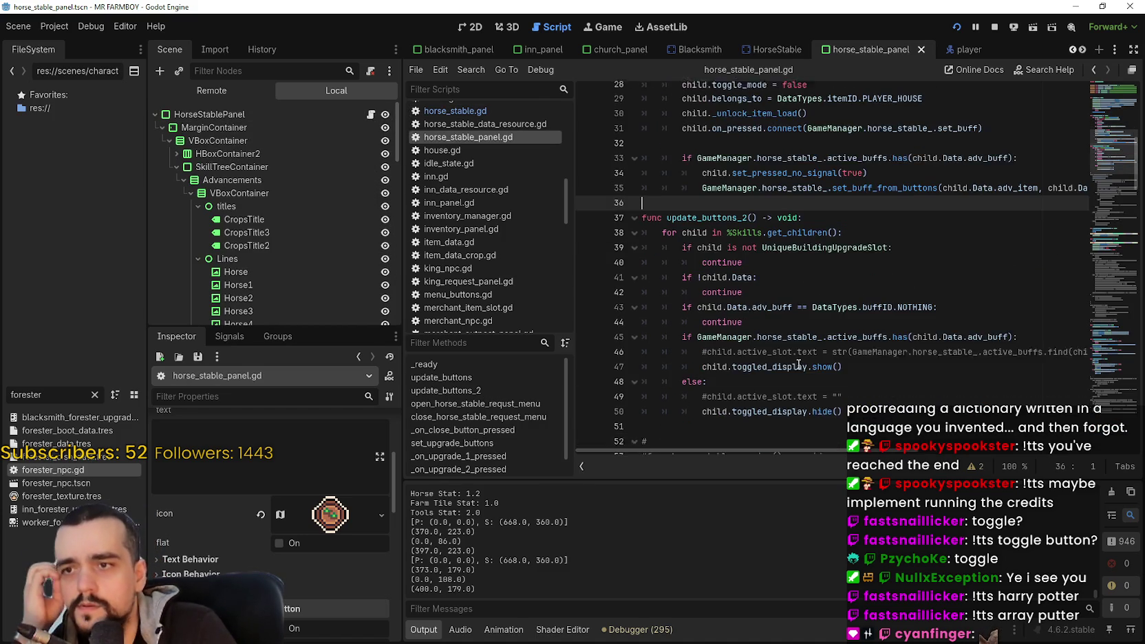
{"action": "scroll", "scroll_direction": "down", "scroll_amount": 3}
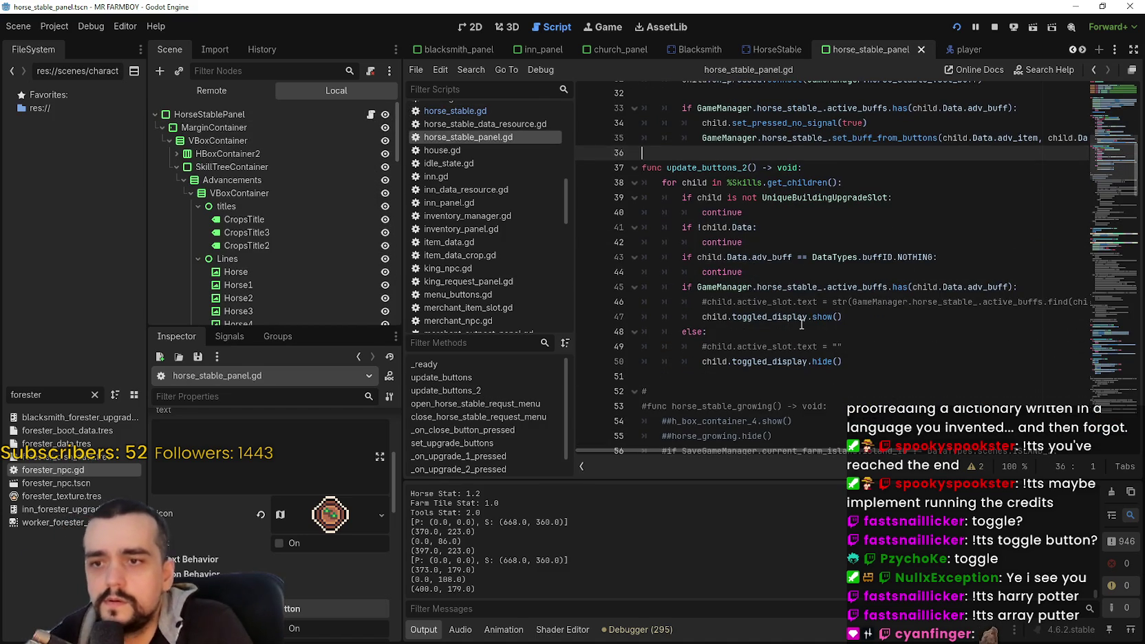
{"action": "left_click", "coordinate": [849, 286]}
{"action": "double_click", "coordinate": [849, 286]}
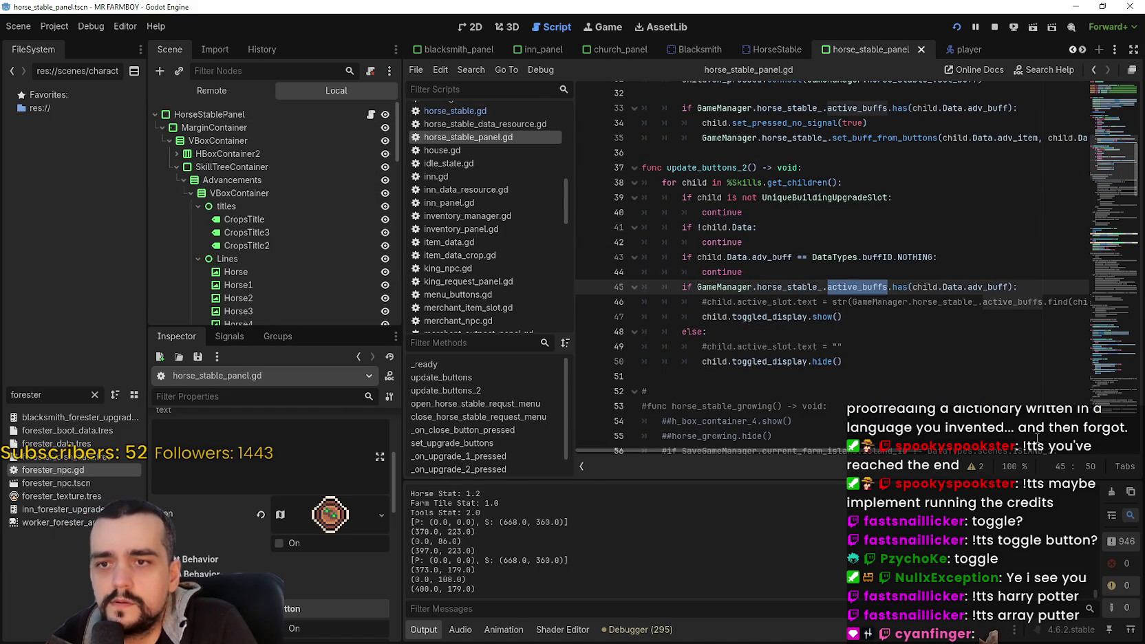
{"action": "left_click_drag", "start_coordinate": [1008, 287], "coordinate": [912, 286]}
{"action": "left_click_drag", "start_coordinate": [881, 361], "coordinate": [663, 272]}
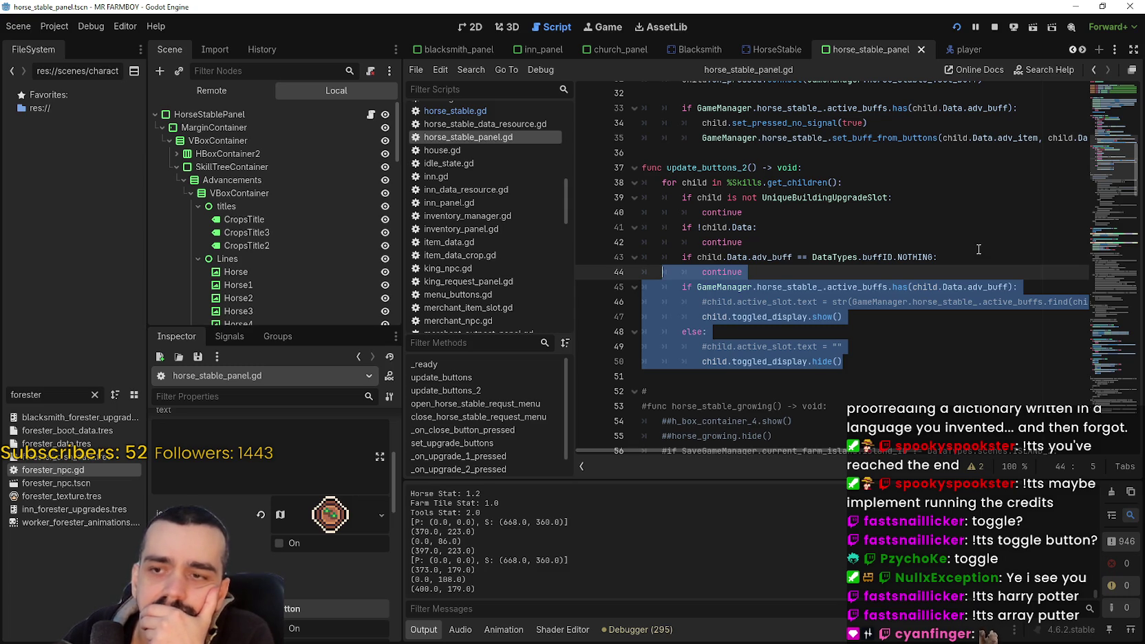
Step: Review the active_buffs check on lines 45–46 and breakpoint the toggled_display.show() line
{"action": "scroll", "scroll_direction": "up", "scroll_amount": 3}
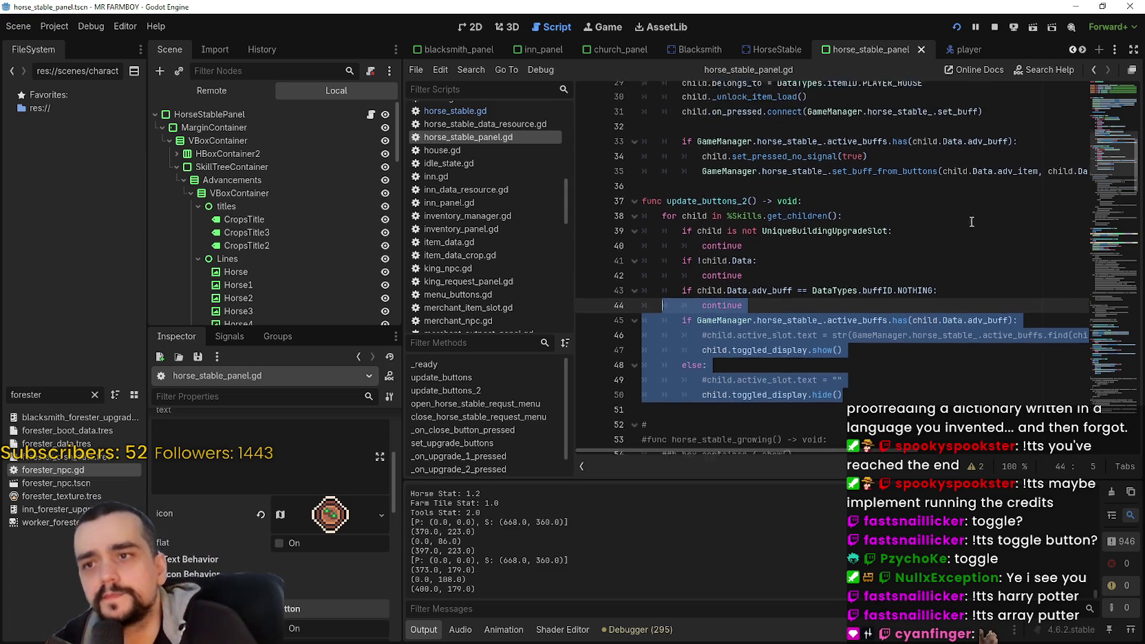
{"action": "scroll", "scroll_direction": "up", "scroll_amount": 3}
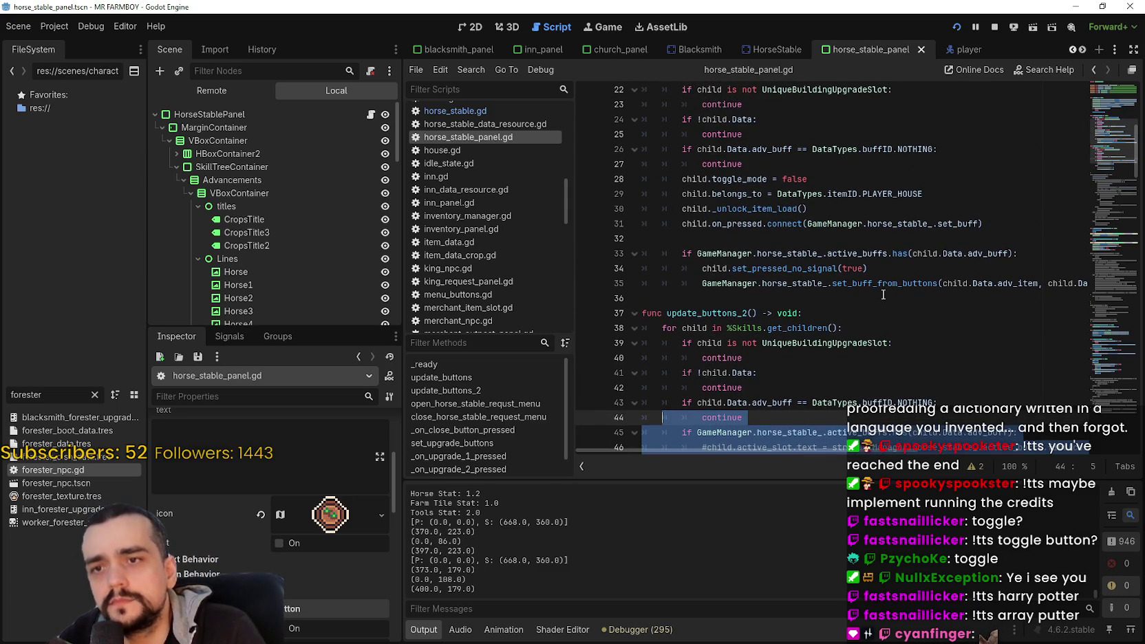
{"action": "left_click", "coordinate": [885, 294]}
{"action": "scroll", "scroll_direction": "up", "scroll_amount": 3}
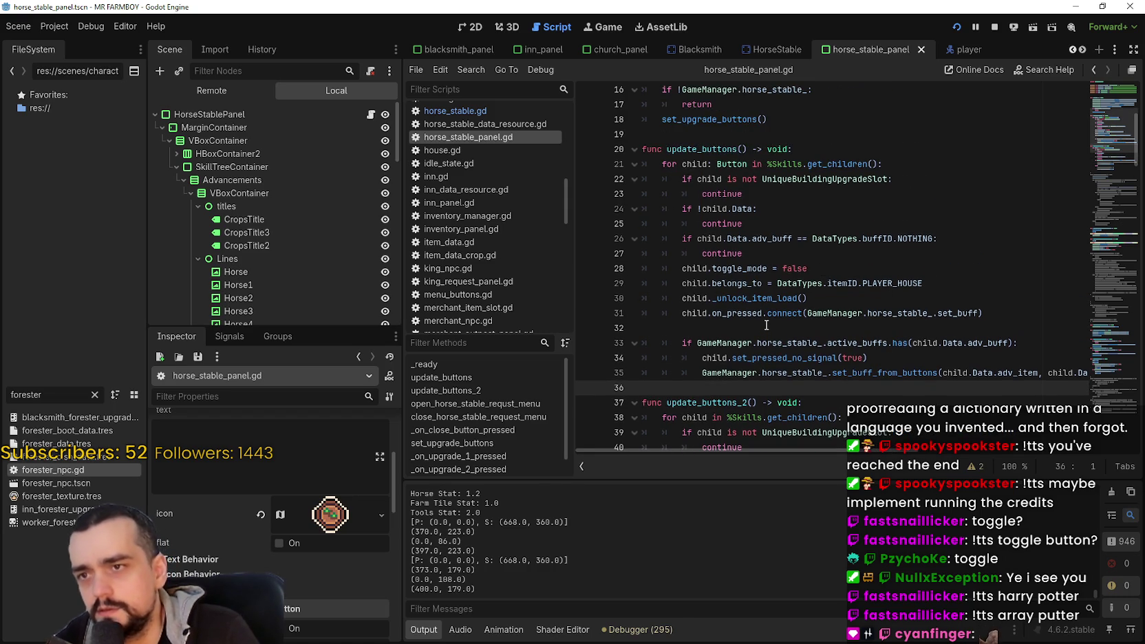
{"action": "scroll", "scroll_direction": "down", "scroll_amount": 3}
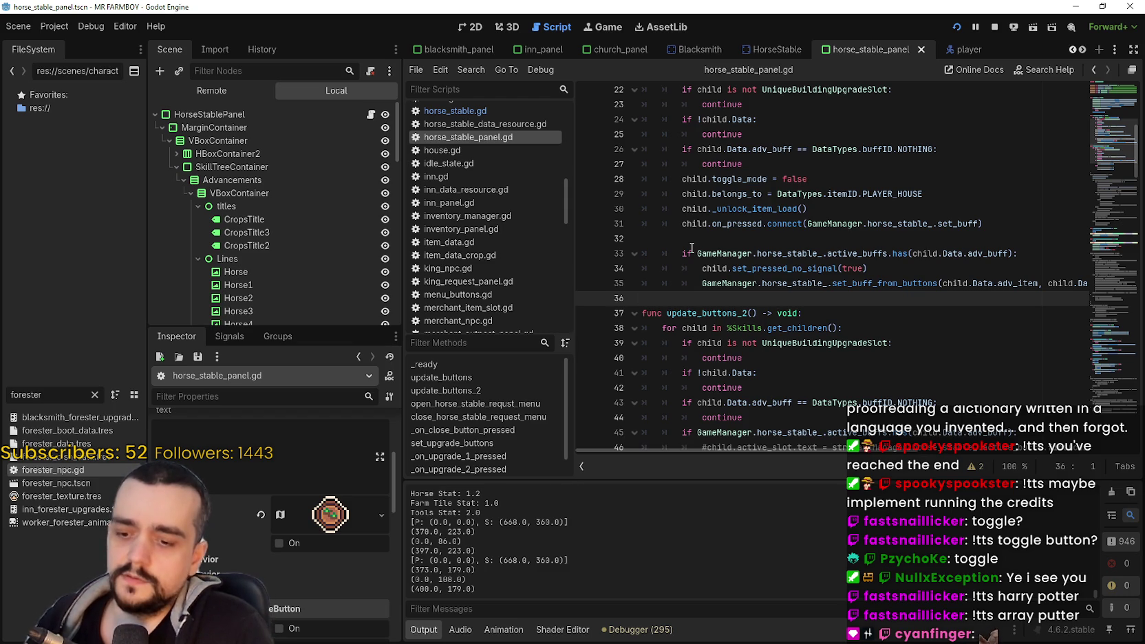
{"action": "scroll", "scroll_direction": "down", "scroll_amount": 3}
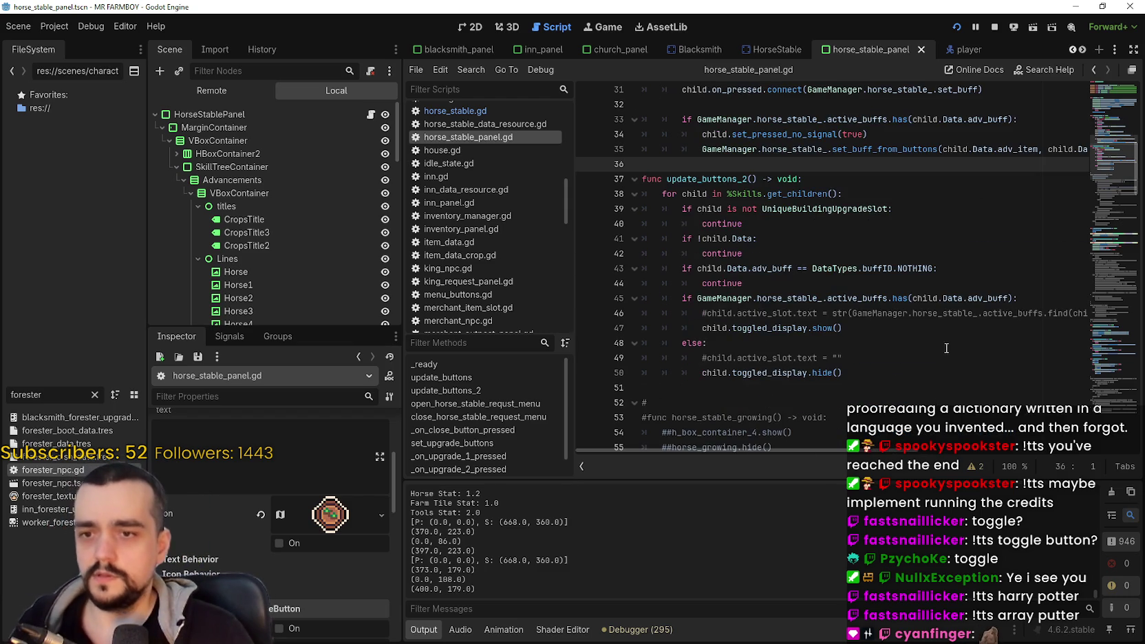
{"action": "left_click_drag", "start_coordinate": [1021, 308], "coordinate": [758, 302]}
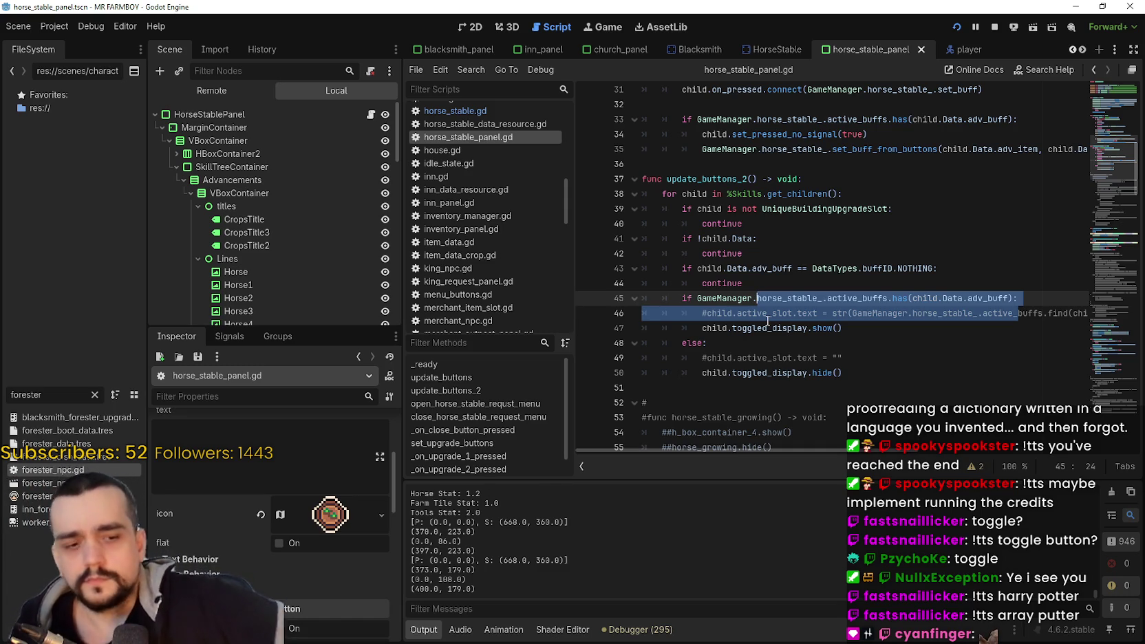
{"action": "left_click", "coordinate": [772, 342]}
Step: Breakpoint the toggled_display.hide() line, run the game and toggle a farm tile upgrade to pause
{"action": "left_click", "coordinate": [586, 328]}
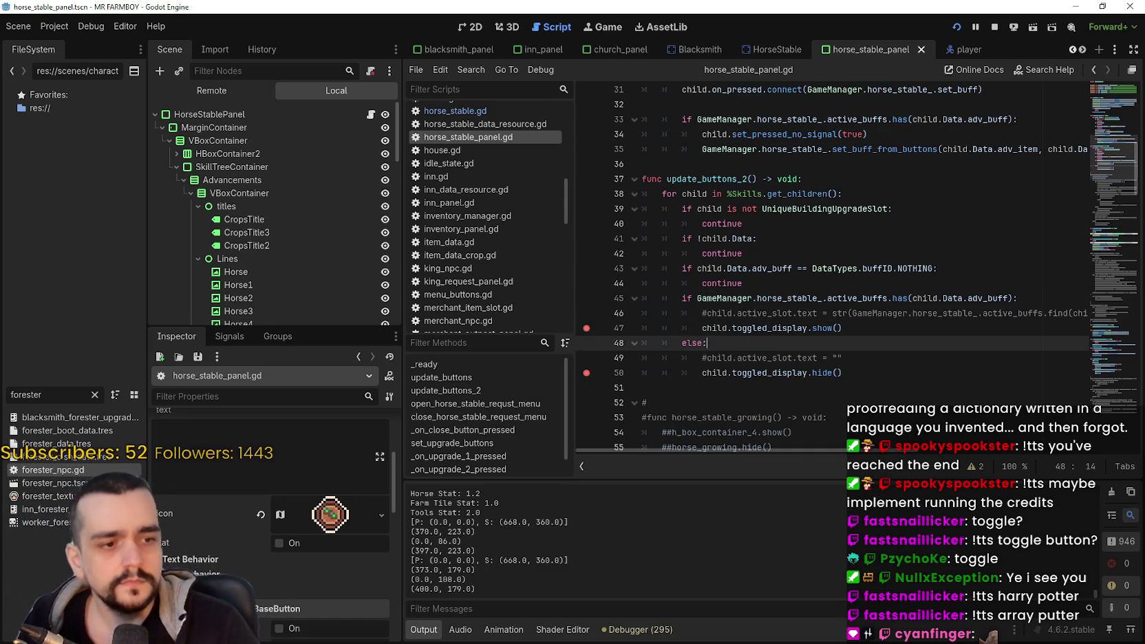
{"action": "key", "text": "alt+Tab"}
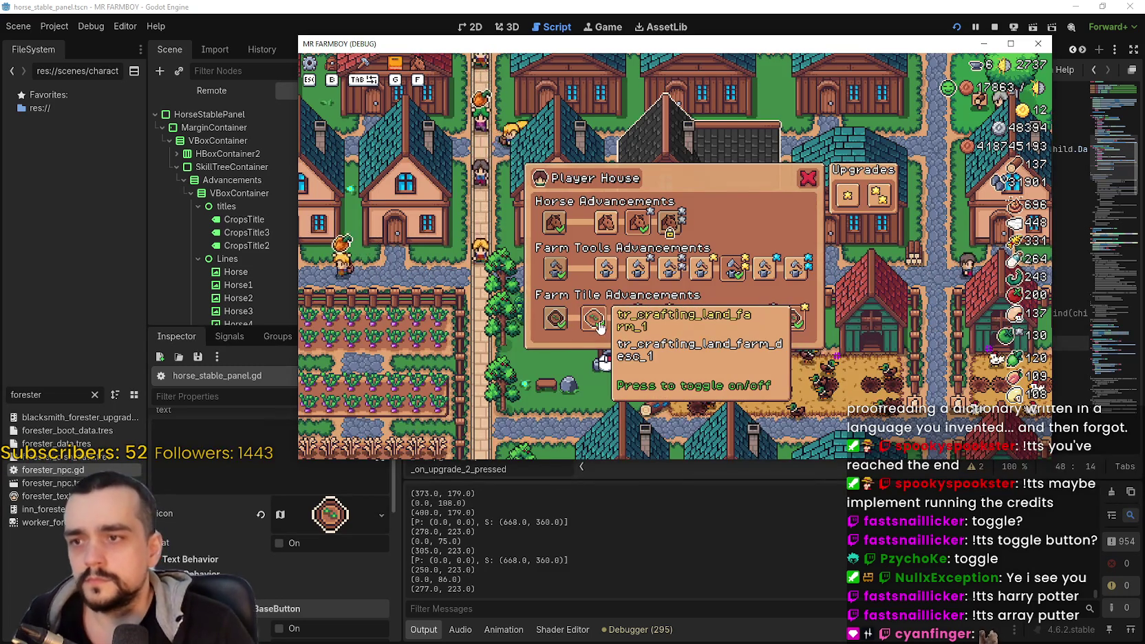
{"action": "left_click", "coordinate": [639, 237]}
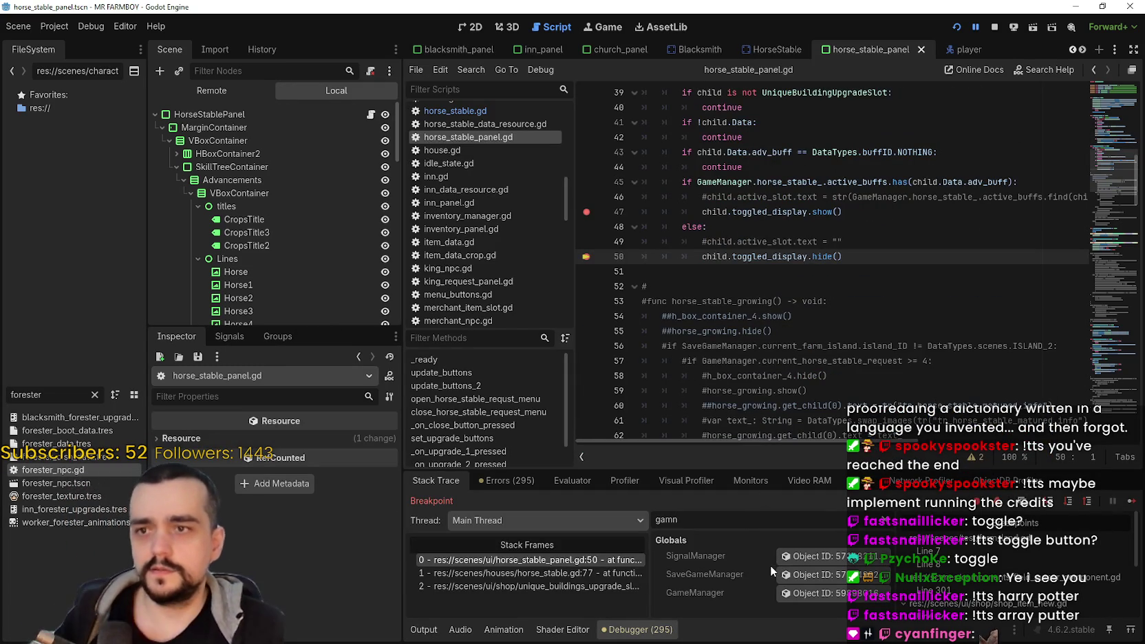
{"action": "left_click", "coordinate": [774, 286]}
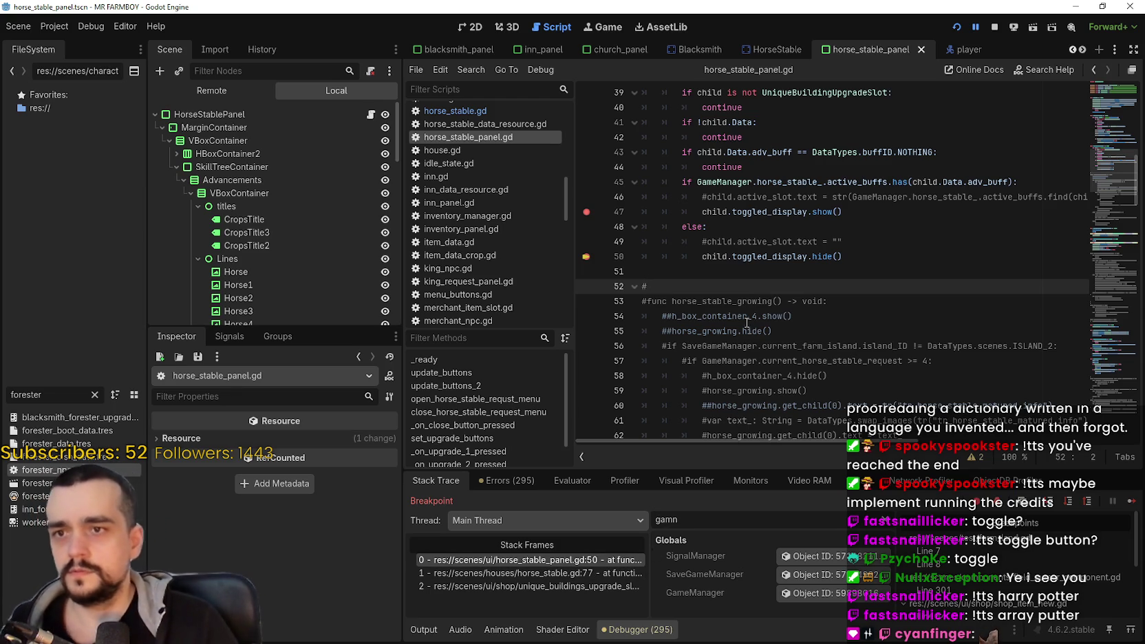
Step: Trace the stack frames into horse_stable.gd's set_buff, review its if-block on lines 70–72, then resume
{"action": "left_click", "coordinate": [571, 579]}
{"action": "left_click", "coordinate": [558, 572]}
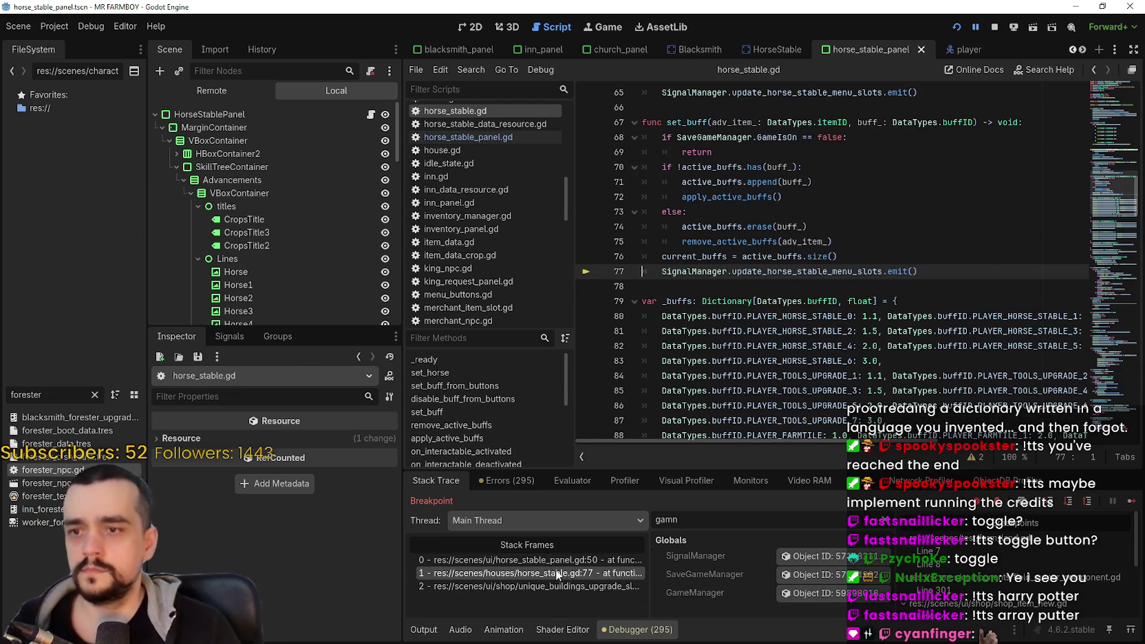
{"action": "left_click", "coordinate": [551, 583]}
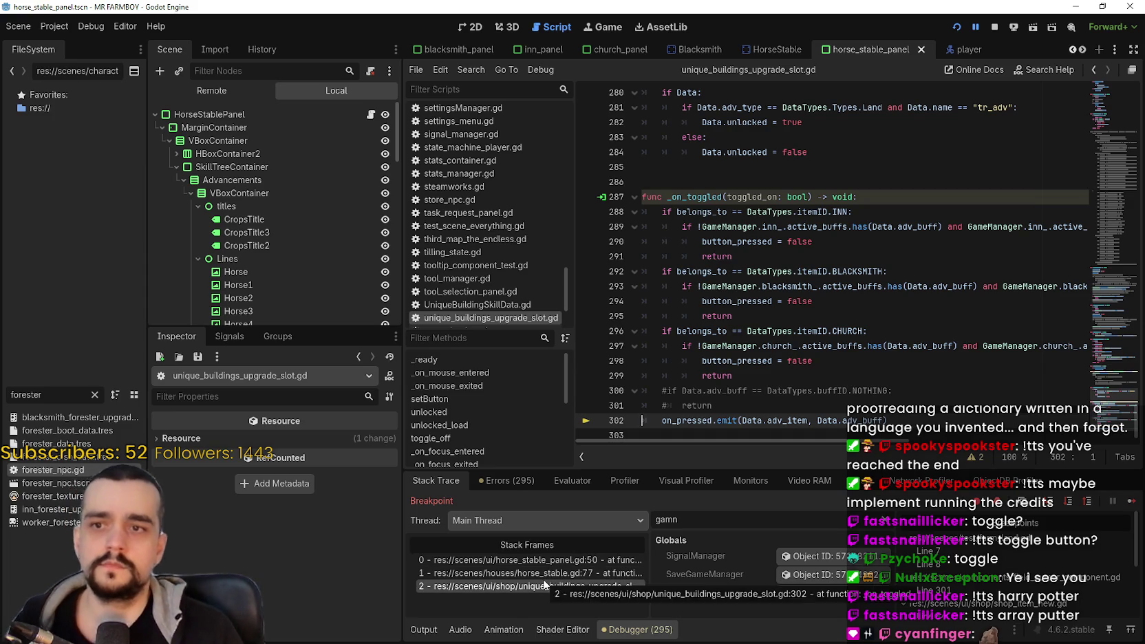
{"action": "left_click", "coordinate": [539, 574]}
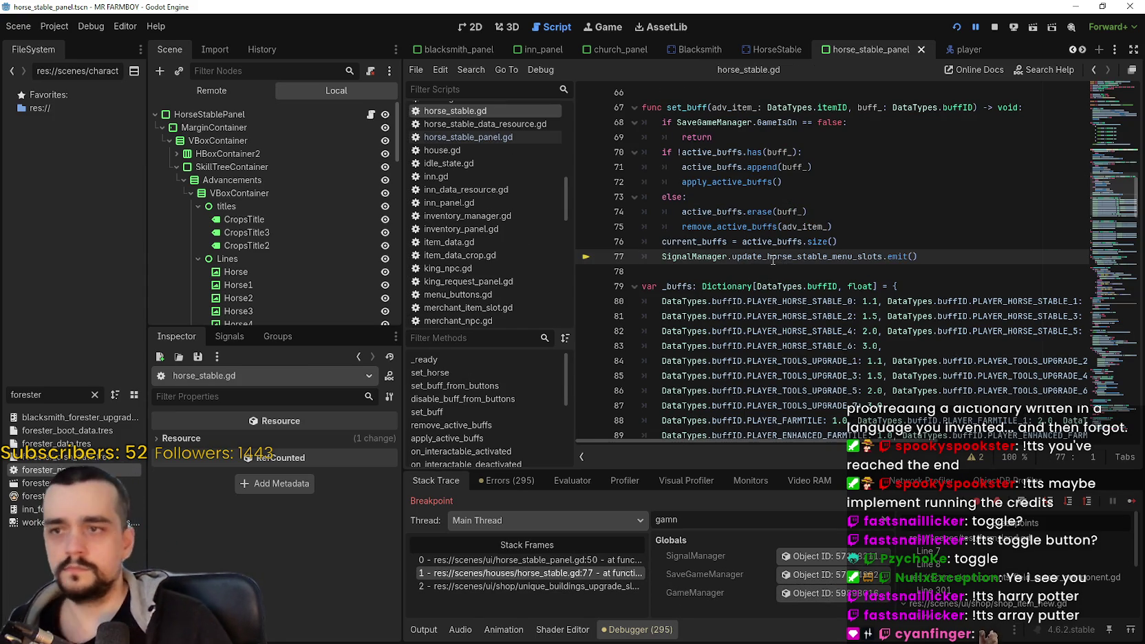
{"action": "left_click", "coordinate": [727, 165]}
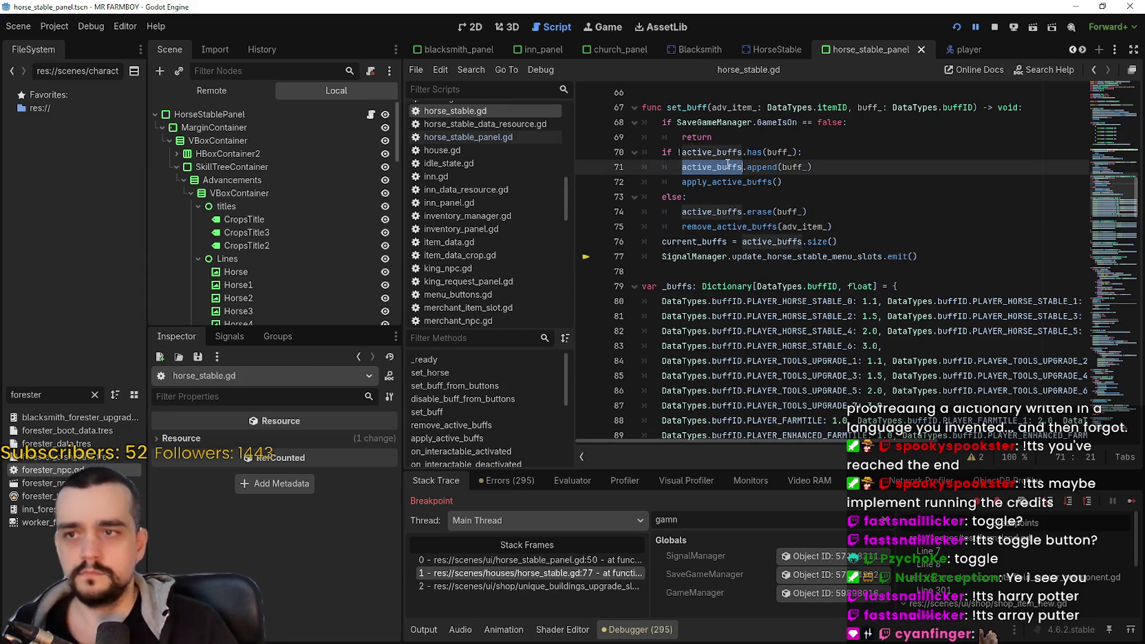
{"action": "left_click_drag", "start_coordinate": [783, 182], "coordinate": [626, 157]}
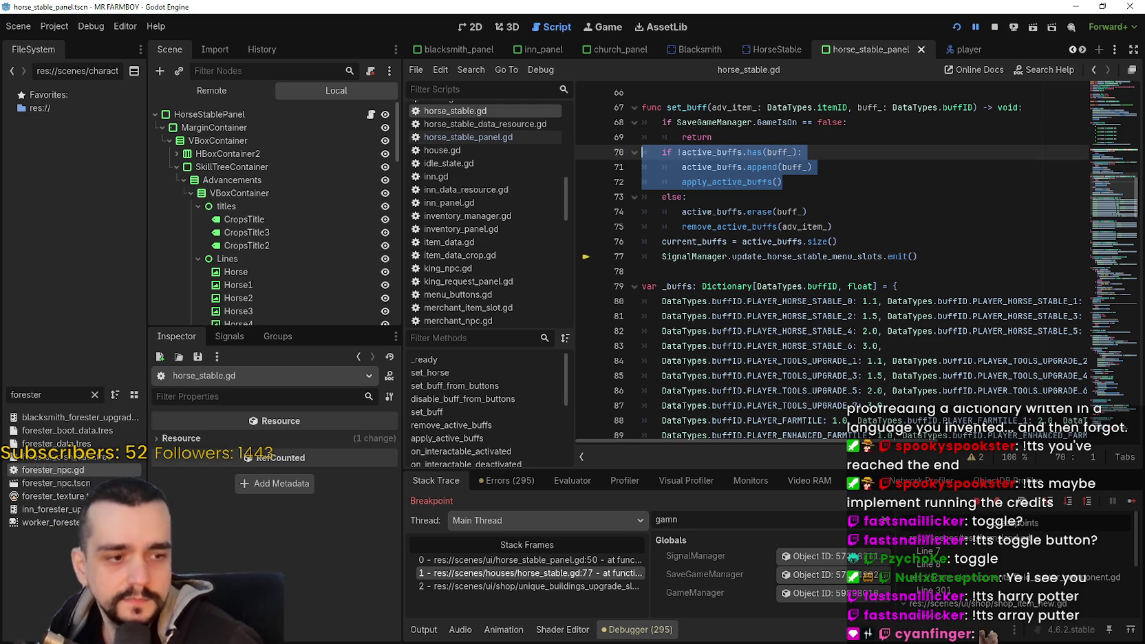
{"action": "key", "text": "F12"}
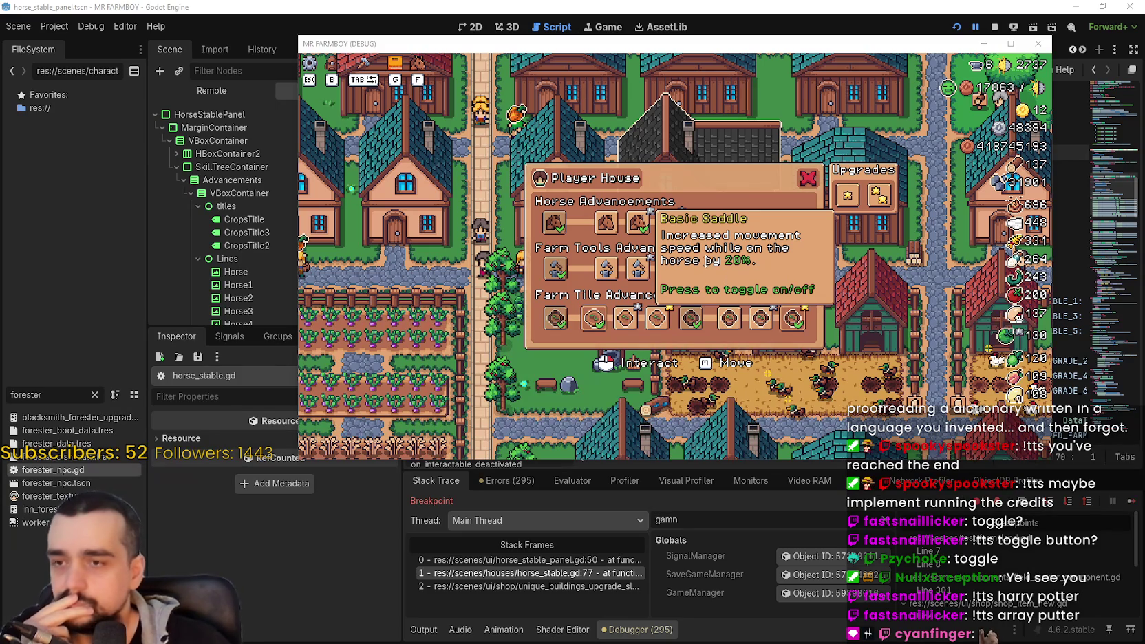
{"action": "left_click", "coordinate": [697, 5]}
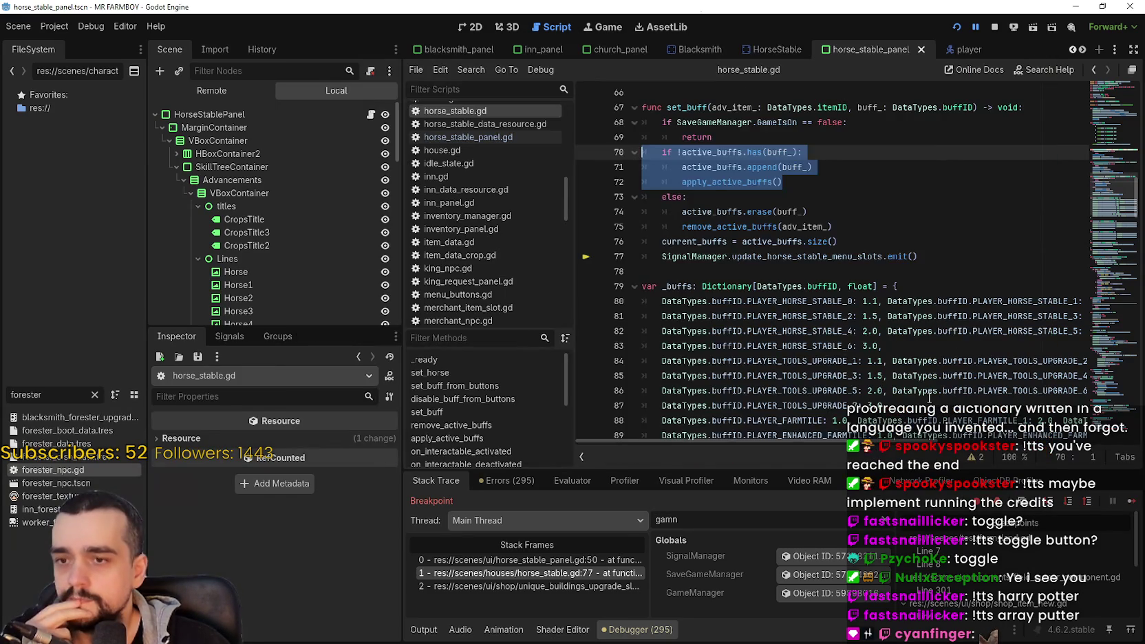
Step: Select and review the set_buff body in horse_stable.gd down to line 78
{"action": "left_click", "coordinate": [801, 272]}
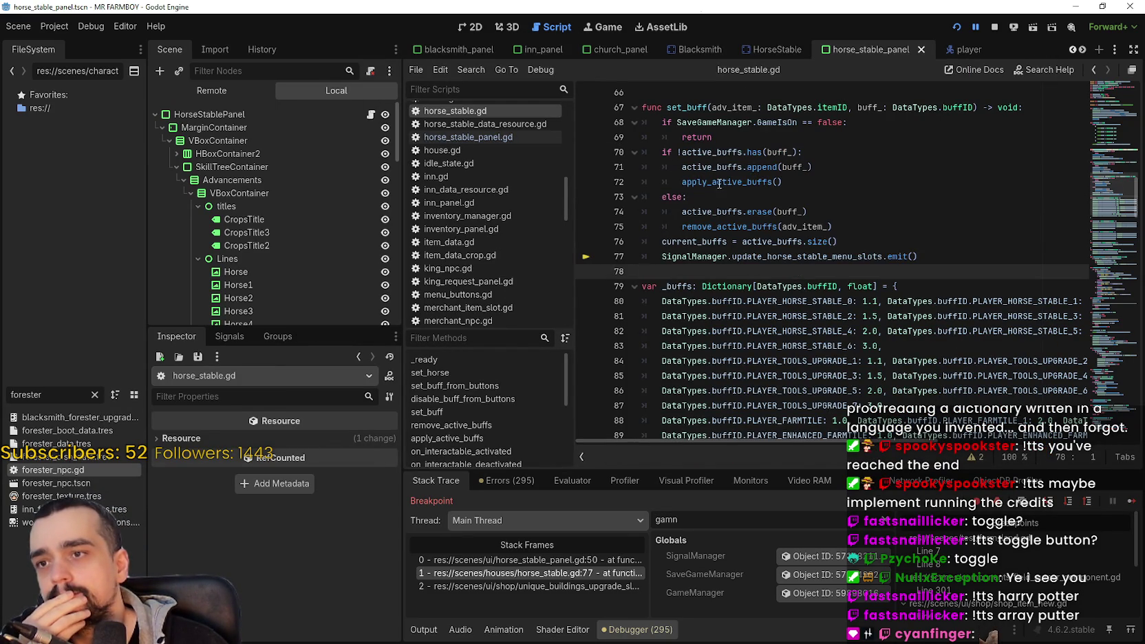
{"action": "left_click", "coordinate": [834, 227]}
{"action": "key", "text": "shift+Up"}
{"action": "key", "text": "shift+Up"}
{"action": "key", "text": "shift+Up"}
{"action": "key", "text": "shift+Home"}
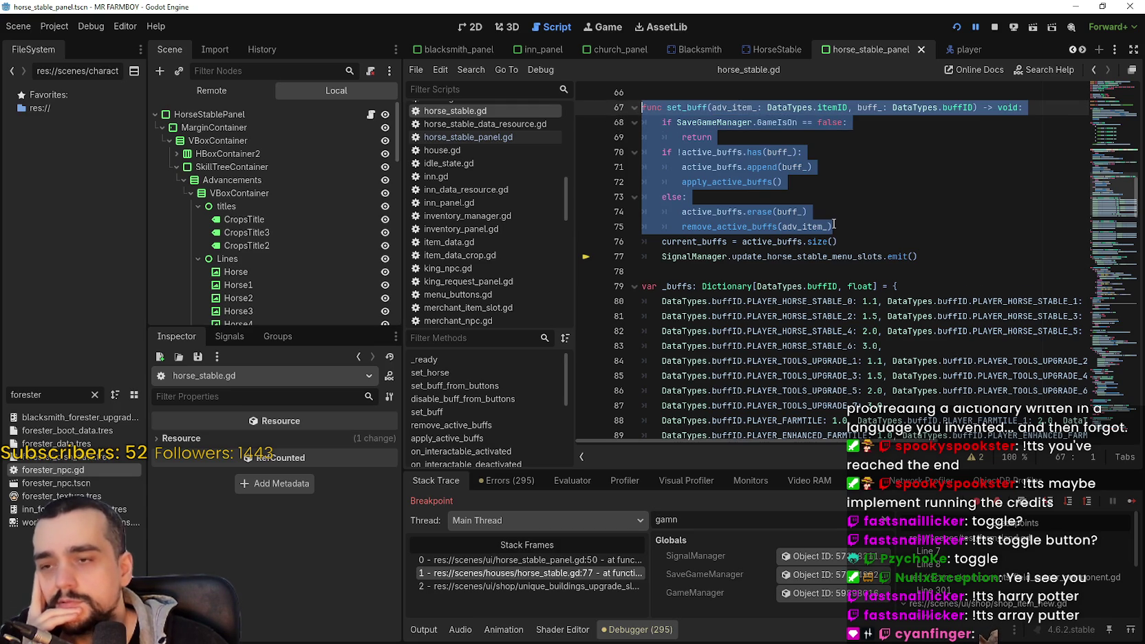
{"action": "left_click", "coordinate": [834, 226]}
{"action": "left_click", "coordinate": [854, 245]}
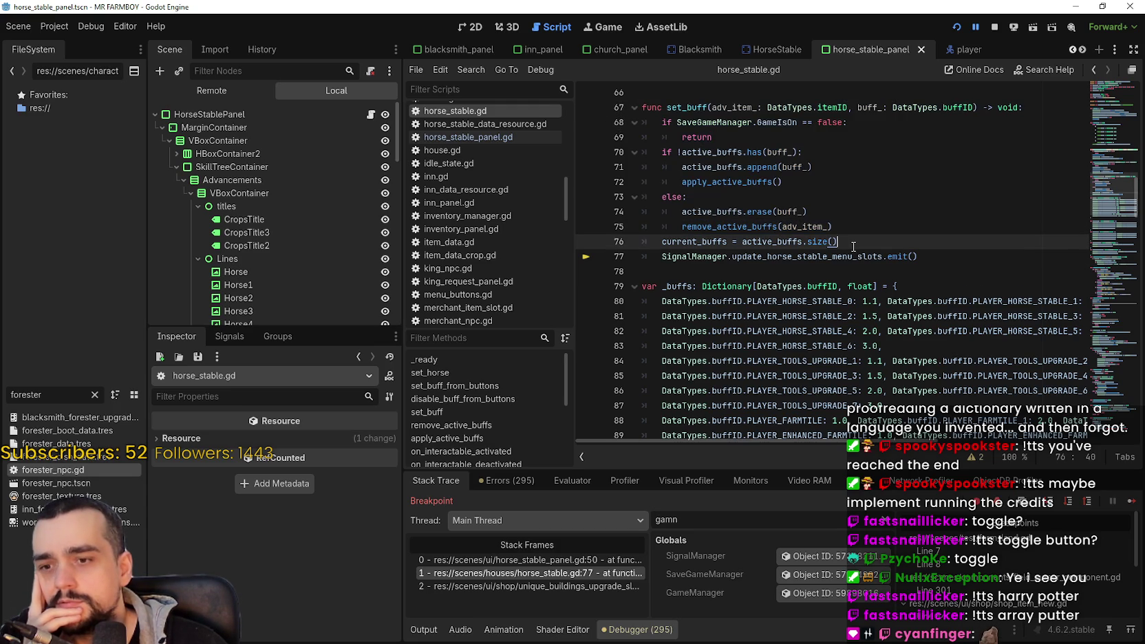
{"action": "scroll", "scroll_direction": "down", "scroll_amount": 3}
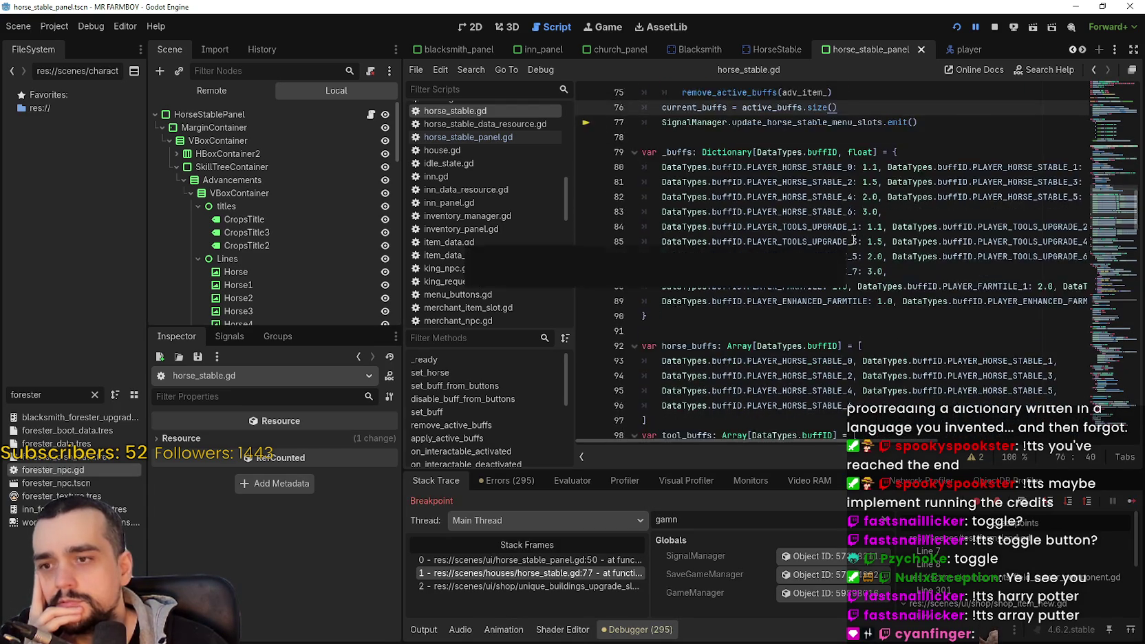
Step: Follow the stack to unique_buildings_upgrade_slot.gd line 302 and highlight the _on_toggled function
{"action": "left_click", "coordinate": [518, 559]}
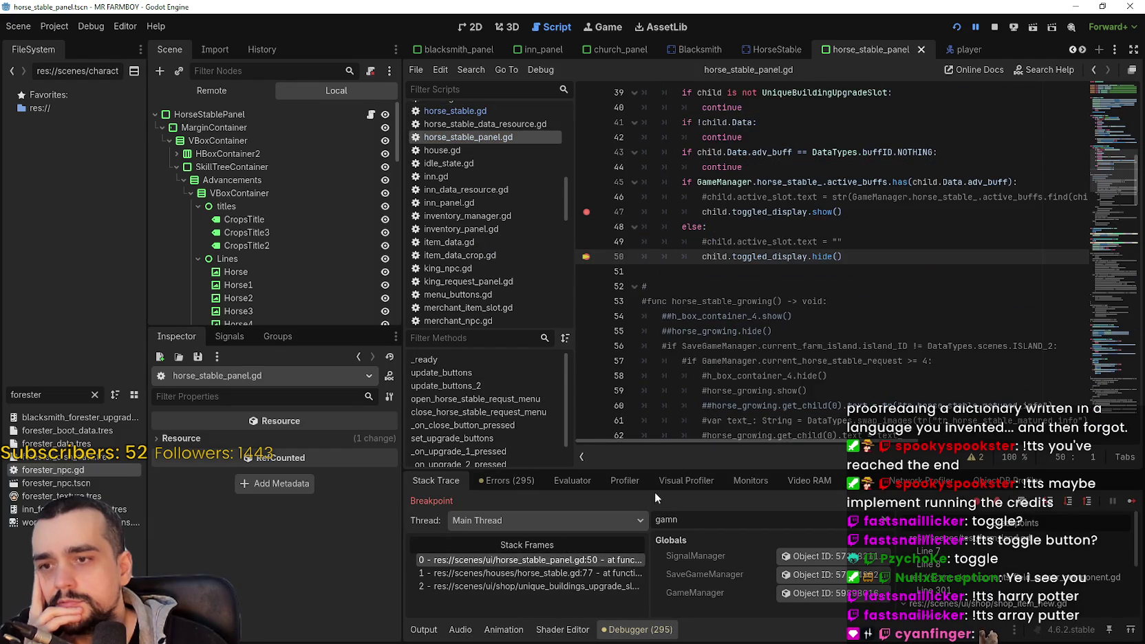
{"action": "scroll", "scroll_direction": "up", "scroll_amount": 3}
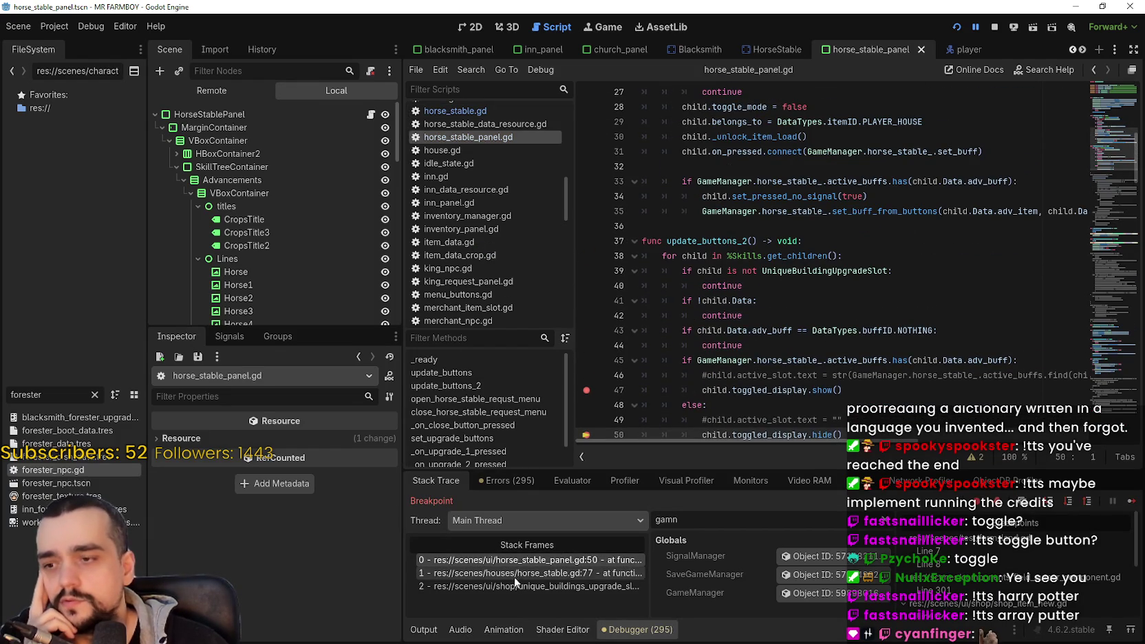
{"action": "left_click", "coordinate": [526, 586]}
{"action": "scroll", "scroll_direction": "down", "scroll_amount": 3}
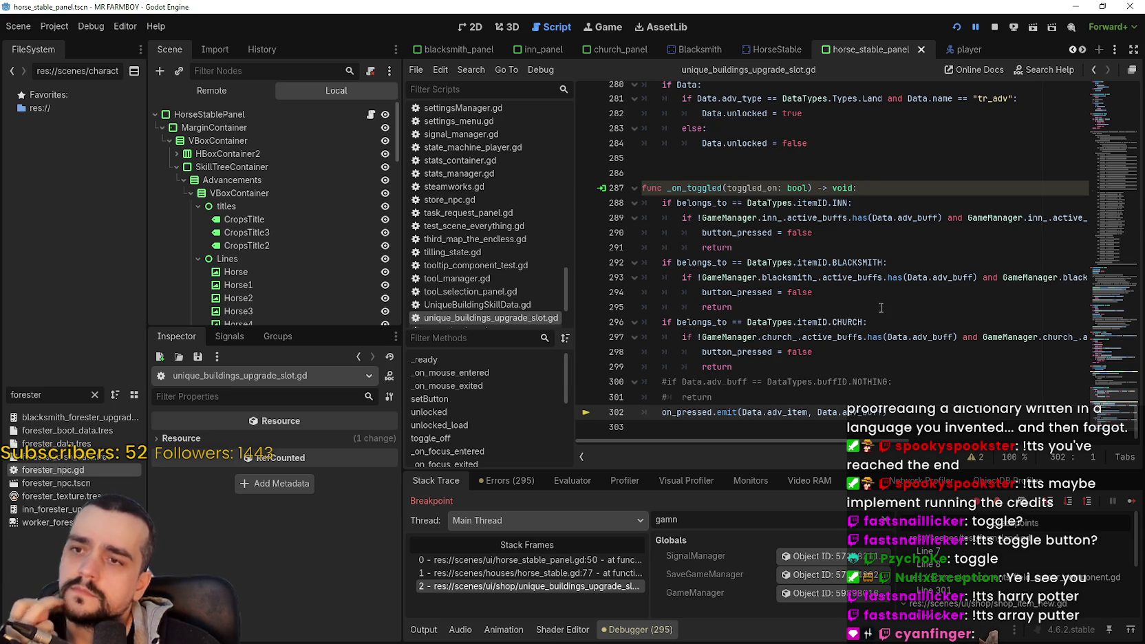
{"action": "double_click", "coordinate": [719, 188]}
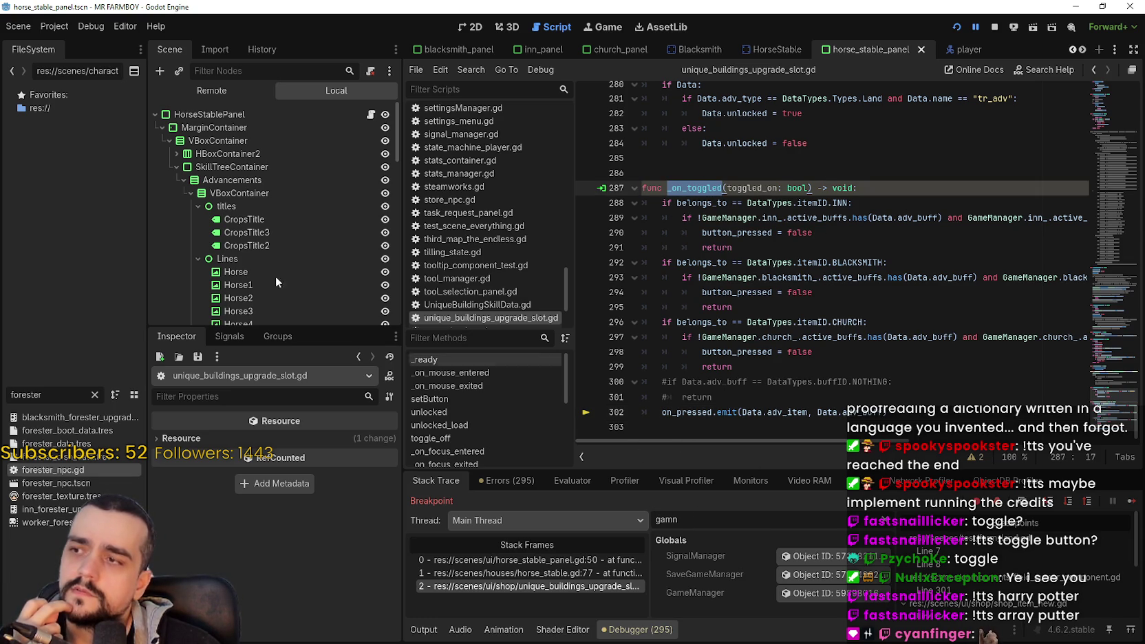
Step: Check HorseUpgrade4 in the Inspector: toggle_mode on, button_group set to player_house
{"action": "scroll", "scroll_direction": "down", "scroll_amount": 3}
{"action": "scroll", "scroll_direction": "down", "scroll_amount": 3}
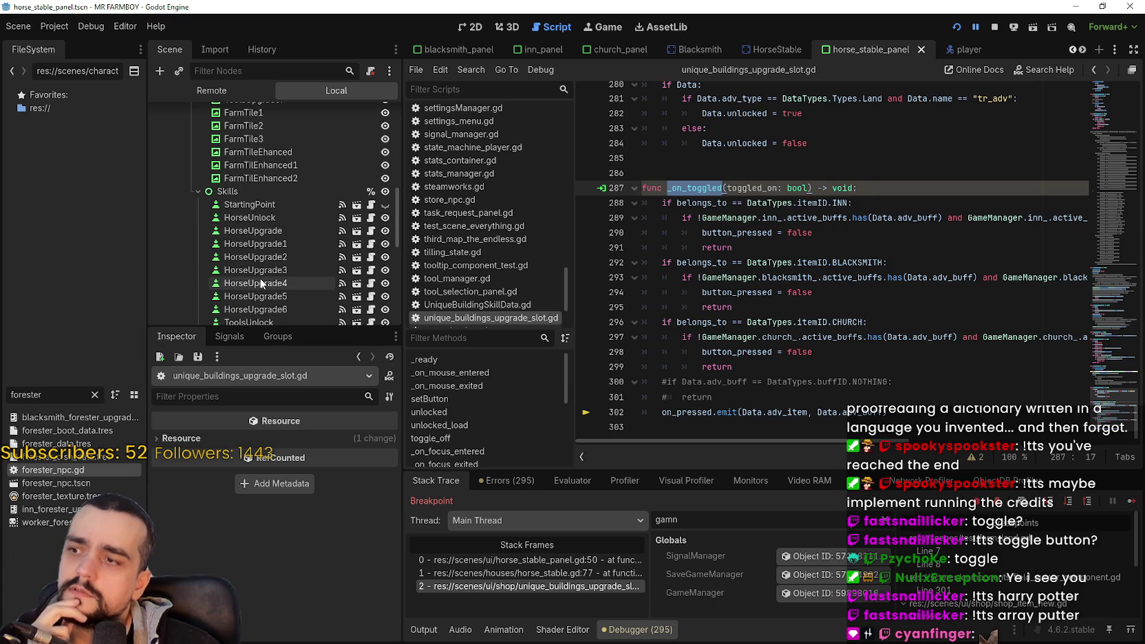
{"action": "left_click", "coordinate": [254, 282]}
{"action": "scroll", "scroll_direction": "down", "scroll_amount": 3}
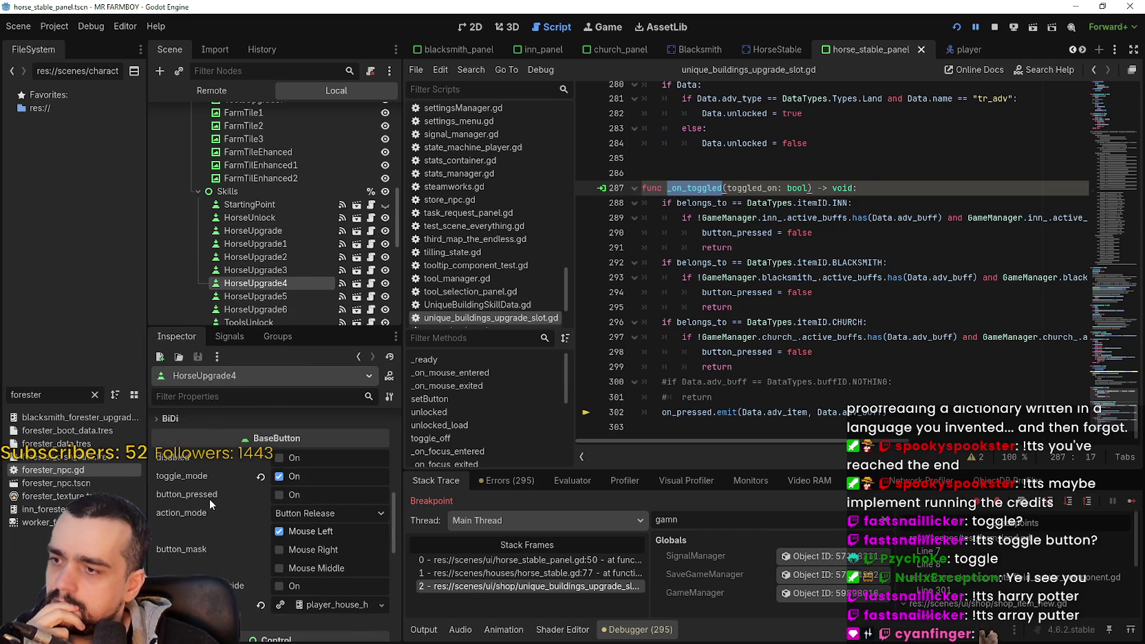
{"action": "mouse_move", "coordinate": [204, 482]}
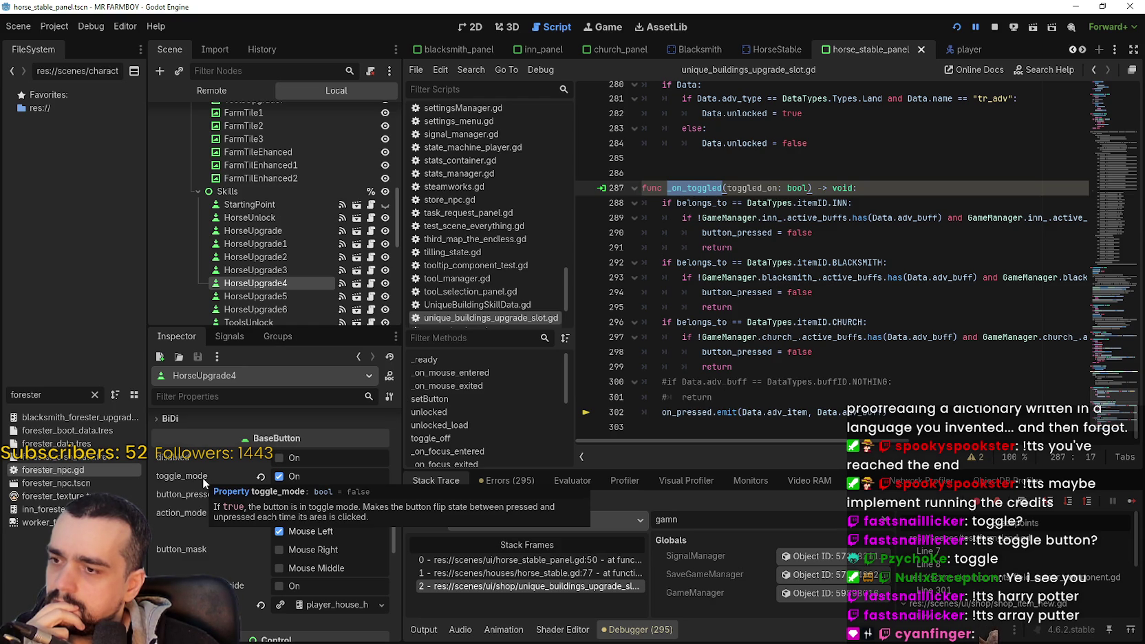
{"action": "scroll", "scroll_direction": "down", "scroll_amount": 3}
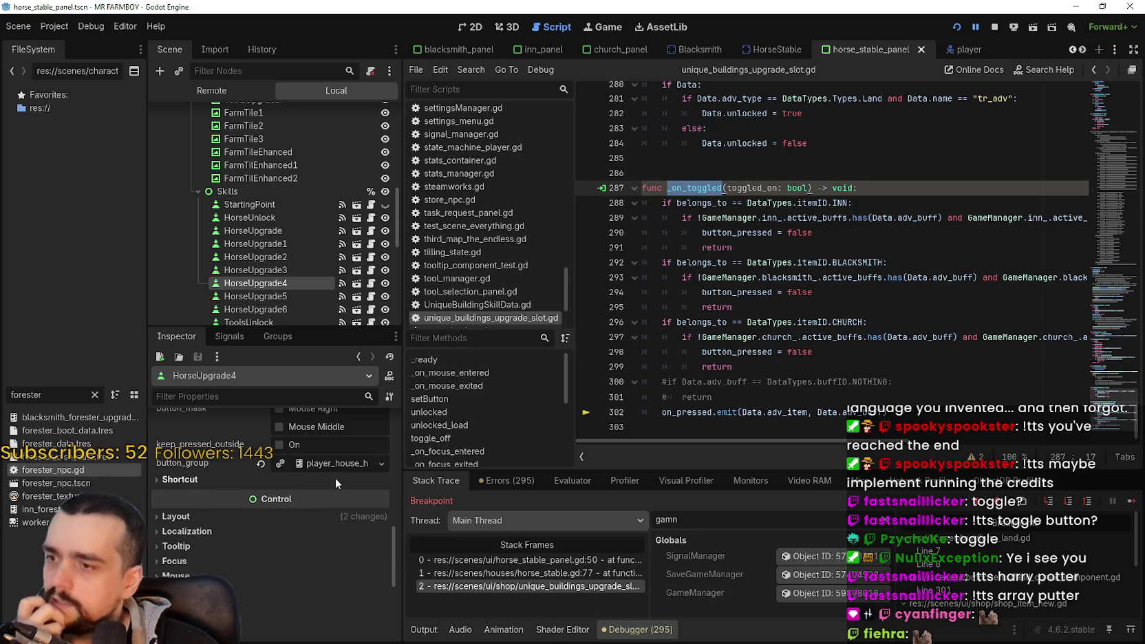
{"action": "left_click", "coordinate": [332, 463]}
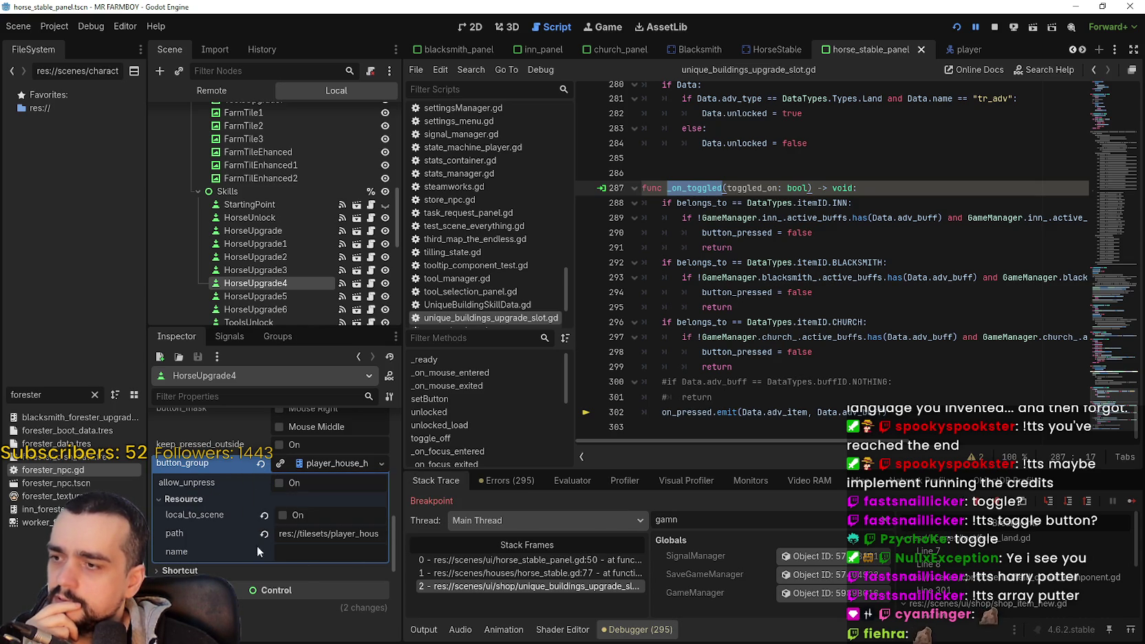
{"action": "scroll", "scroll_direction": "up", "scroll_amount": 3}
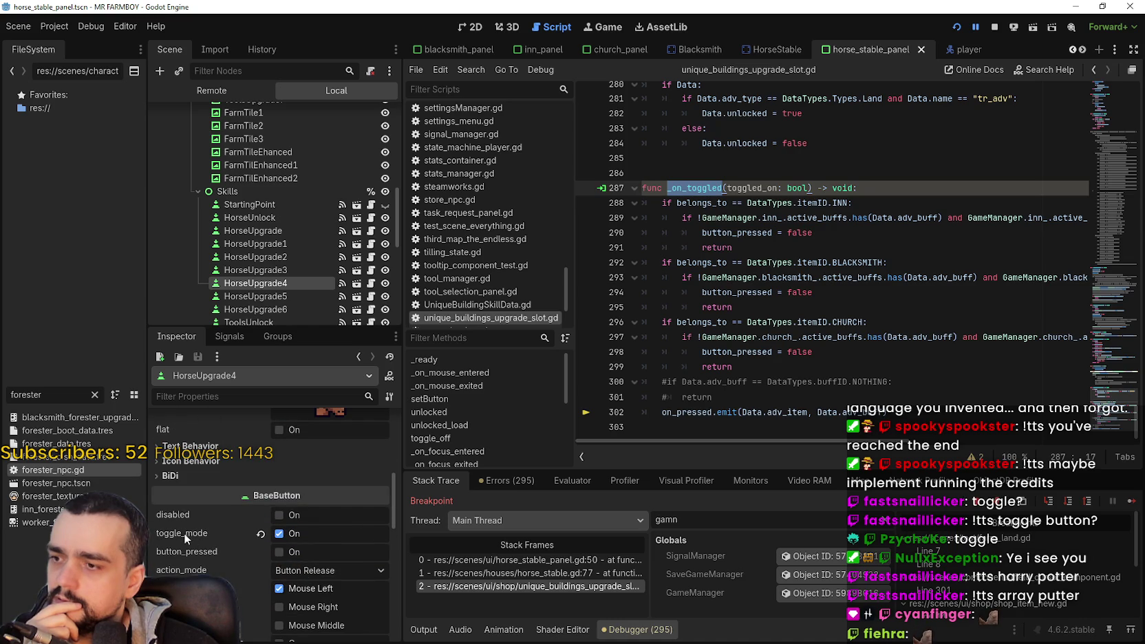
{"action": "mouse_move", "coordinate": [183, 533]}
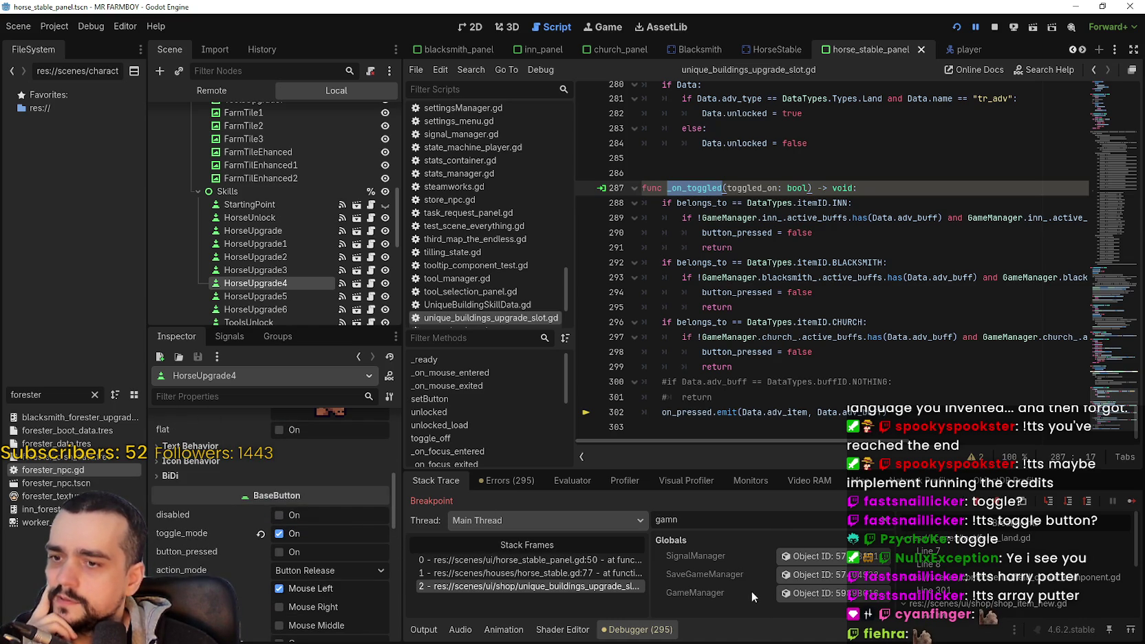
Step: Clear the 'gamn' variable filter to show Locals and examine the line 302 on_pressed emit
{"action": "left_click", "coordinate": [889, 523]}
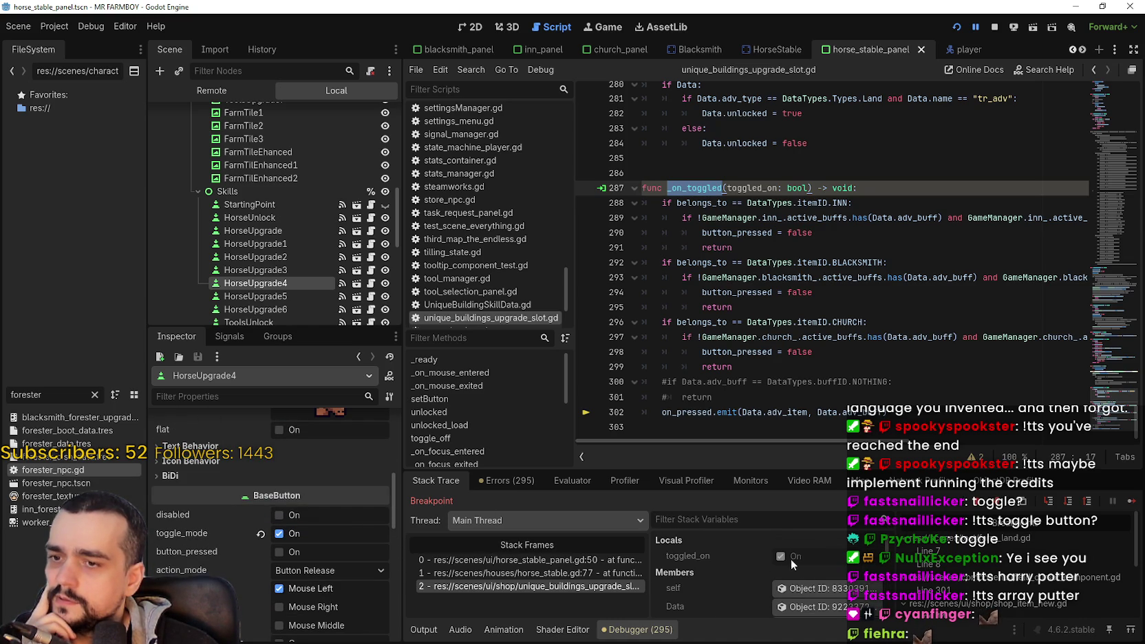
{"action": "left_click_drag", "start_coordinate": [886, 412], "coordinate": [663, 411]}
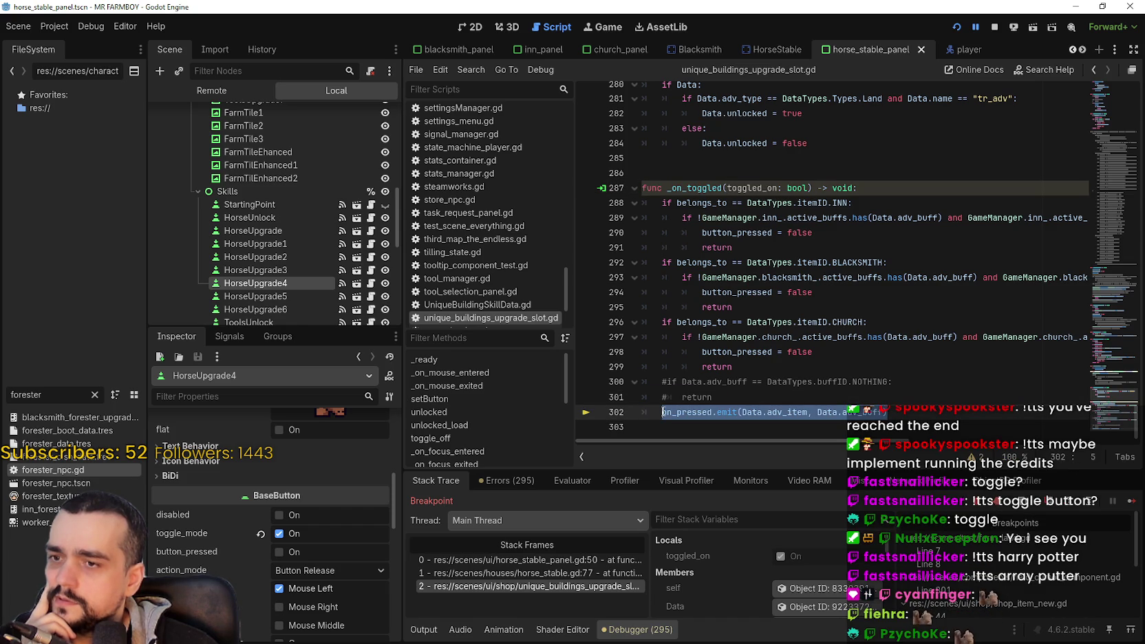
{"action": "left_click", "coordinate": [663, 412]}
{"action": "mouse_move", "coordinate": [688, 413]}
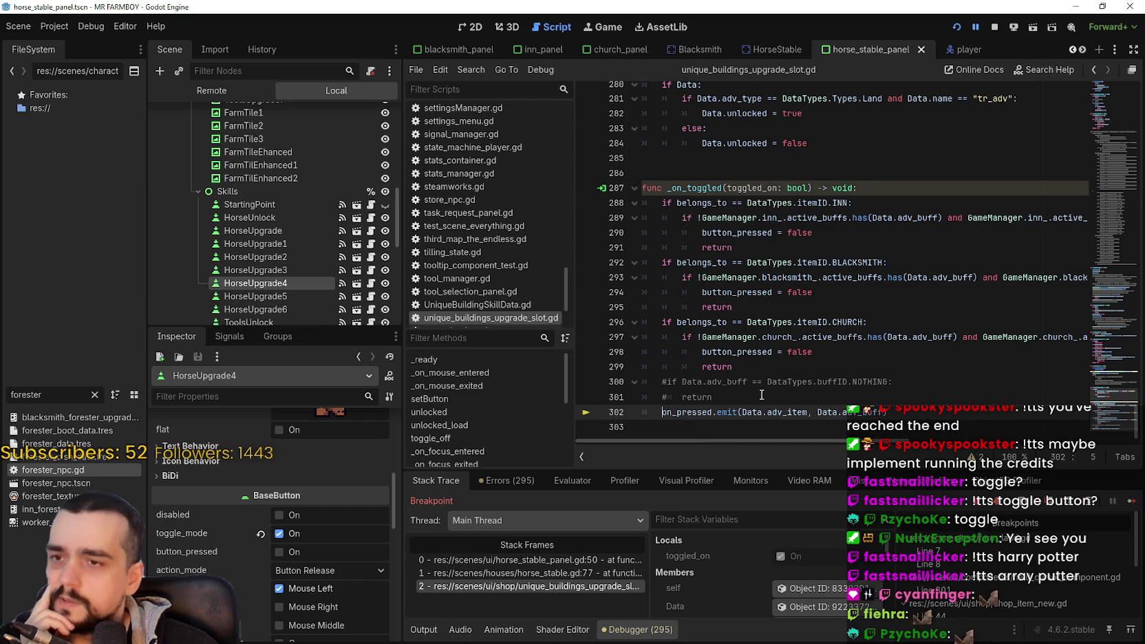
{"action": "left_click", "coordinate": [749, 404]}
{"action": "mouse_move", "coordinate": [748, 406]}
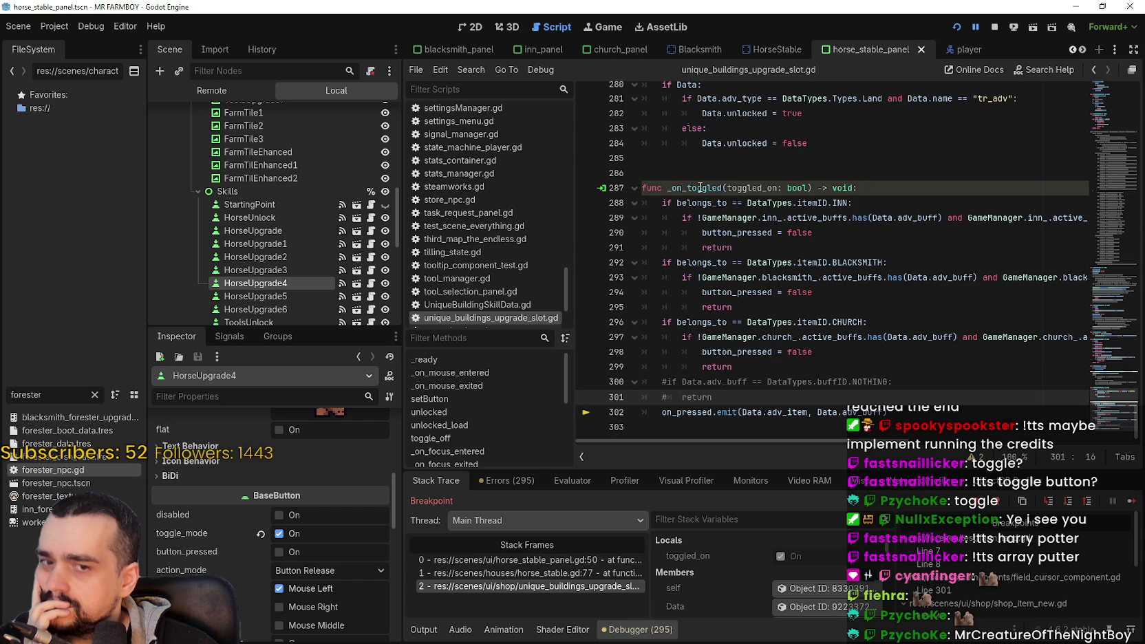
Step: Confirm toggled_on is true and place the caret at the start of emit's arguments
{"action": "left_click", "coordinate": [742, 413]}
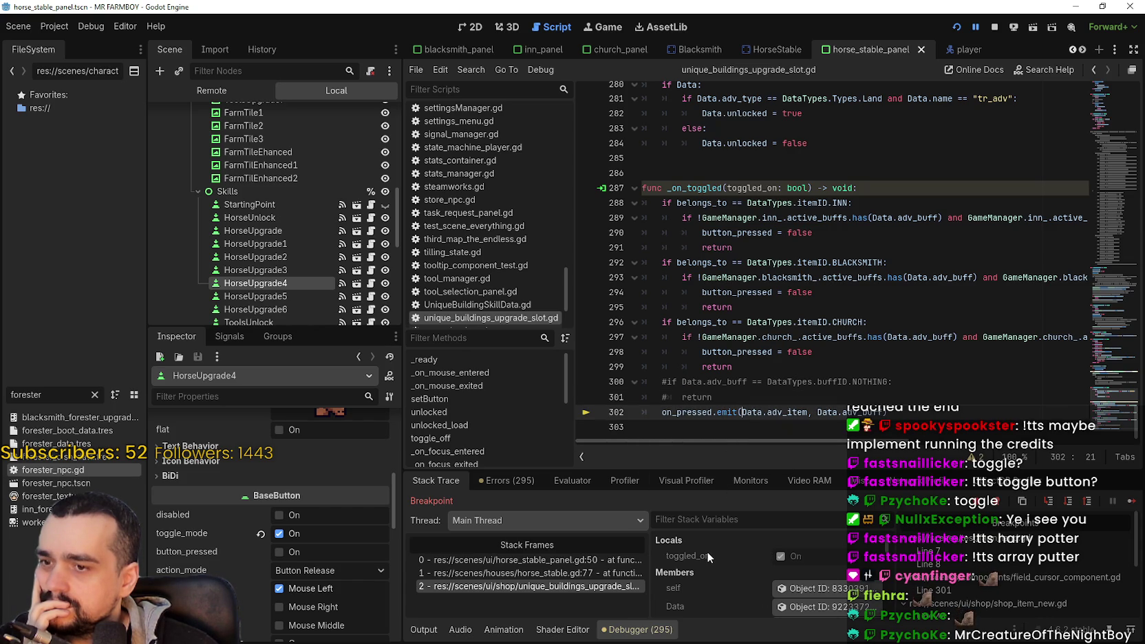
{"action": "key", "text": "alt+Tab"}
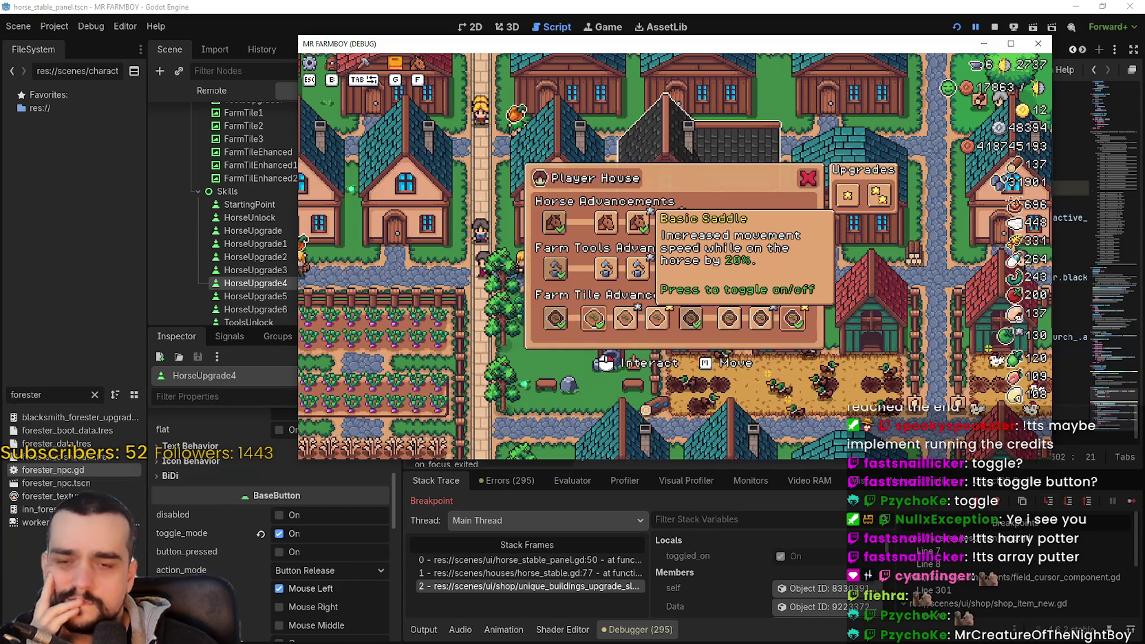
{"action": "key", "text": "alt+Tab"}
{"action": "left_click", "coordinate": [750, 401]}
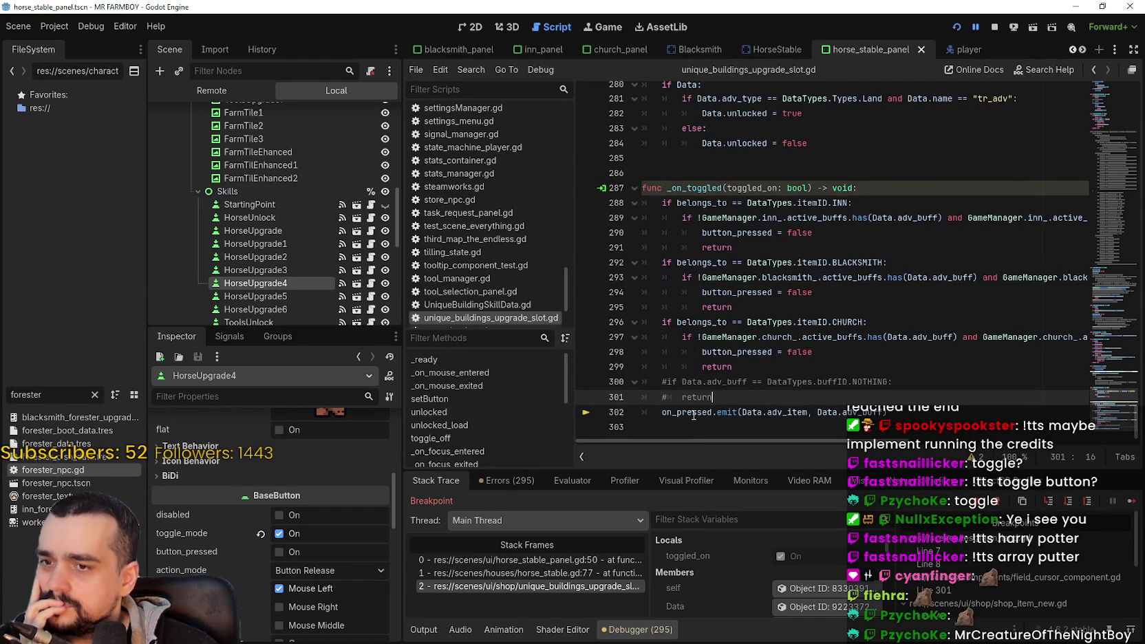
{"action": "left_click", "coordinate": [741, 412]}
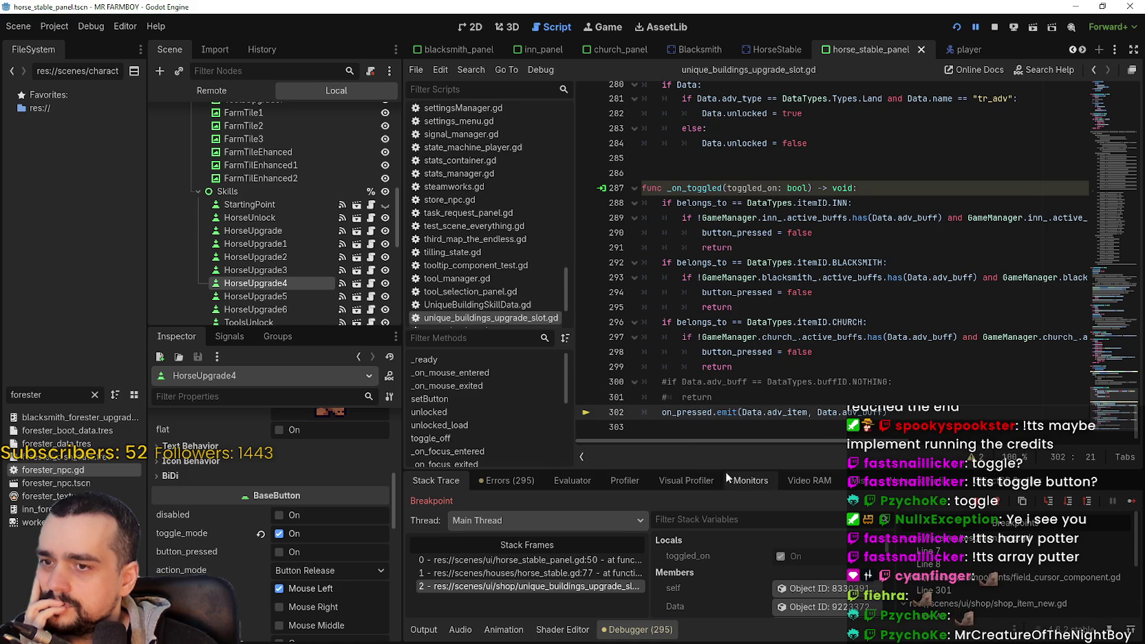
{"action": "double_click", "coordinate": [745, 189]}
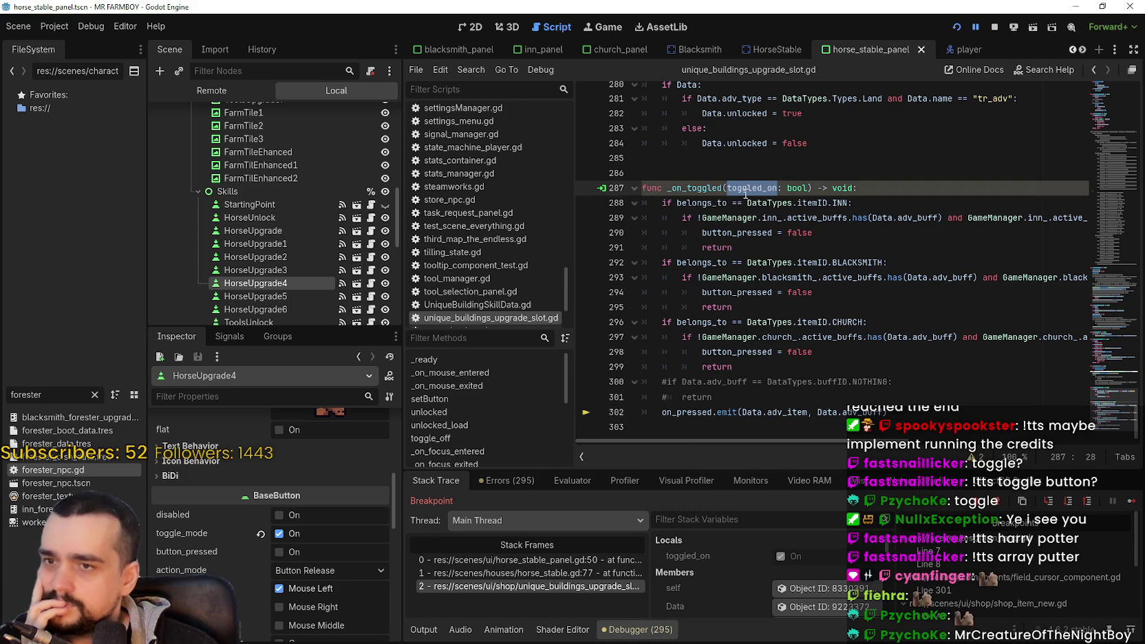
{"action": "left_click", "coordinate": [741, 410]}
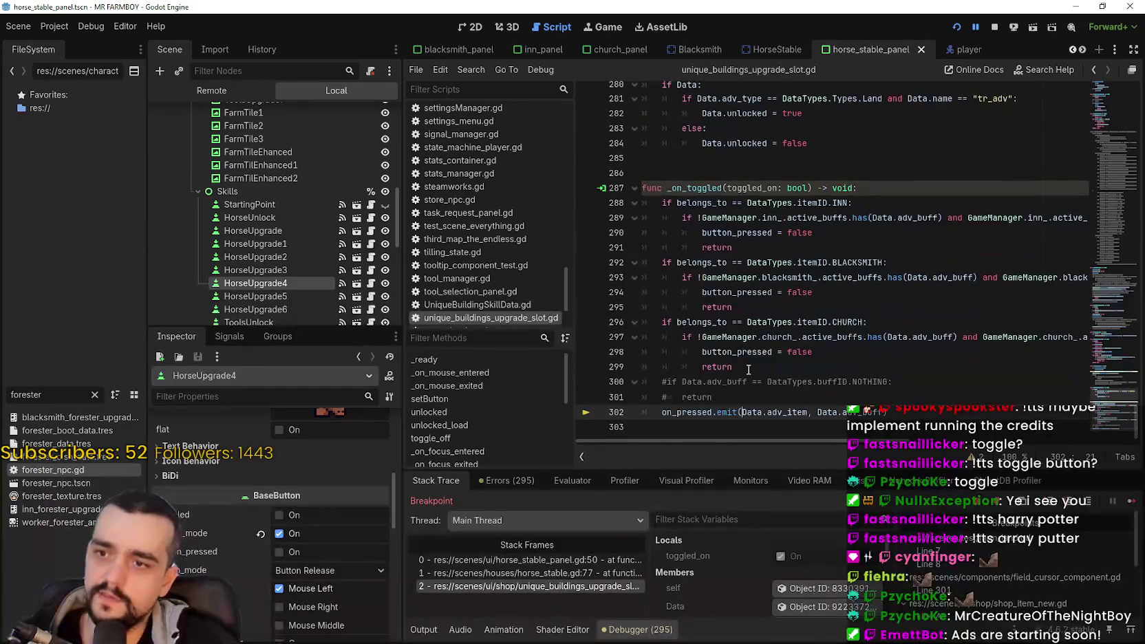
Step: Add toggled_on as the first argument of on_pressed.emit on line 302
{"action": "type", "text": "toggled_on,"}
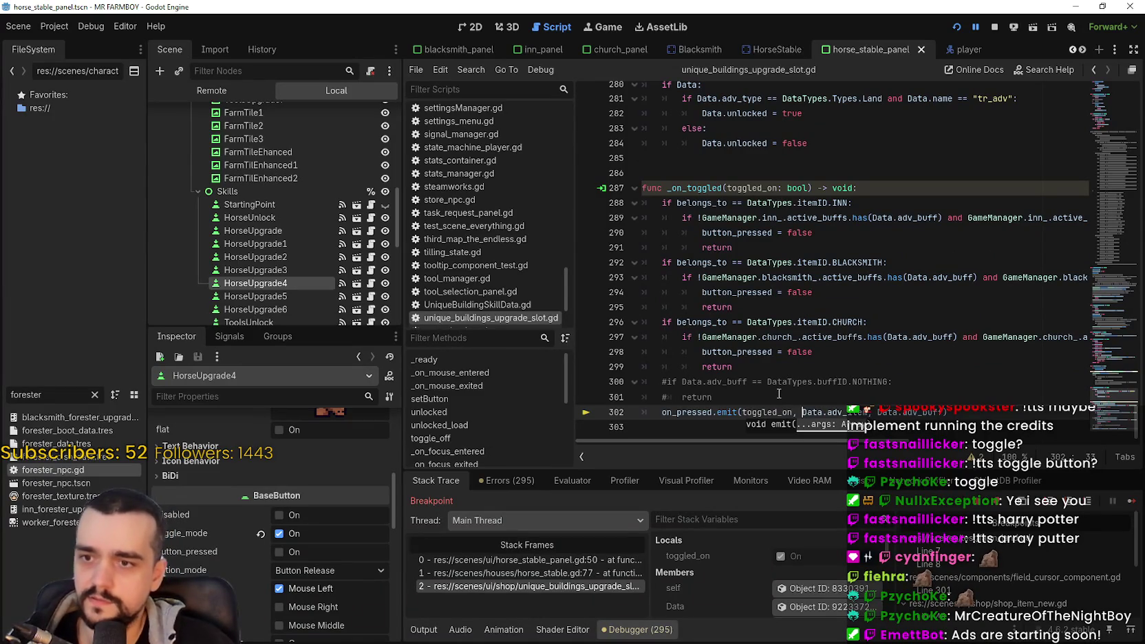
{"action": "double_click", "coordinate": [762, 411]}
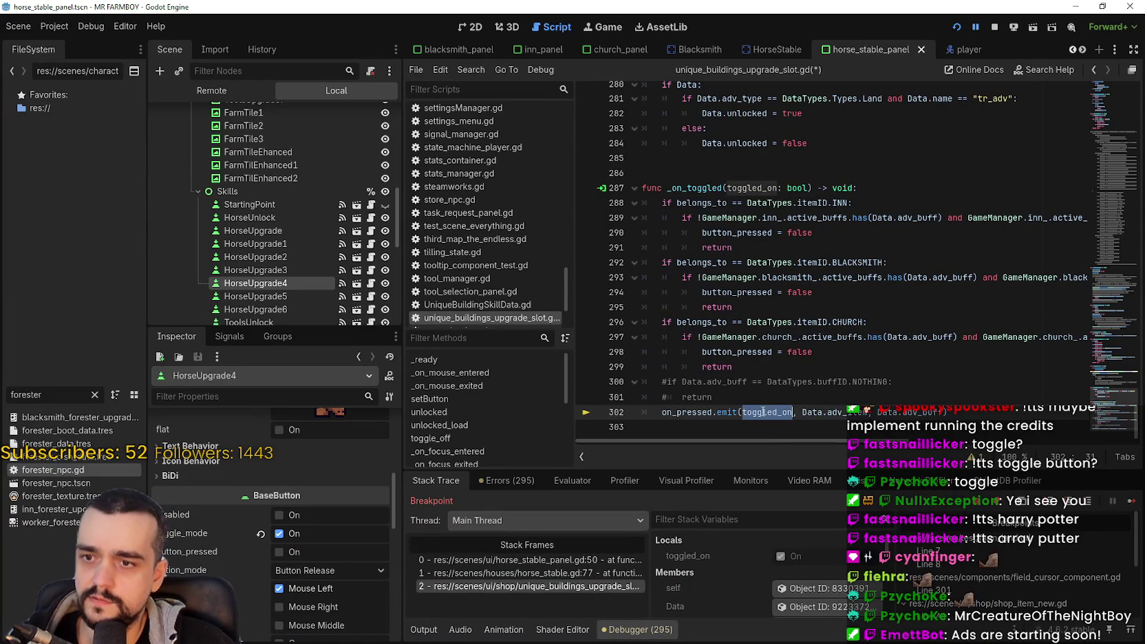
{"action": "left_click", "coordinate": [725, 412]}
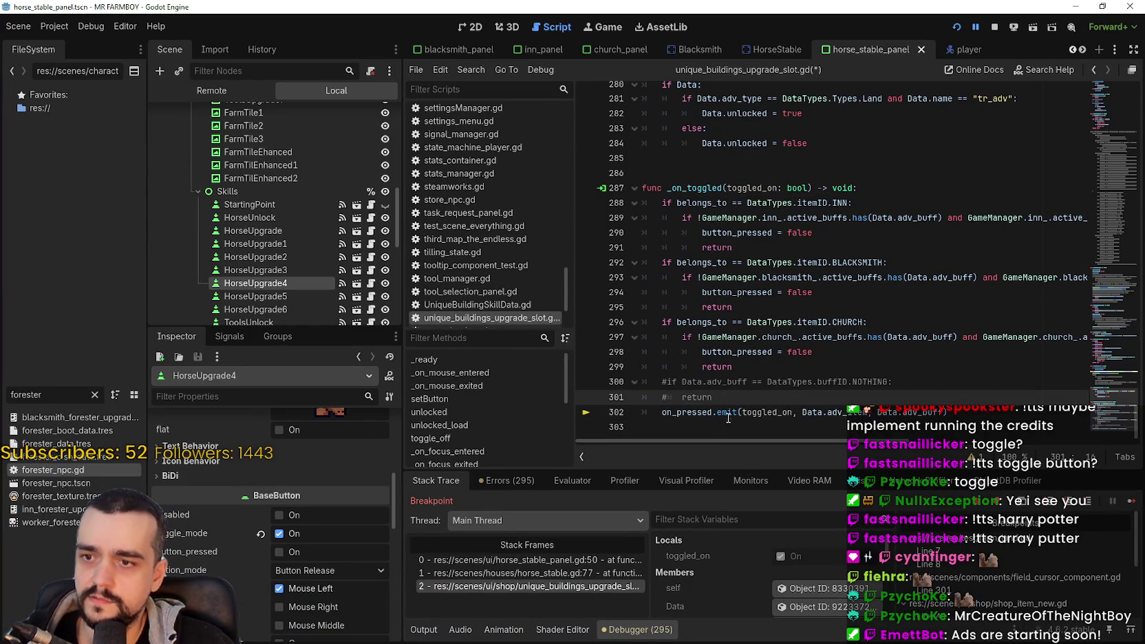
Step: Find the on_pressed signal declaration and add a leading 'toggled_on: bool' parameter
{"action": "double_click", "coordinate": [701, 413]}
{"action": "key", "text": "ctrl+f"}
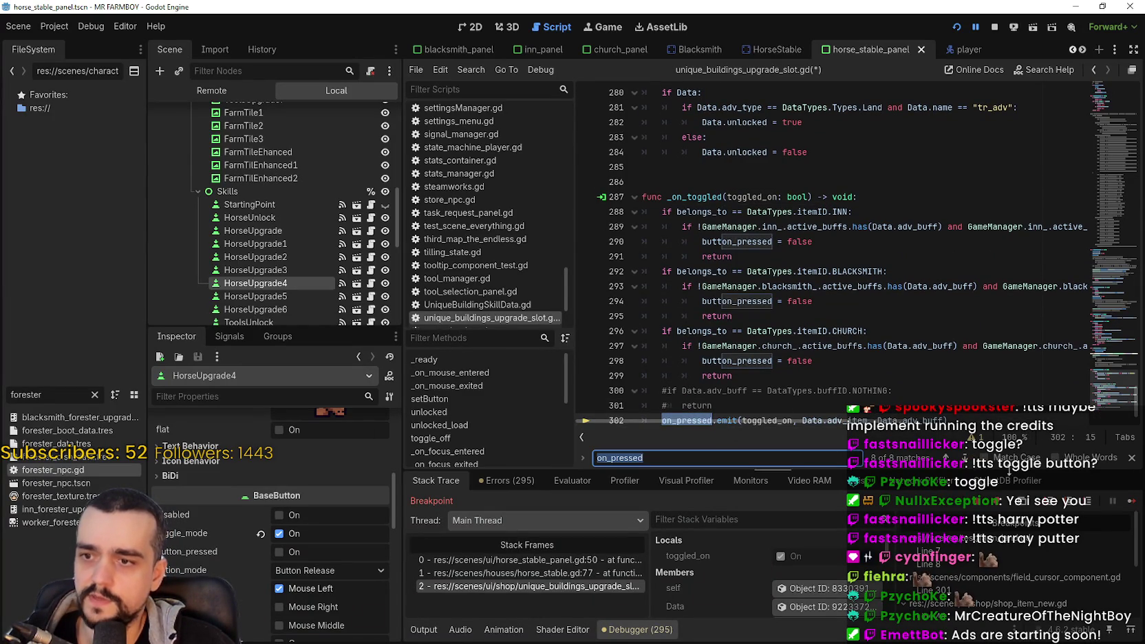
{"action": "left_click", "coordinate": [946, 458]}
{"action": "left_click", "coordinate": [945, 458]}
{"action": "left_click", "coordinate": [945, 458]}
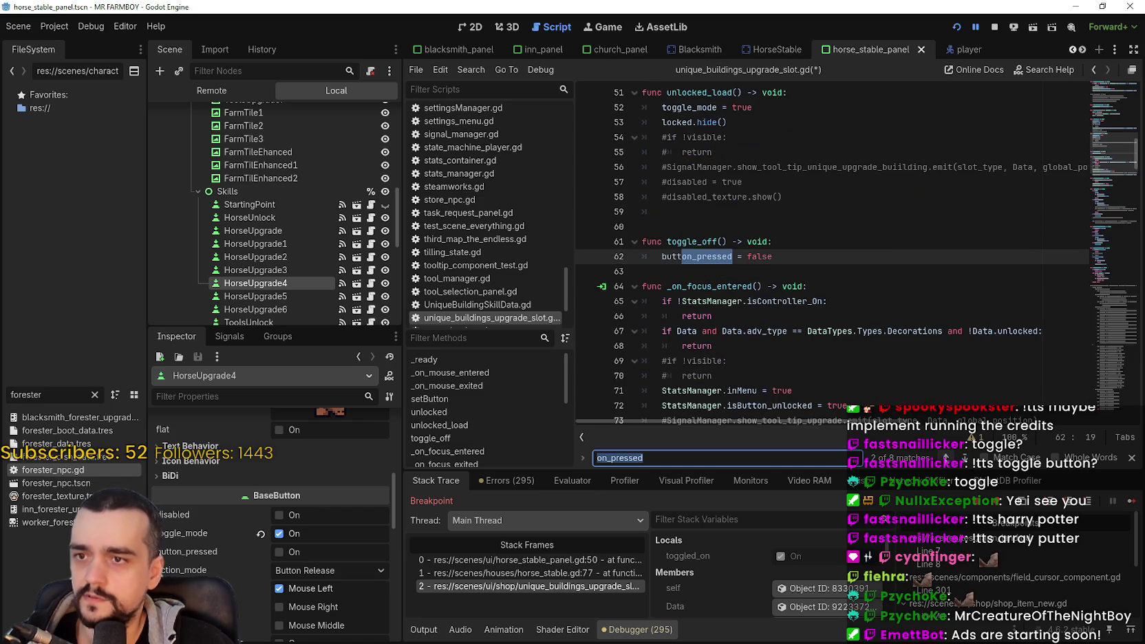
{"action": "left_click", "coordinate": [945, 458]}
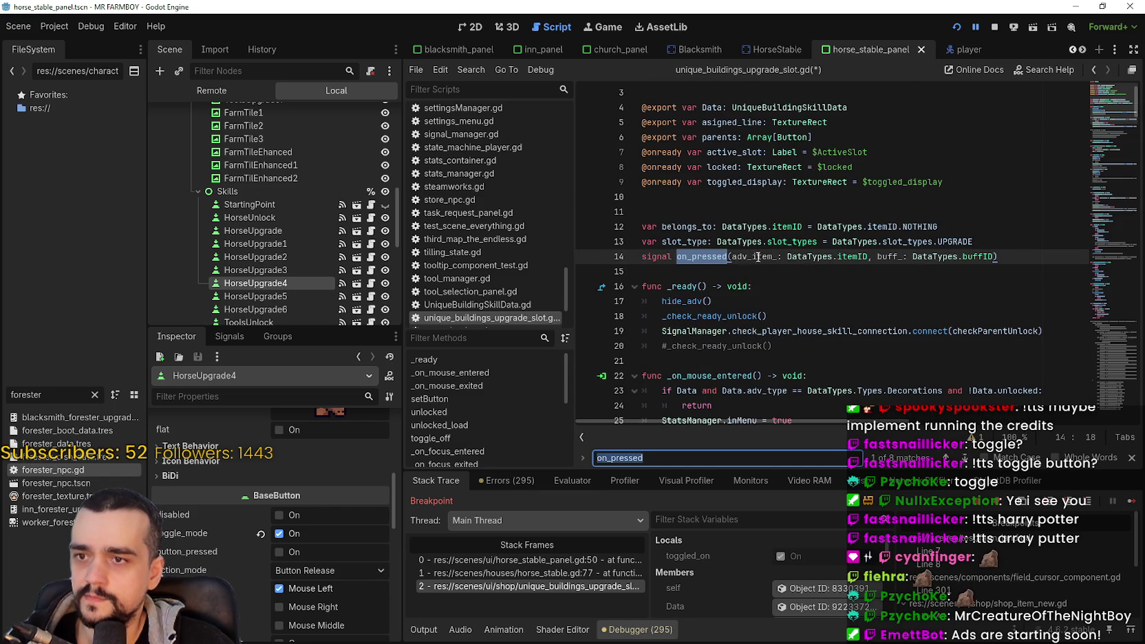
{"action": "left_click", "coordinate": [730, 256]}
{"action": "type", "text": "toggled_on:"}
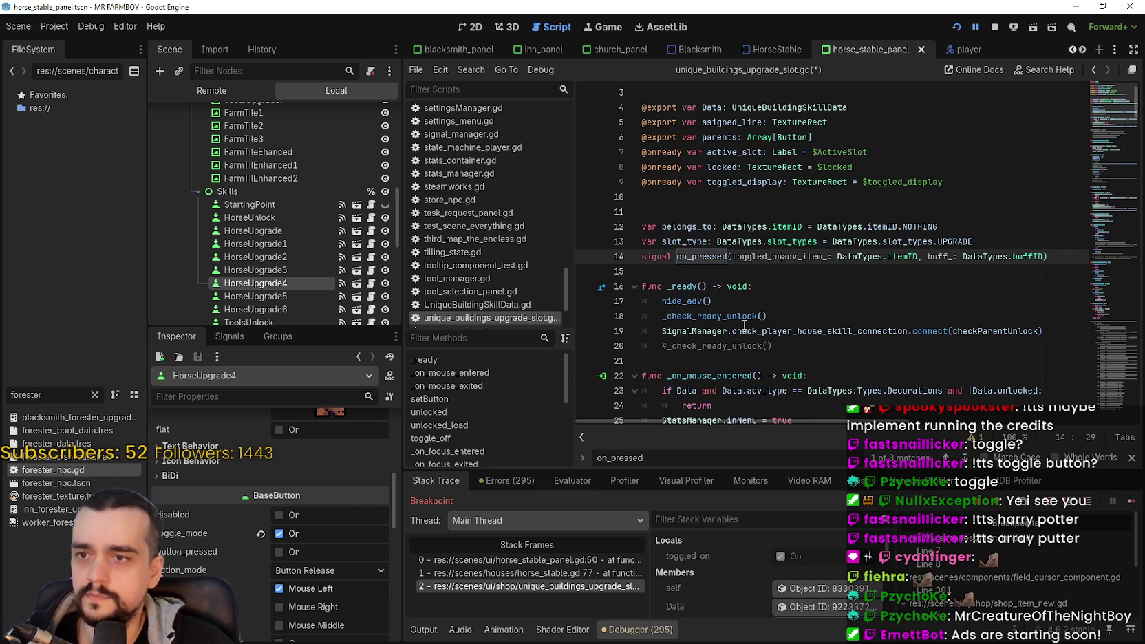
{"action": "type", "text": " bool,"}
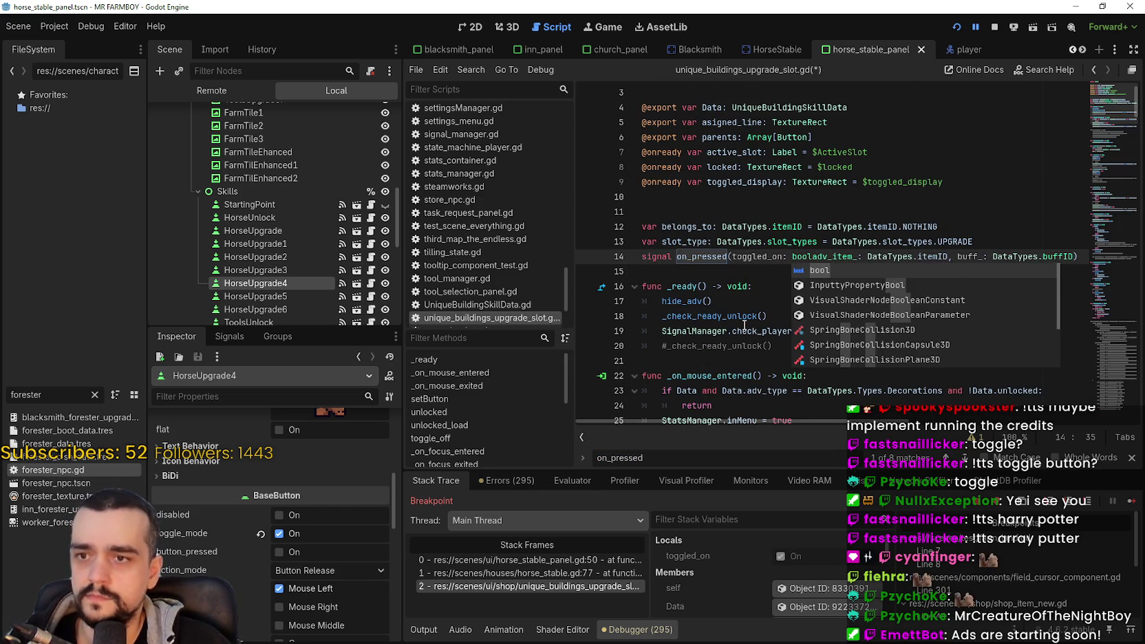
{"action": "left_click", "coordinate": [723, 271]}
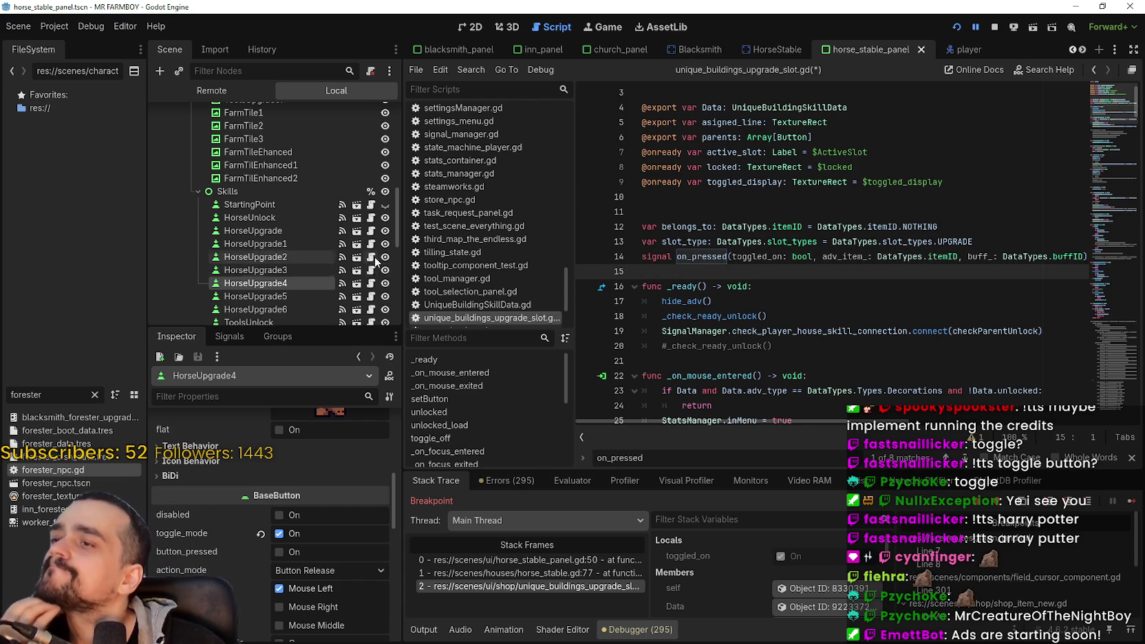
Step: Open horse_stable_panel.gd and step through the stack frames back to the upgrade slot's emit
{"action": "scroll", "scroll_direction": "up", "scroll_amount": 3}
{"action": "scroll", "scroll_direction": "up", "scroll_amount": 3}
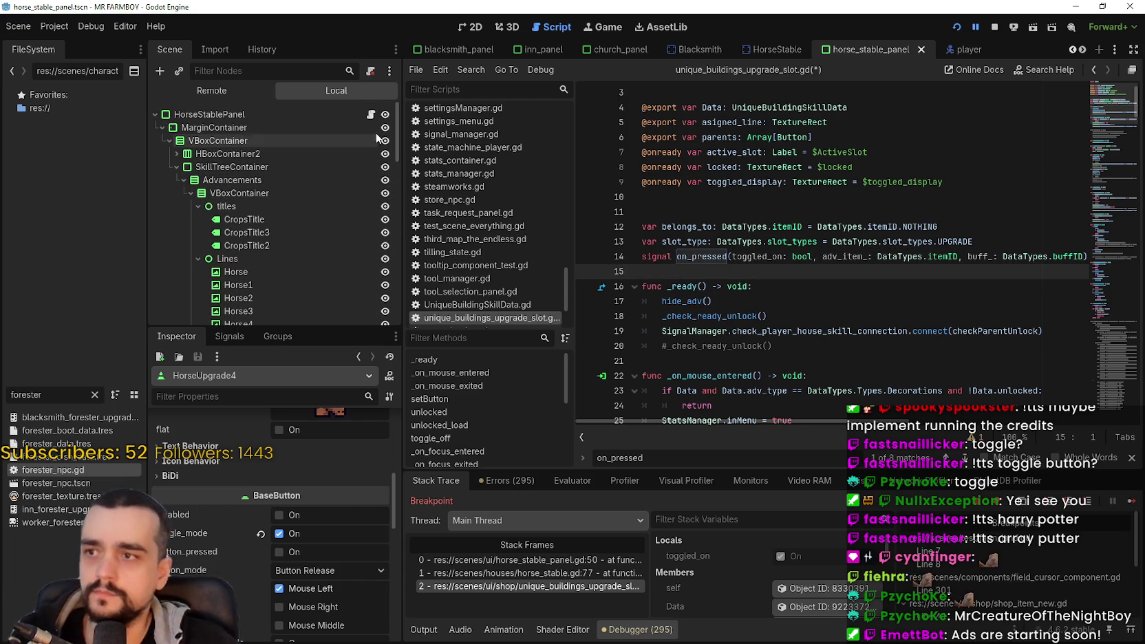
{"action": "left_click", "coordinate": [371, 116]}
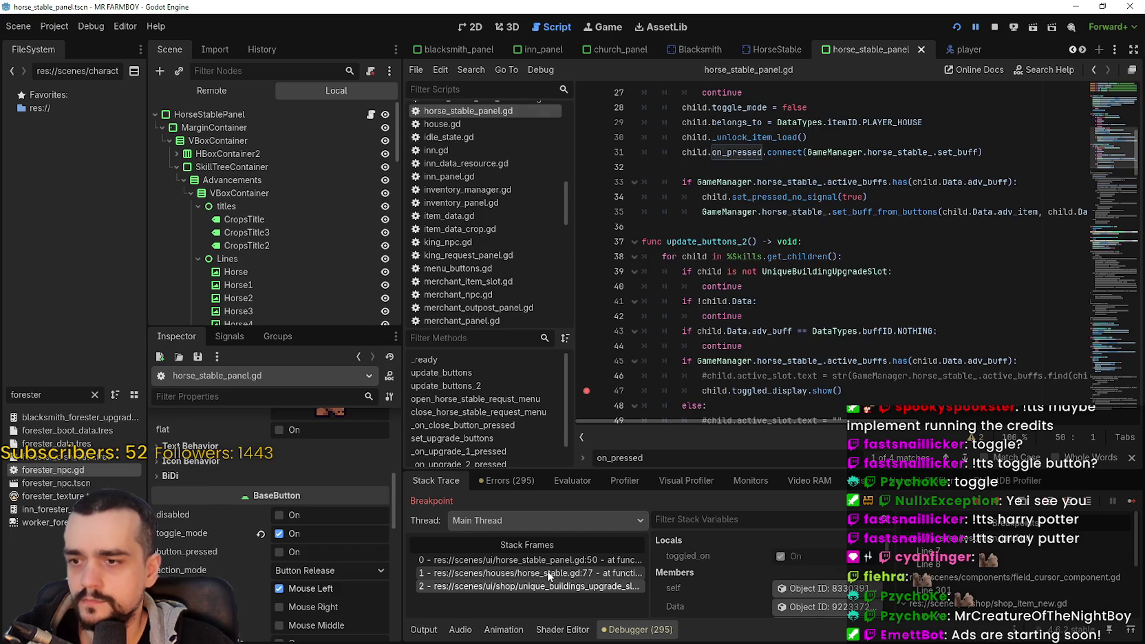
{"action": "left_click", "coordinate": [548, 571]}
{"action": "left_click", "coordinate": [551, 560]}
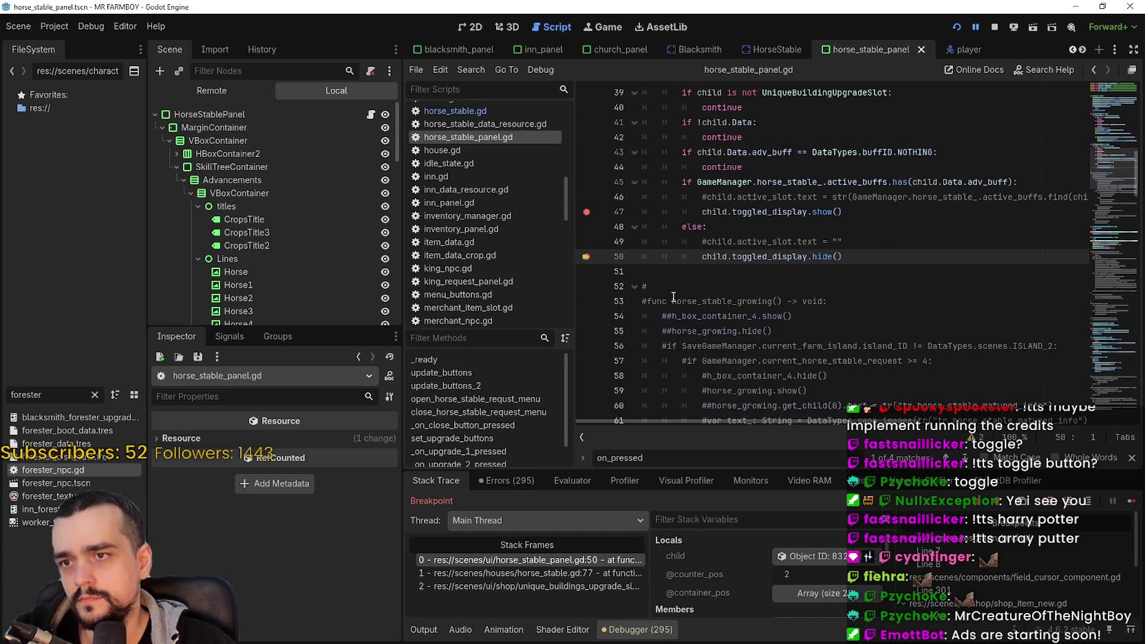
{"action": "left_click", "coordinate": [508, 575]}
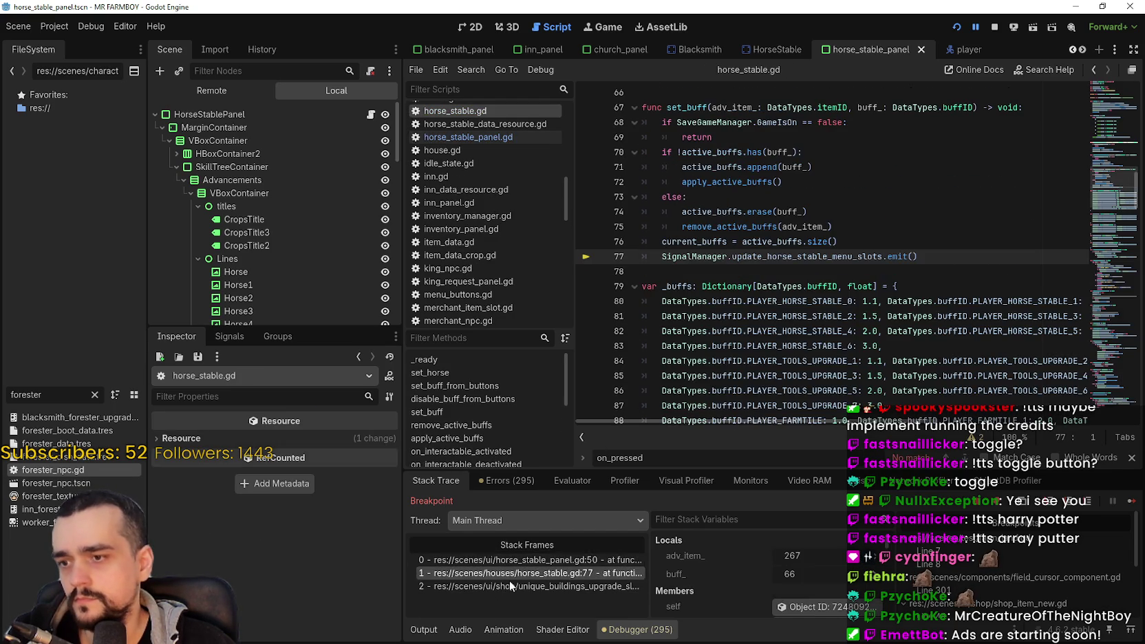
{"action": "left_click", "coordinate": [534, 585]}
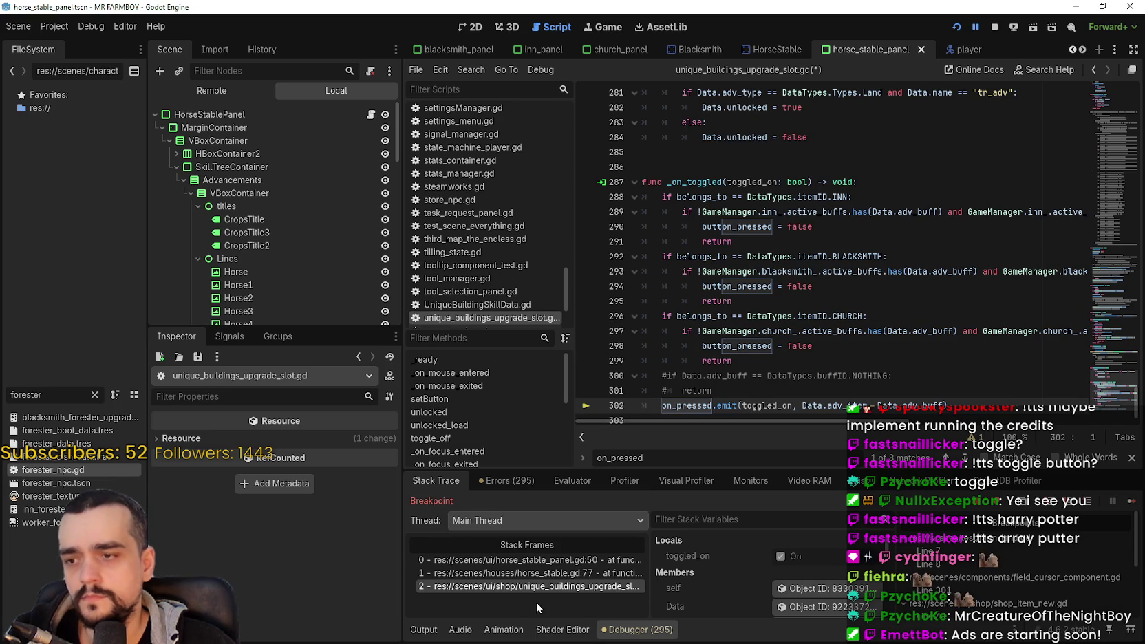
Step: In horse_stable.gd, insert 'toggled_on: bool,' before adv_item_ in the set_buff signature
{"action": "left_click", "coordinate": [549, 575]}
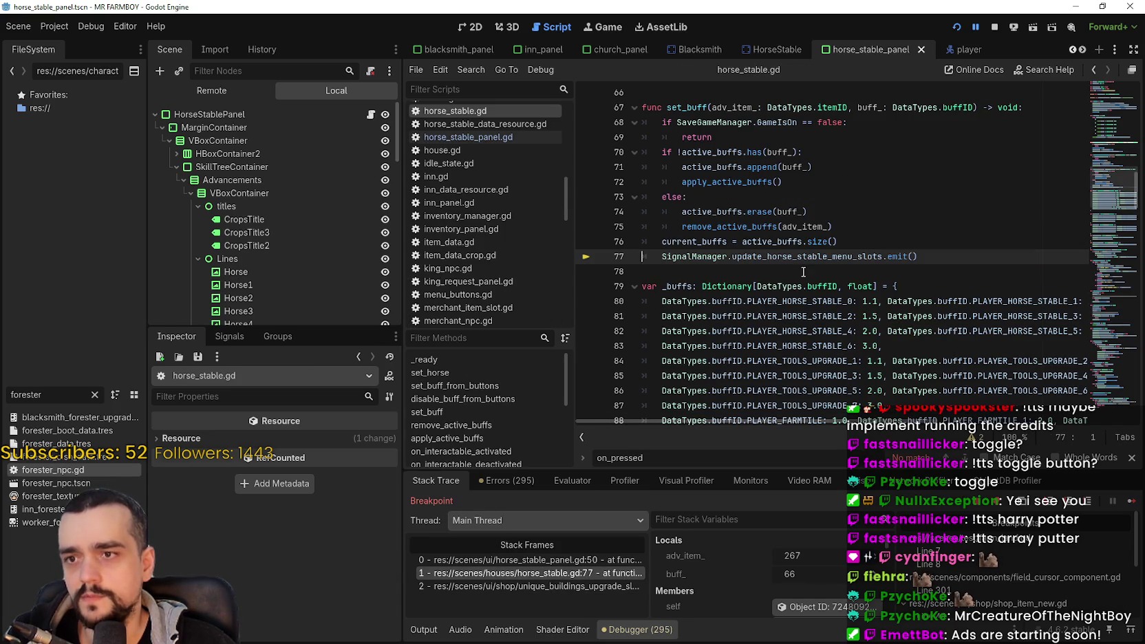
{"action": "left_click_drag", "start_coordinate": [854, 226], "coordinate": [644, 105]}
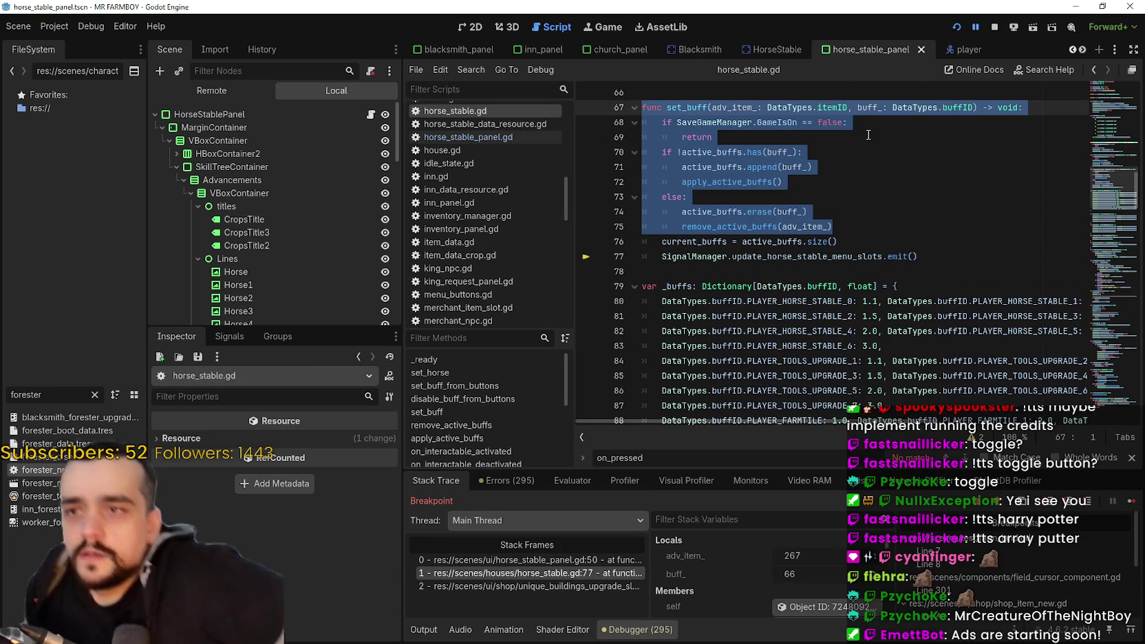
{"action": "left_click", "coordinate": [757, 123]}
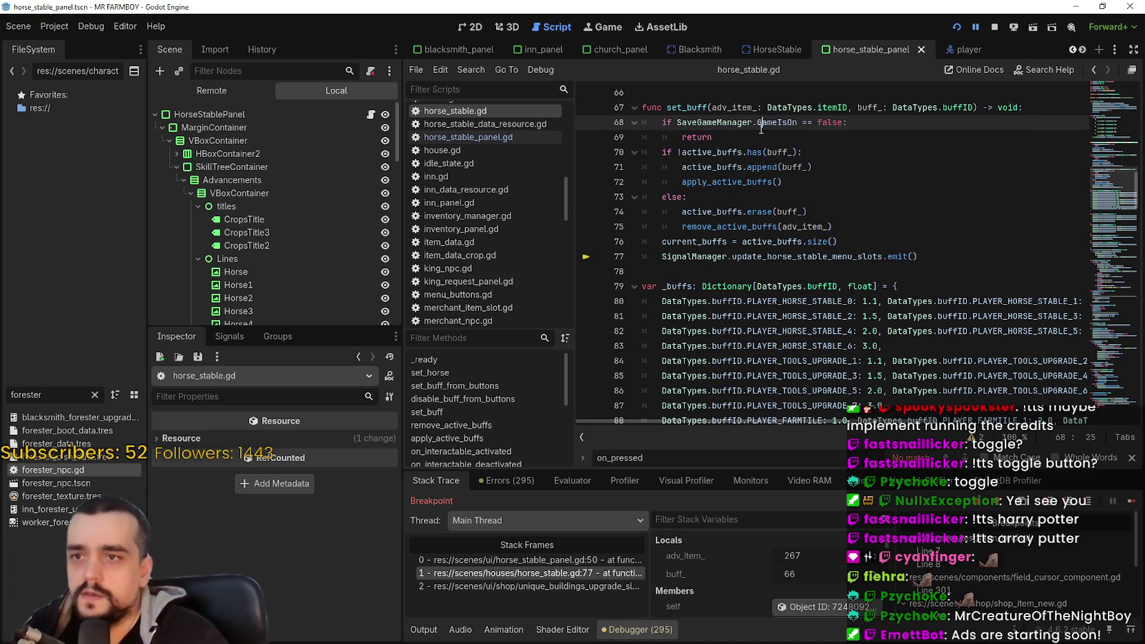
{"action": "left_click", "coordinate": [712, 107]}
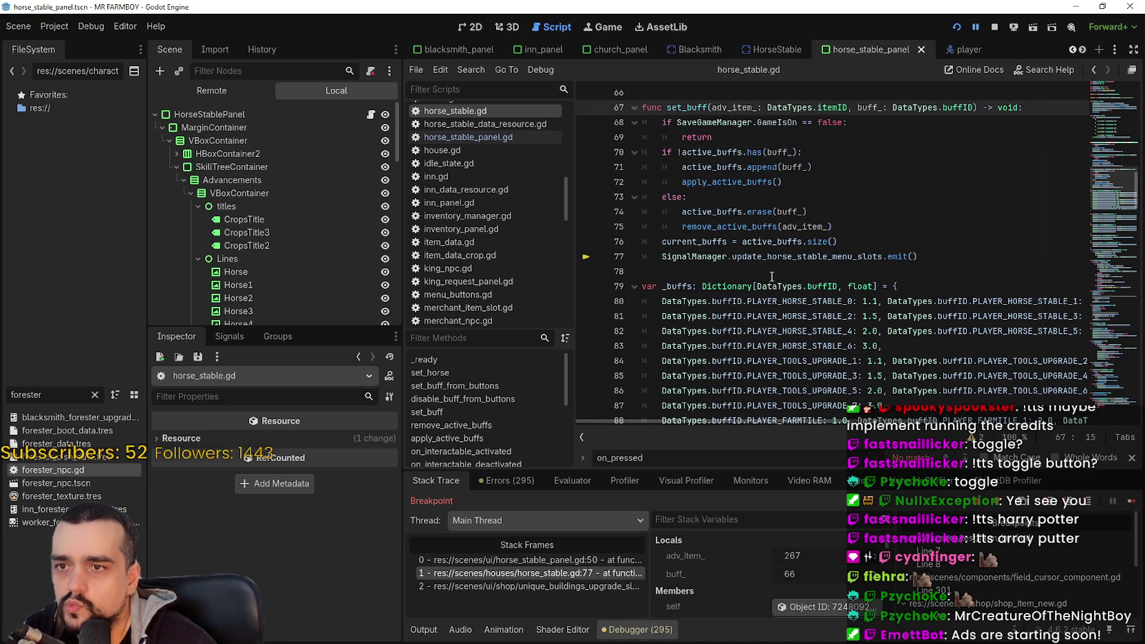
{"action": "scroll", "scroll_direction": "up", "scroll_amount": 3}
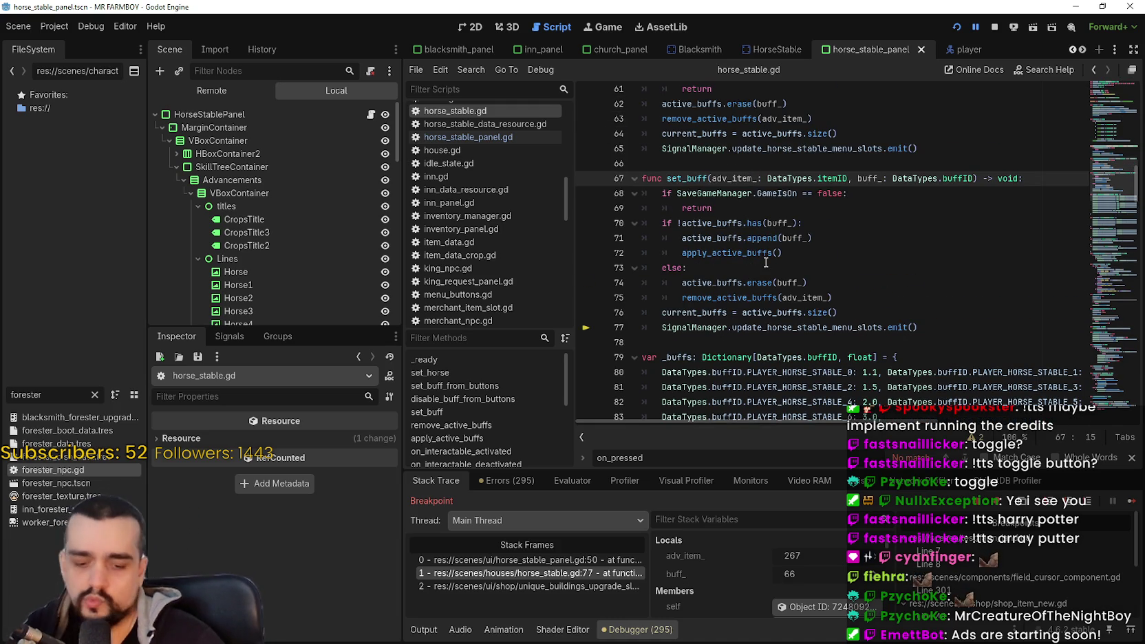
{"action": "type", "text": "toggled_on: bo"}
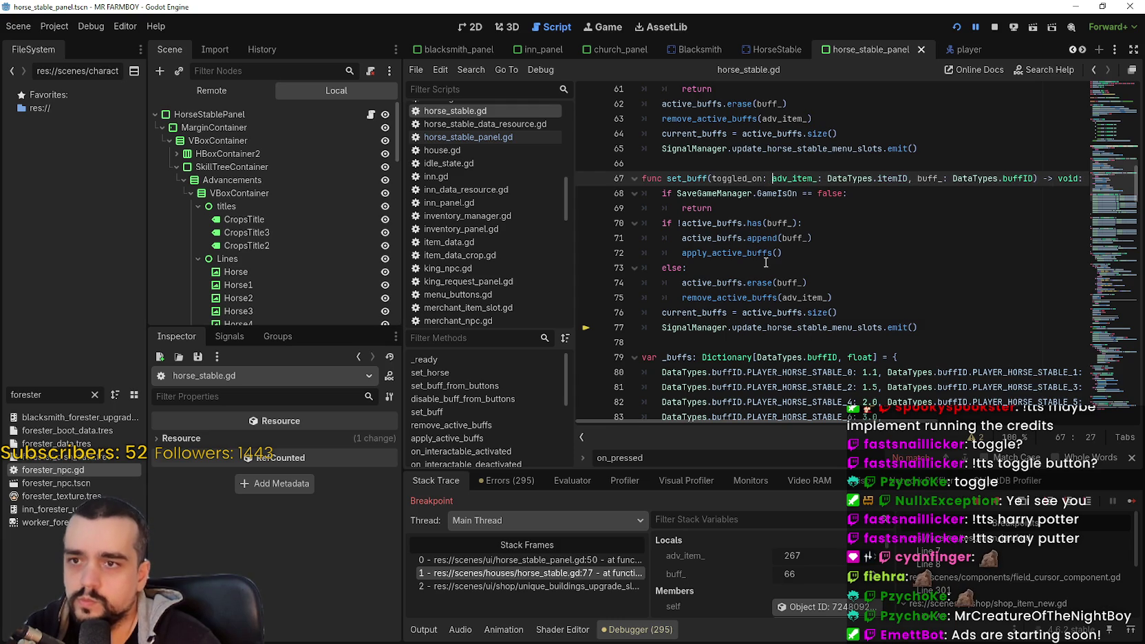
{"action": "type", "text": "ol,"}
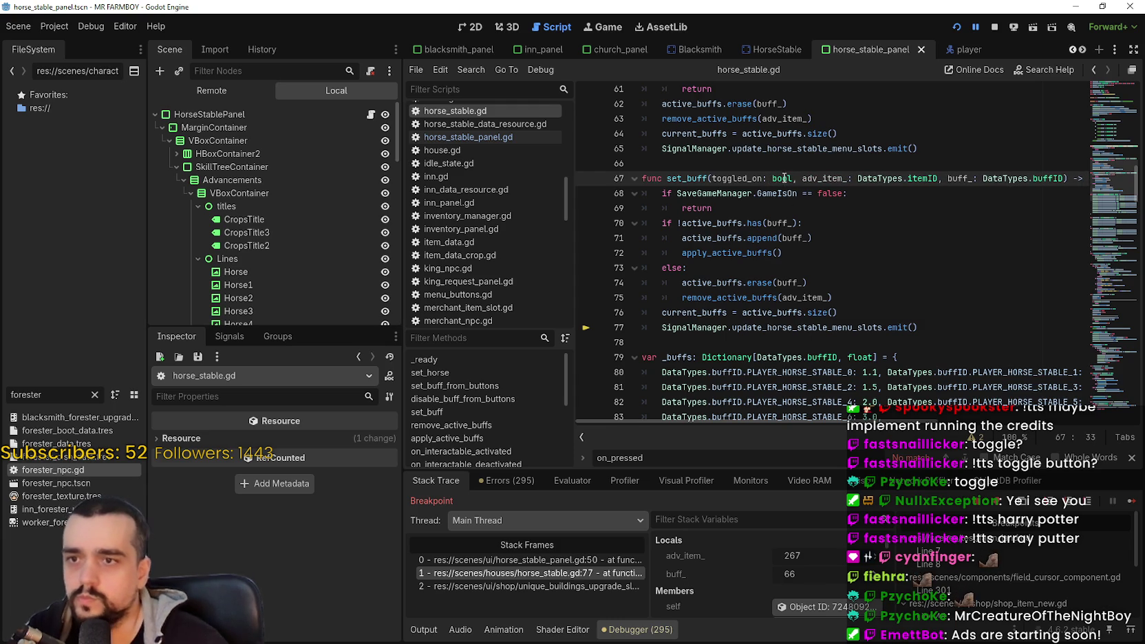
{"action": "double_click", "coordinate": [748, 179]}
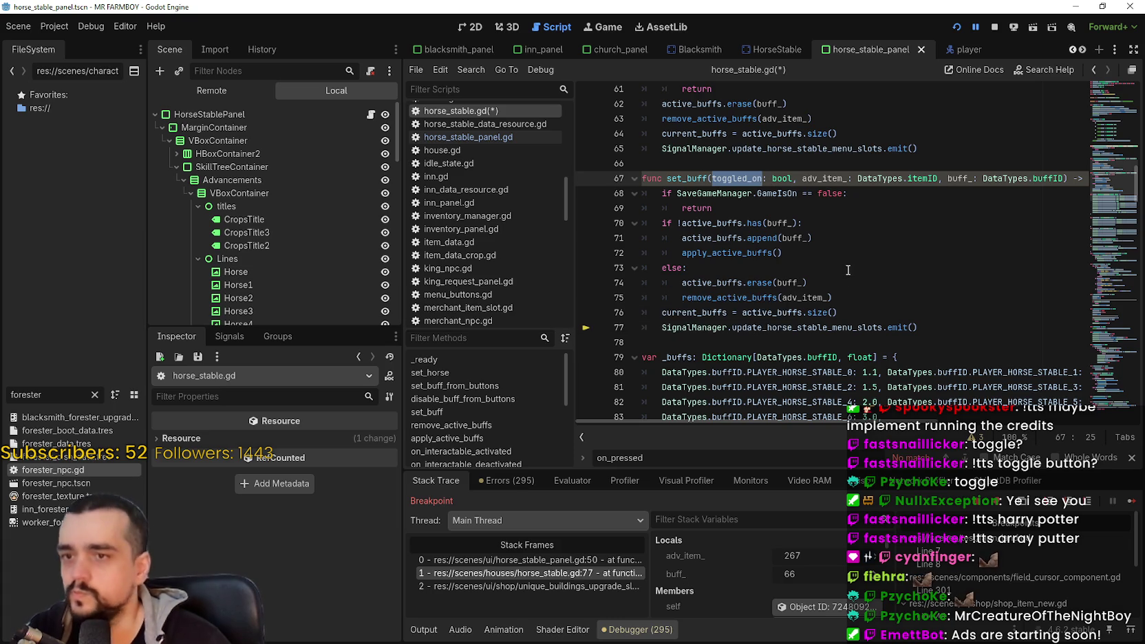
Step: Insert 'toggled_on and' before the !active_buffs condition on line 70
{"action": "left_click", "coordinate": [846, 270]}
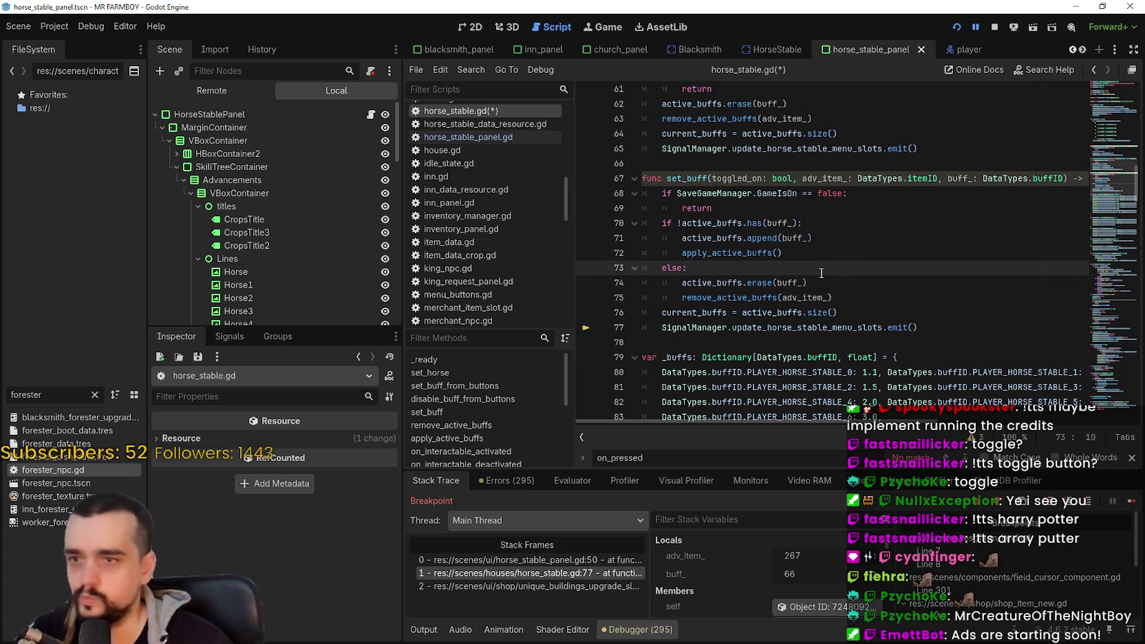
{"action": "double_click", "coordinate": [727, 179]}
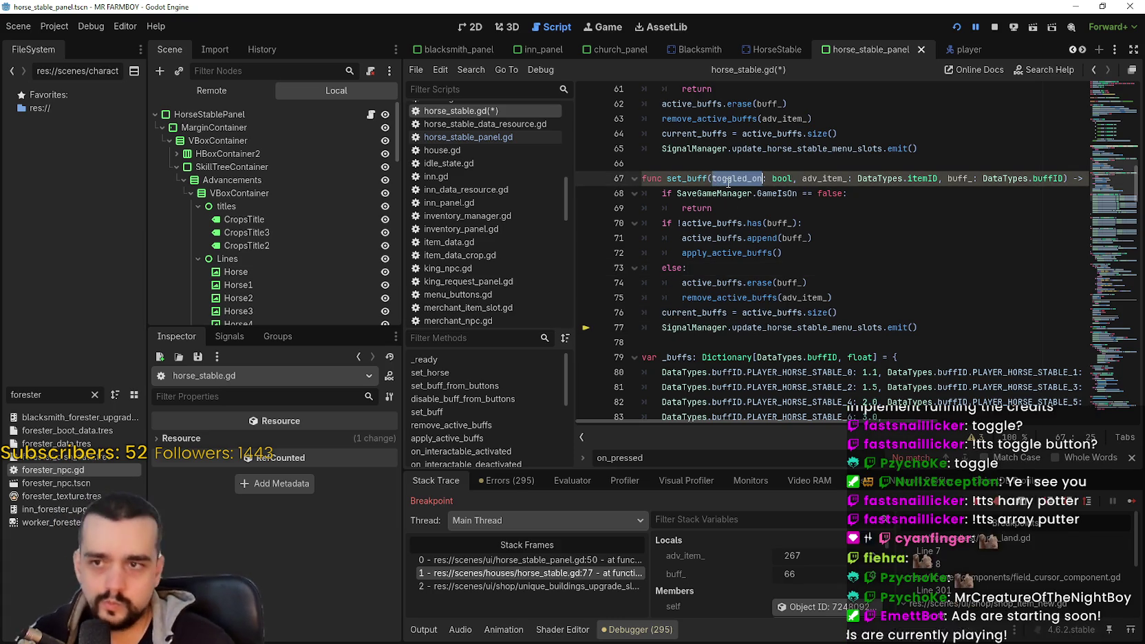
{"action": "left_click", "coordinate": [821, 270]}
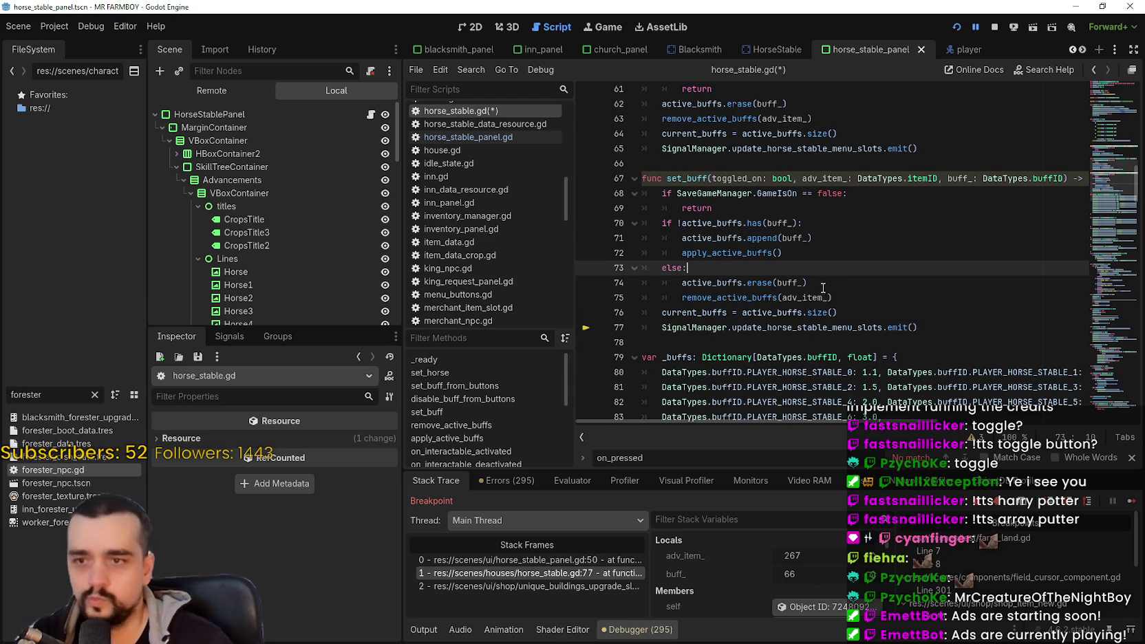
{"action": "left_click", "coordinate": [766, 223]}
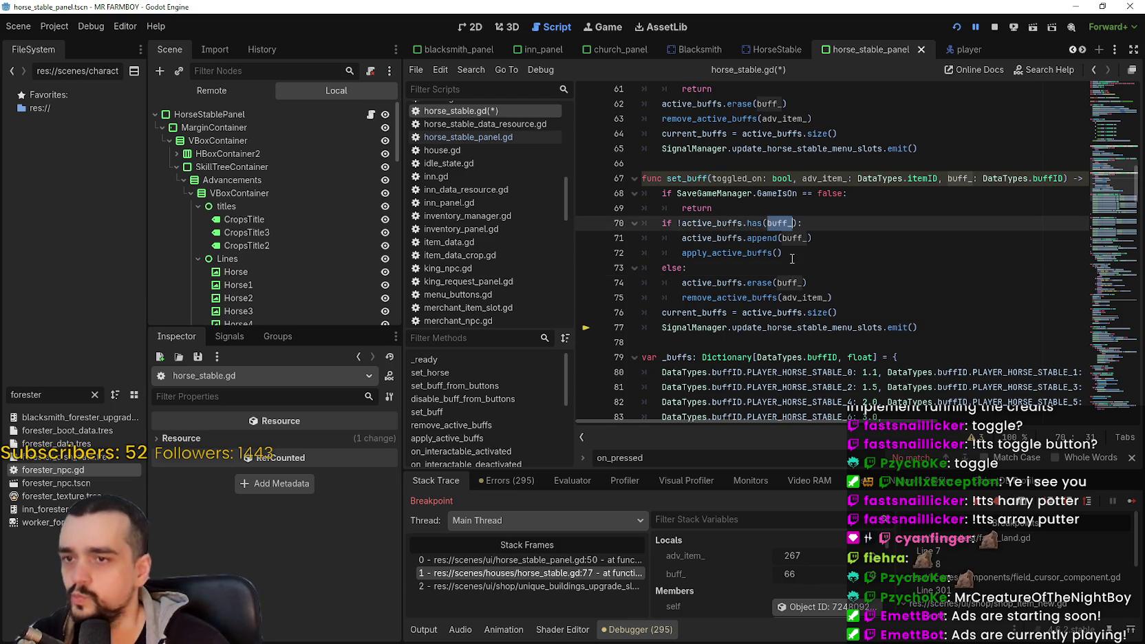
{"action": "left_click_drag", "start_coordinate": [831, 297], "coordinate": [679, 222]}
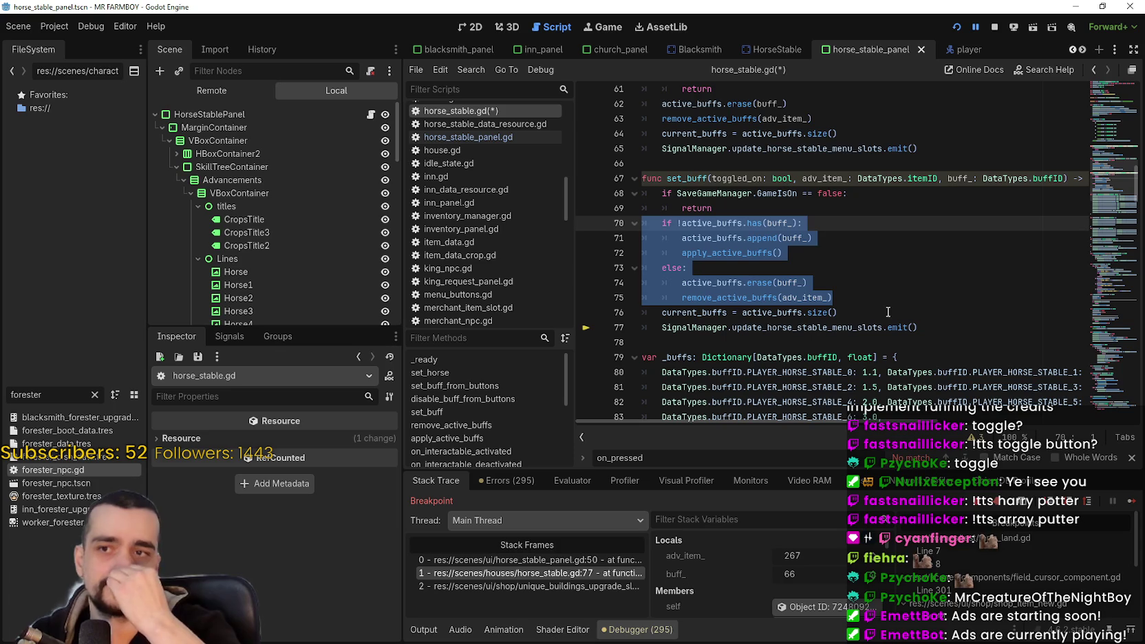
{"action": "left_click", "coordinate": [782, 215]}
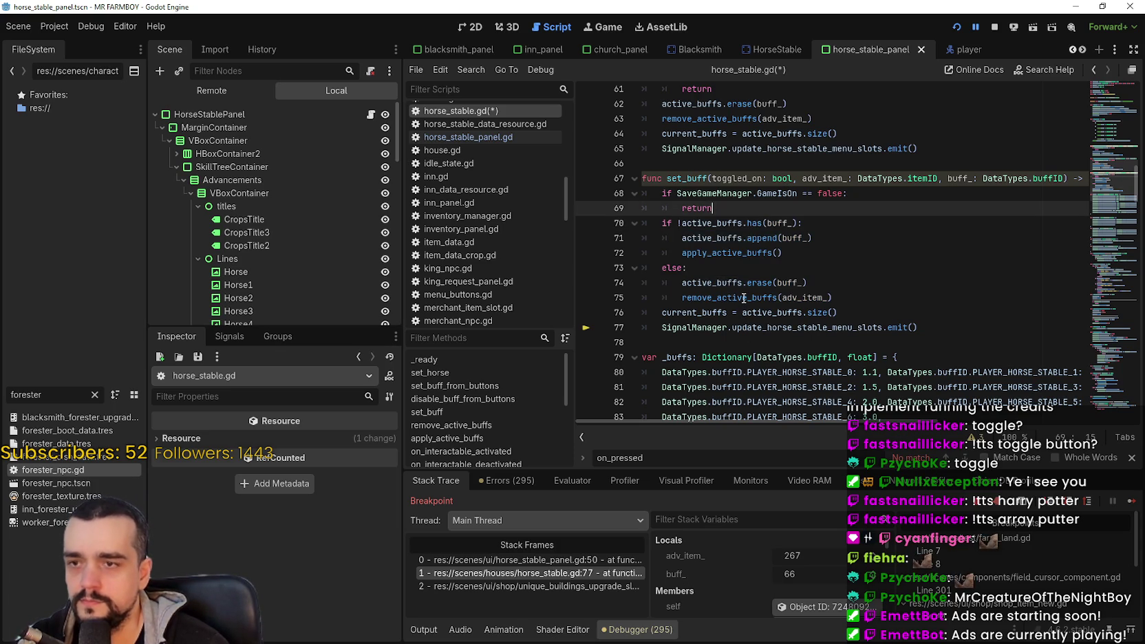
{"action": "left_click", "coordinate": [732, 178]}
{"action": "left_click", "coordinate": [823, 259]}
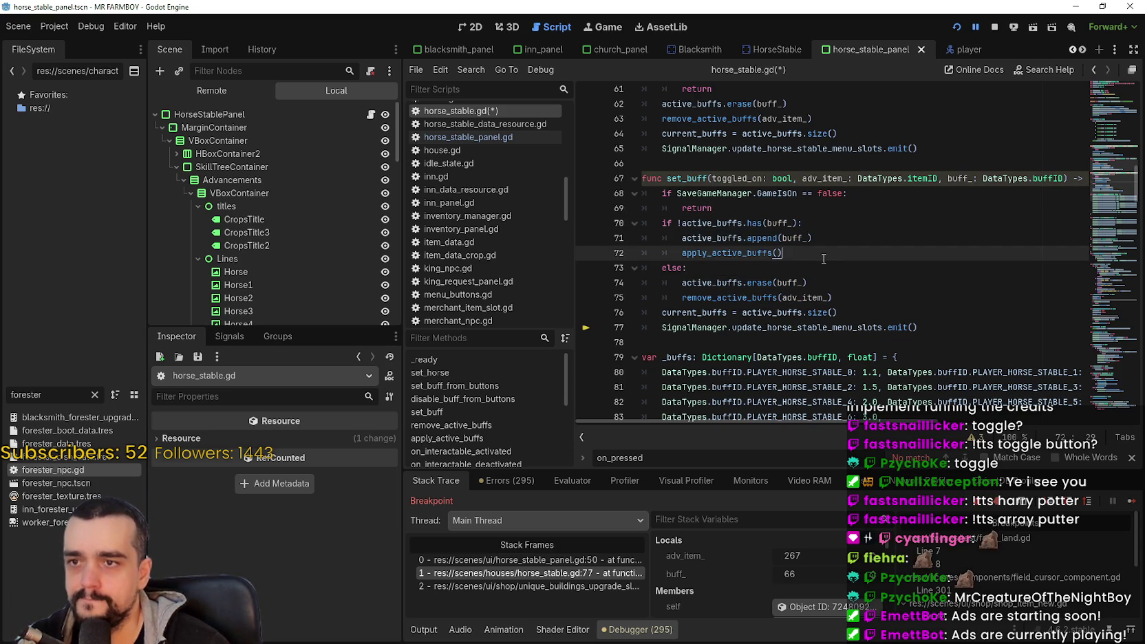
{"action": "left_click", "coordinate": [677, 223]}
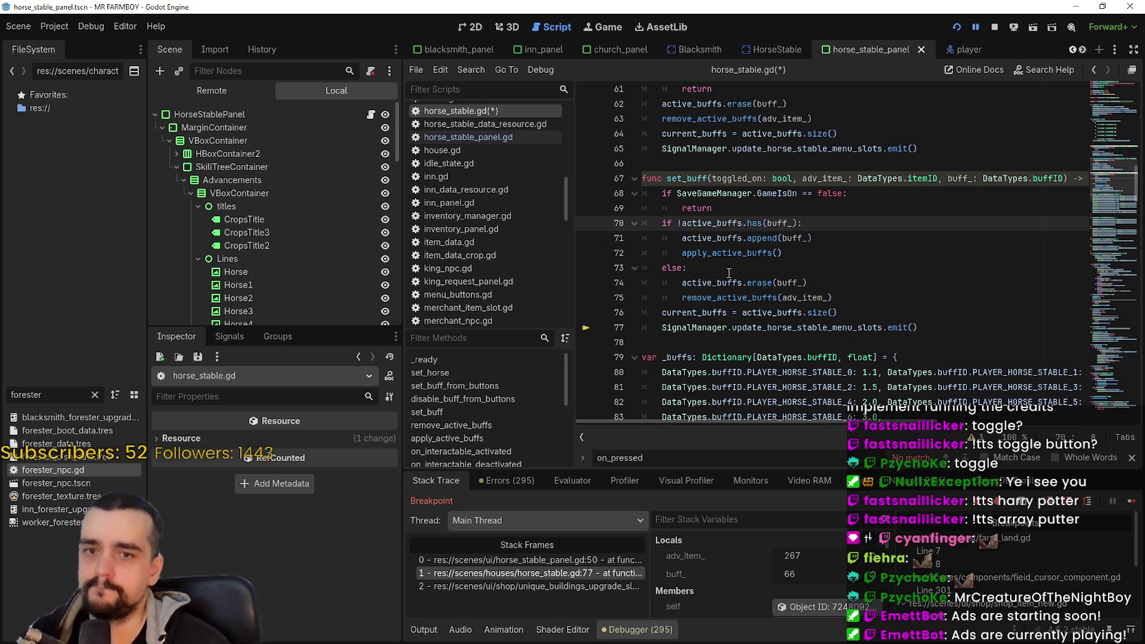
{"action": "mouse_move", "coordinate": [728, 282]}
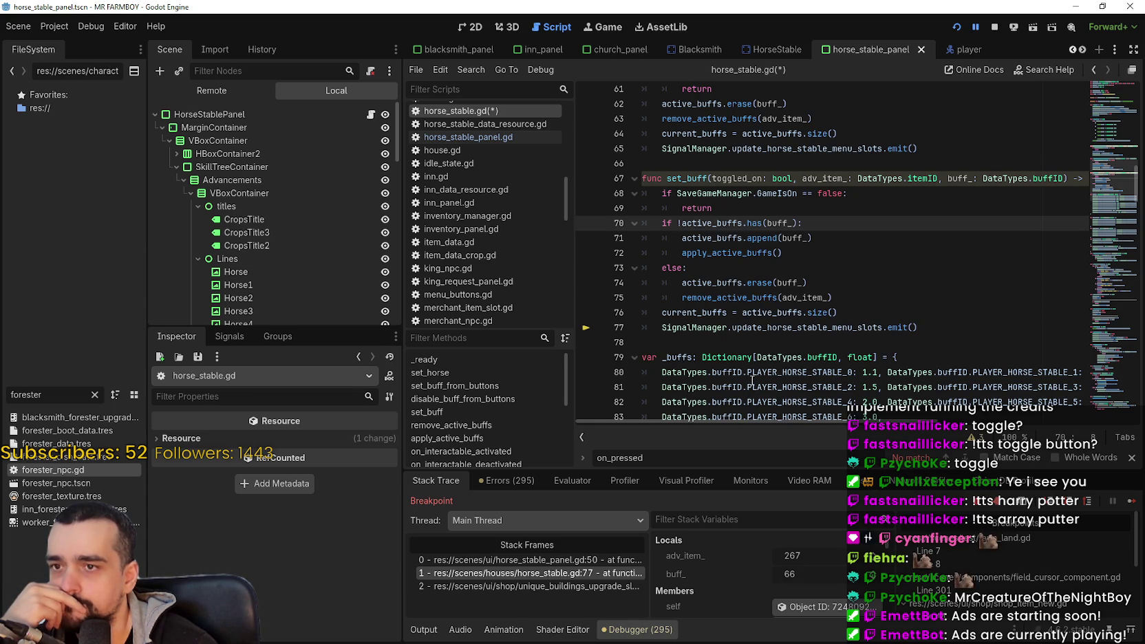
{"action": "mouse_move", "coordinate": [752, 380]}
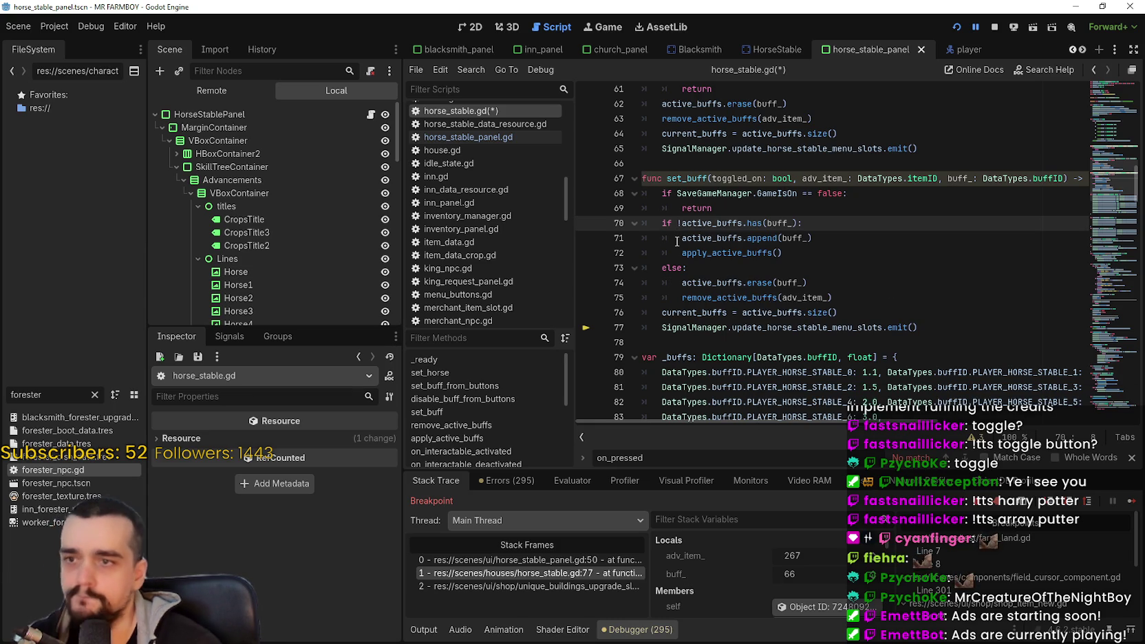
{"action": "type", "text": "toggled_on and"}
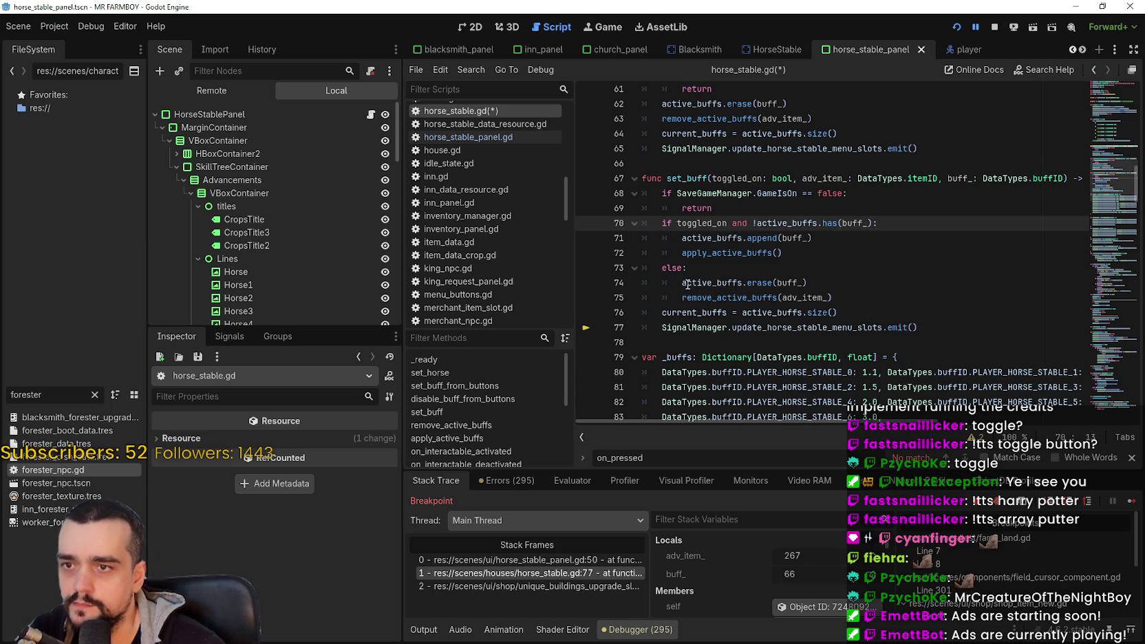
Step: Change 'else:' on line 73 to 'elif !toggled_on:' and save the script
{"action": "left_click", "coordinate": [690, 285]}
{"action": "left_click", "coordinate": [697, 269]}
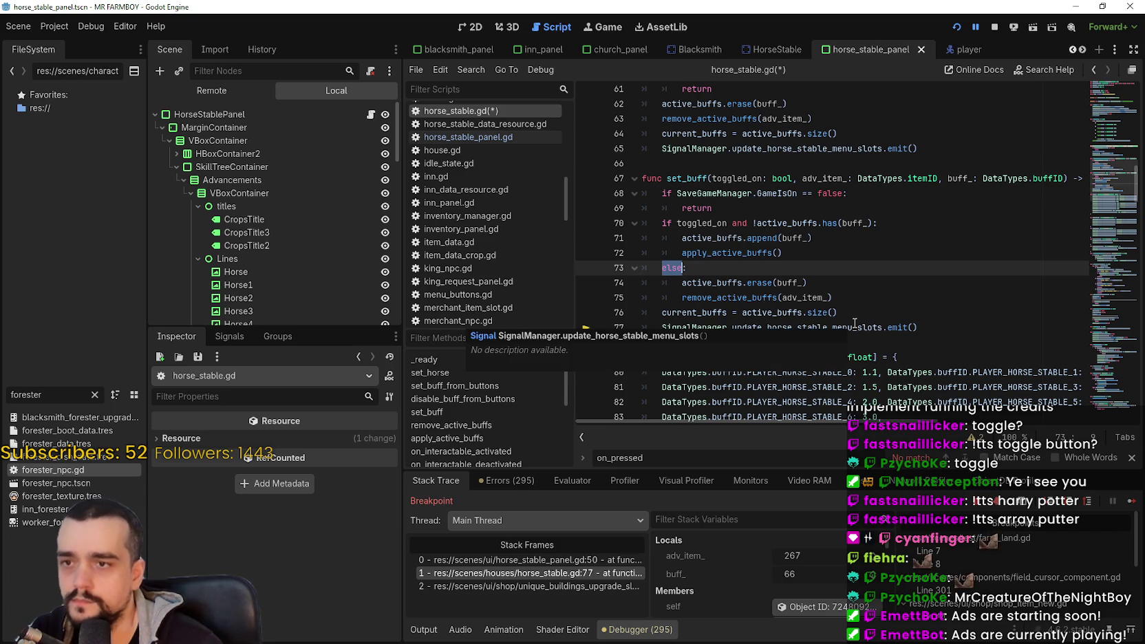
{"action": "type", "text": "elif !toggled_on"}
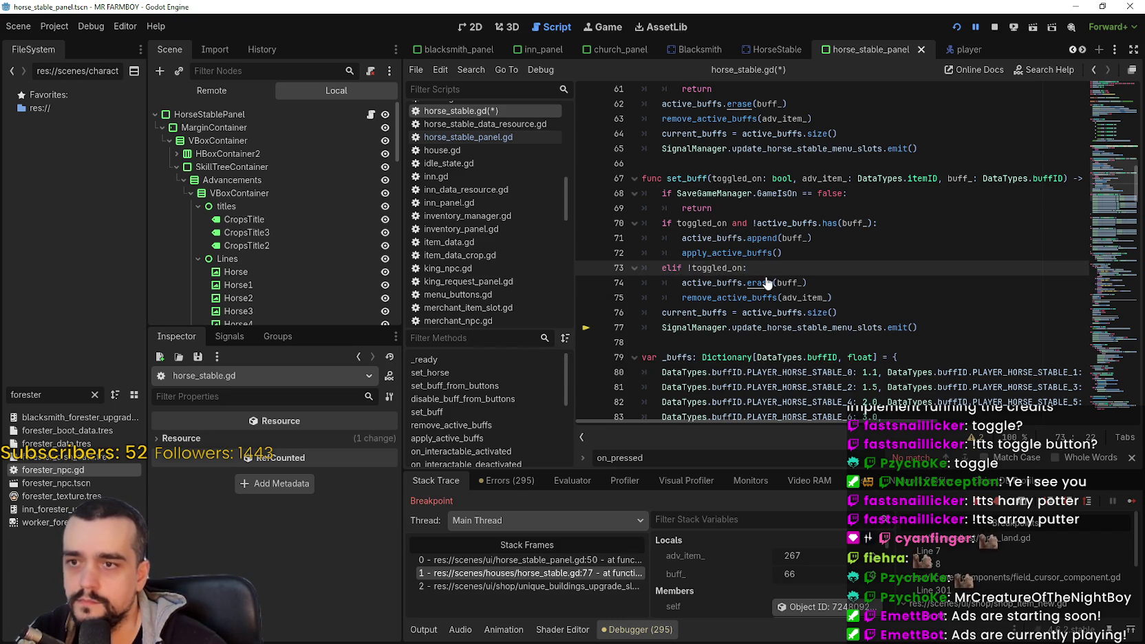
{"action": "key", "text": "ctrl+s"}
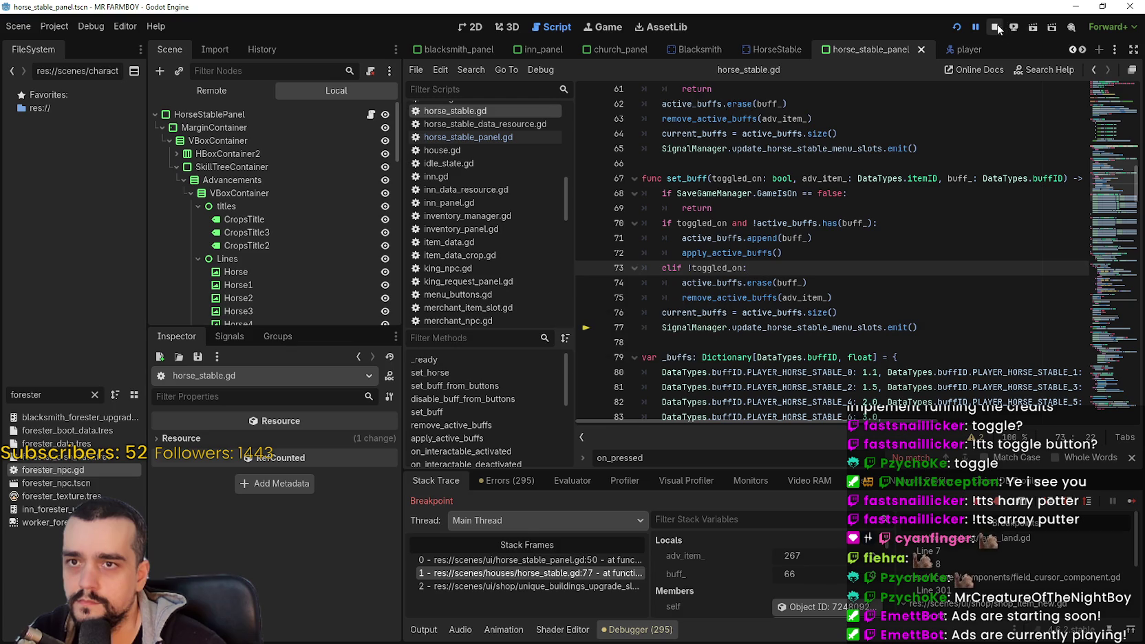
Step: Restart the game, continue from Save 1 and maximize the game window
{"action": "left_click", "coordinate": [996, 25]}
{"action": "left_click", "coordinate": [956, 28]}
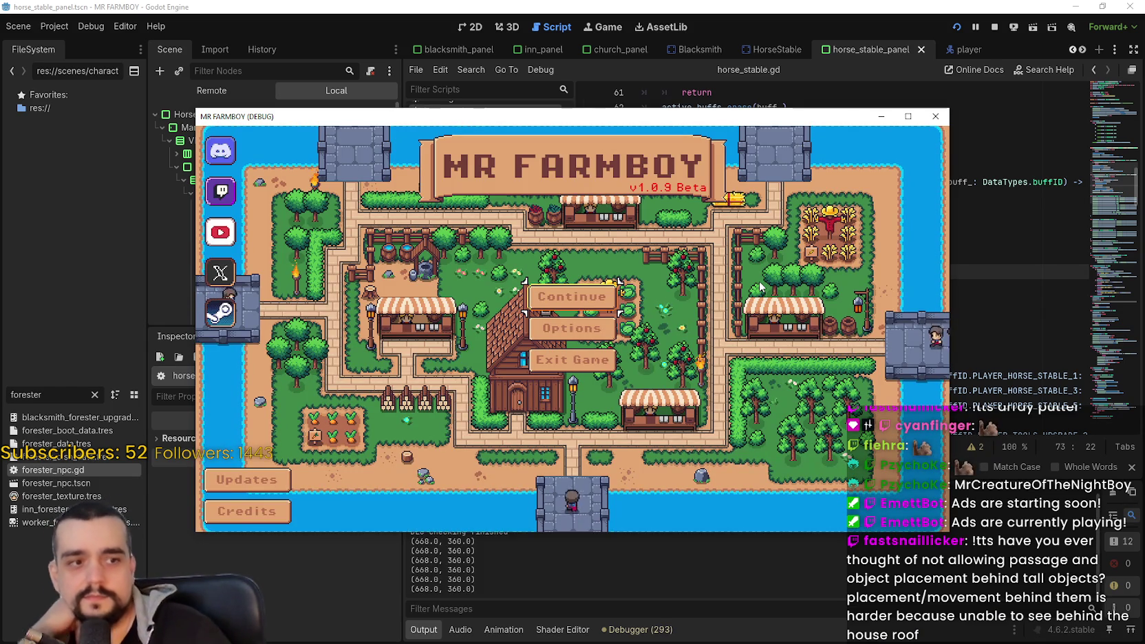
{"action": "left_click", "coordinate": [600, 300]}
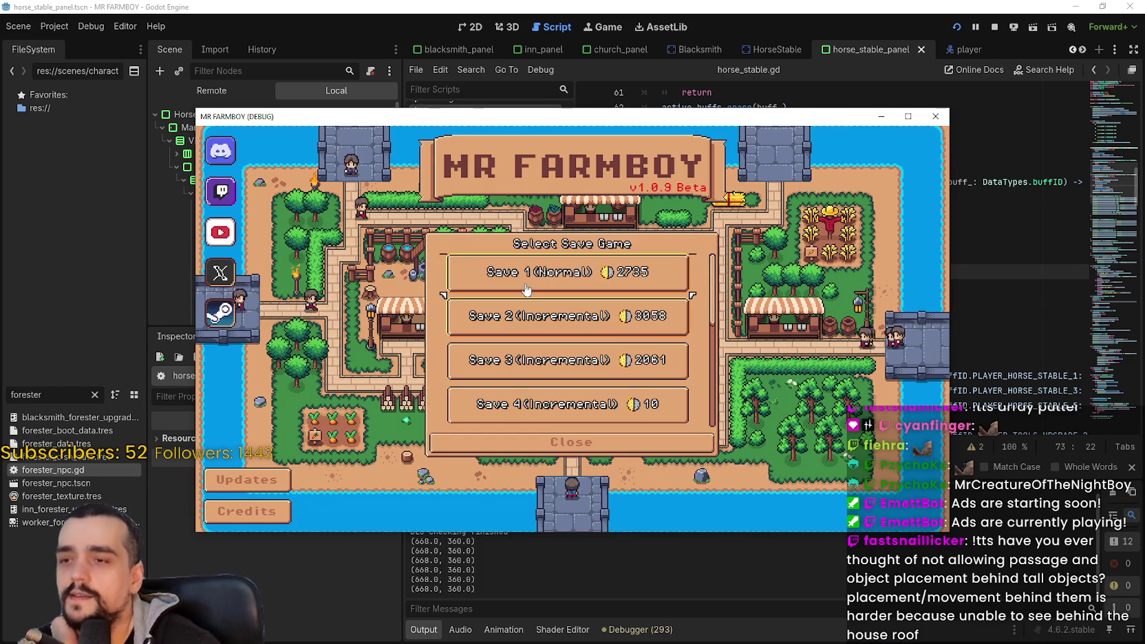
{"action": "left_click", "coordinate": [685, 258]}
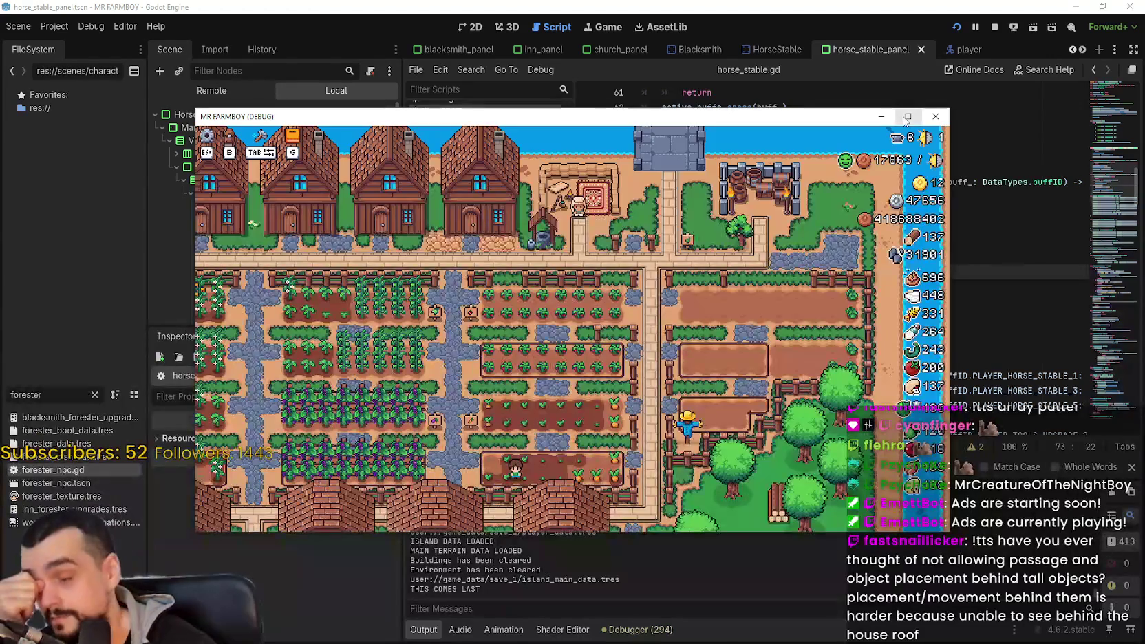
{"action": "left_click", "coordinate": [907, 117]}
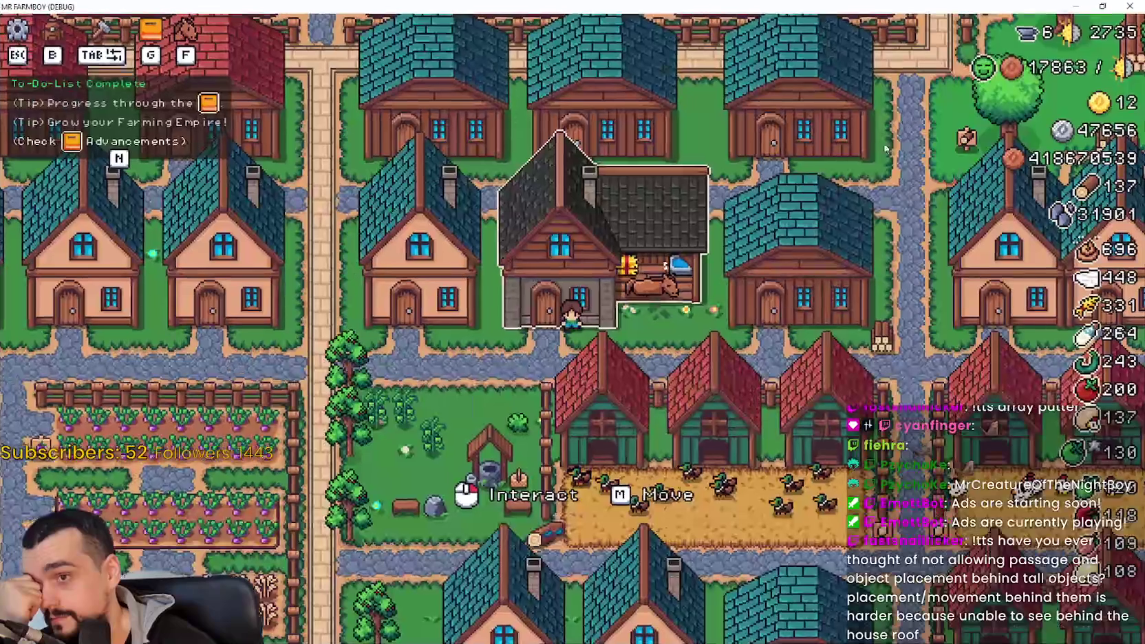
Step: Walk the farmer up and right through the village toward the grey player house
{"action": "scroll", "scroll_direction": "up", "scroll_amount": 3}
{"action": "scroll", "scroll_direction": "down", "scroll_amount": 3}
{"action": "scroll", "scroll_direction": "up", "scroll_amount": 3}
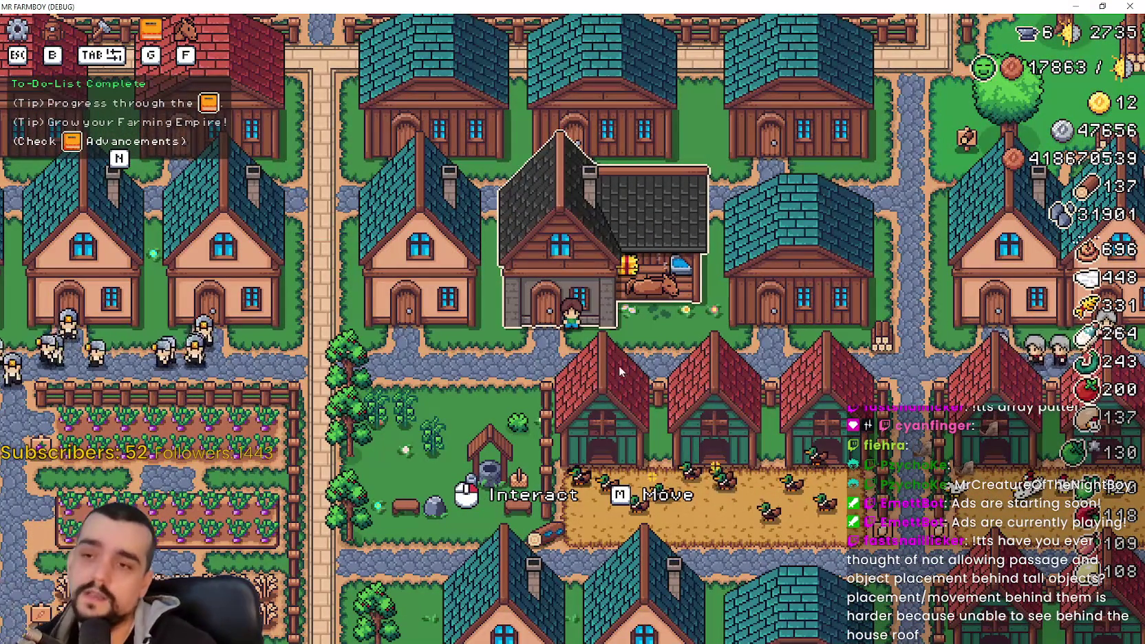
{"action": "key", "text": "w+d"}
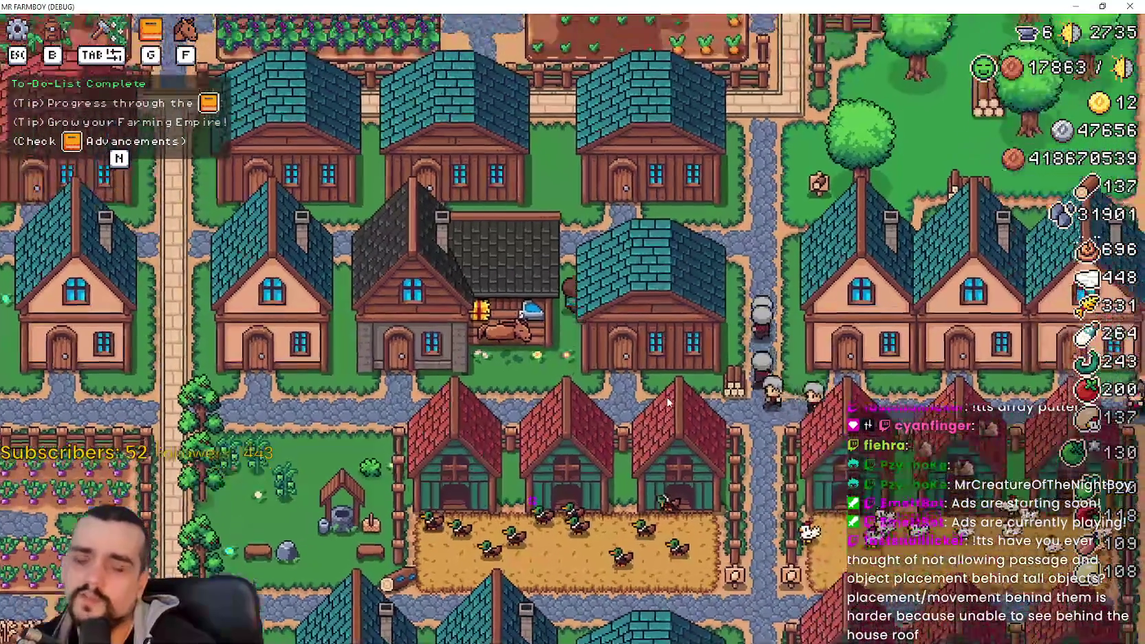
{"action": "key", "text": "d"}
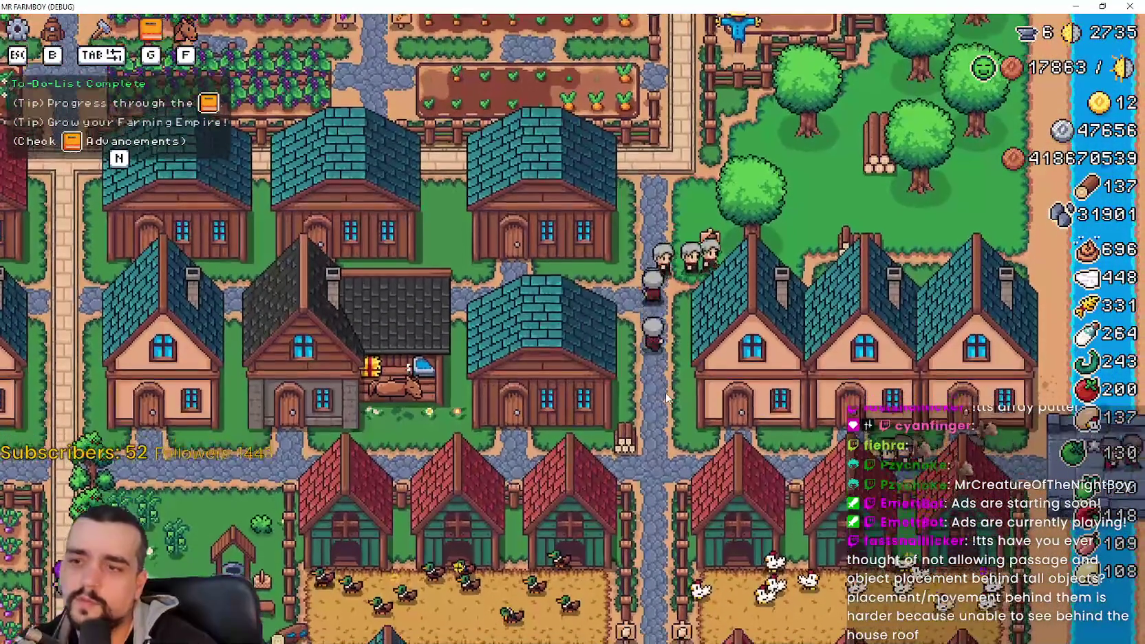
{"action": "scroll", "scroll_direction": "up", "scroll_amount": 3}
{"action": "key", "text": "w"}
{"action": "key", "text": "a"}
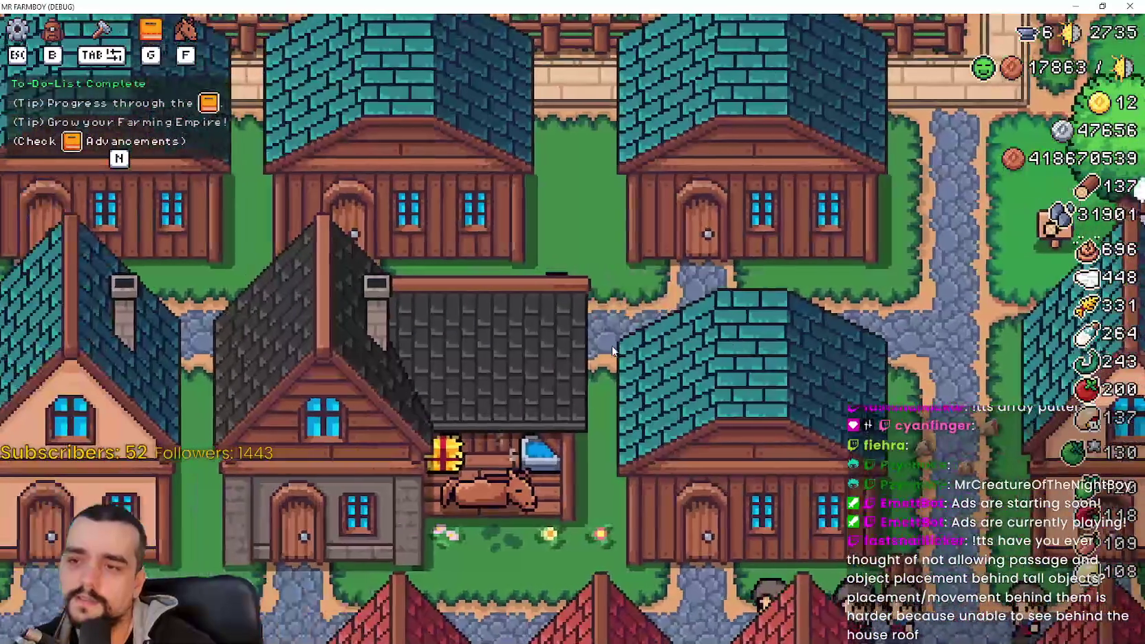
Step: Open the Player House panel, close it, then step right and reopen it
{"action": "scroll", "scroll_direction": "down", "scroll_amount": 3}
{"action": "scroll", "scroll_direction": "up", "scroll_amount": 3}
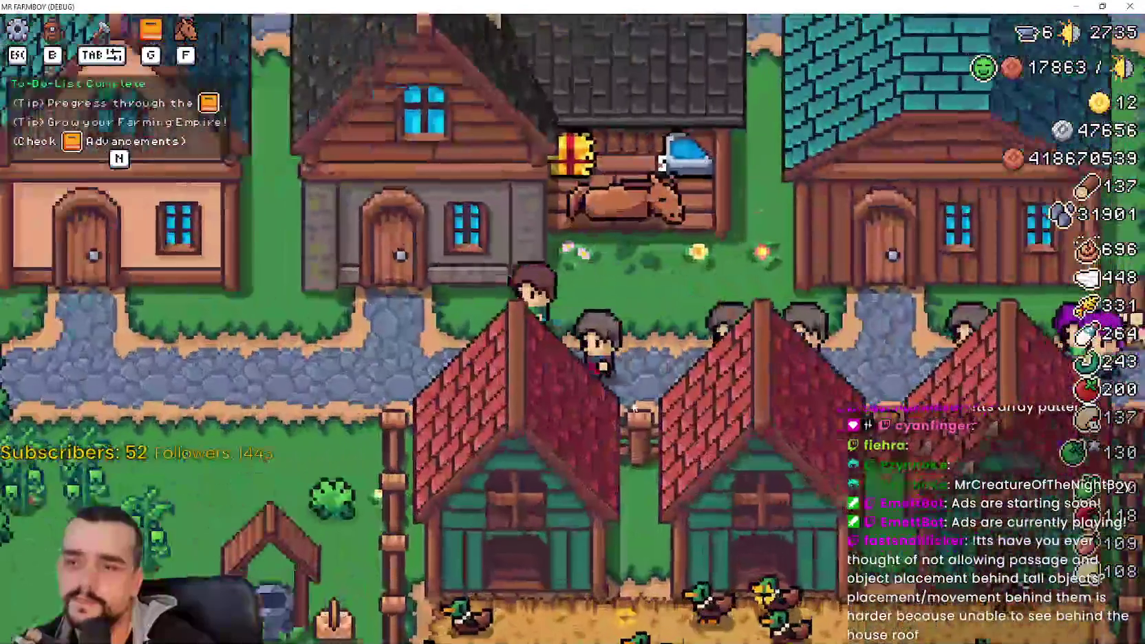
{"action": "left_click", "coordinate": [630, 397]}
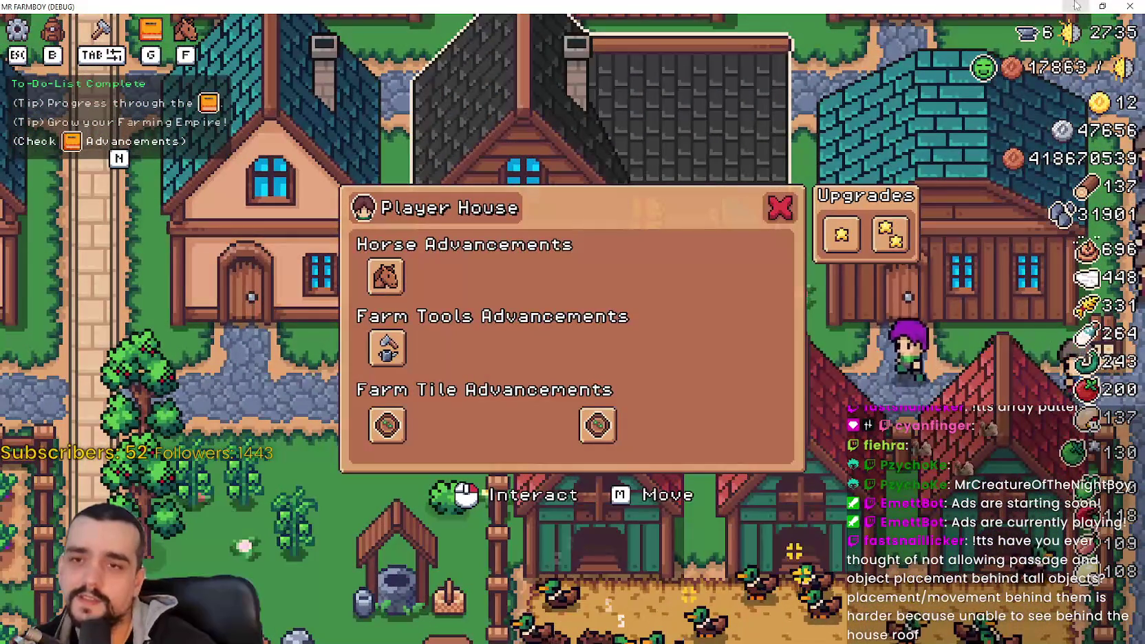
{"action": "key", "text": "Escape"}
{"action": "scroll", "scroll_direction": "down", "scroll_amount": 3}
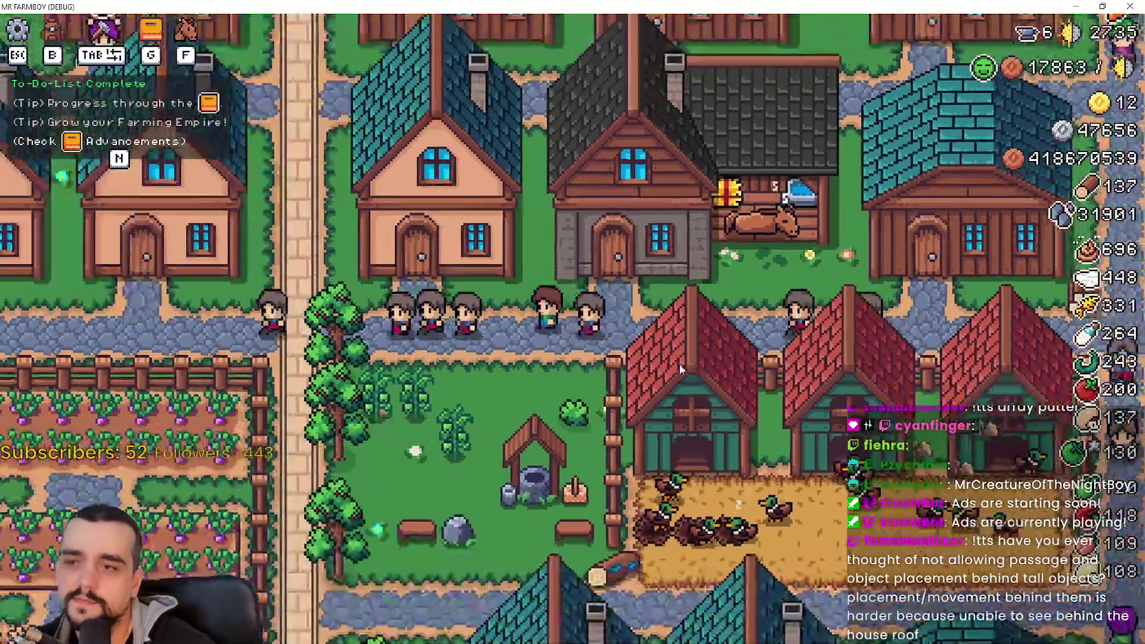
{"action": "key", "text": "d"}
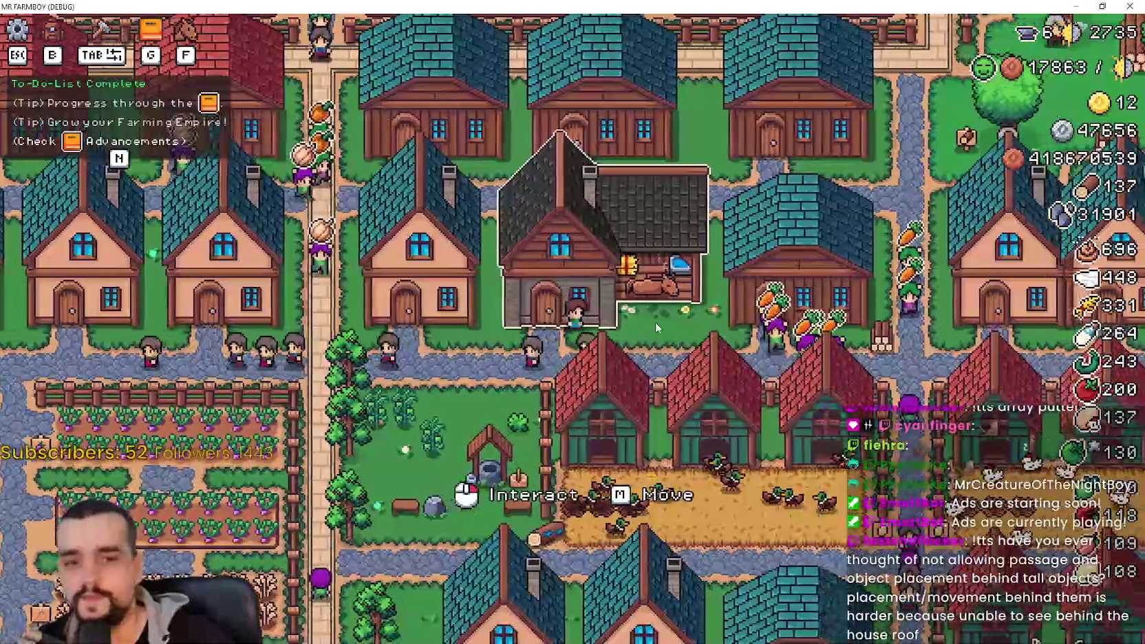
{"action": "left_click", "coordinate": [651, 307]}
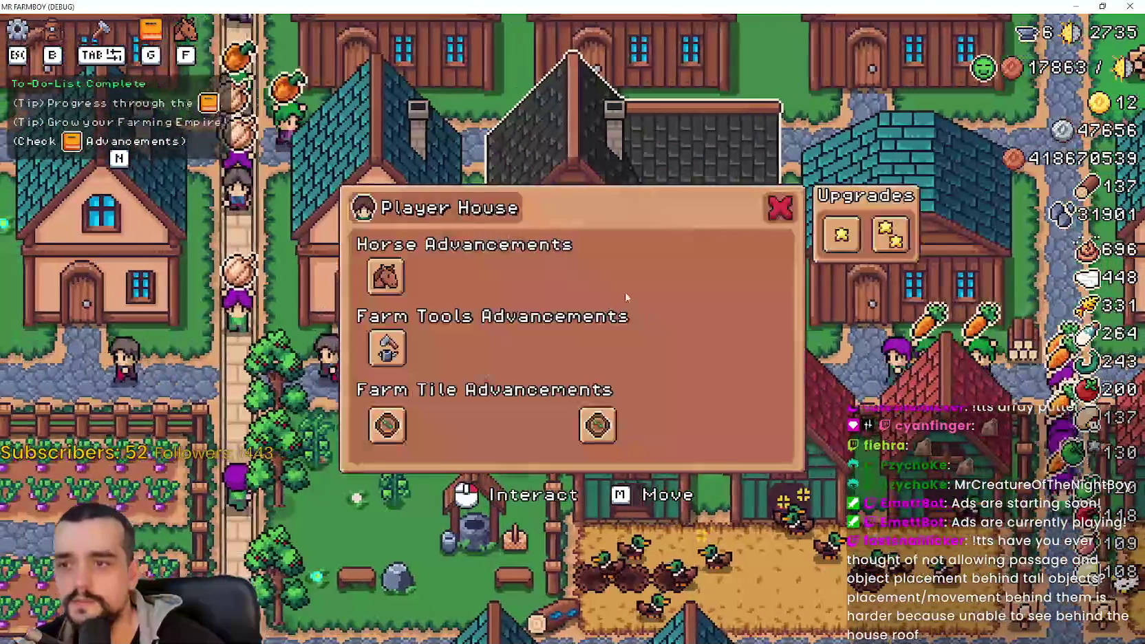
Step: Unlock two Farm Tools advancements and toggle Basic Saddle, resuming past the Godot breakpoint
{"action": "left_click", "coordinate": [395, 363]}
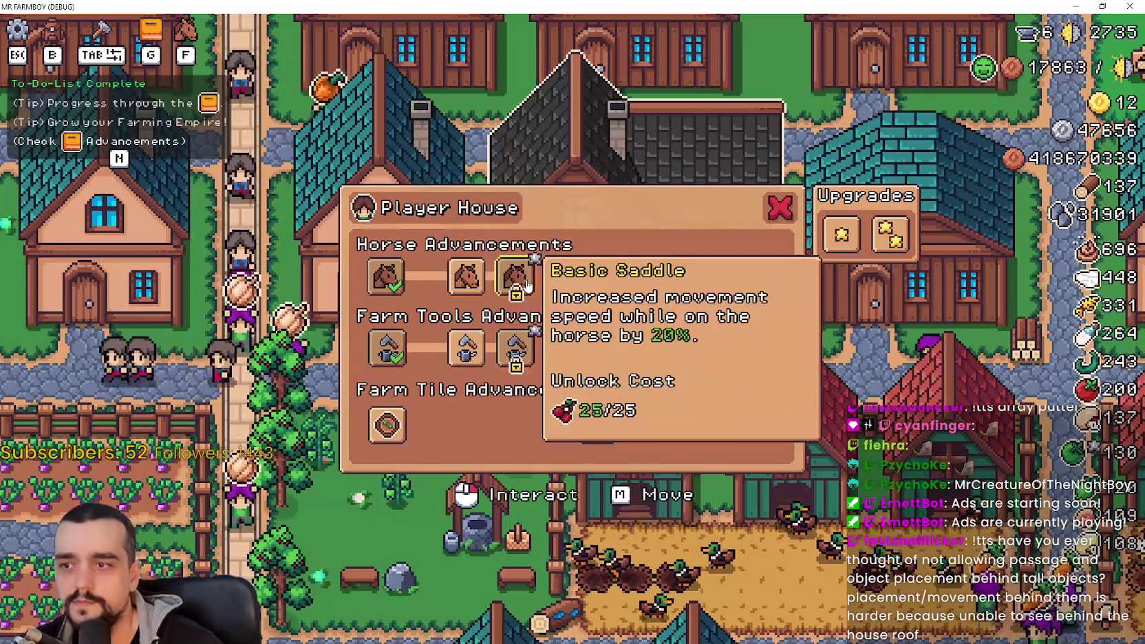
{"action": "left_click", "coordinate": [565, 347]}
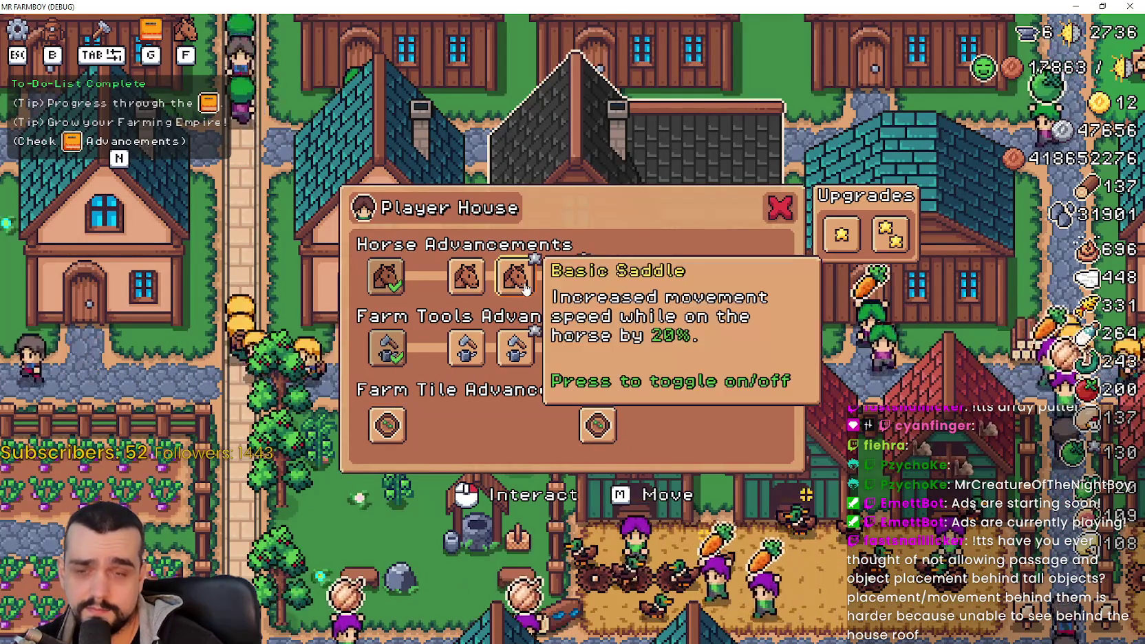
{"action": "left_click", "coordinate": [563, 275]}
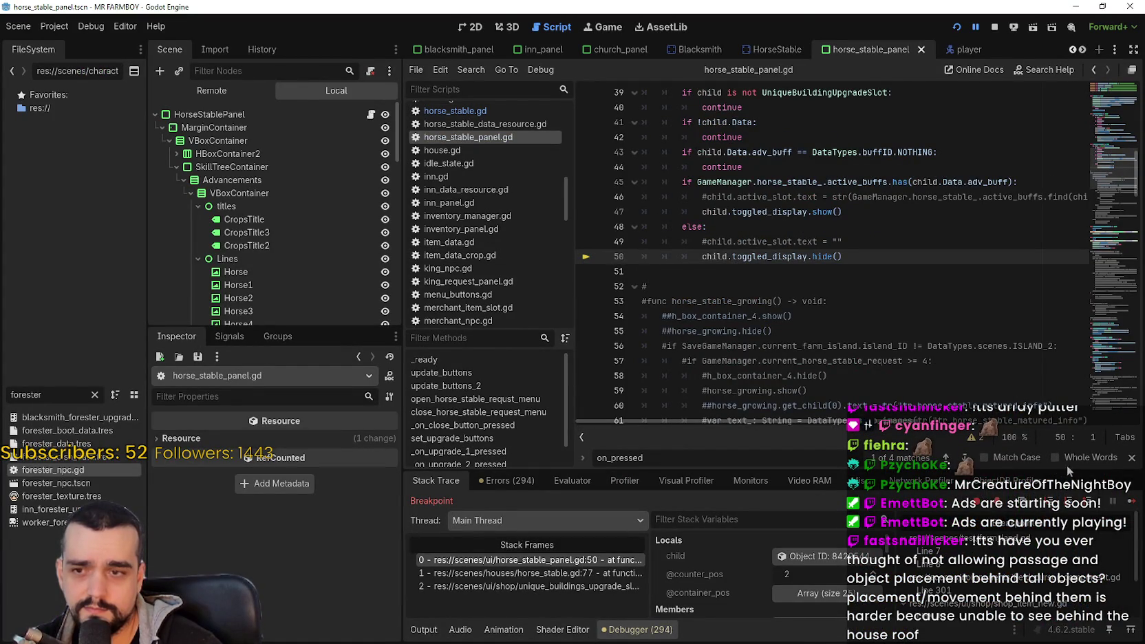
{"action": "left_click", "coordinate": [1132, 504]}
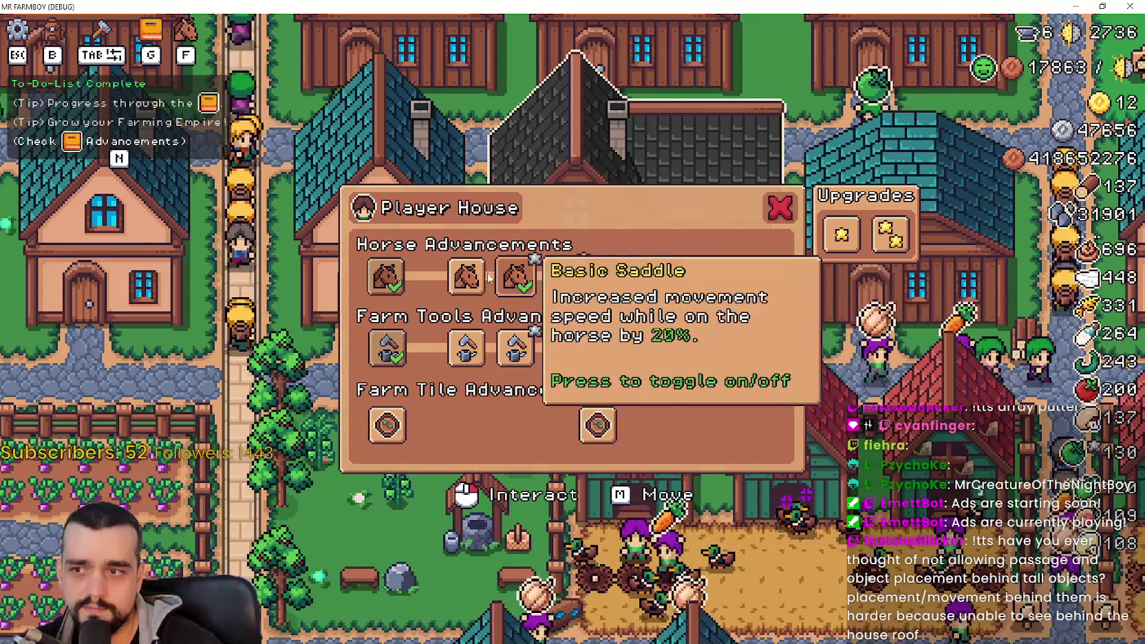
{"action": "left_click", "coordinate": [523, 289]}
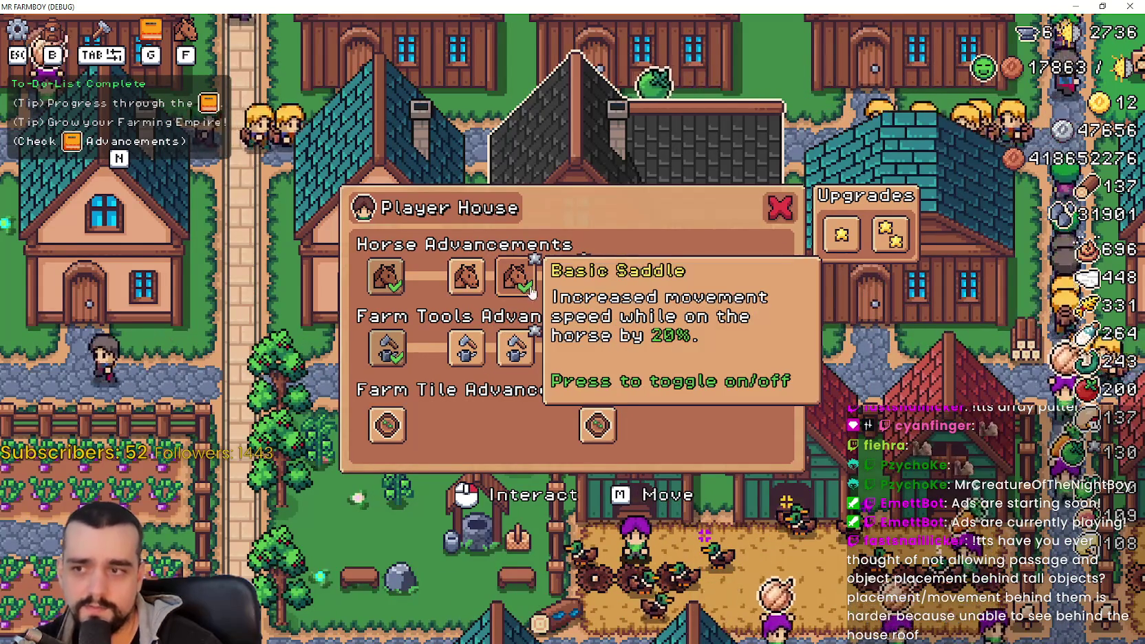
{"action": "left_click", "coordinate": [523, 290]}
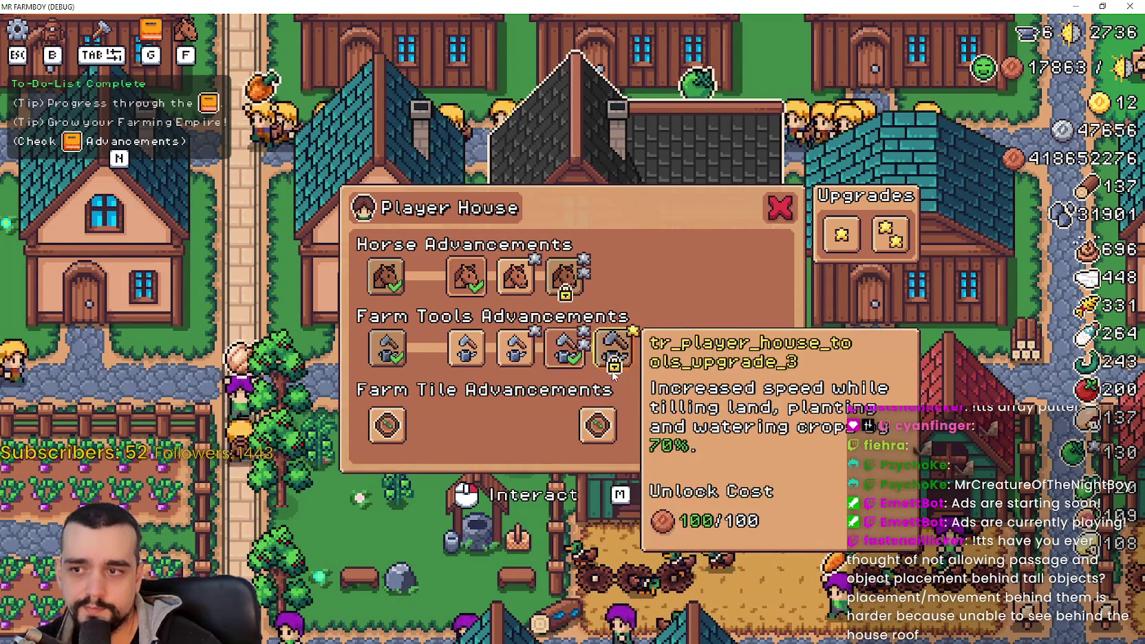
Step: Switch Farm Tools buffs, unlock the fifth and sixth Farm Tile advancements, and enable Farm Tile buffs
{"action": "left_click", "coordinate": [664, 348]}
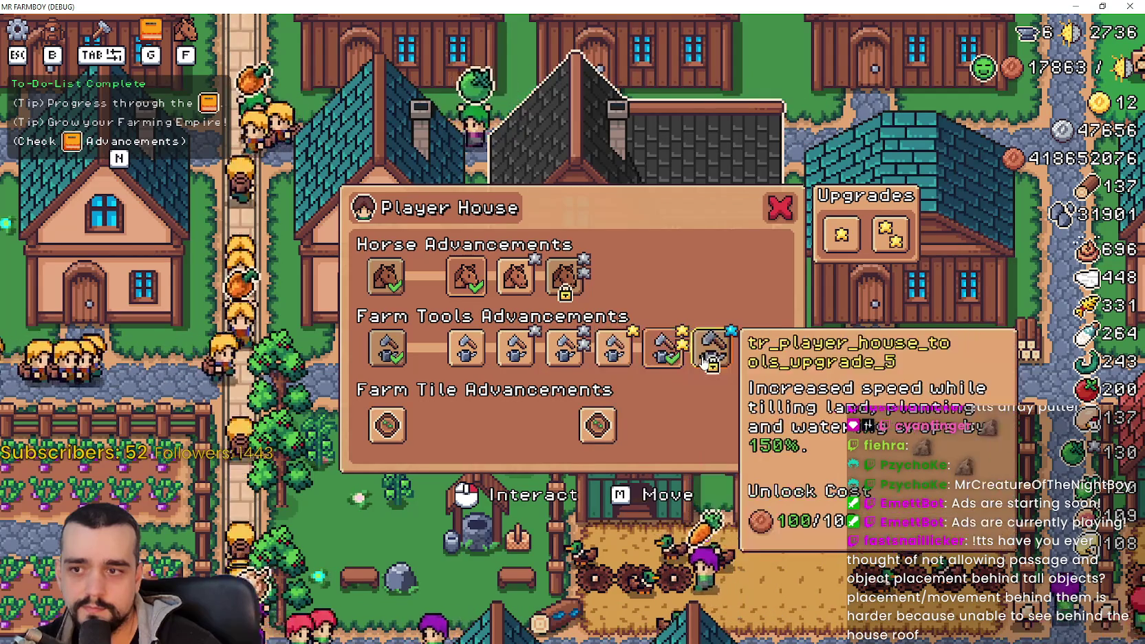
{"action": "left_click", "coordinate": [516, 350]}
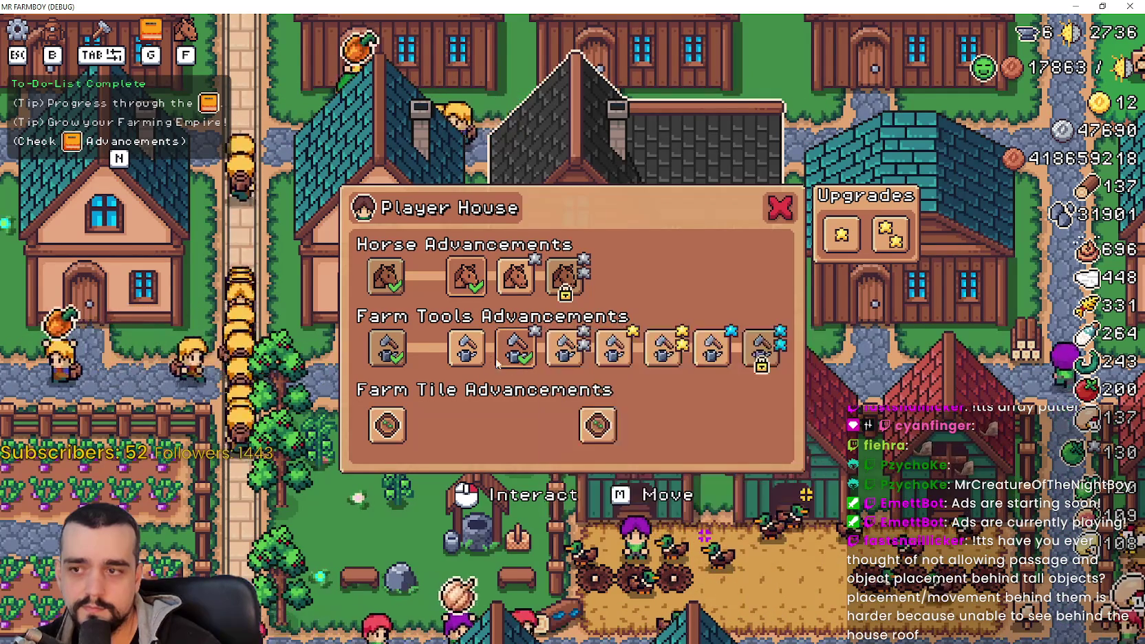
{"action": "left_click", "coordinate": [467, 347]}
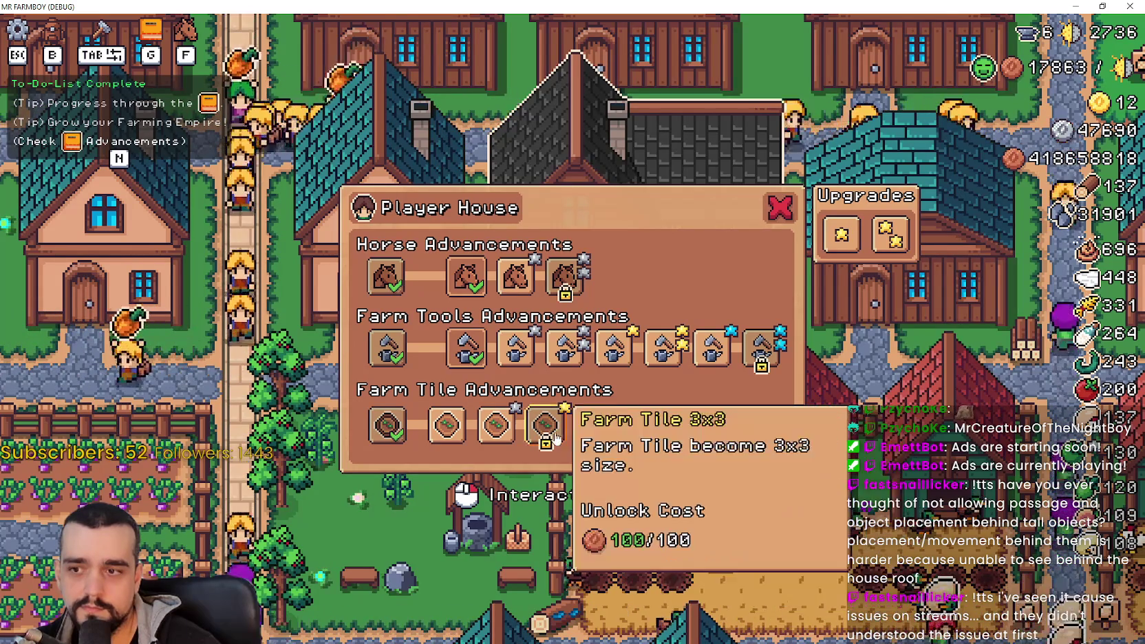
{"action": "left_click", "coordinate": [597, 424]}
{"action": "left_click", "coordinate": [638, 435]}
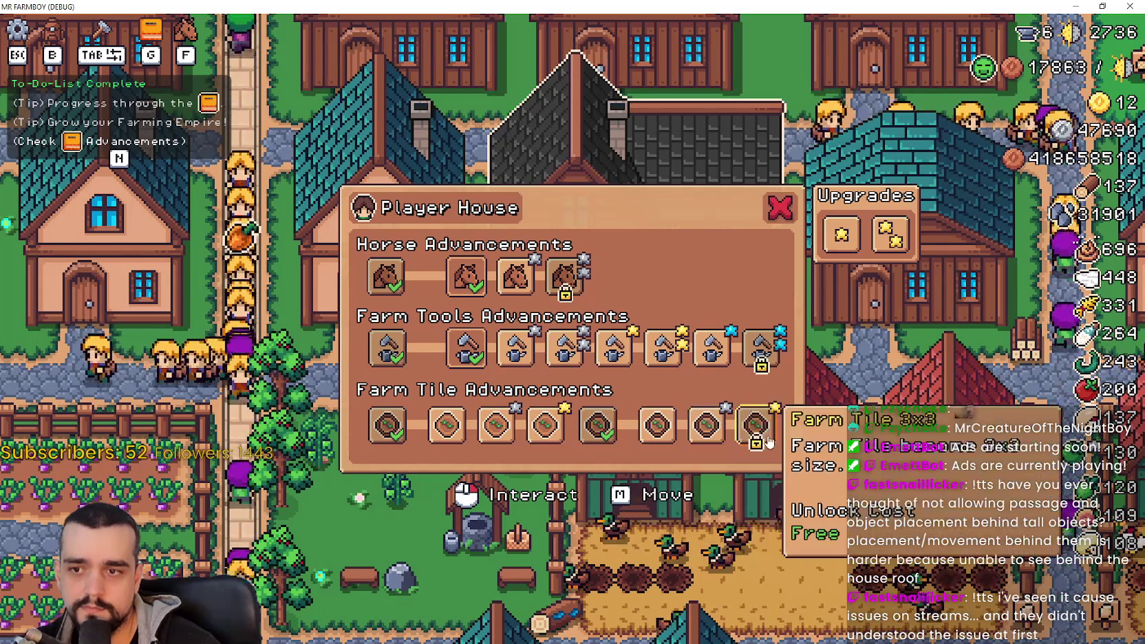
{"action": "left_click", "coordinate": [446, 427]}
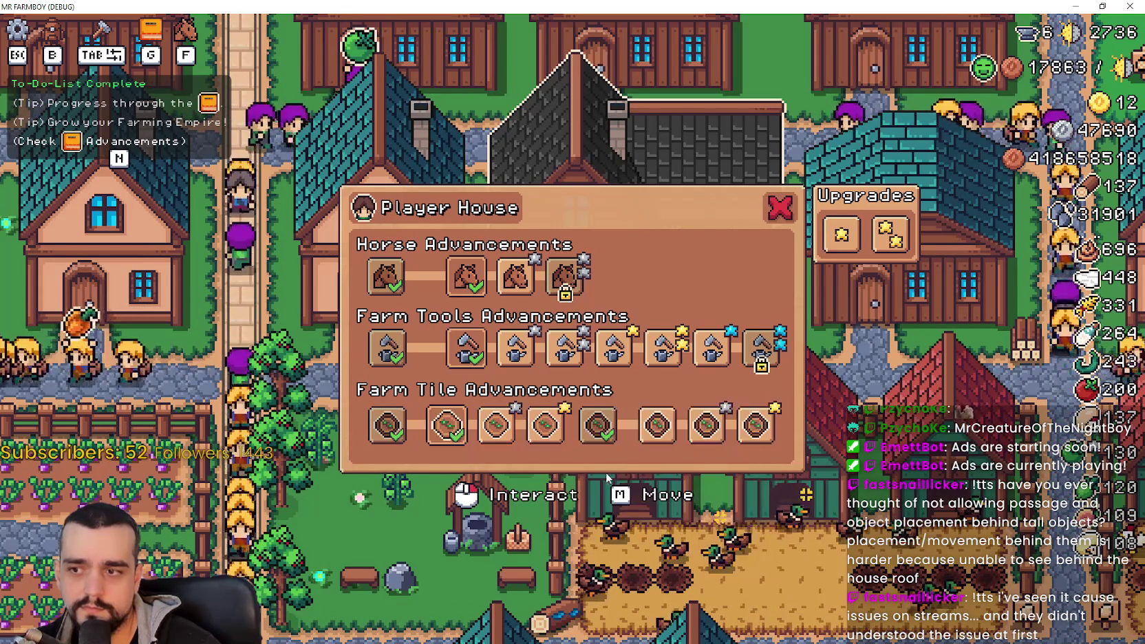
{"action": "left_click", "coordinate": [671, 437]}
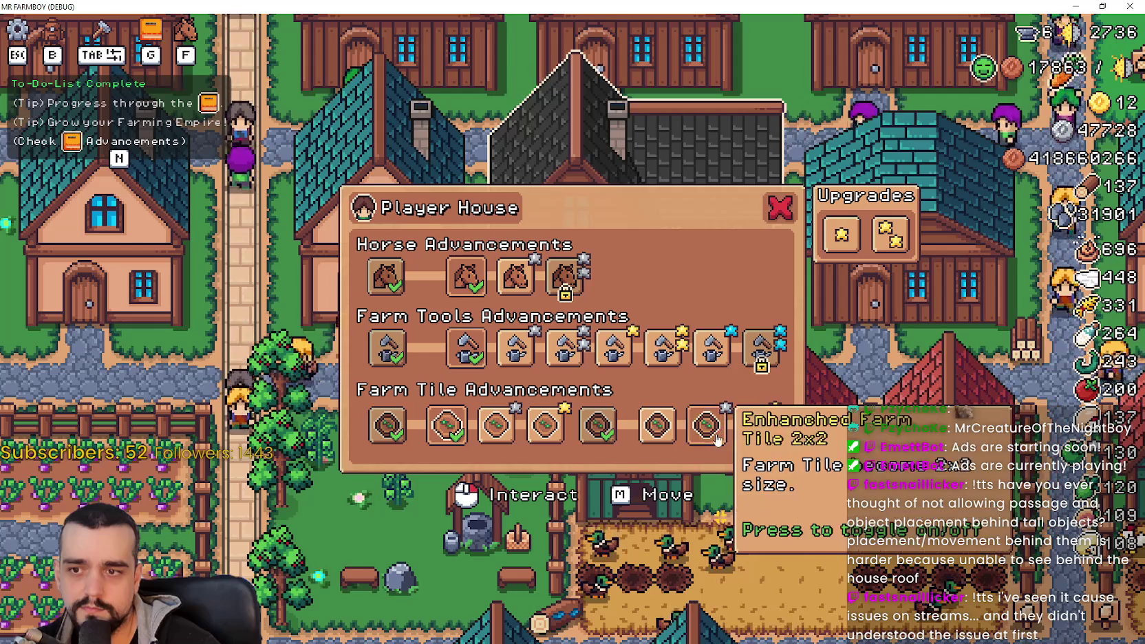
Step: Re-pick Farm Tools buffs, turn on Basic Saddle and Farm Tile 3x3, then close the panel
{"action": "left_click", "coordinate": [545, 425]}
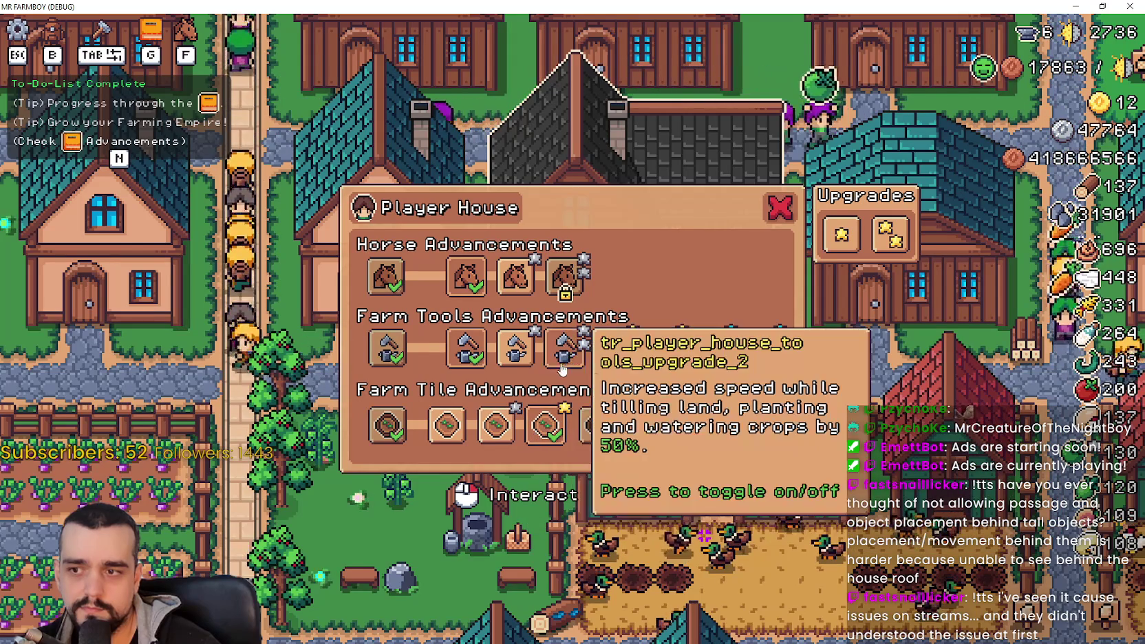
{"action": "left_click", "coordinate": [564, 347]}
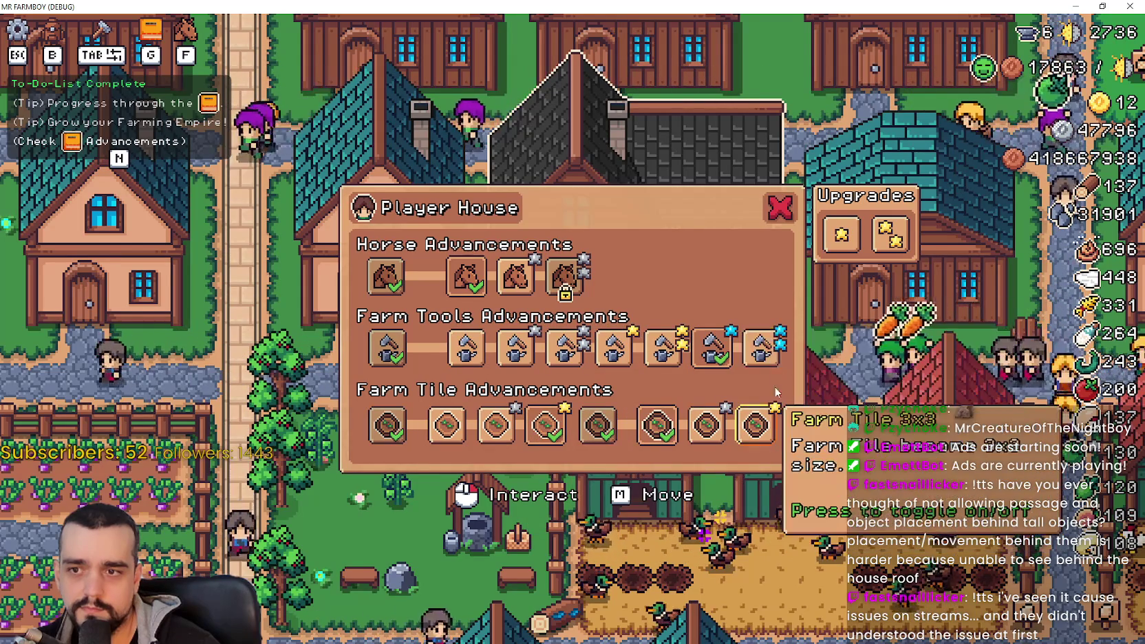
{"action": "left_click", "coordinate": [466, 348]}
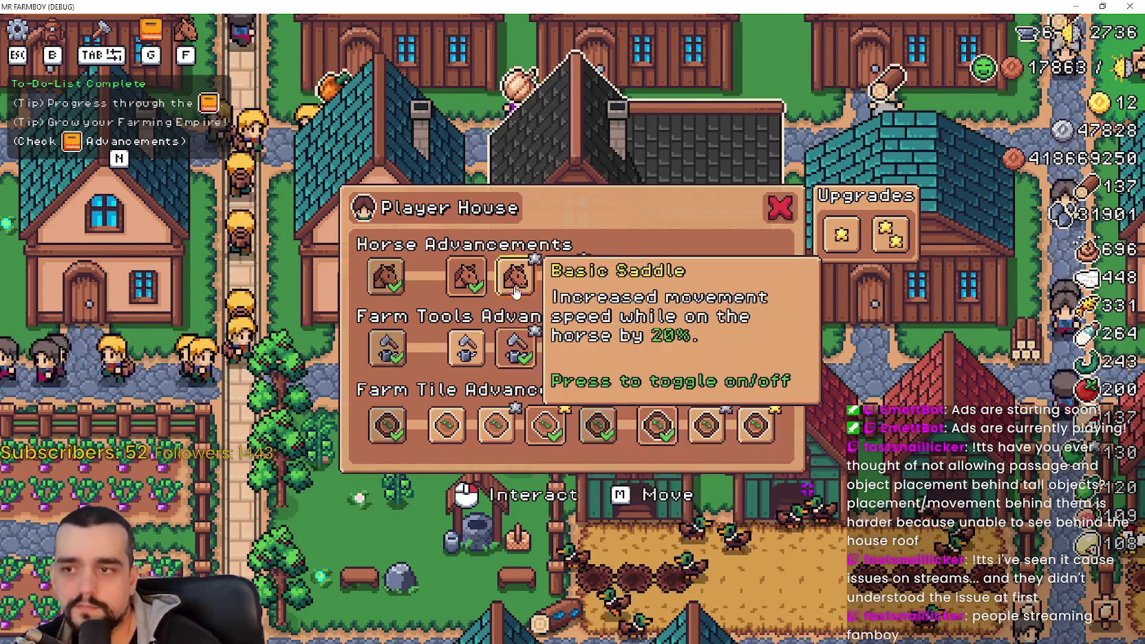
{"action": "left_click", "coordinate": [518, 287]}
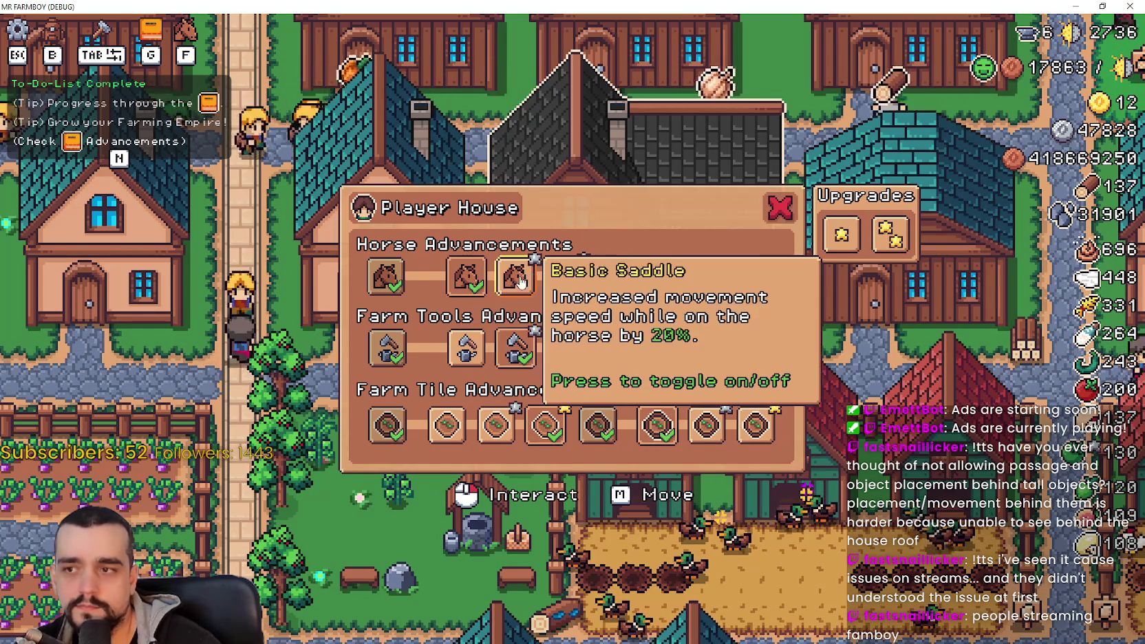
{"action": "left_click", "coordinate": [761, 349]}
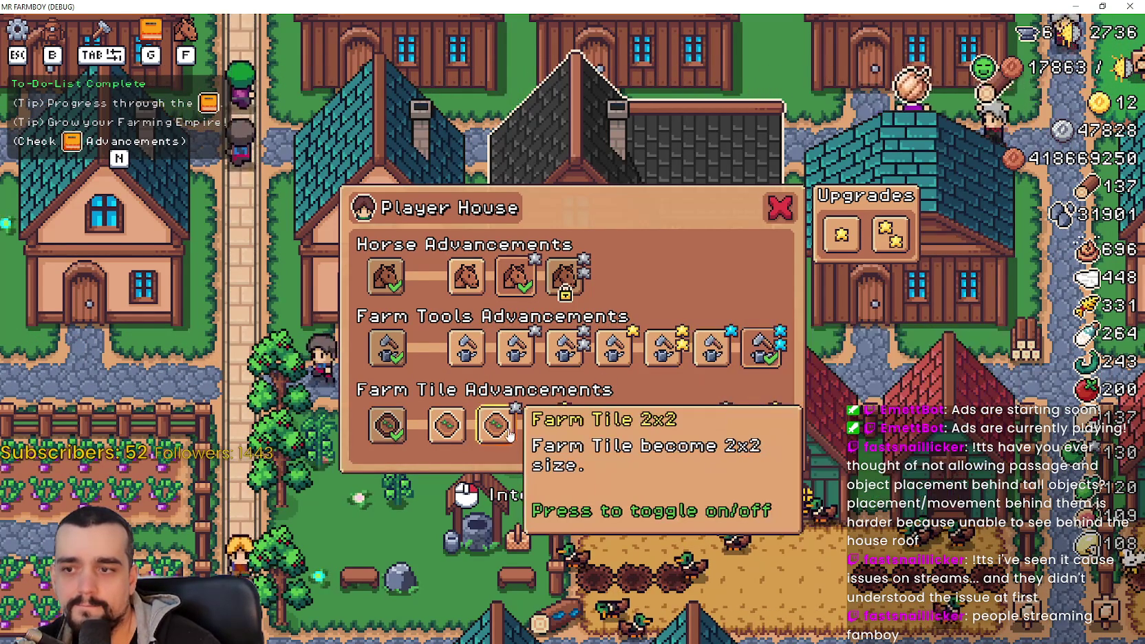
{"action": "left_click", "coordinate": [757, 430]}
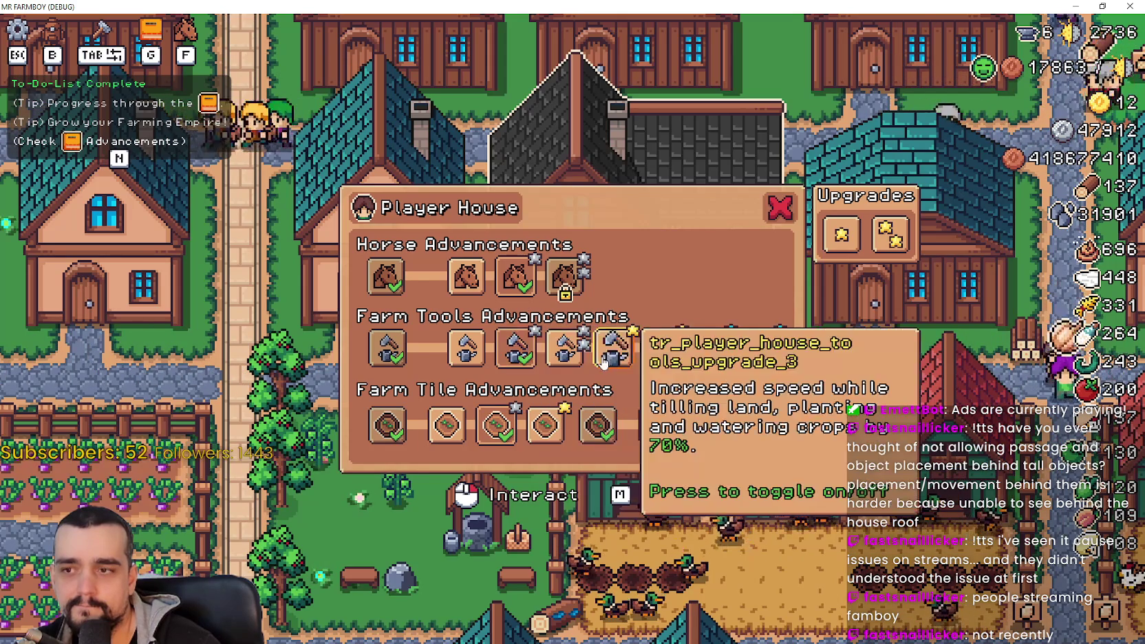
{"action": "left_click", "coordinate": [615, 350]}
{"action": "key", "text": "Escape"}
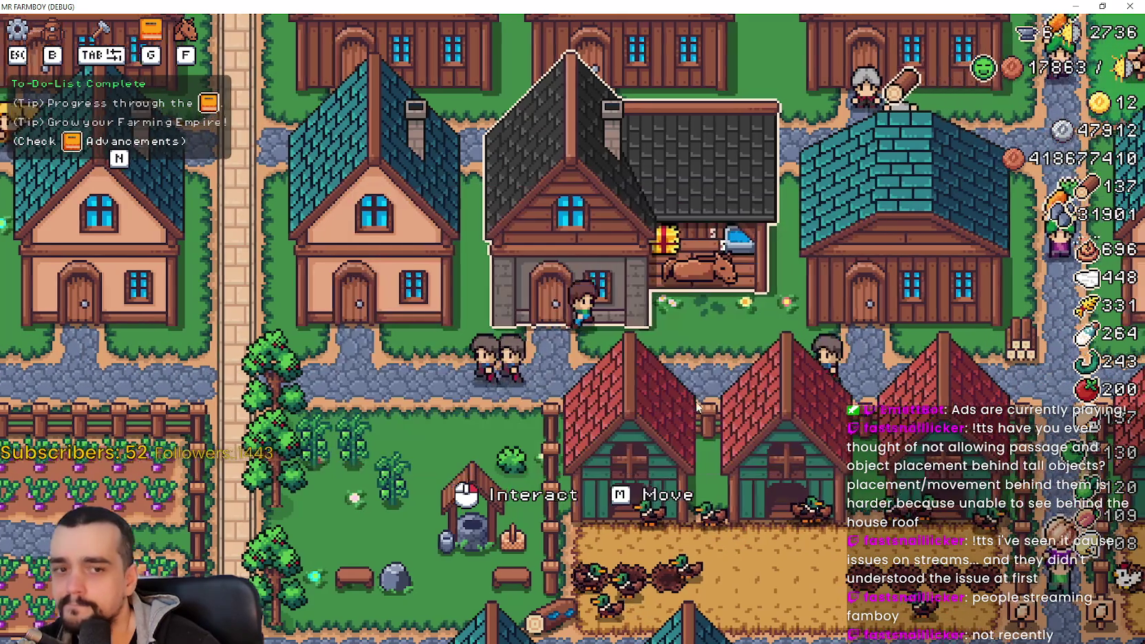
Step: Walk the farmer east toward the river, then south-west through the houses and crop fields
{"action": "key", "text": "d"}
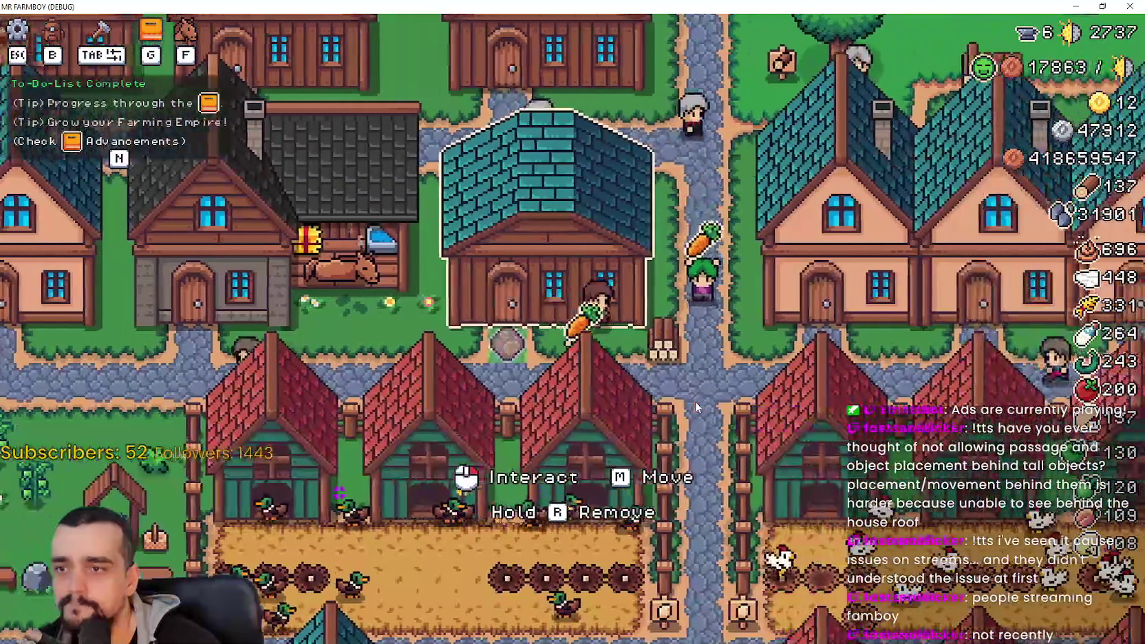
{"action": "key", "text": "w"}
{"action": "key", "text": "d"}
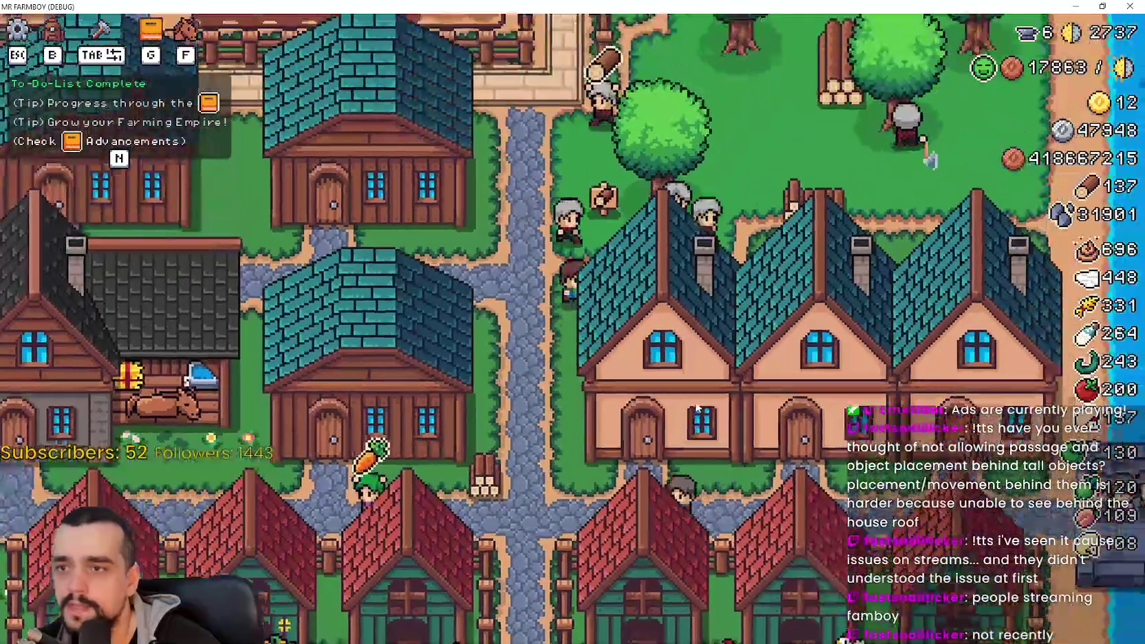
{"action": "key", "text": "s"}
{"action": "key", "text": "a"}
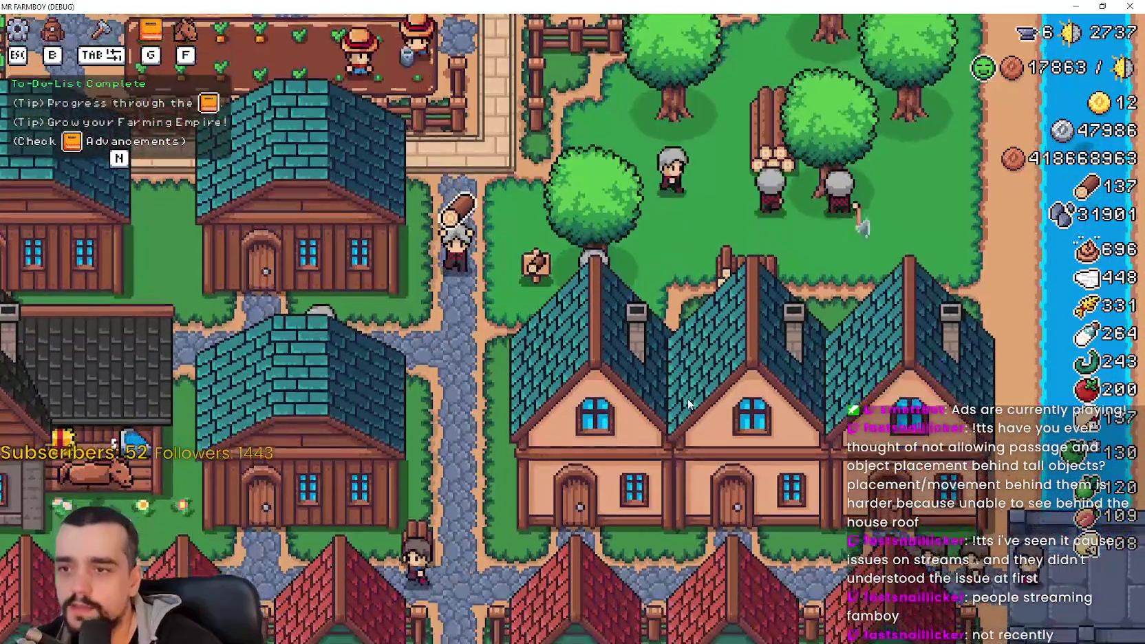
{"action": "key", "text": "s"}
{"action": "key", "text": "a"}
{"action": "key", "text": "a"}
{"action": "key", "text": "w"}
{"action": "key", "text": "s"}
{"action": "key", "text": "a"}
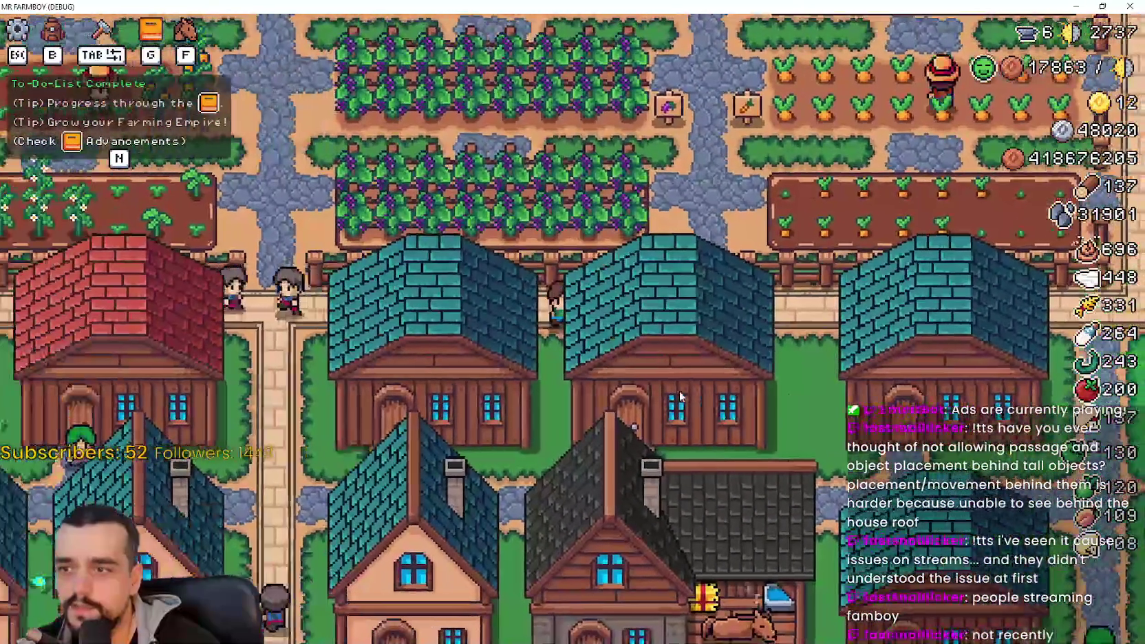
{"action": "key", "text": "a"}
{"action": "key", "text": "w"}
{"action": "key", "text": "s"}
{"action": "key", "text": "a"}
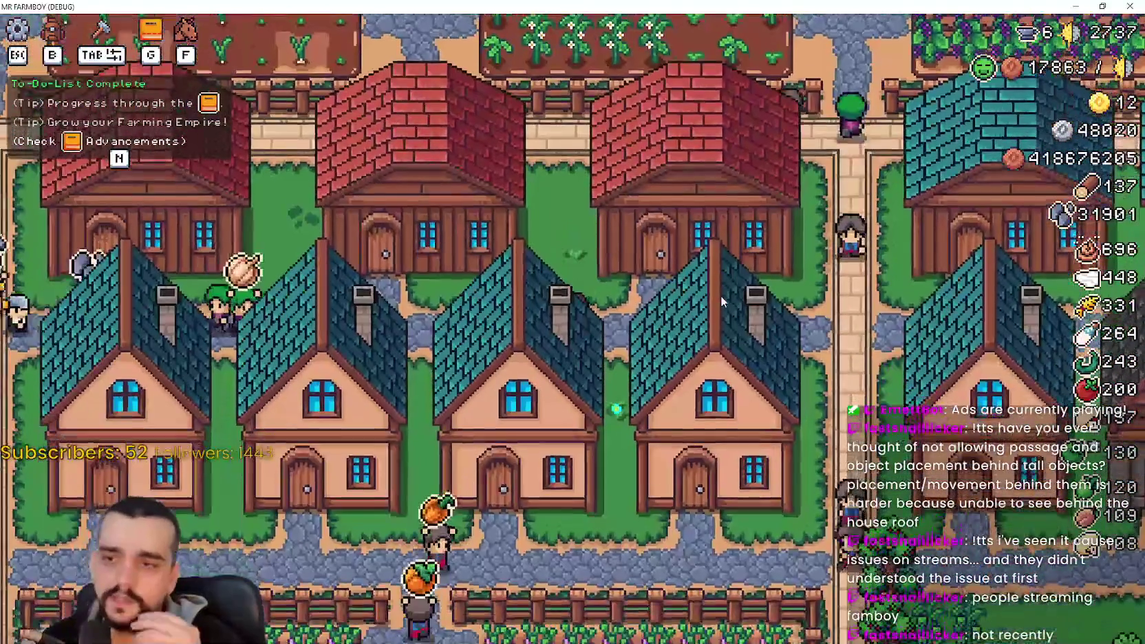
{"action": "key", "text": "s"}
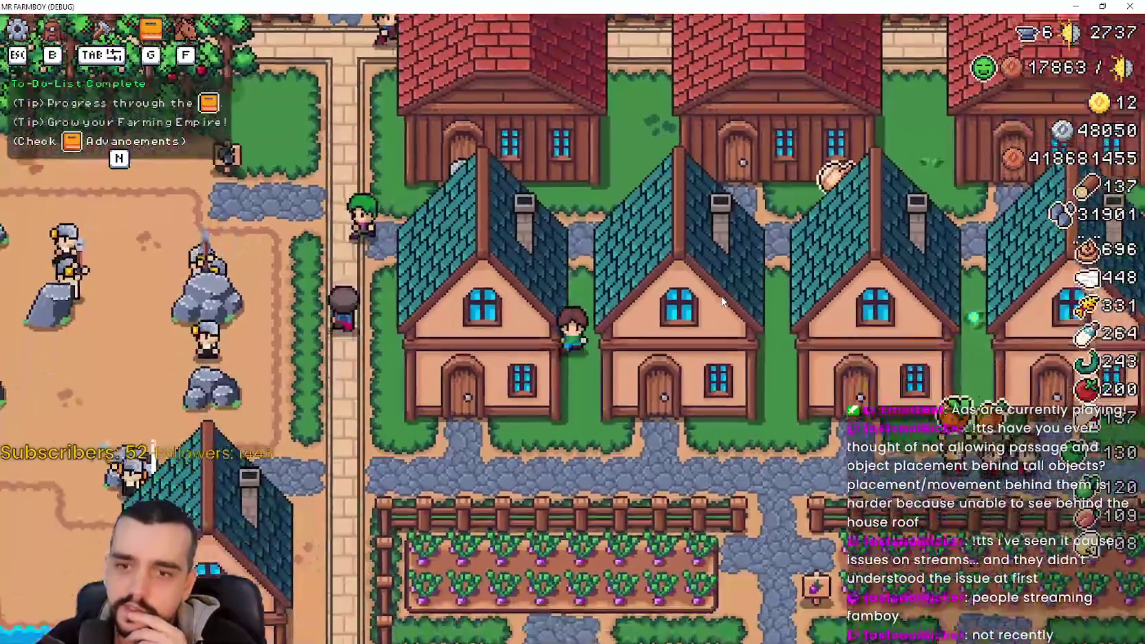
{"action": "key", "text": "d"}
{"action": "key", "text": "w"}
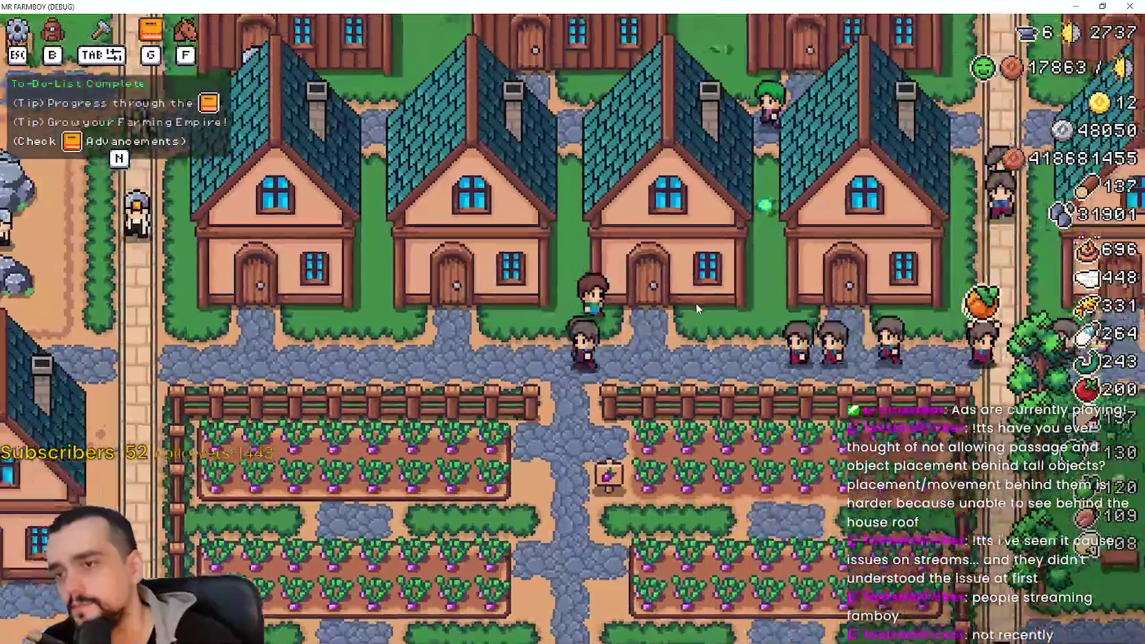
Step: Walk down past the well and red barn to the duck pen, circling the teal houses
{"action": "key", "text": "s"}
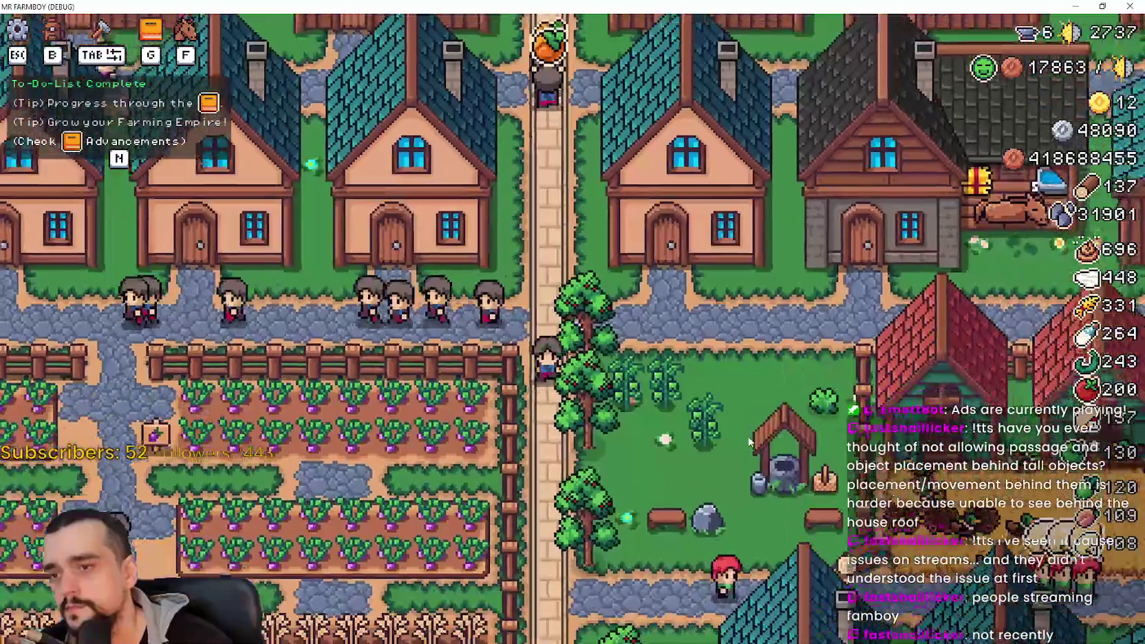
{"action": "key", "text": "s"}
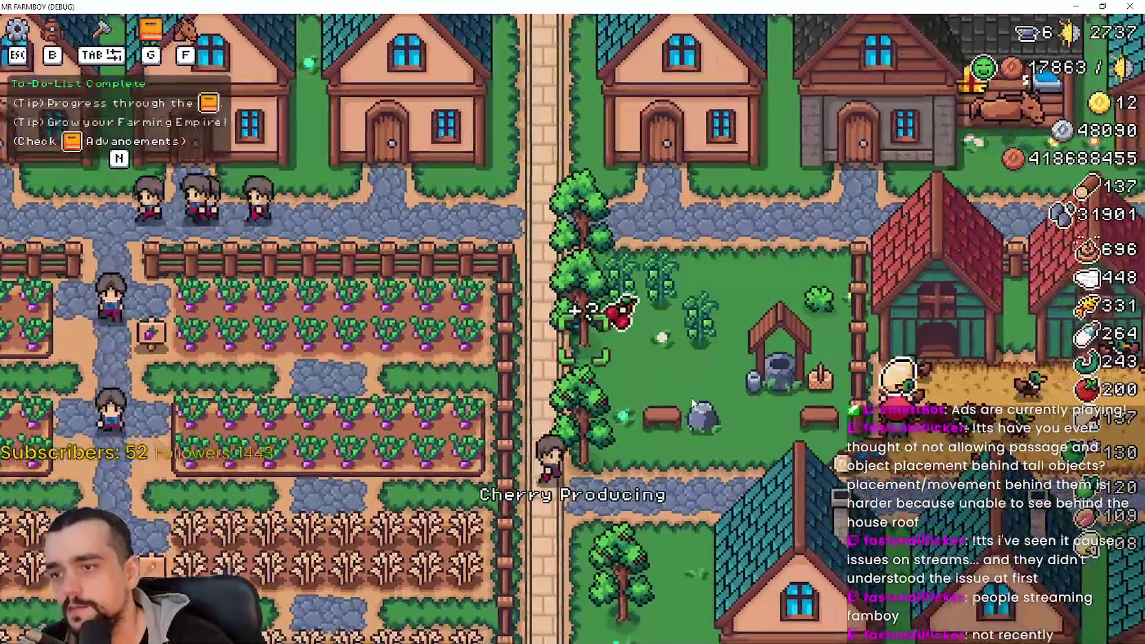
{"action": "key", "text": "d"}
{"action": "key", "text": "d"}
{"action": "key", "text": "s"}
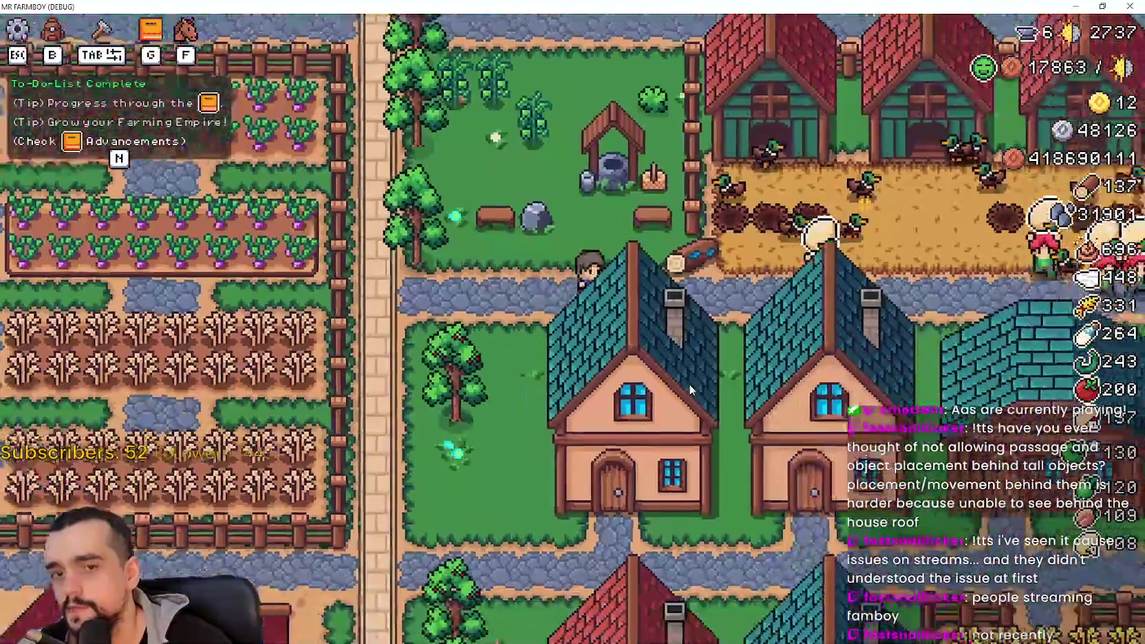
{"action": "key", "text": "d"}
{"action": "key", "text": "s"}
{"action": "key", "text": "a"}
{"action": "key", "text": "s"}
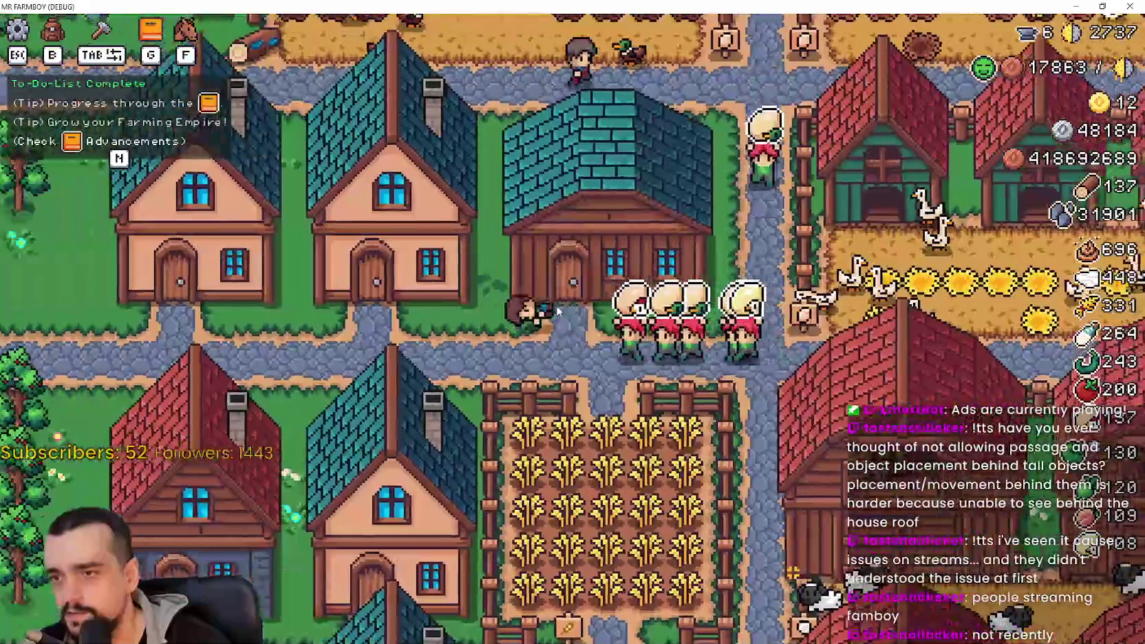
{"action": "key", "text": "a"}
{"action": "key", "text": "w"}
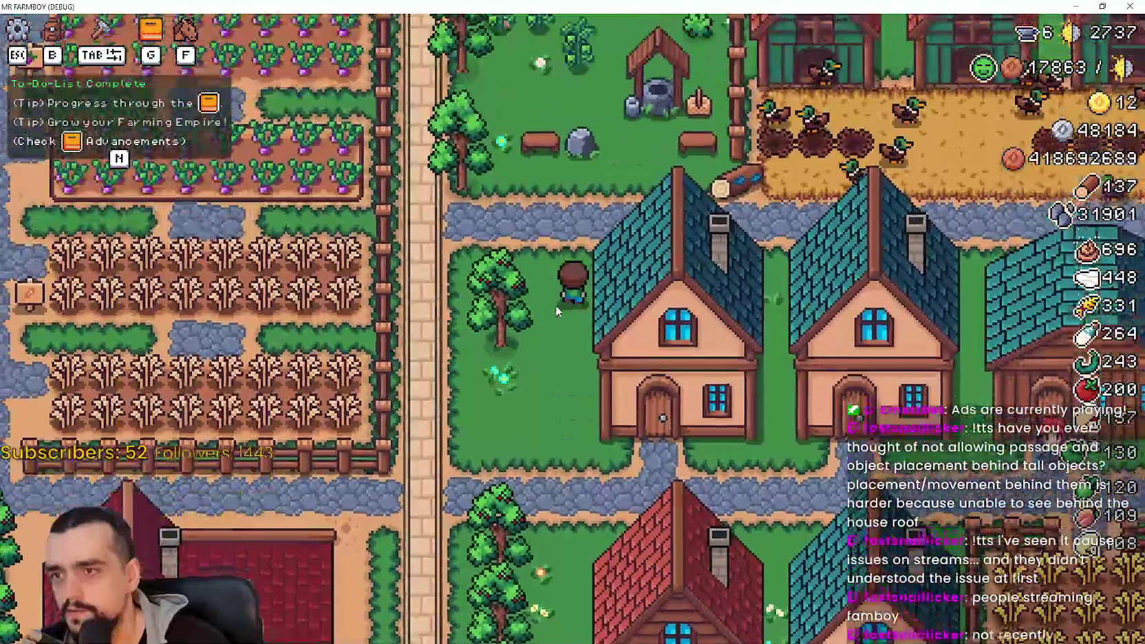
{"action": "key", "text": "d"}
{"action": "key", "text": "a"}
{"action": "key", "text": "w"}
{"action": "key", "text": "a"}
{"action": "key", "text": "s"}
{"action": "key", "text": "w"}
{"action": "key", "text": "a"}
{"action": "key", "text": "a"}
Step: Walk up through the crop fields past the grapes and carrots, then down toward the coops
{"action": "key", "text": "w"}
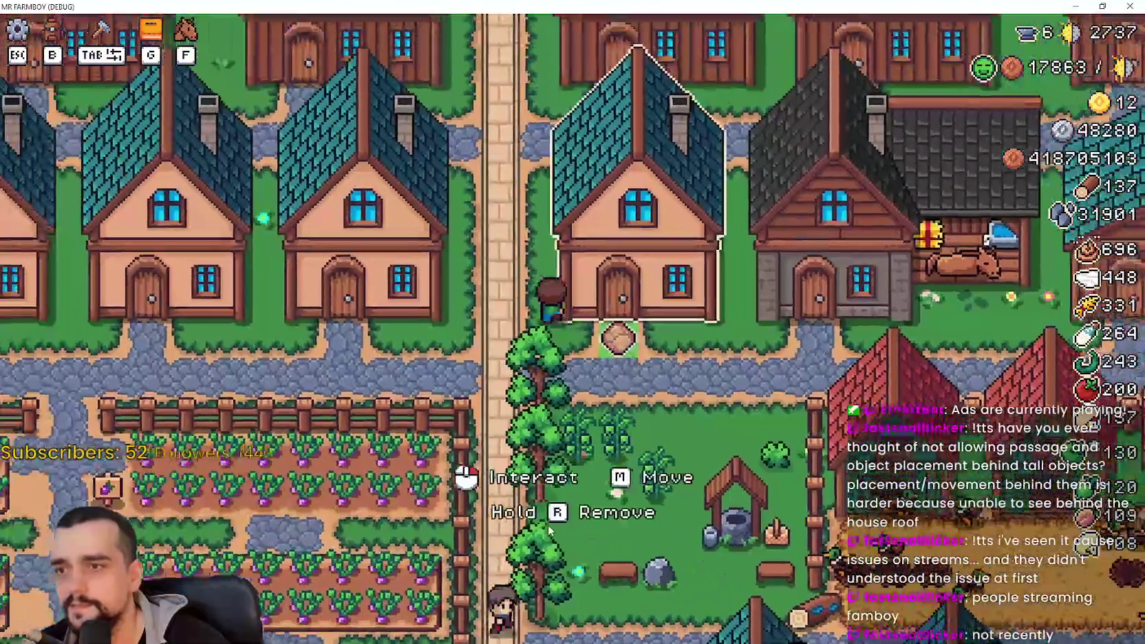
{"action": "key", "text": "w"}
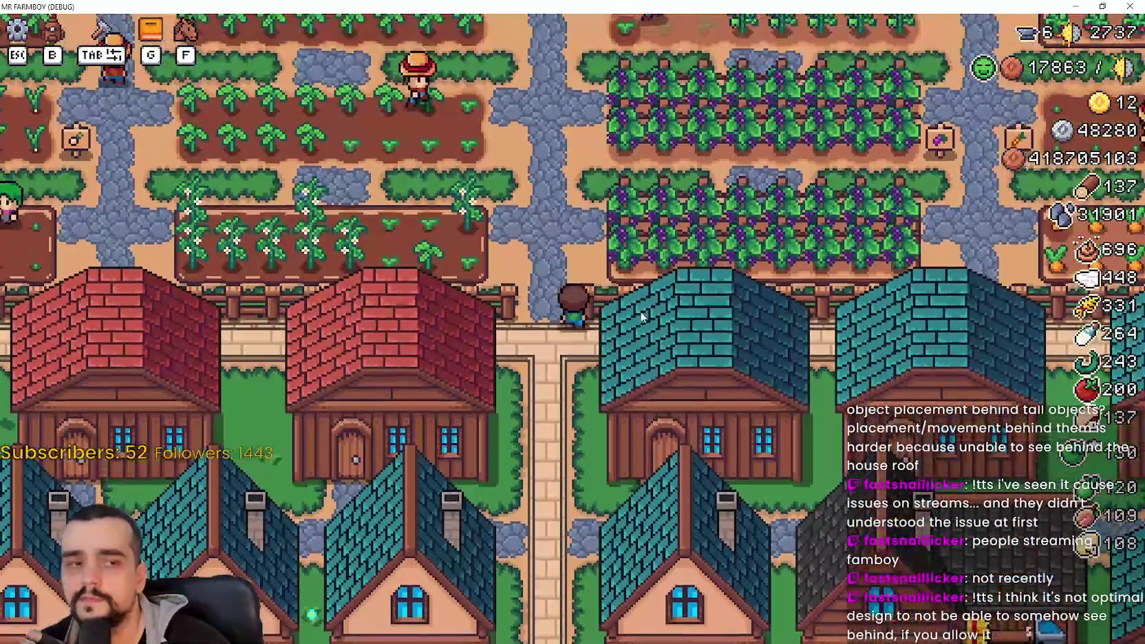
{"action": "key", "text": "d"}
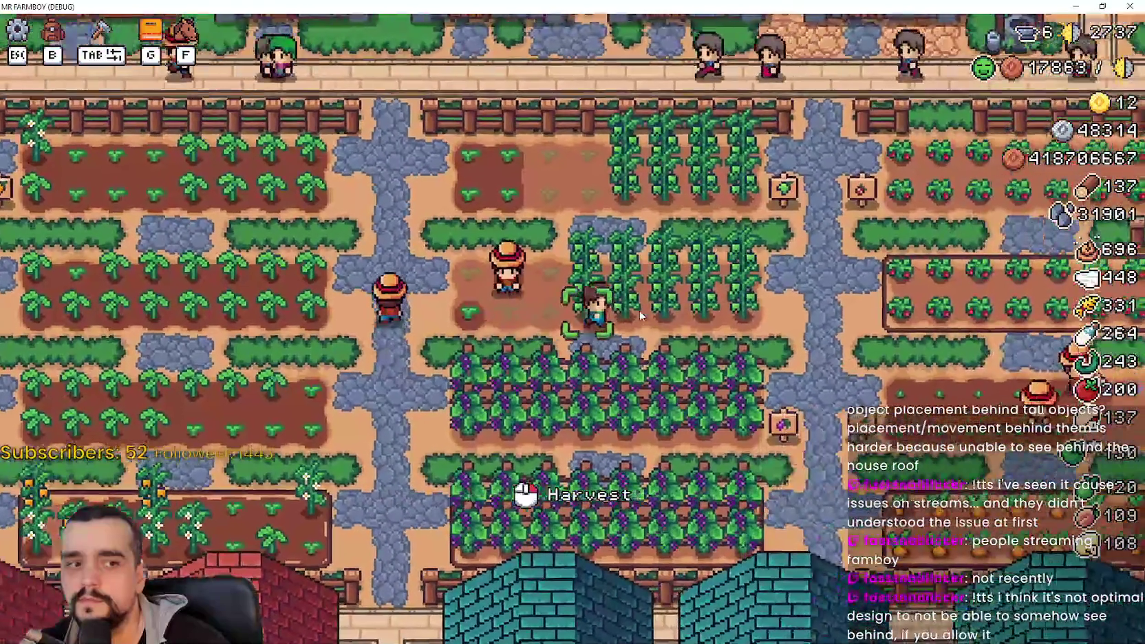
{"action": "key", "text": "d"}
{"action": "key", "text": "s"}
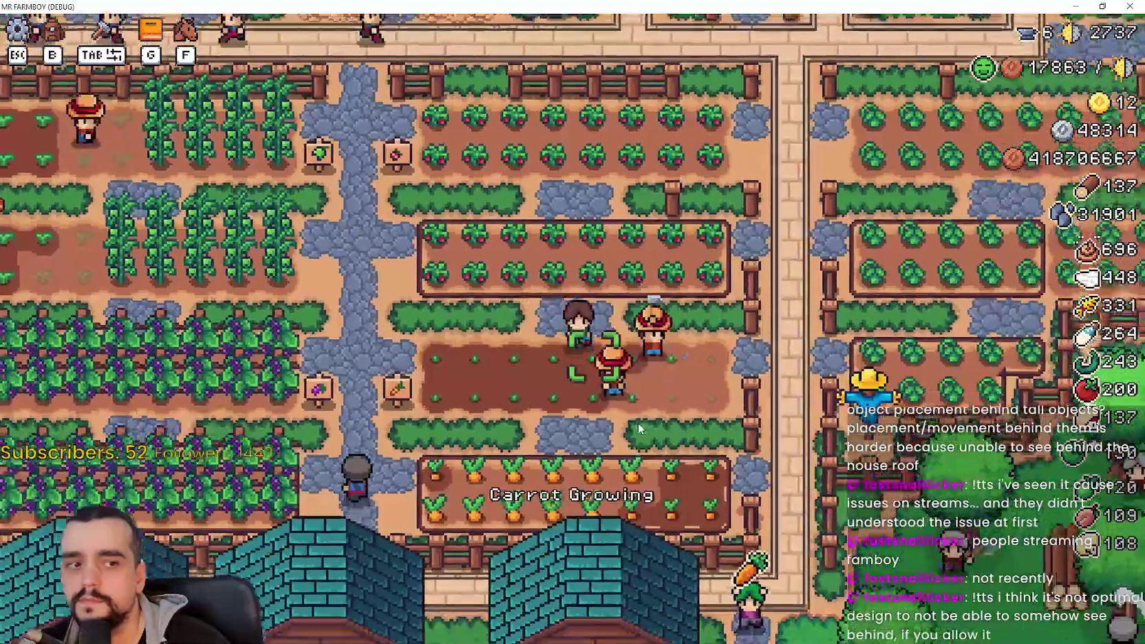
{"action": "key", "text": "s"}
{"action": "key", "text": "d"}
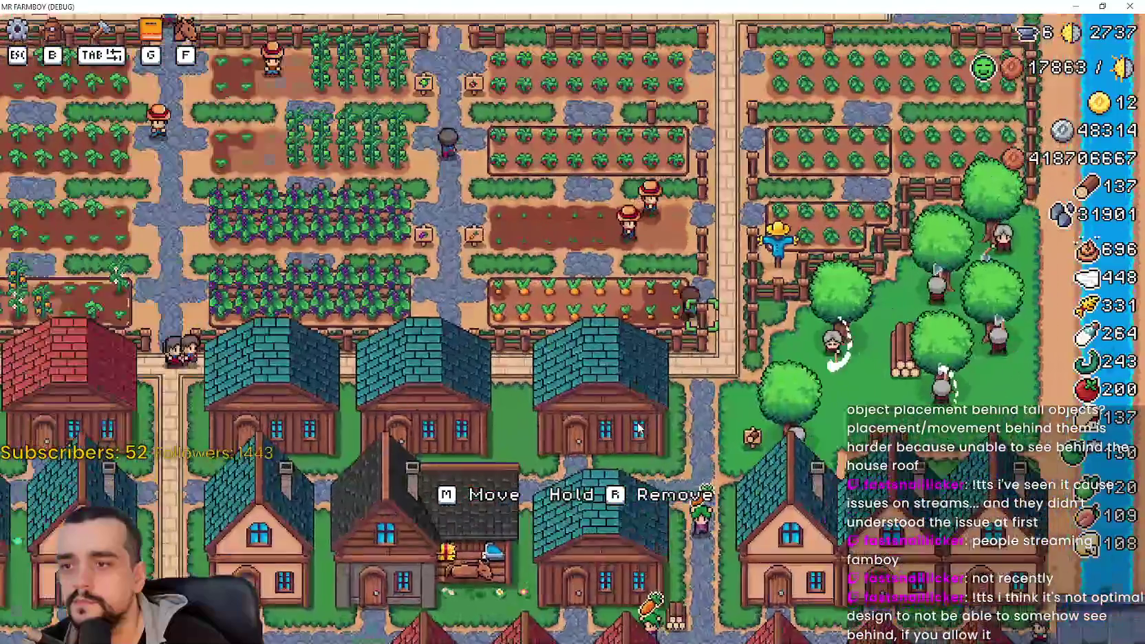
{"action": "key", "text": "s"}
{"action": "key", "text": "a"}
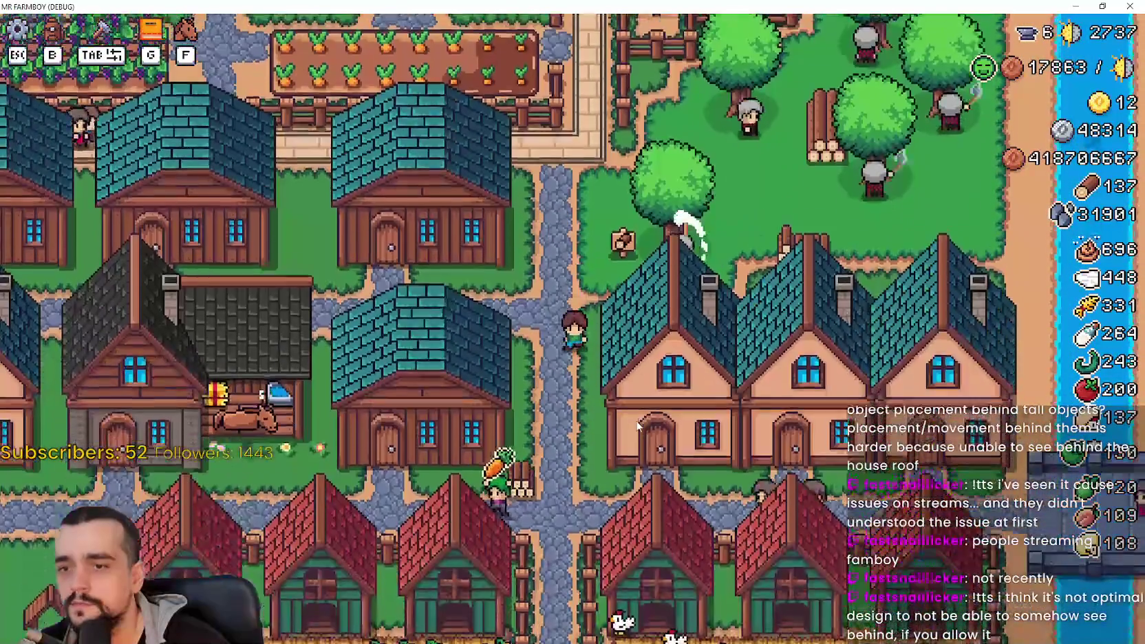
{"action": "key", "text": "s"}
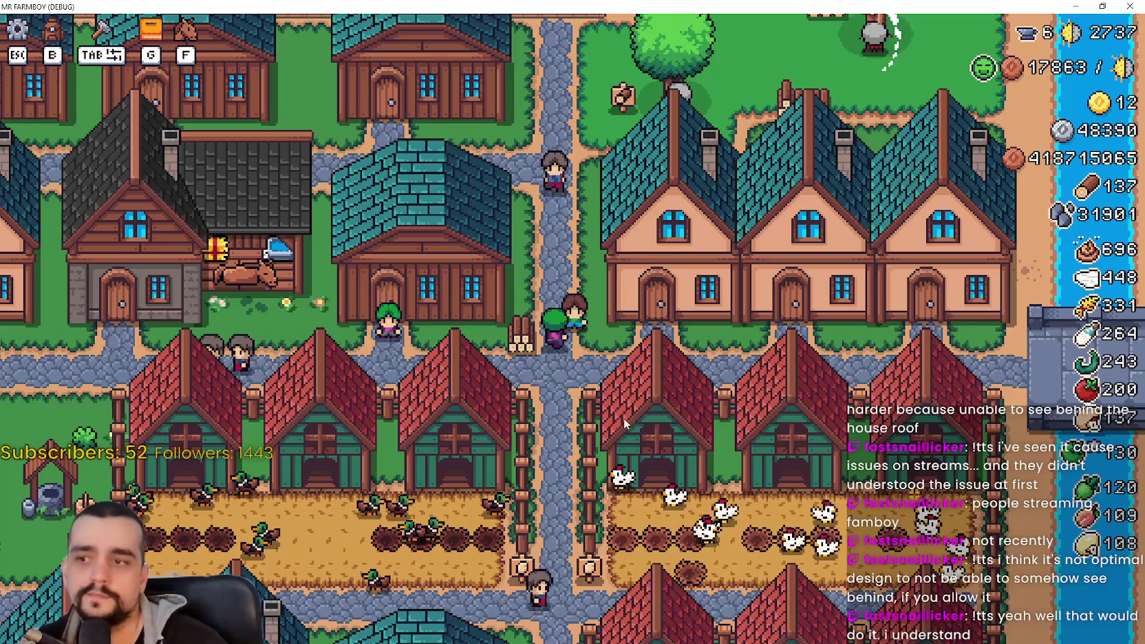
{"action": "scroll", "scroll_direction": "up", "scroll_amount": 3}
{"action": "scroll", "scroll_direction": "down", "scroll_amount": 3}
{"action": "key", "text": "a"}
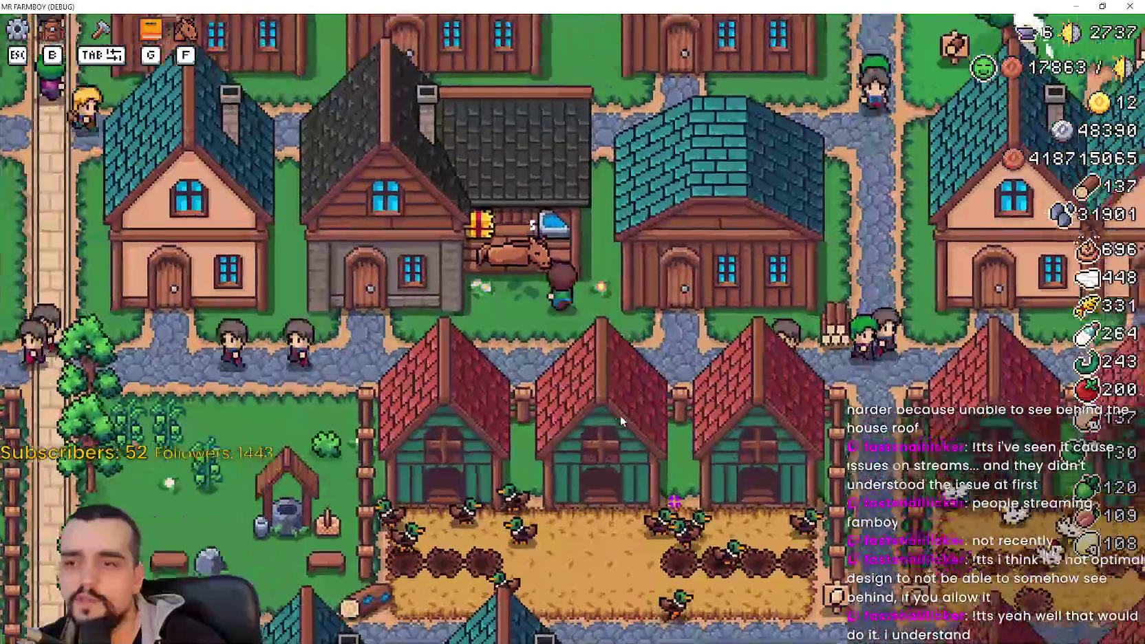
{"action": "key", "text": "a"}
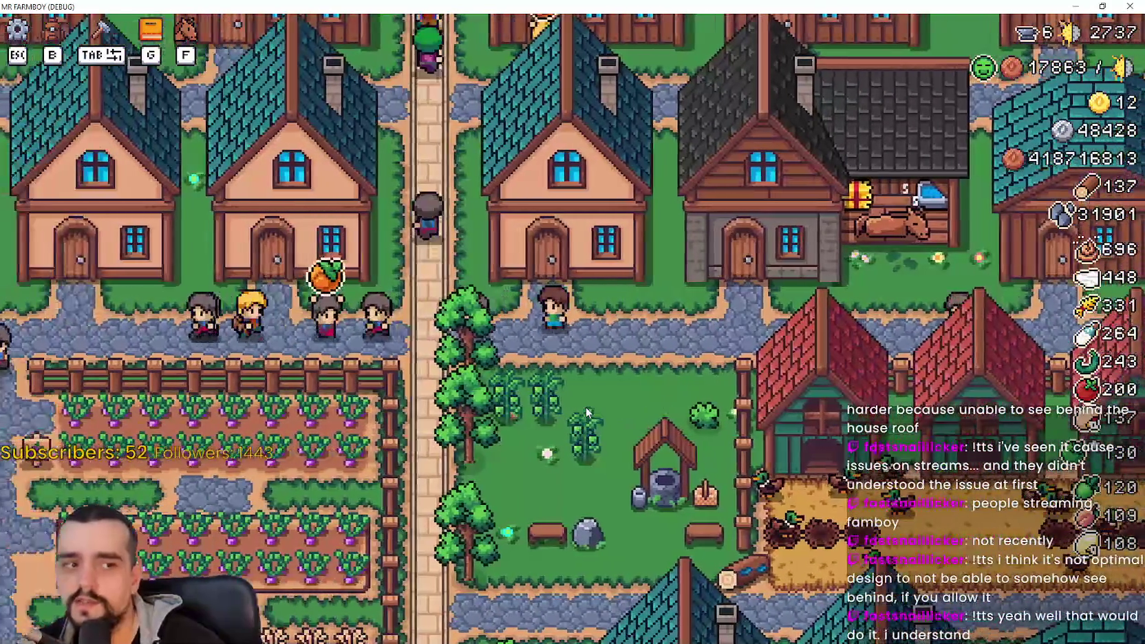
{"action": "key", "text": "w"}
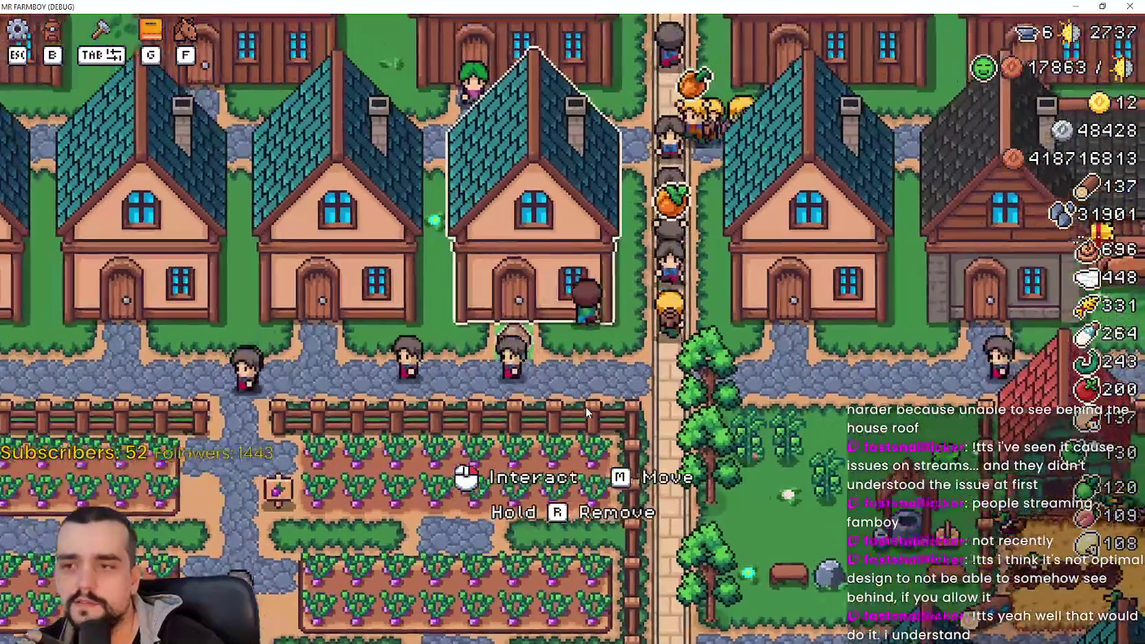
{"action": "key", "text": "w"}
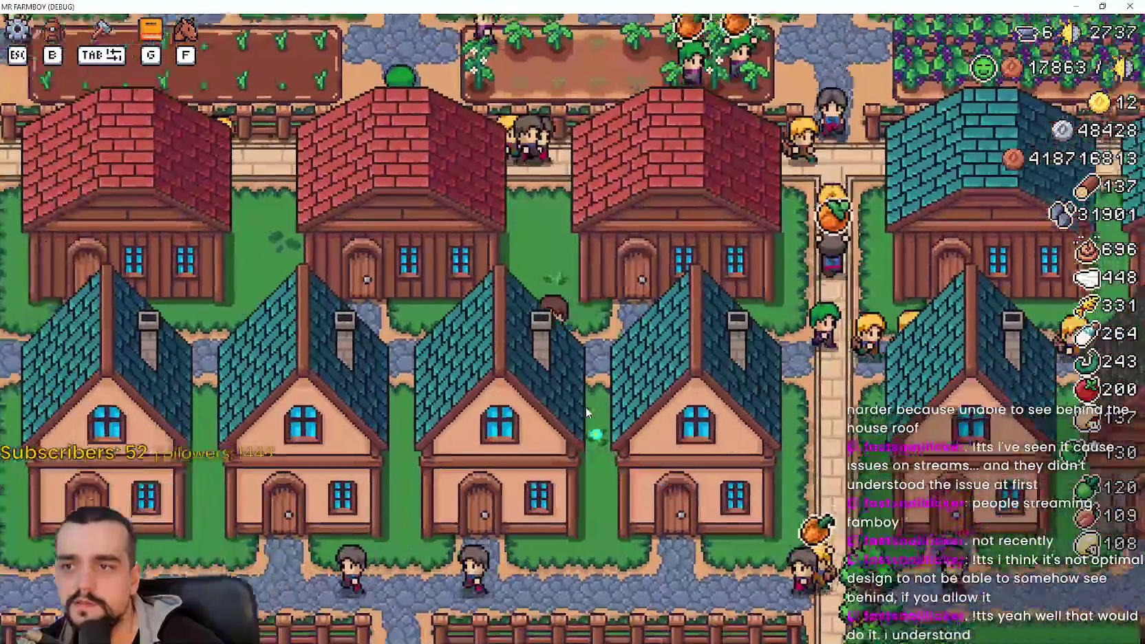
{"action": "key", "text": "s"}
{"action": "key", "text": "w"}
{"action": "key", "text": "d"}
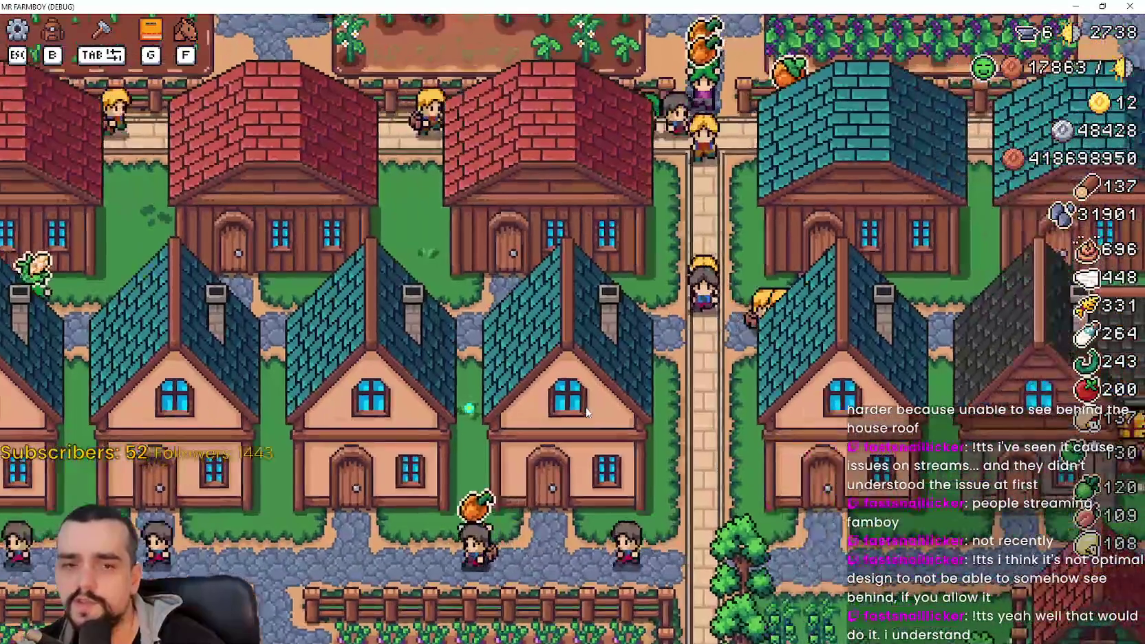
{"action": "key", "text": "s"}
{"action": "key", "text": "d"}
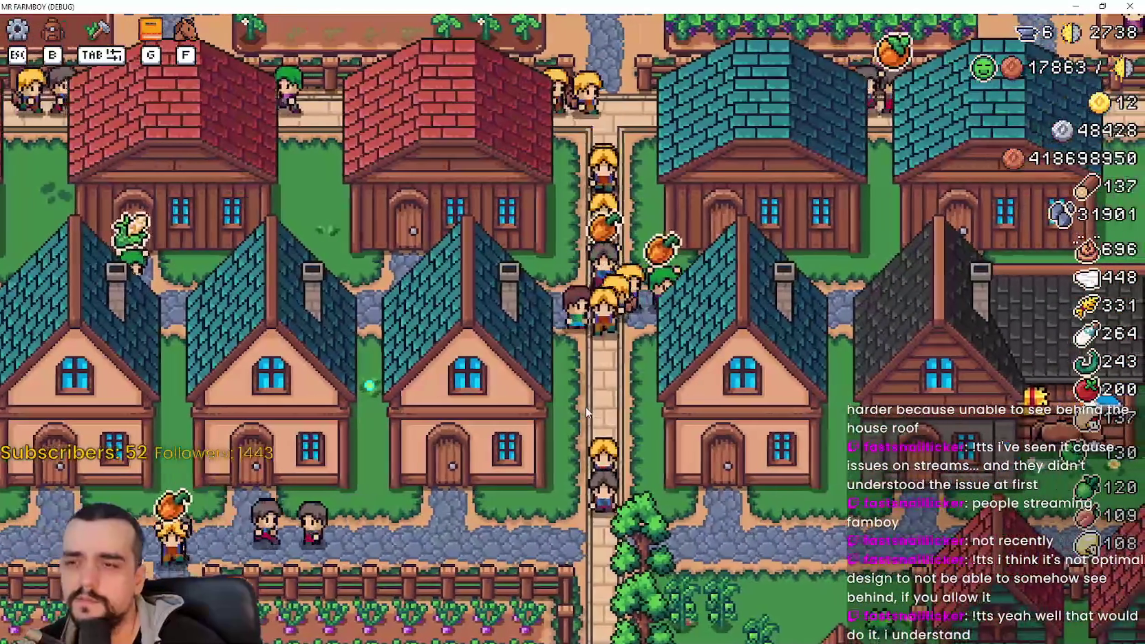
{"action": "key", "text": "a"}
{"action": "key", "text": "s"}
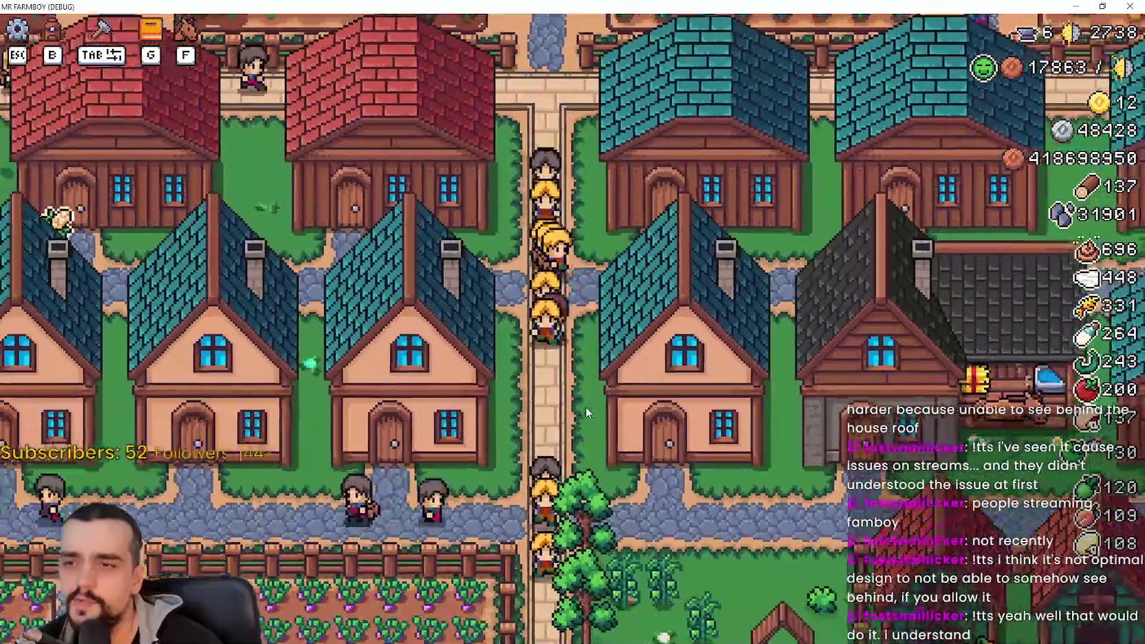
{"action": "key", "text": "w"}
{"action": "key", "text": "d"}
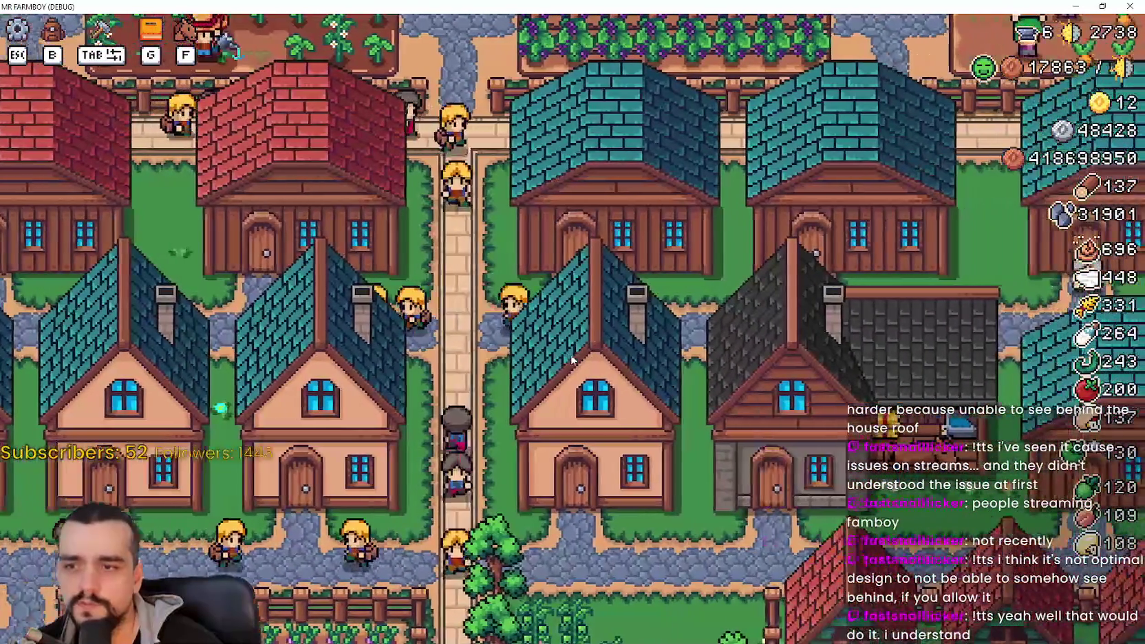
{"action": "key", "text": "a"}
{"action": "key", "text": "s"}
{"action": "key", "text": "d"}
{"action": "key", "text": "w"}
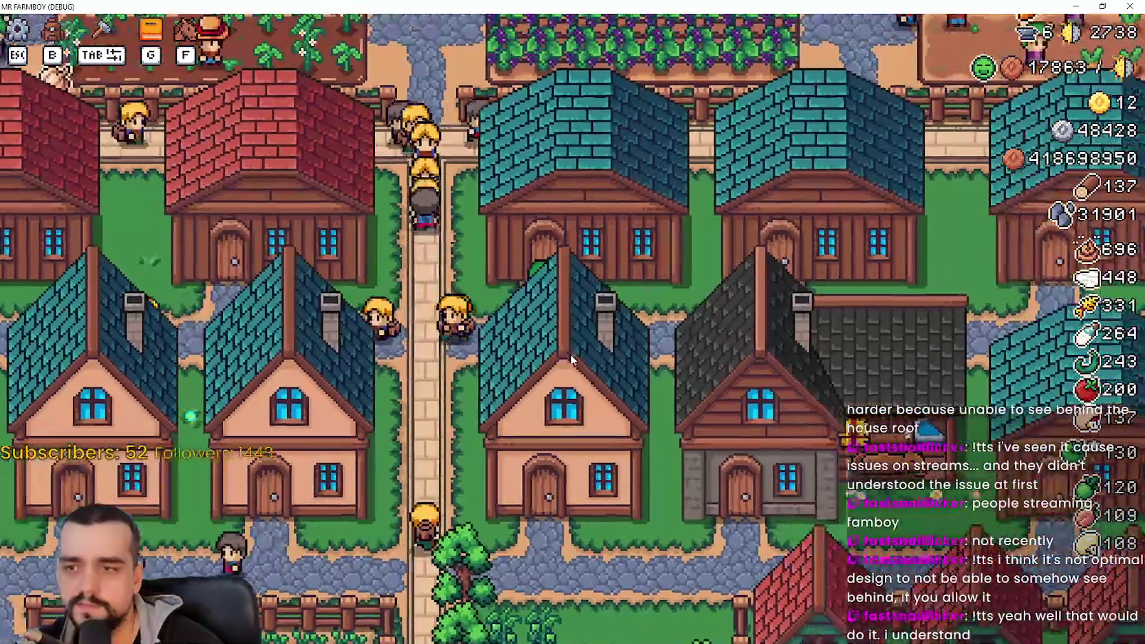
{"action": "key", "text": "w"}
{"action": "key", "text": "d"}
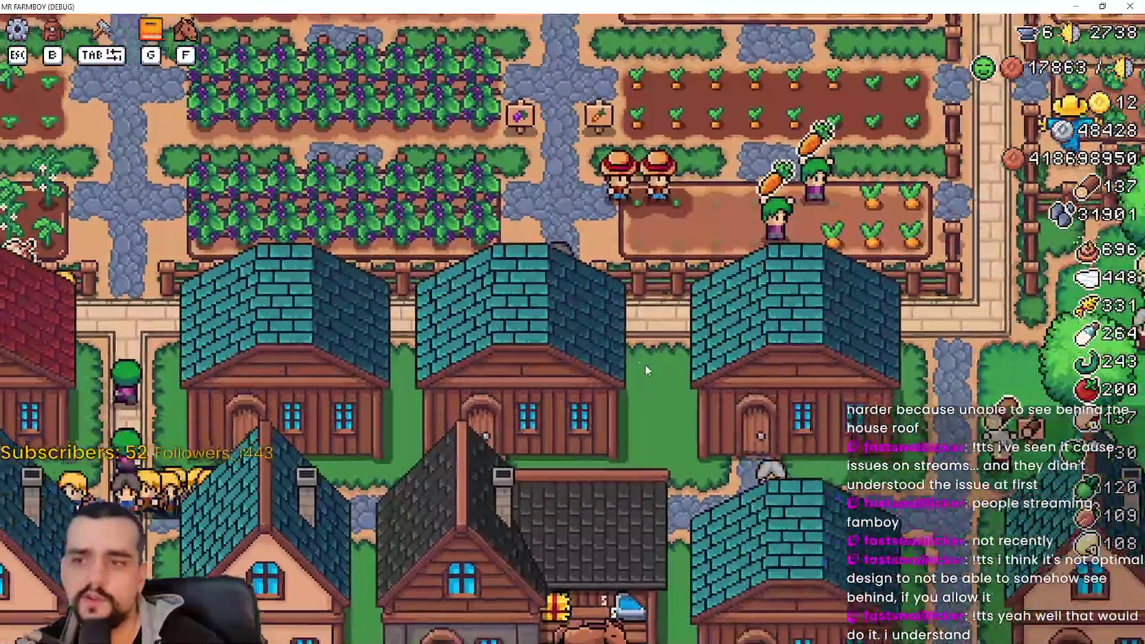
{"action": "key", "text": "d"}
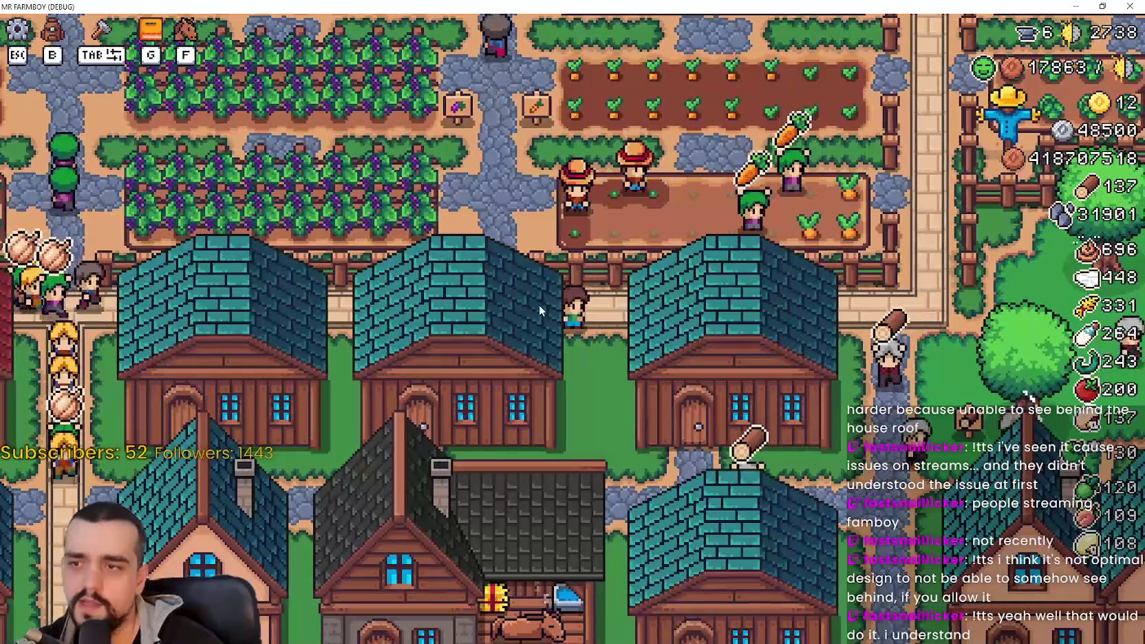
{"action": "key", "text": "a"}
{"action": "key", "text": "s"}
{"action": "key", "text": "d"}
{"action": "key", "text": "s"}
{"action": "key", "text": "a"}
{"action": "key", "text": "s"}
{"action": "key", "text": "a"}
{"action": "key", "text": "w"}
{"action": "key", "text": "d"}
{"action": "key", "text": "s"}
{"action": "key", "text": "a"}
{"action": "key", "text": "s"}
{"action": "key", "text": "a"}
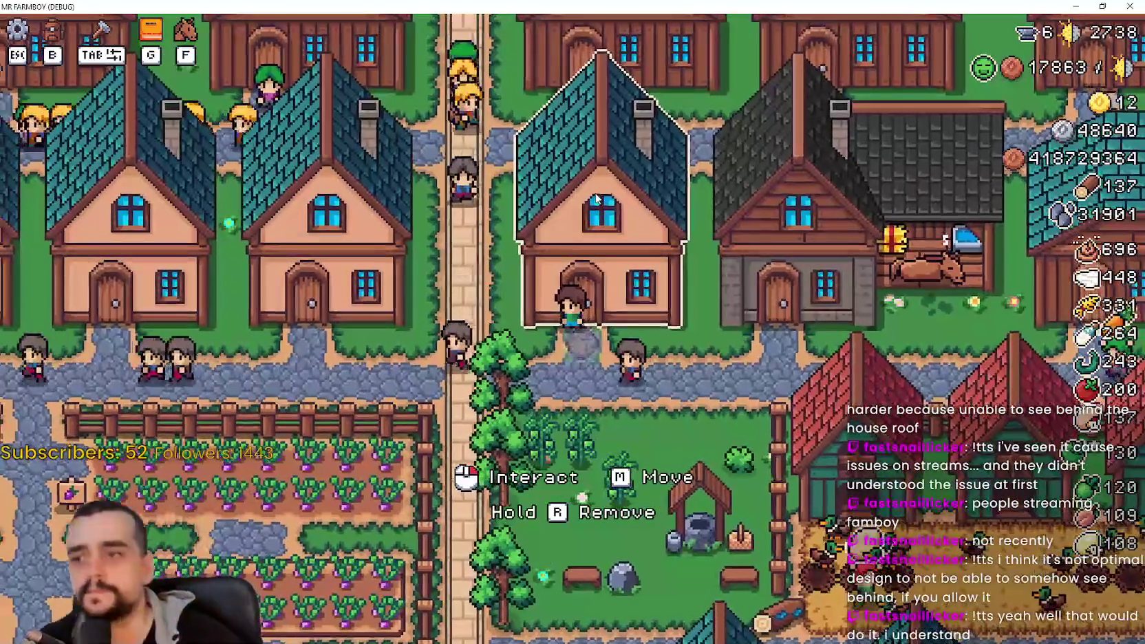
{"action": "key", "text": "a"}
{"action": "key", "text": "w"}
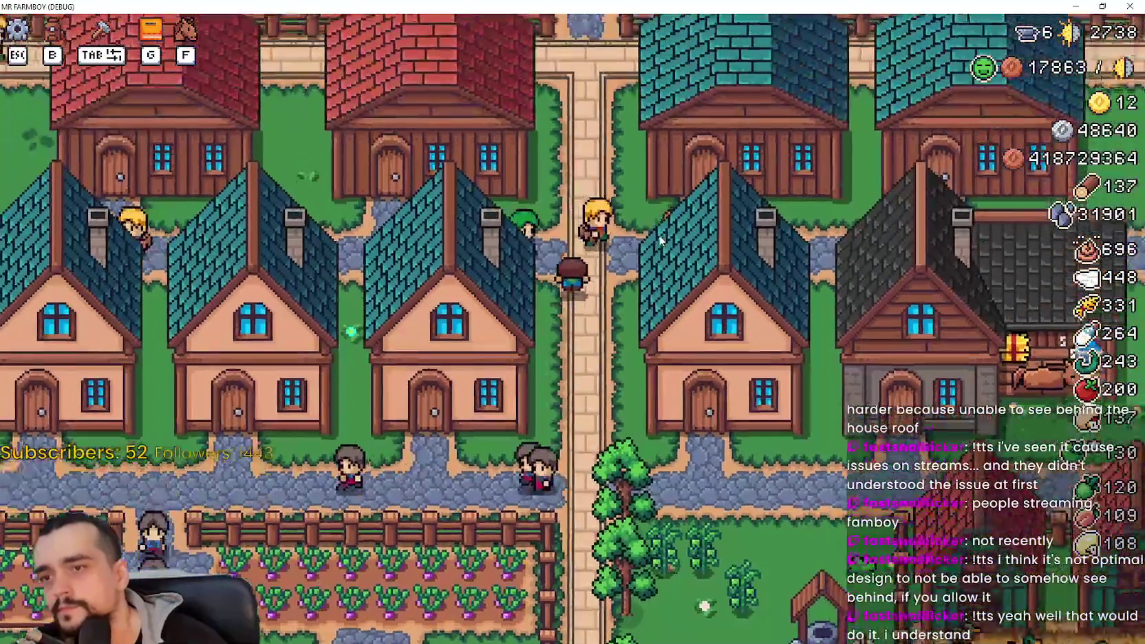
{"action": "key", "text": "w"}
{"action": "key", "text": "a"}
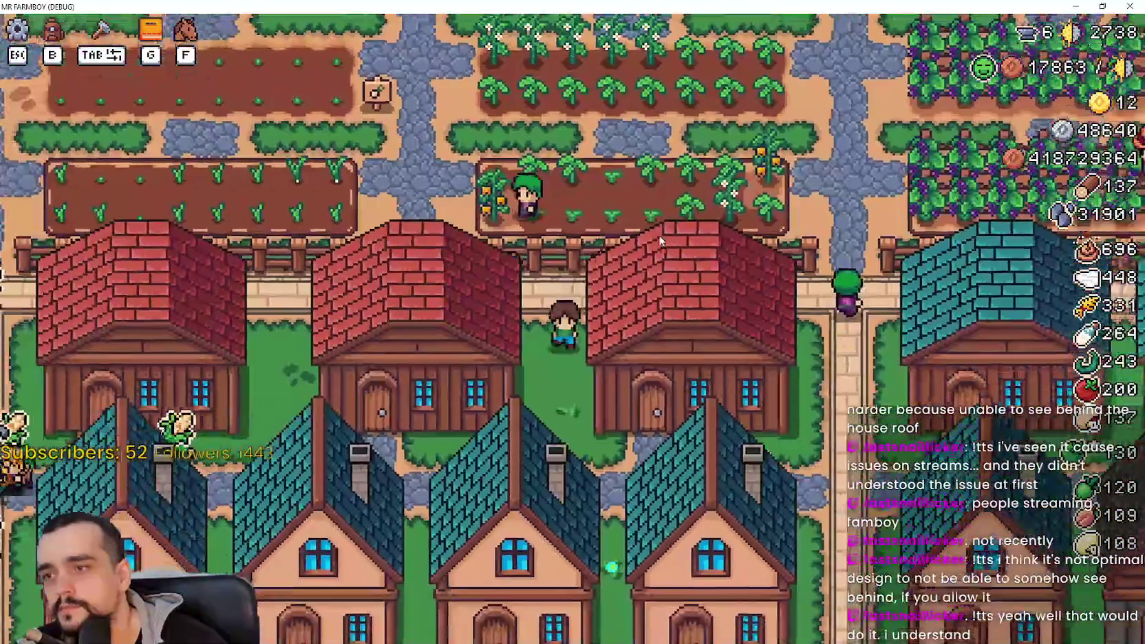
{"action": "key", "text": "s"}
{"action": "key", "text": "d"}
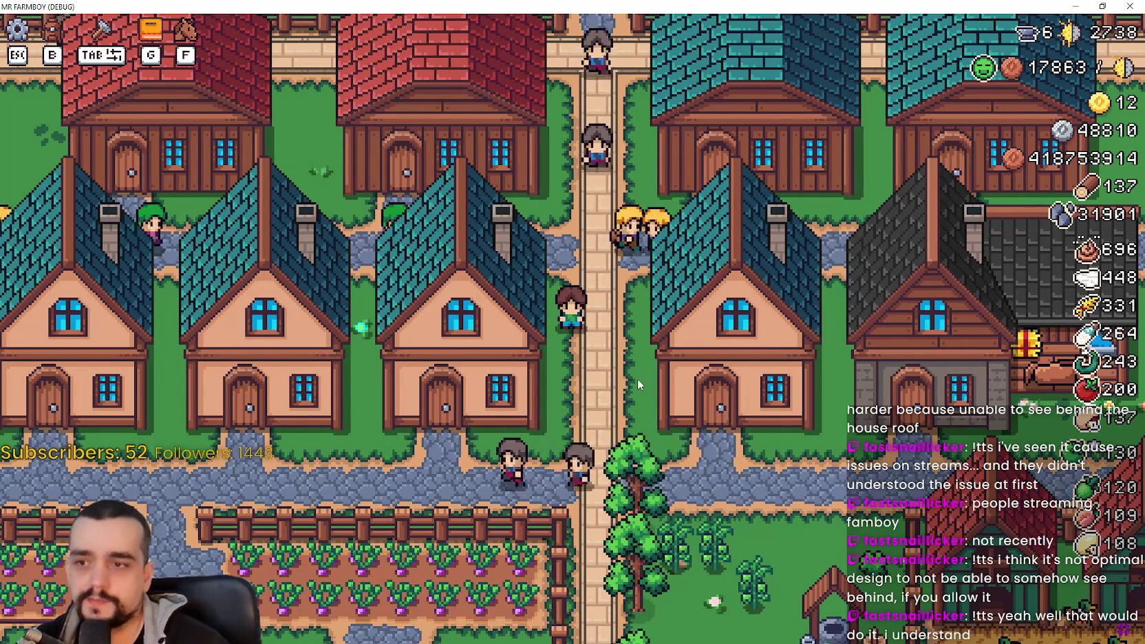
{"action": "key", "text": "d"}
{"action": "key", "text": "s"}
{"action": "key", "text": "w"}
{"action": "key", "text": "d"}
{"action": "key", "text": "d"}
{"action": "key", "text": "d"}
{"action": "key", "text": "s"}
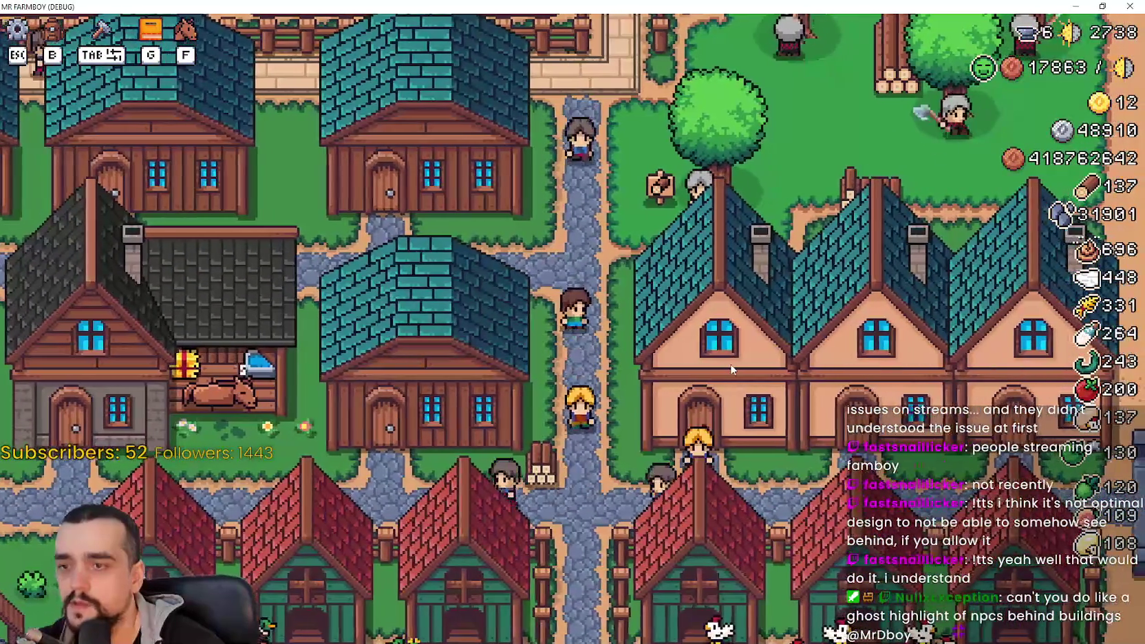
{"action": "key", "text": "s"}
{"action": "key", "text": "a"}
{"action": "key", "text": "w"}
{"action": "key", "text": "s"}
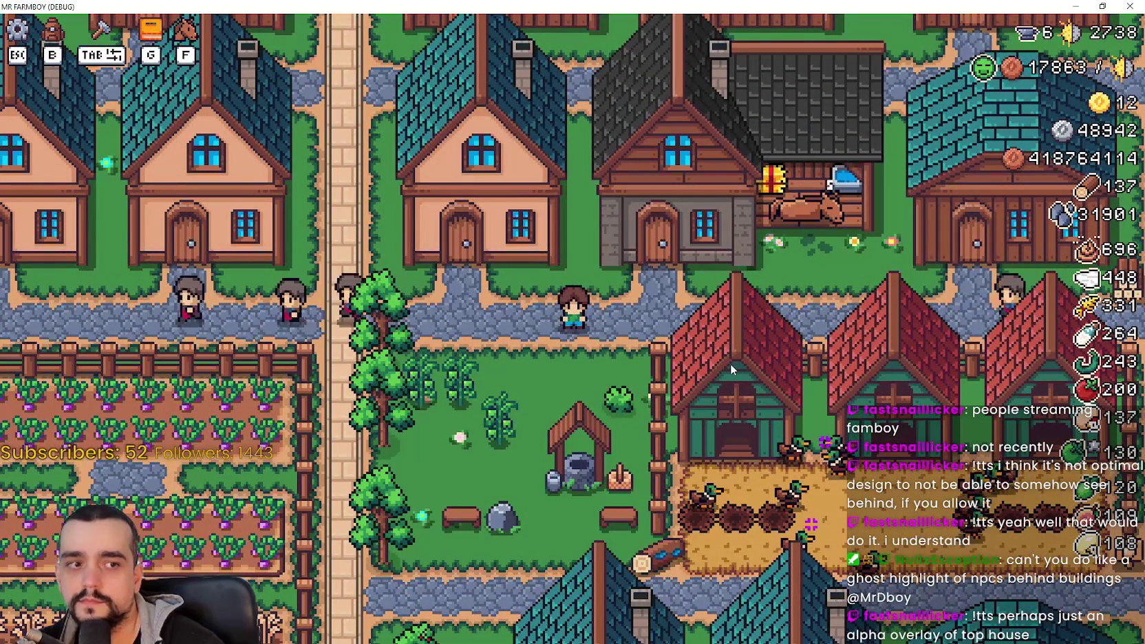
{"action": "key", "text": "w"}
{"action": "key", "text": "d"}
{"action": "key", "text": "d"}
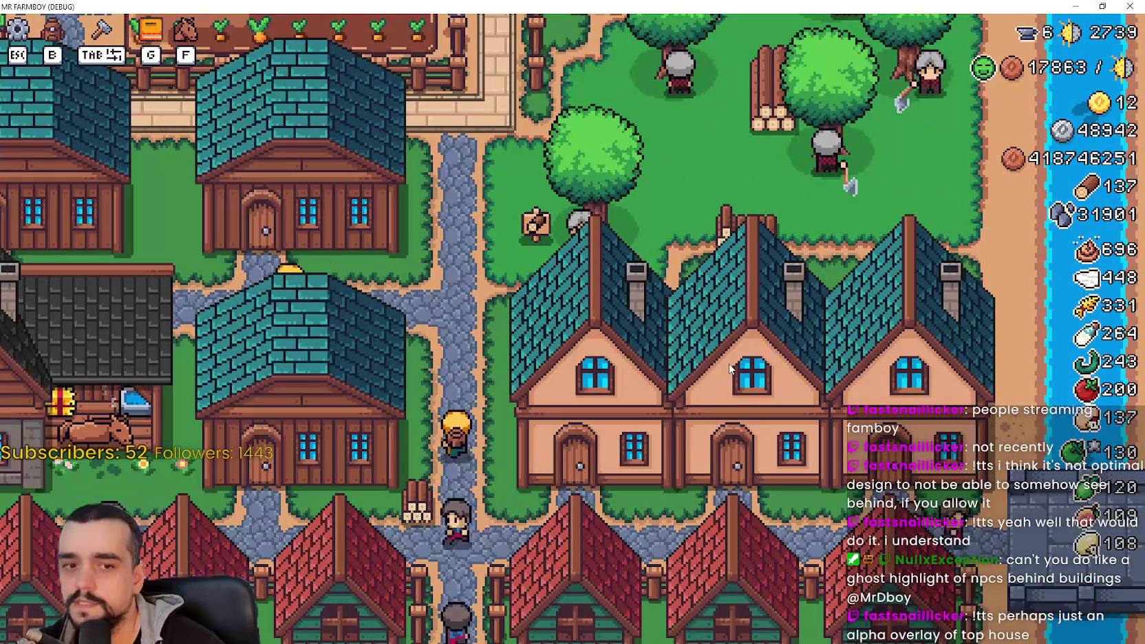
{"action": "key", "text": "a"}
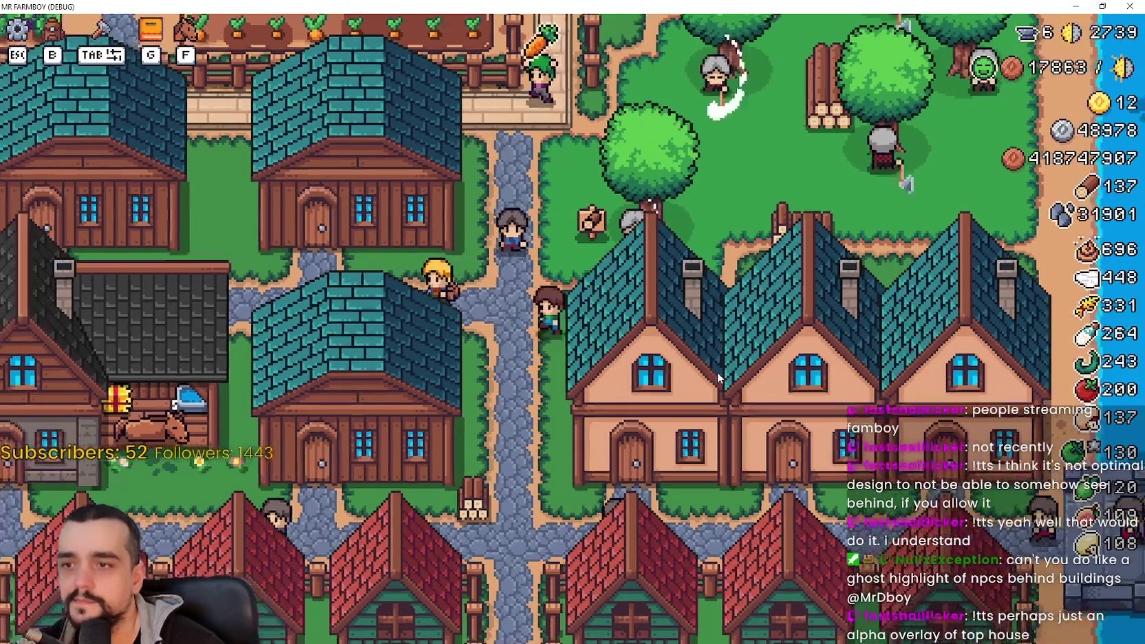
{"action": "key", "text": "a"}
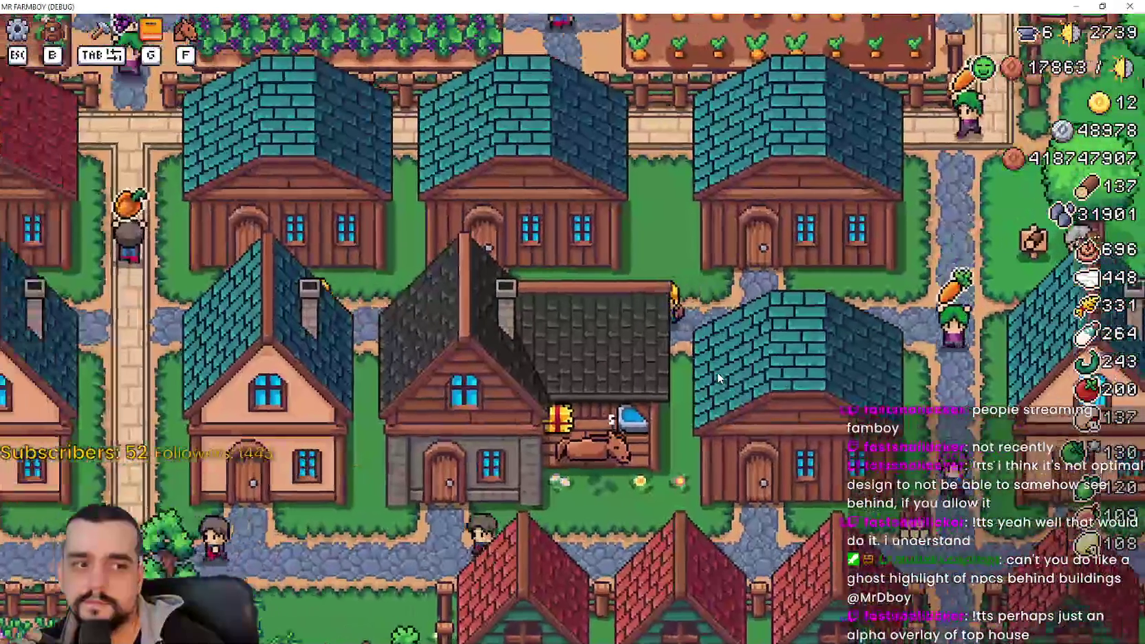
{"action": "key", "text": "s"}
{"action": "key", "text": "d"}
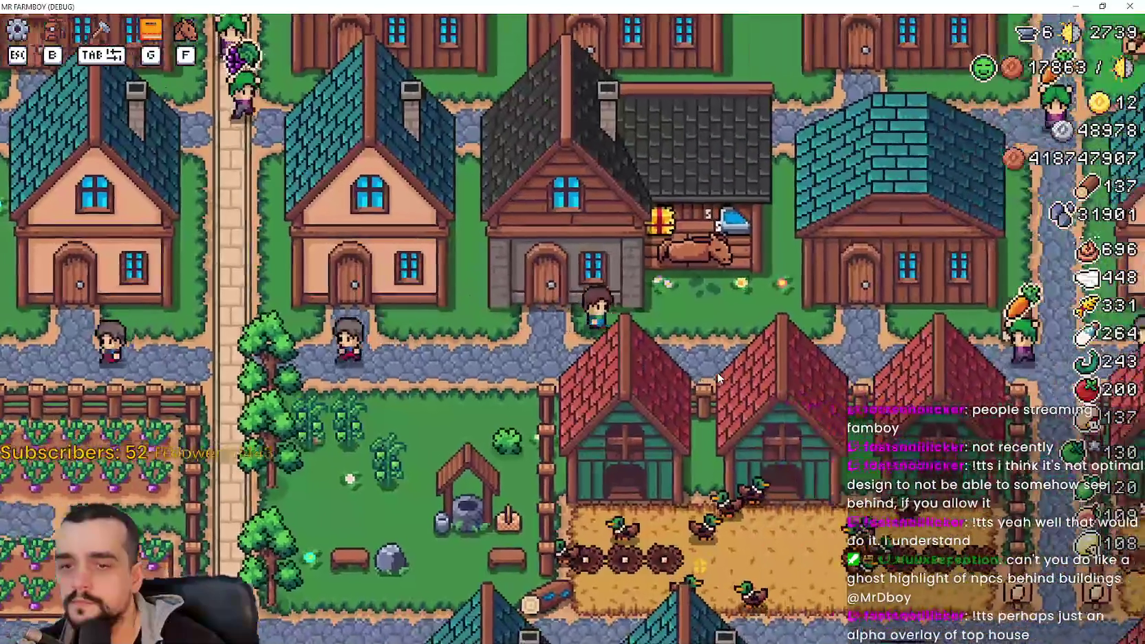
{"action": "key", "text": "w"}
{"action": "key", "text": "d"}
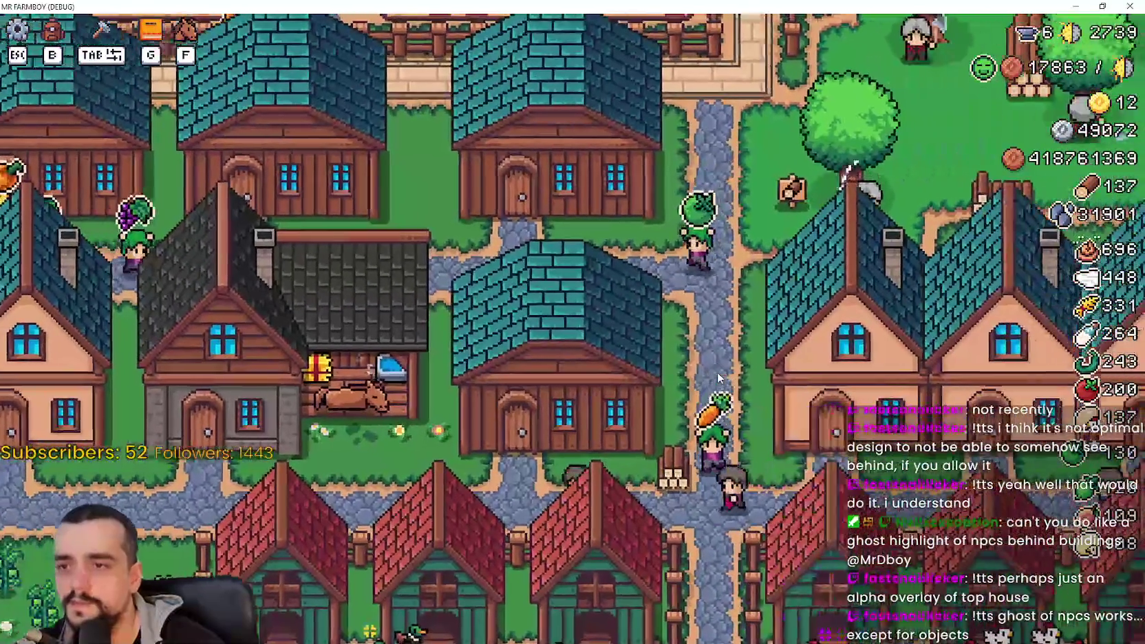
{"action": "key", "text": "s"}
{"action": "key", "text": "a"}
{"action": "key", "text": "w"}
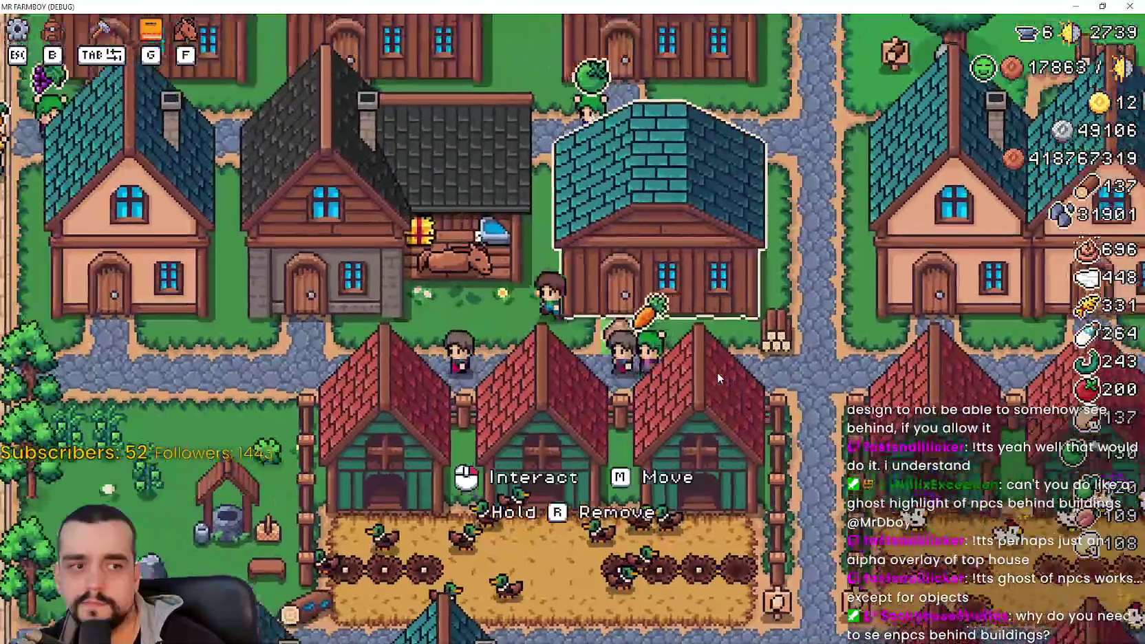
{"action": "key", "text": "a"}
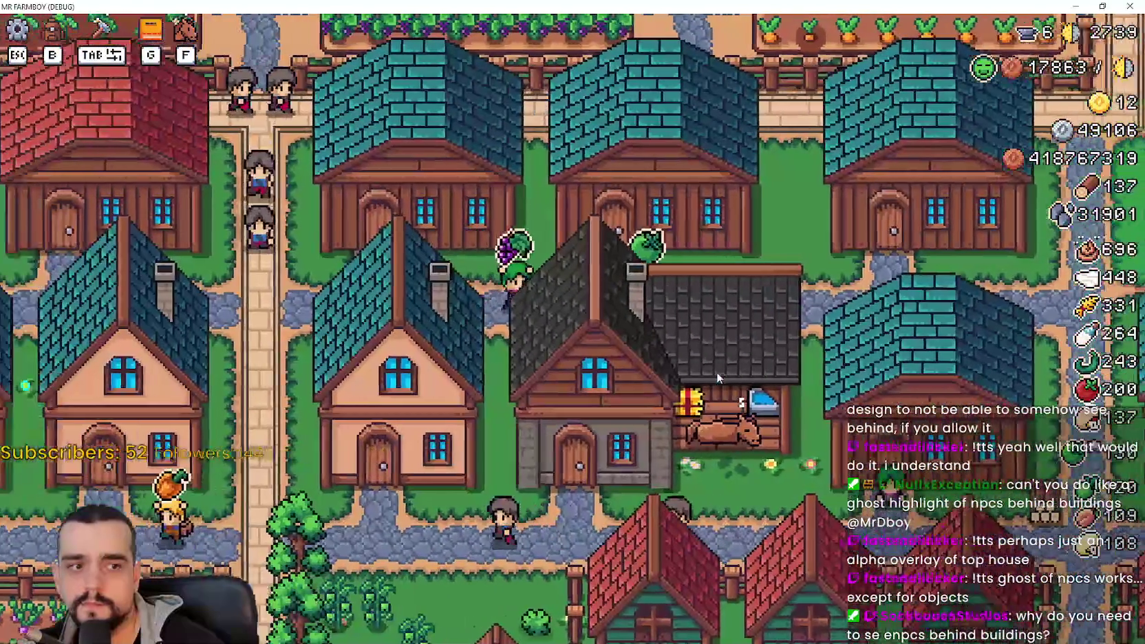
{"action": "key", "text": "s"}
{"action": "key", "text": "a"}
{"action": "key", "text": "w"}
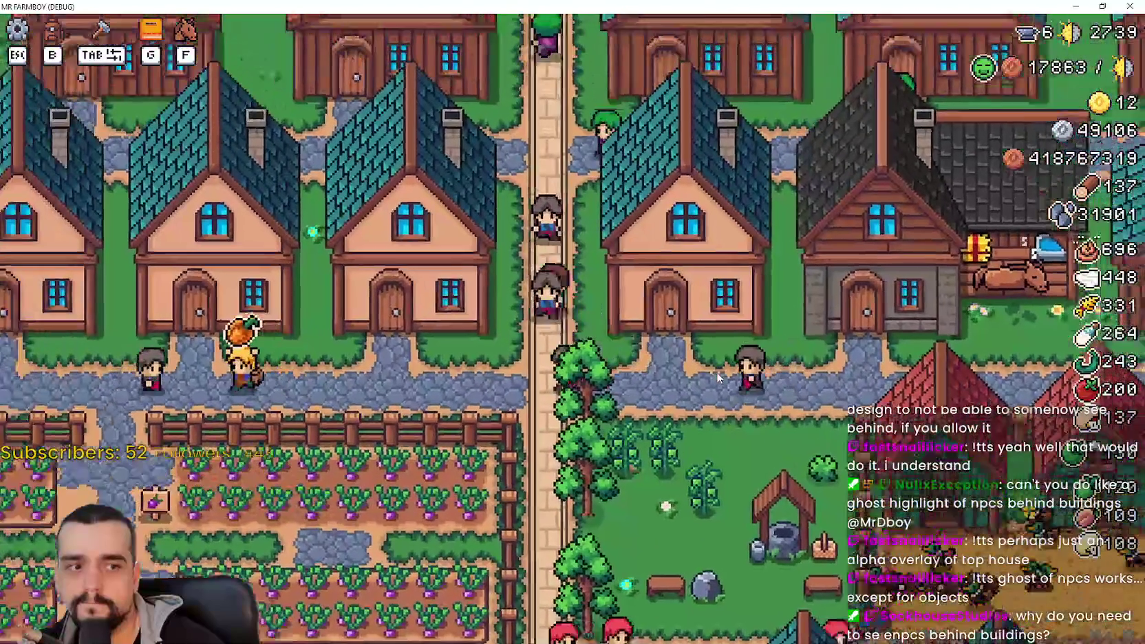
{"action": "scroll", "scroll_direction": "down", "scroll_amount": 3}
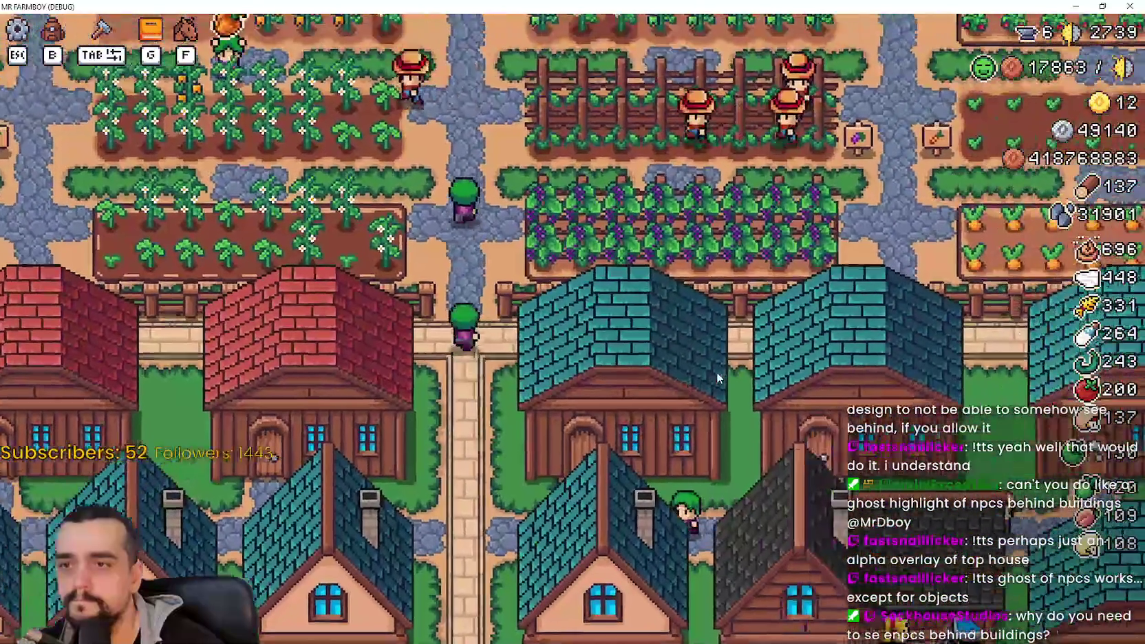
{"action": "key", "text": "w"}
{"action": "key", "text": "a"}
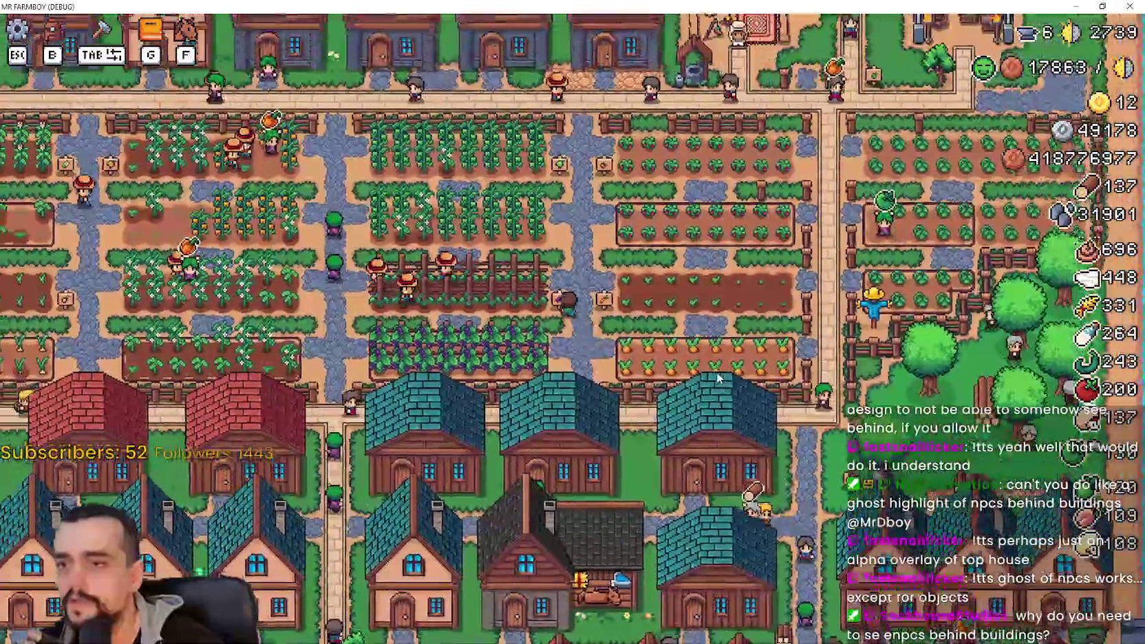
{"action": "key", "text": "s"}
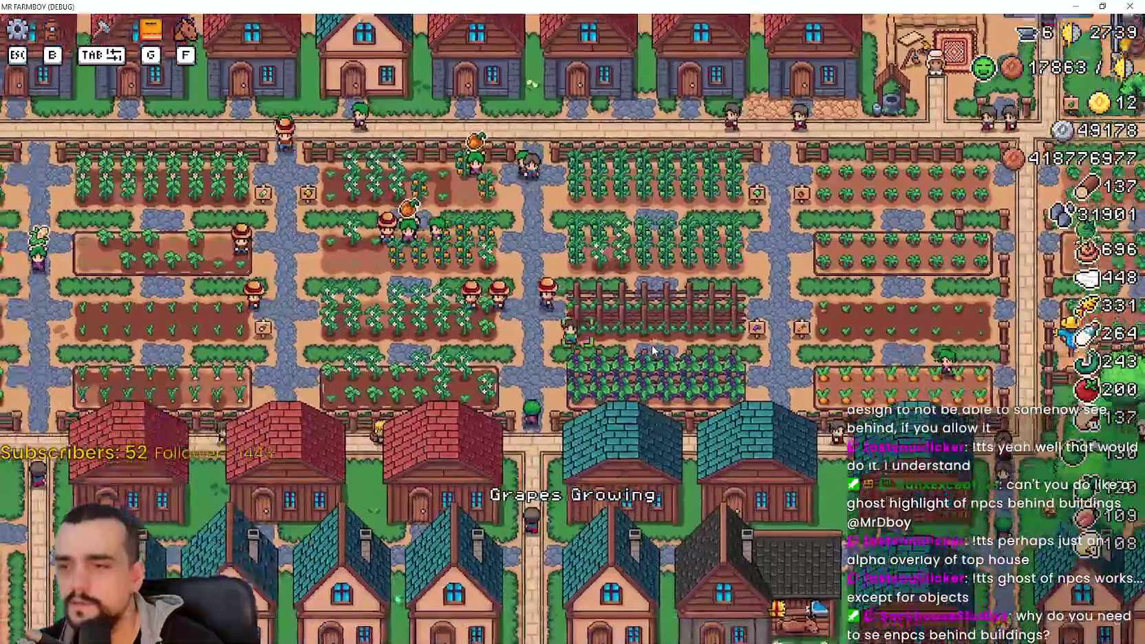
{"action": "scroll", "scroll_direction": "up", "scroll_amount": 3}
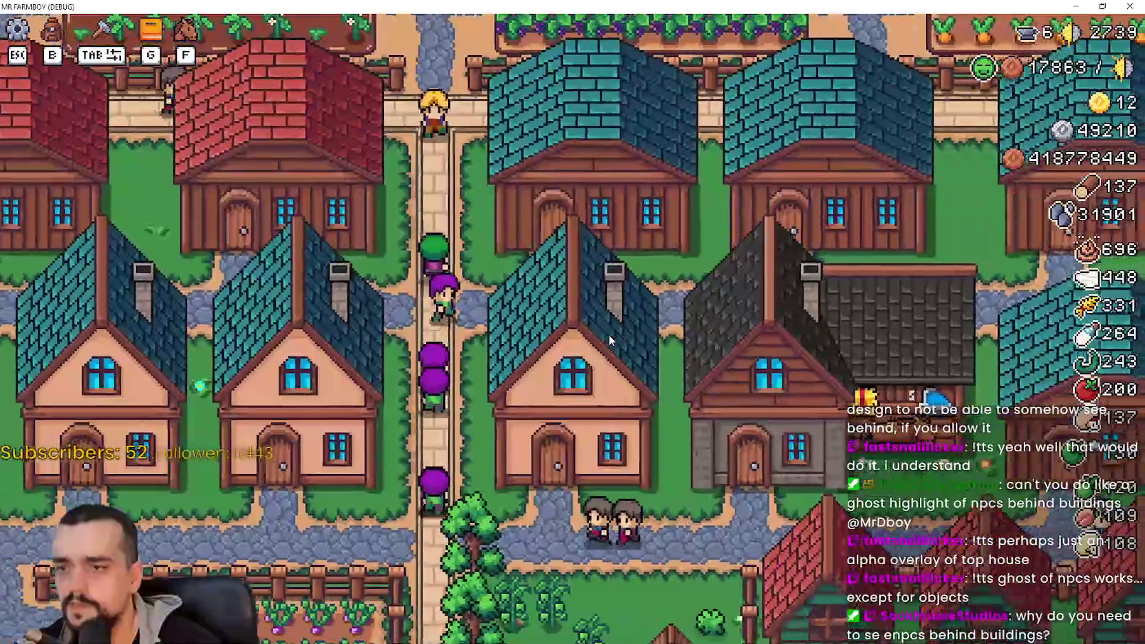
{"action": "key", "text": "w"}
{"action": "key", "text": "a"}
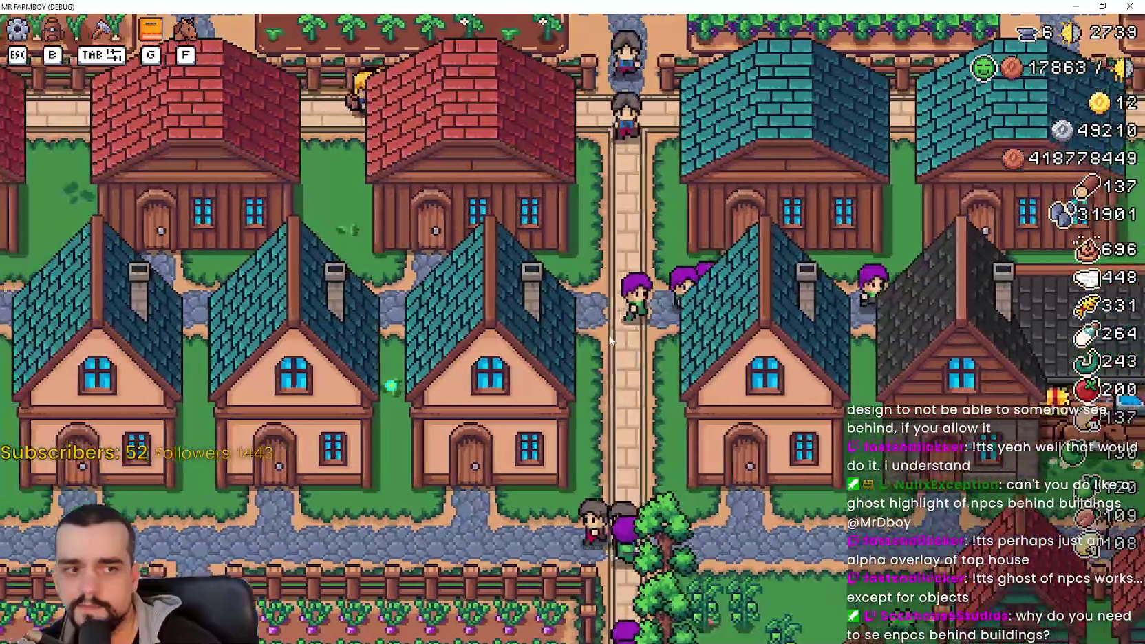
{"action": "scroll", "scroll_direction": "down", "scroll_amount": 3}
{"action": "scroll", "scroll_direction": "up", "scroll_amount": 3}
{"action": "key", "text": "d"}
{"action": "scroll", "scroll_direction": "down", "scroll_amount": 3}
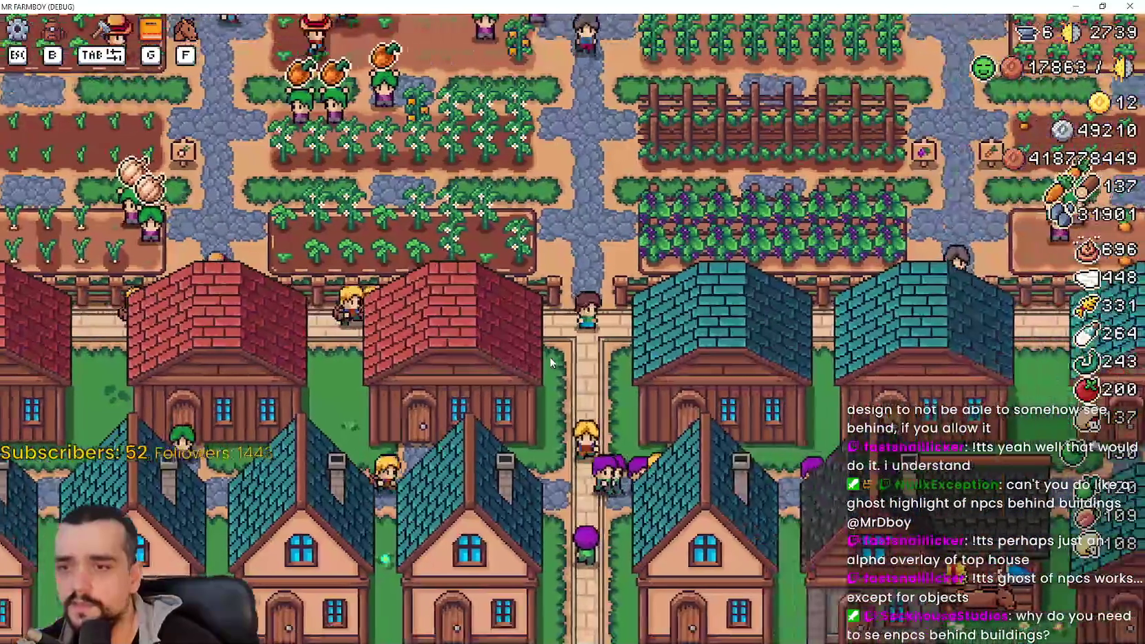
{"action": "scroll", "scroll_direction": "up", "scroll_amount": 3}
{"action": "scroll", "scroll_direction": "down", "scroll_amount": 3}
{"action": "scroll", "scroll_direction": "down", "scroll_amount": 3}
{"action": "key", "text": "d"}
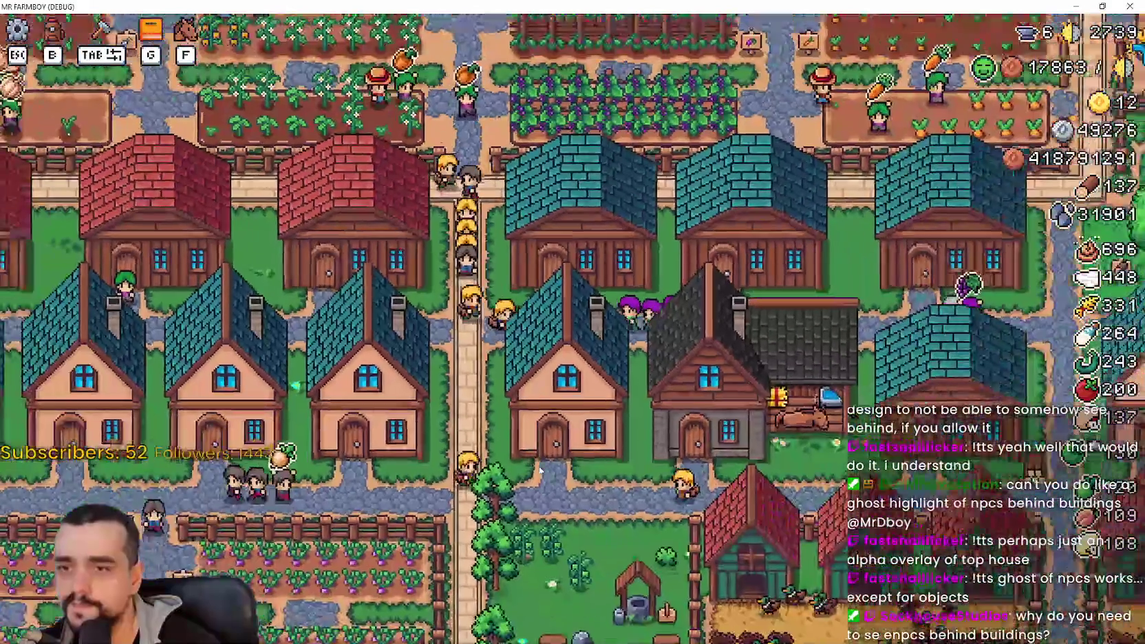
{"action": "key", "text": "w"}
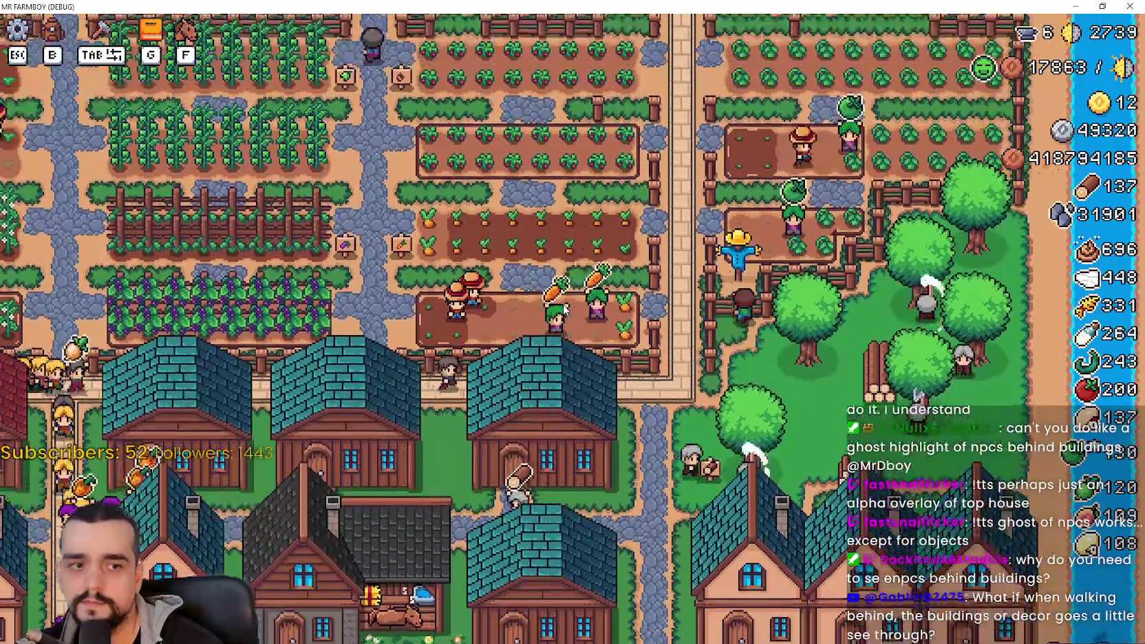
{"action": "scroll", "scroll_direction": "up", "scroll_amount": 3}
{"action": "key", "text": "s"}
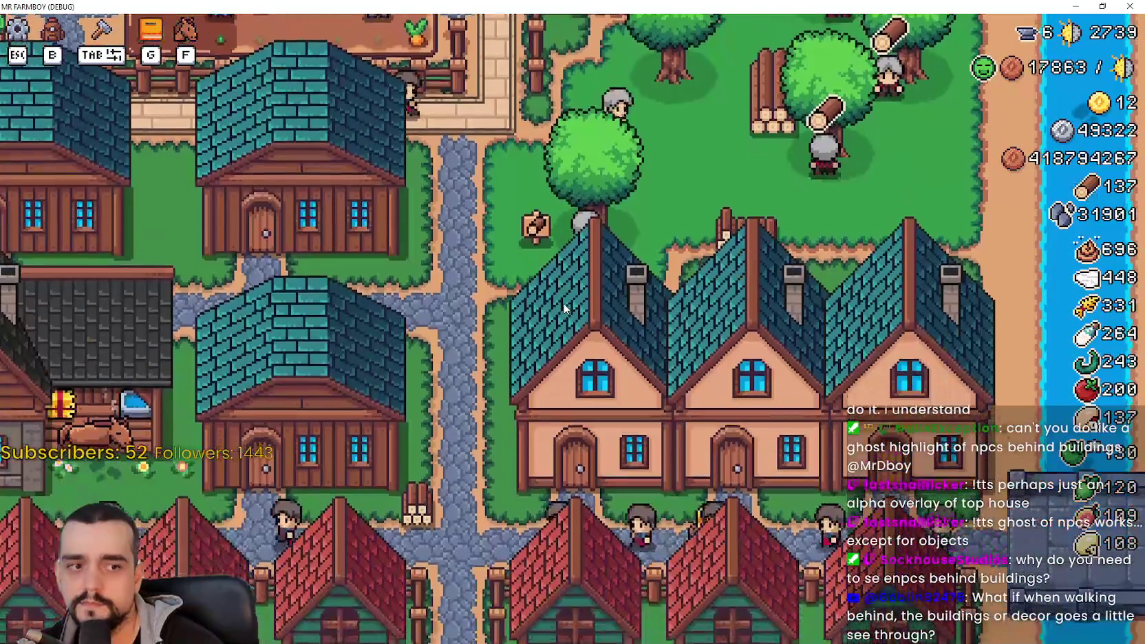
{"action": "key", "text": "s"}
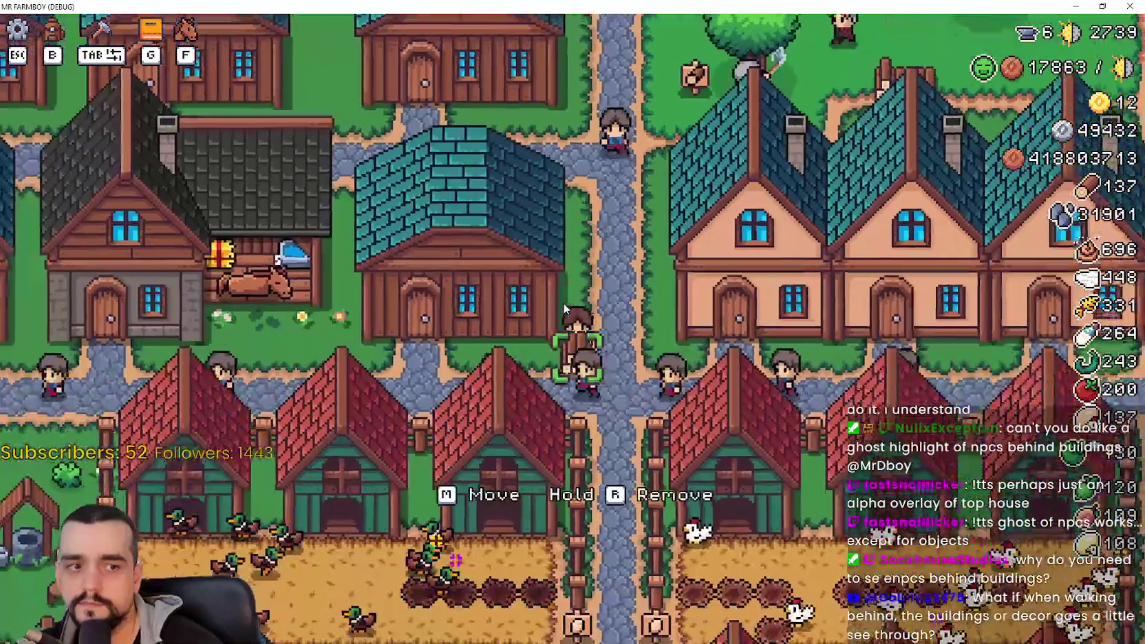
{"action": "key", "text": "w"}
{"action": "key", "text": "d"}
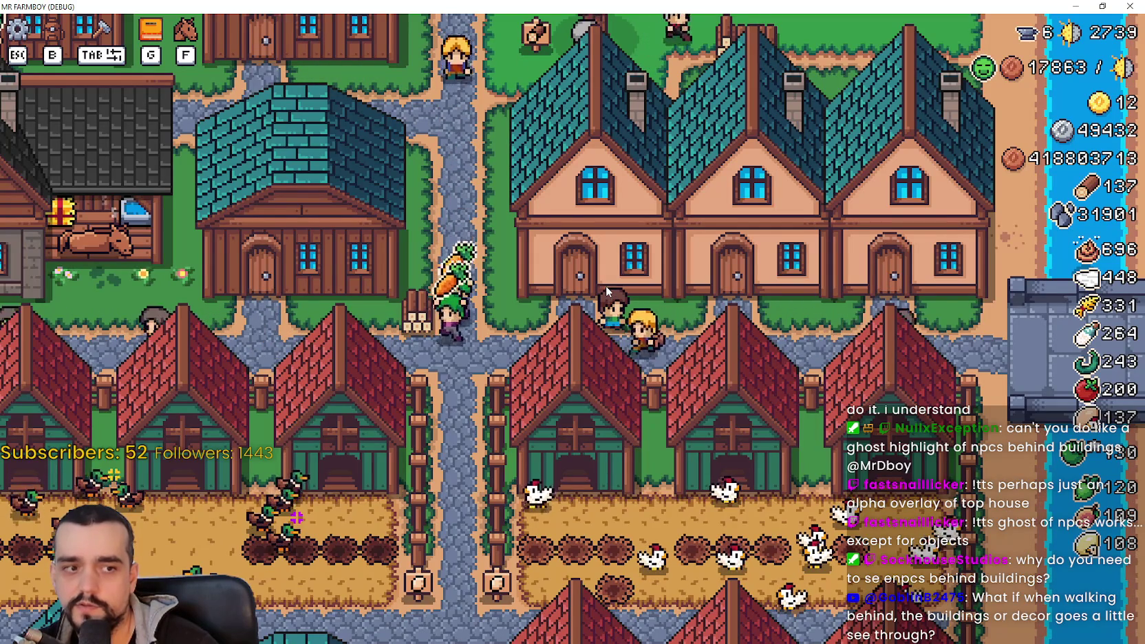
{"action": "key", "text": "w"}
{"action": "key", "text": "a"}
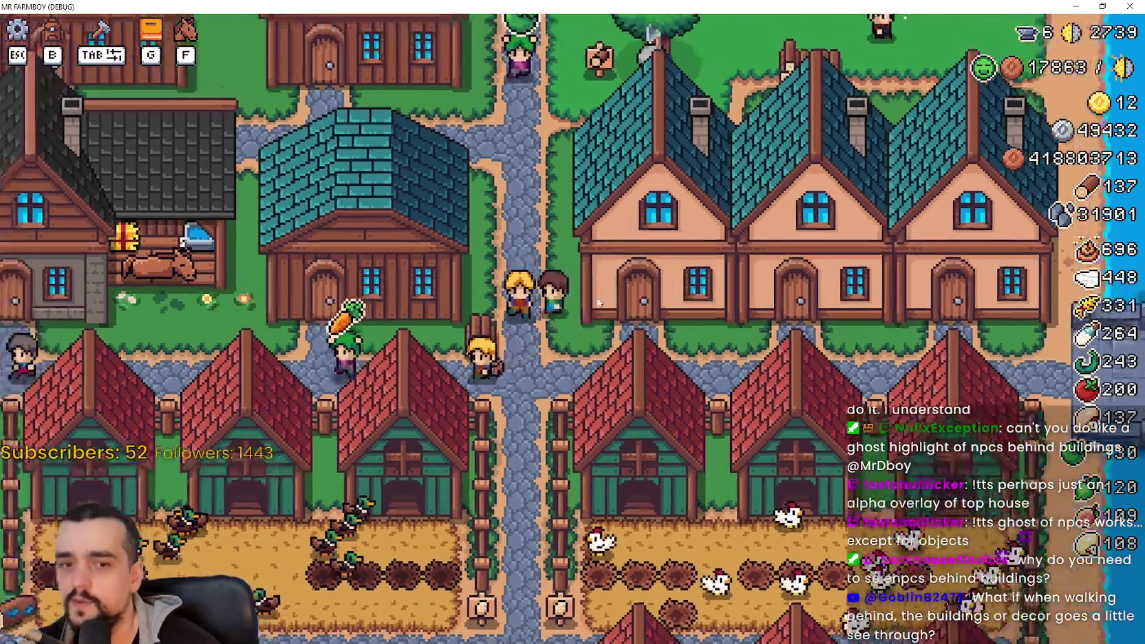
{"action": "key", "text": "s"}
{"action": "key", "text": "a"}
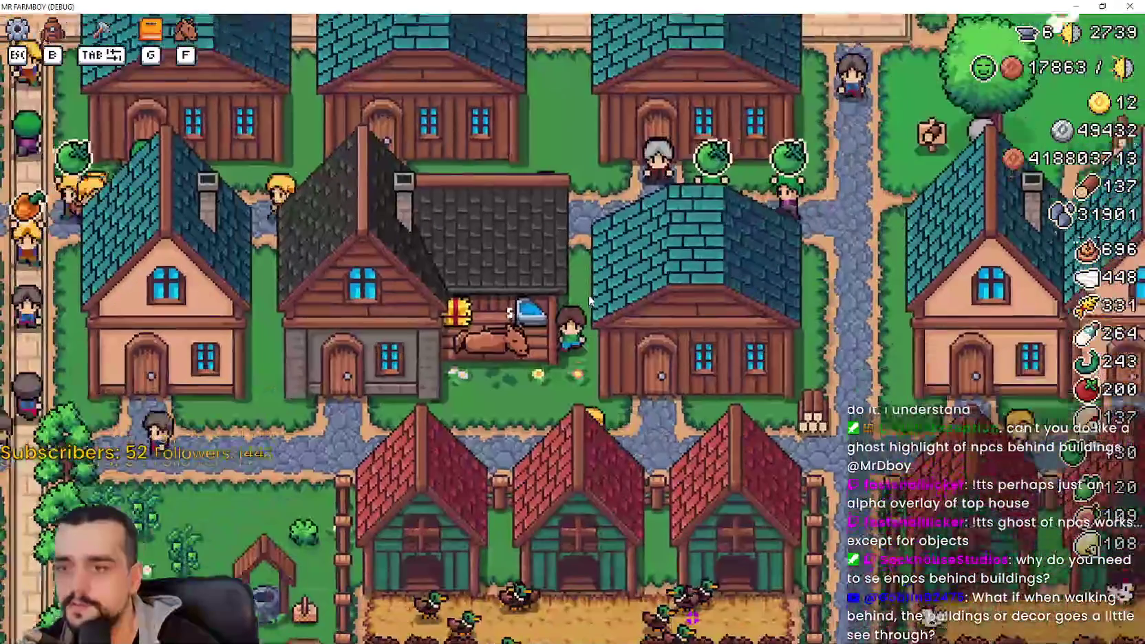
{"action": "key", "text": "w"}
{"action": "key", "text": "d"}
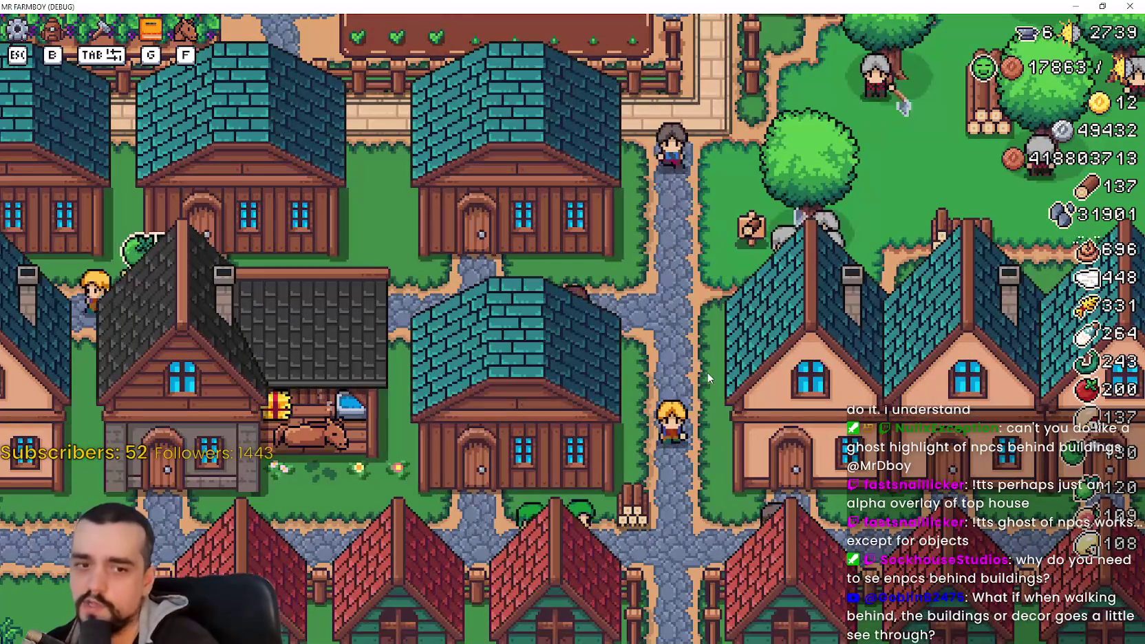
{"action": "key", "text": "w"}
{"action": "key", "text": "a"}
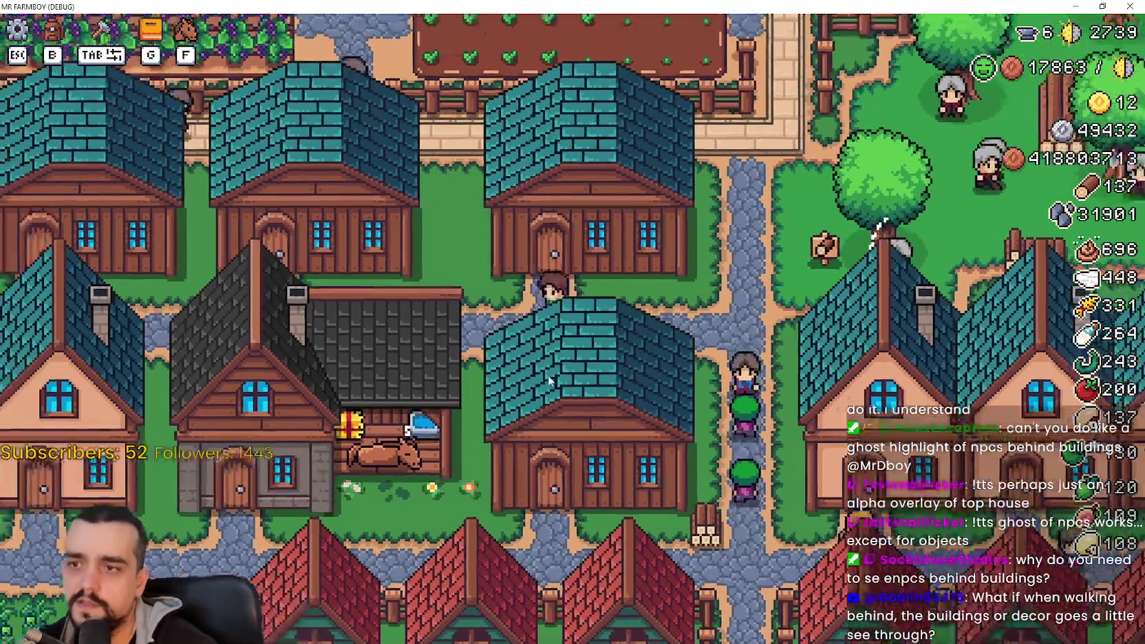
{"action": "scroll", "scroll_direction": "down", "scroll_amount": 3}
{"action": "key", "text": "a"}
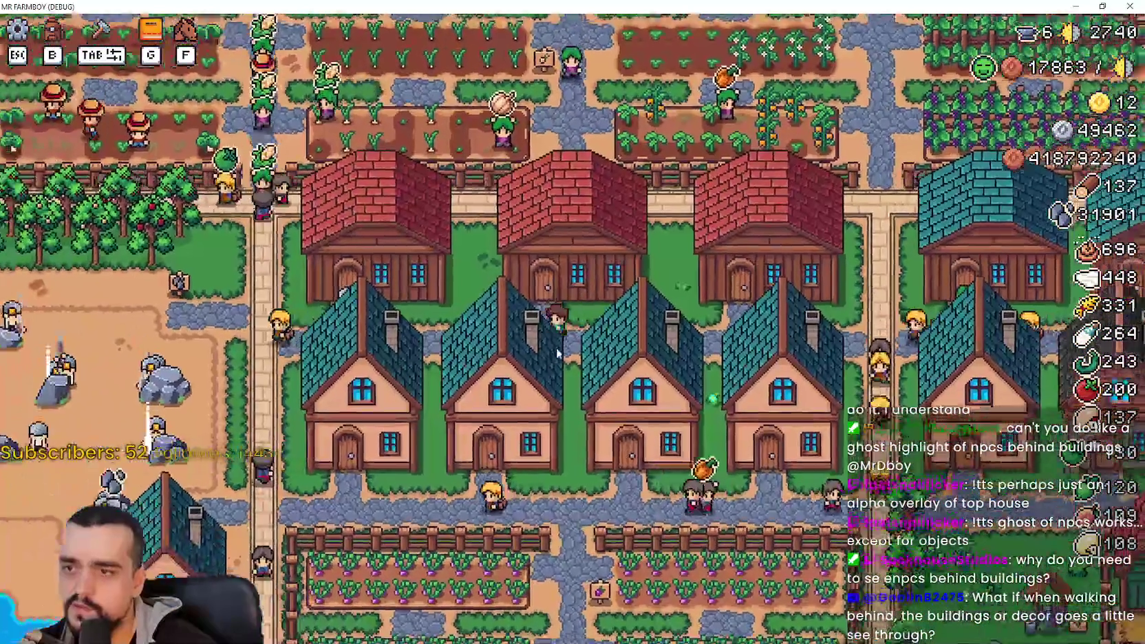
{"action": "scroll", "scroll_direction": "down", "scroll_amount": 3}
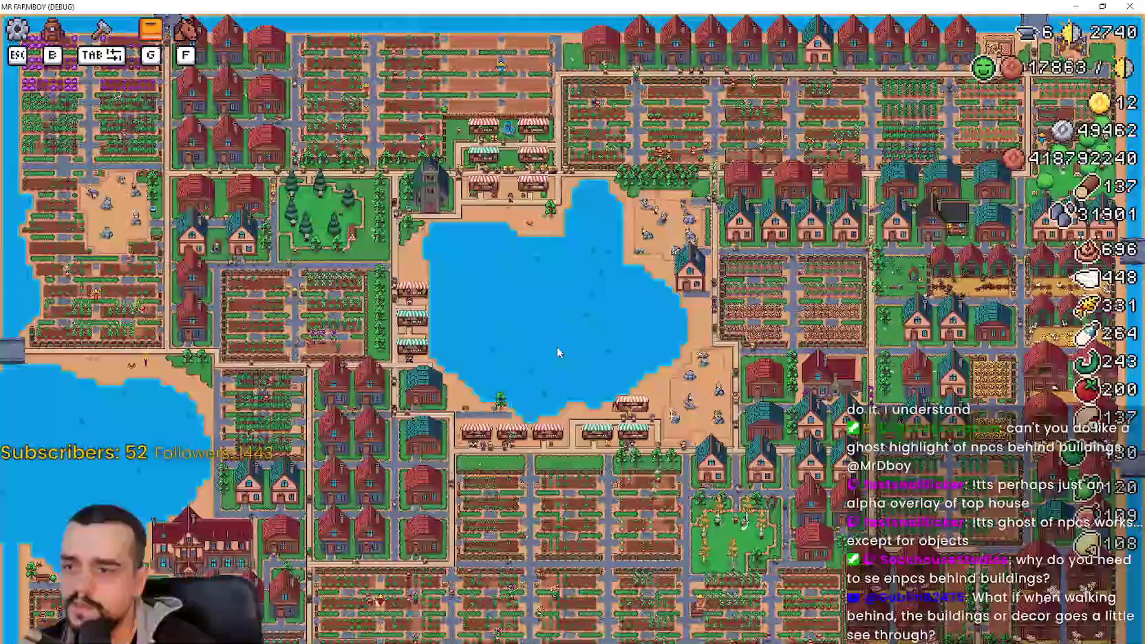
{"action": "scroll", "scroll_direction": "up", "scroll_amount": 3}
{"action": "scroll", "scroll_direction": "down", "scroll_amount": 3}
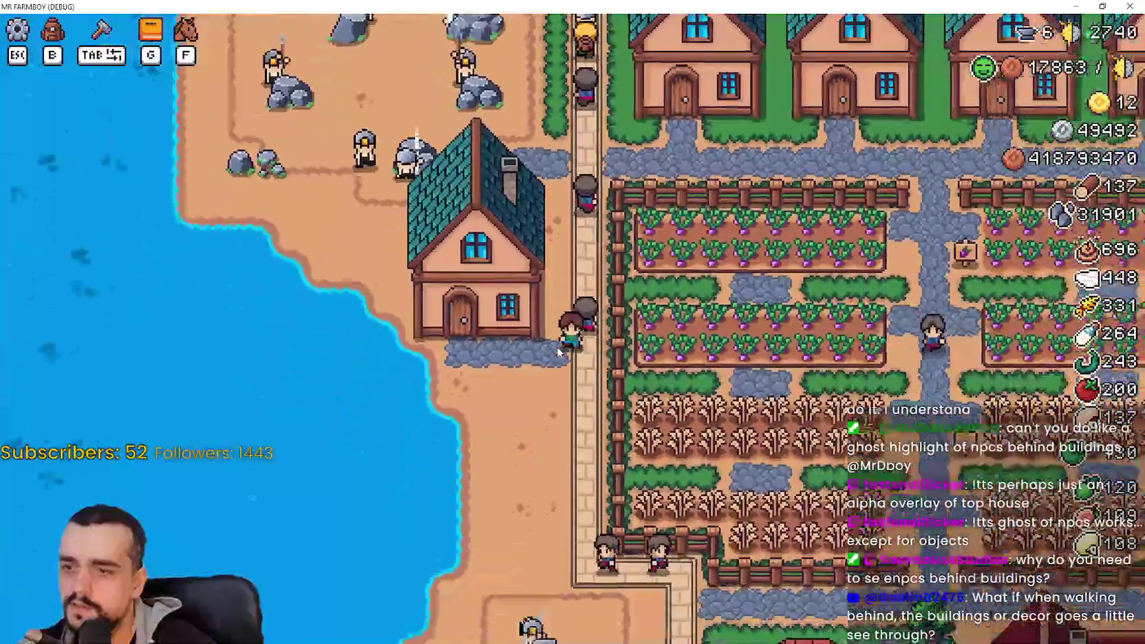
{"action": "scroll", "scroll_direction": "up", "scroll_amount": 3}
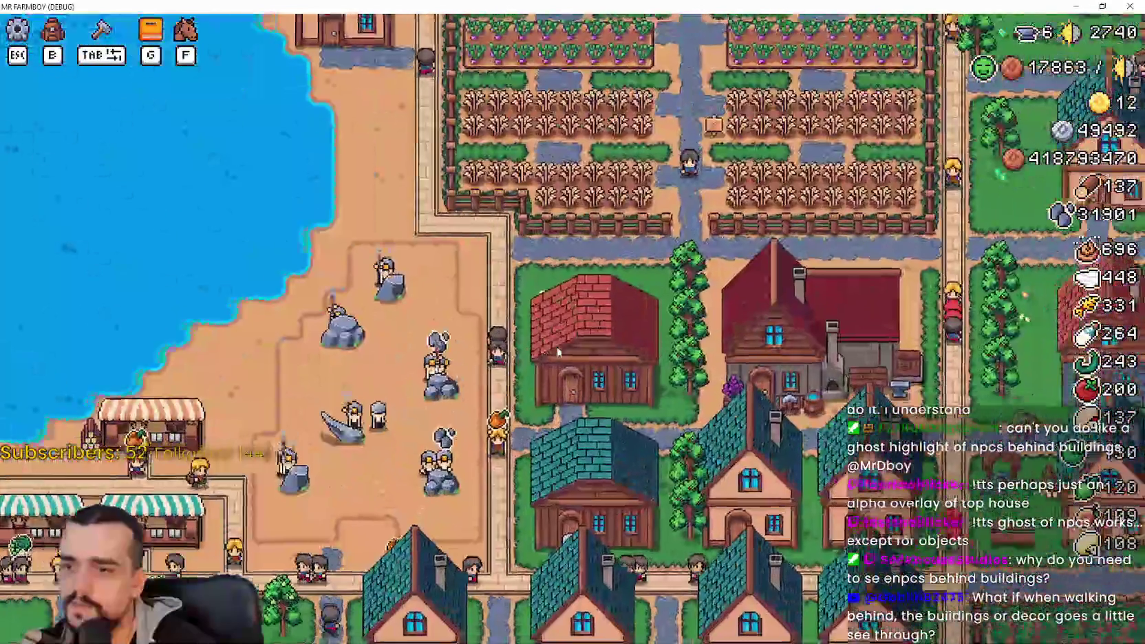
{"action": "scroll", "scroll_direction": "down", "scroll_amount": 3}
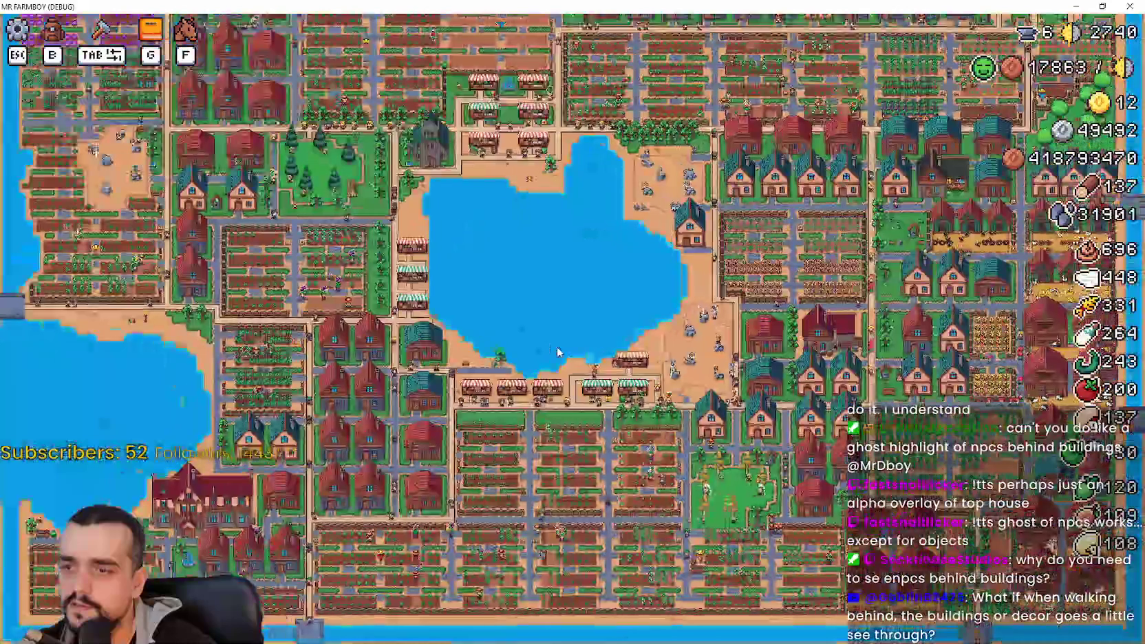
{"action": "scroll", "scroll_direction": "up", "scroll_amount": 3}
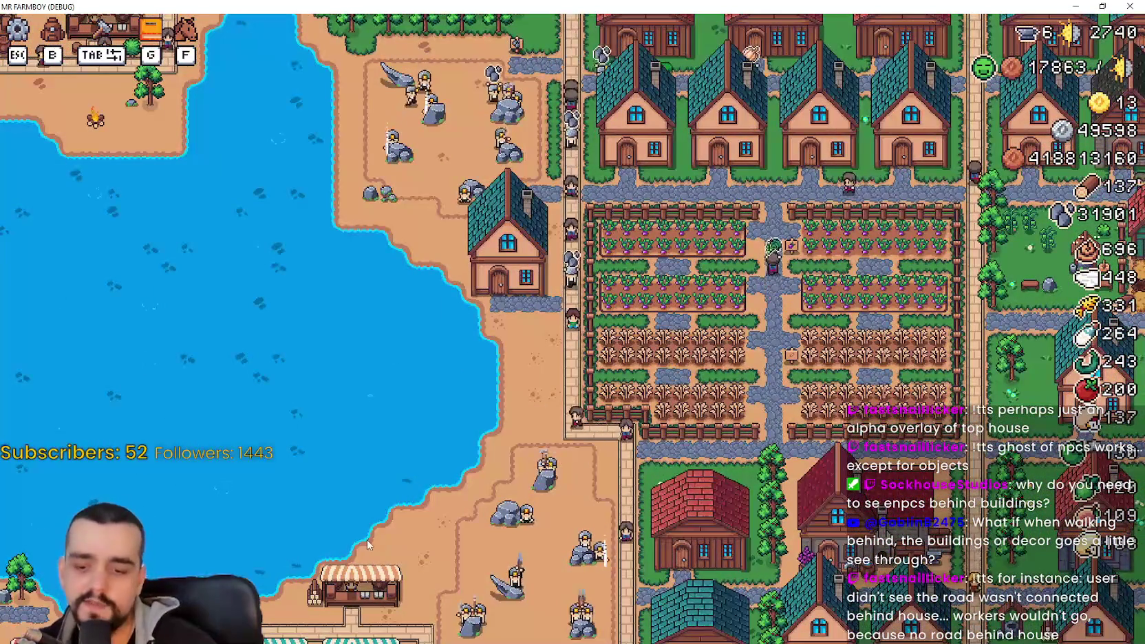
{"action": "key", "text": "w"}
{"action": "key", "text": "d"}
{"action": "key", "text": "d"}
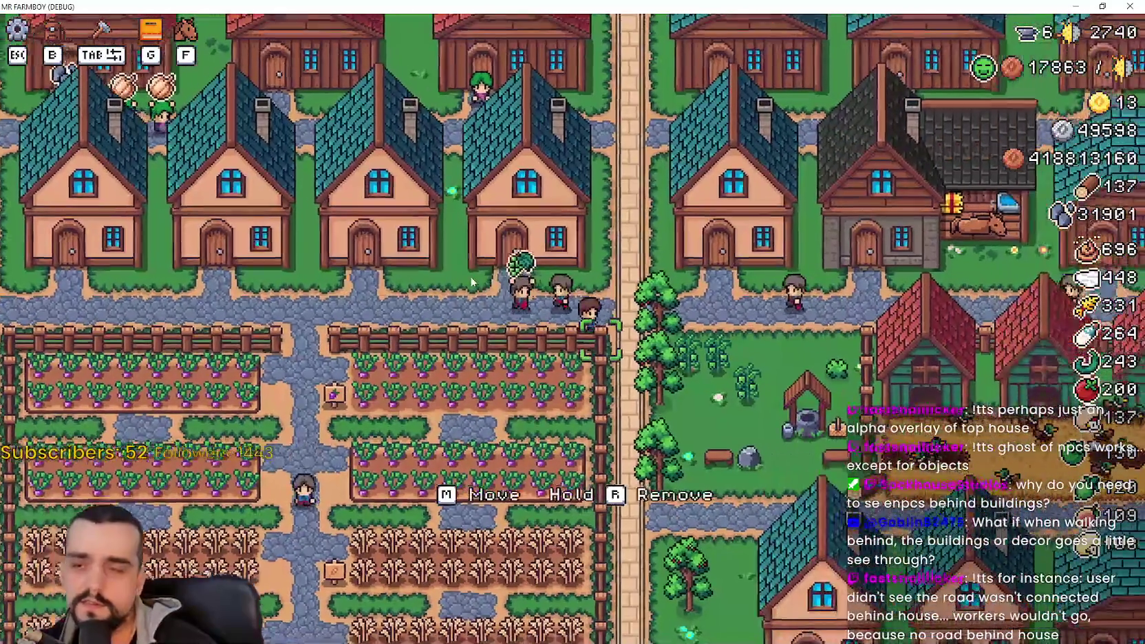
{"action": "key", "text": "w"}
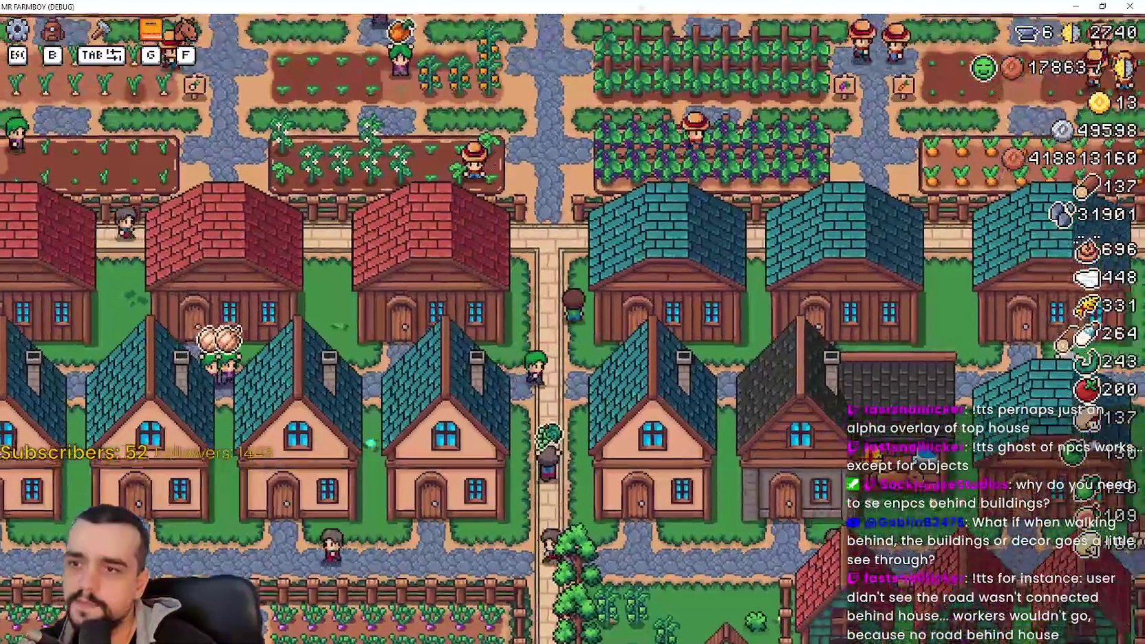
{"action": "scroll", "scroll_direction": "down", "scroll_amount": 3}
{"action": "scroll", "scroll_direction": "down", "scroll_amount": 3}
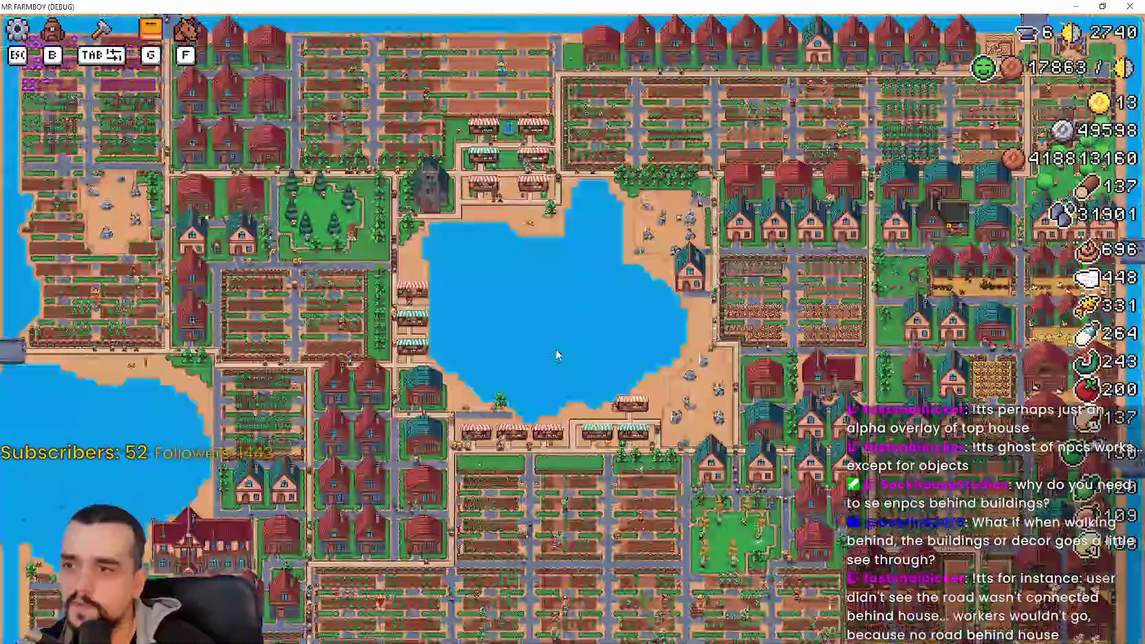
{"action": "scroll", "scroll_direction": "up", "scroll_amount": 3}
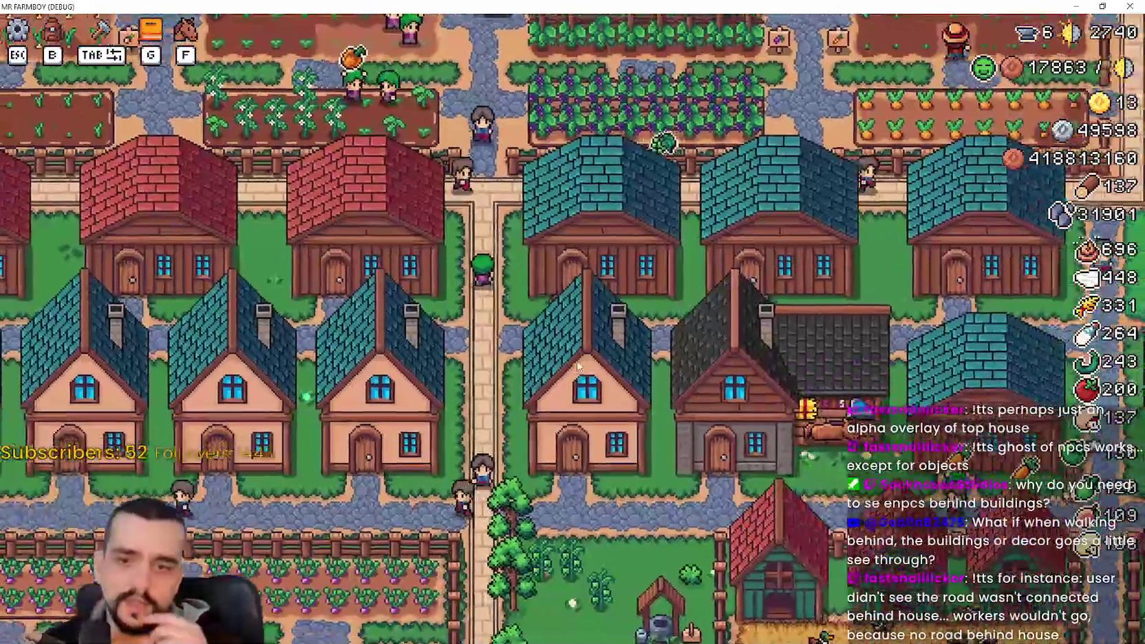
{"action": "key", "text": "w"}
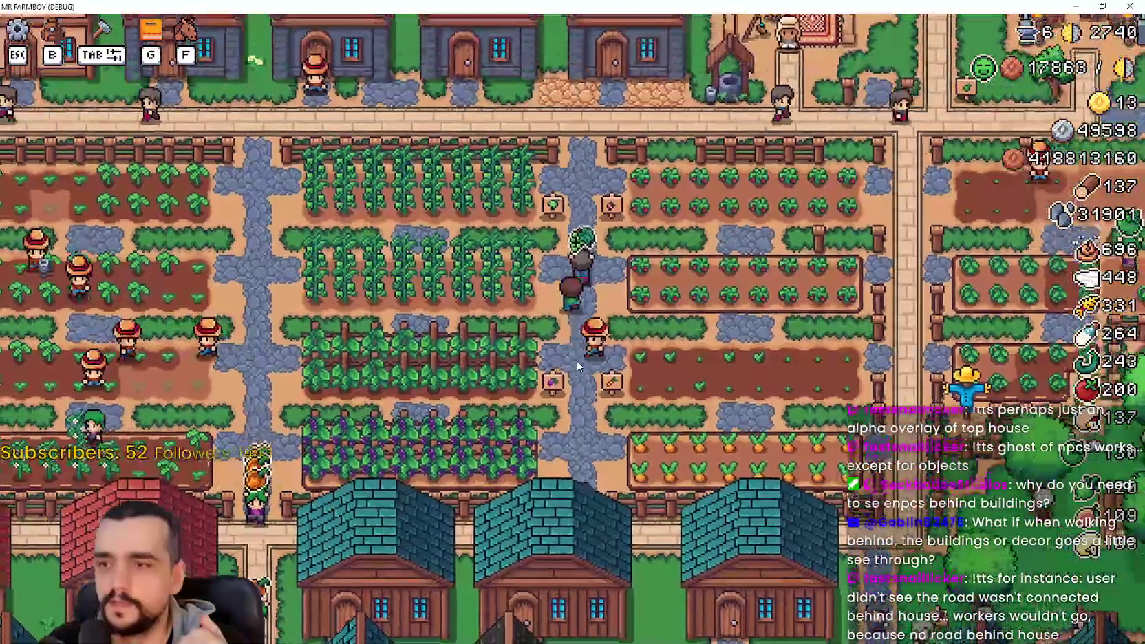
Step: Pan the camera across the village houses and down to the chicken coops
{"action": "key", "text": "s"}
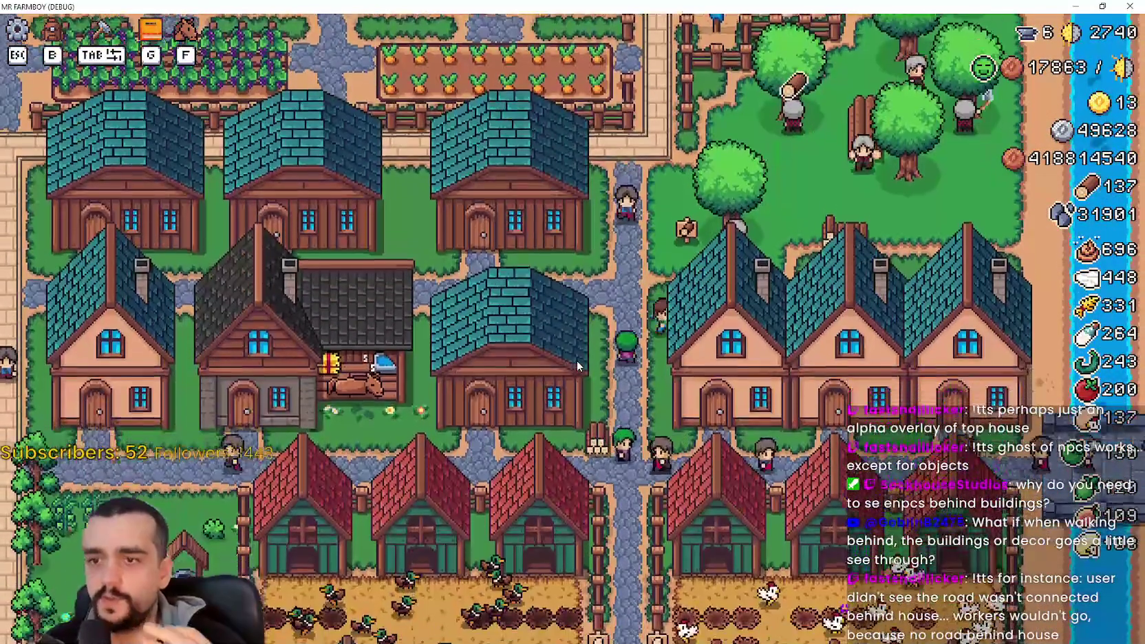
{"action": "scroll", "scroll_direction": "up", "scroll_amount": 3}
{"action": "key", "text": "w"}
{"action": "key", "text": "d"}
{"action": "scroll", "scroll_direction": "down", "scroll_amount": 3}
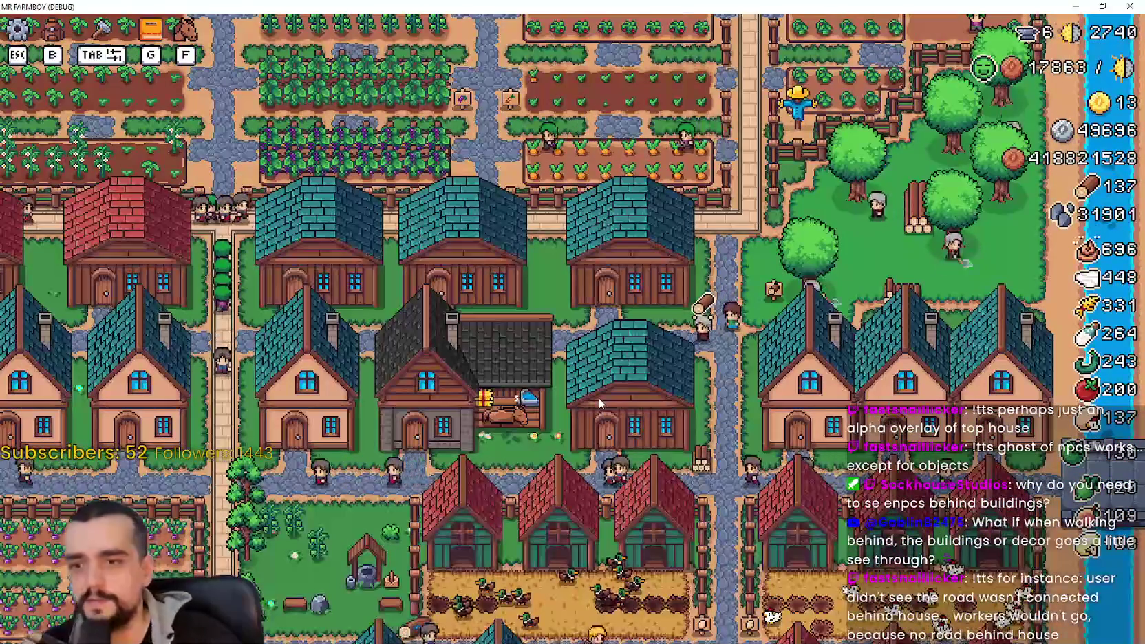
{"action": "key", "text": "s"}
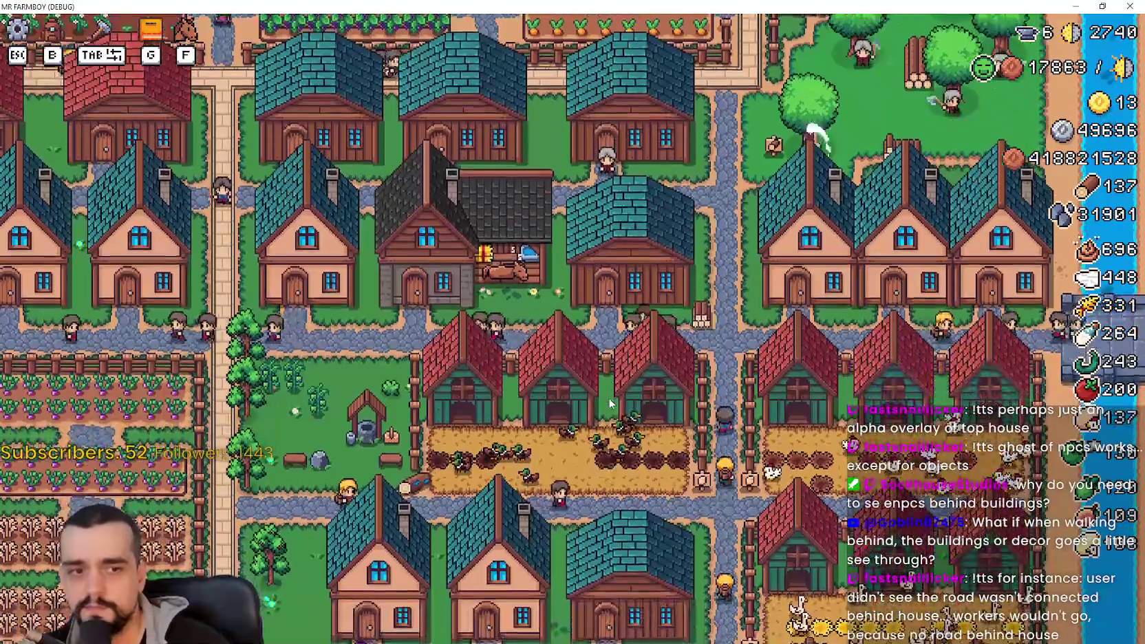
{"action": "scroll", "scroll_direction": "up", "scroll_amount": 3}
Step: Pan across the farm fields back to the player house and open its advancements panel
{"action": "key", "text": "a"}
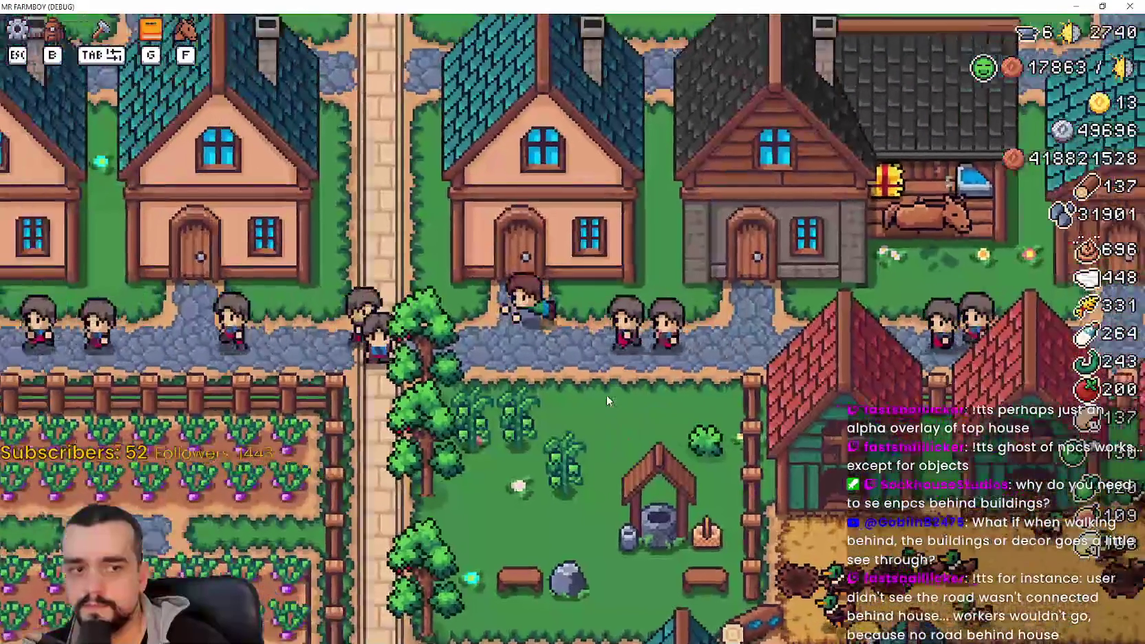
{"action": "key", "text": "w"}
{"action": "key", "text": "w"}
{"action": "key", "text": "d"}
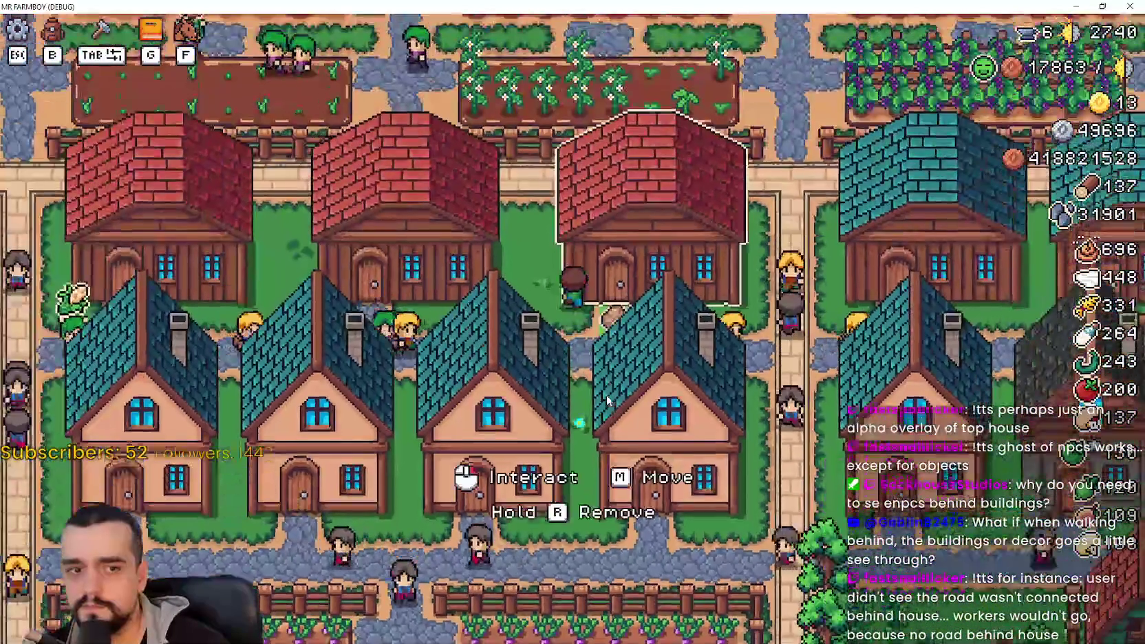
{"action": "key", "text": "d"}
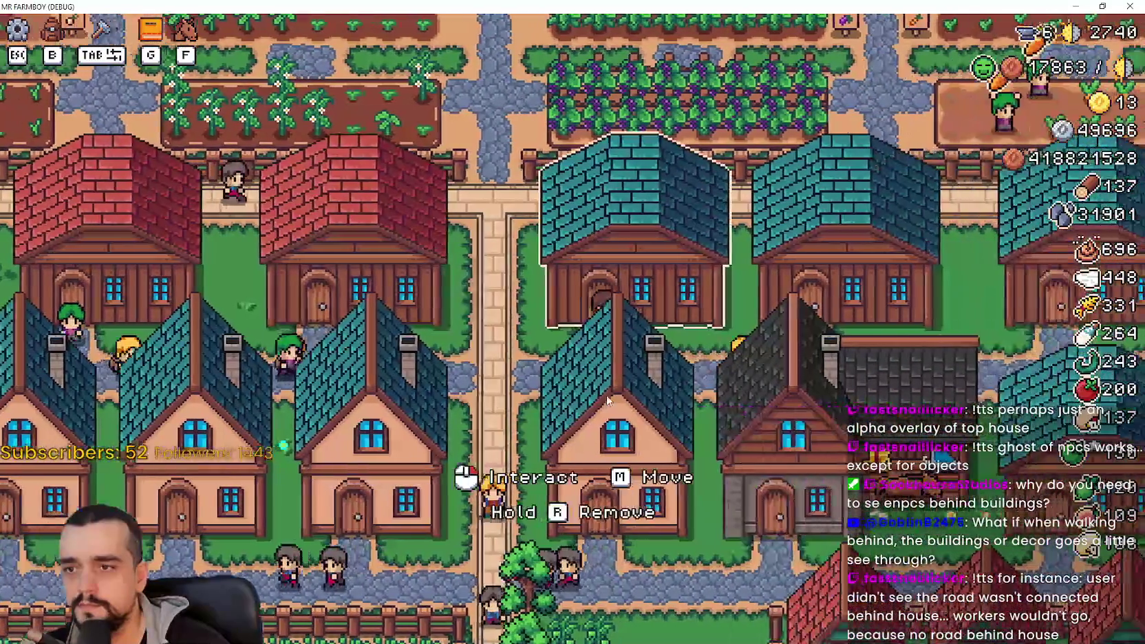
{"action": "key", "text": "w"}
{"action": "key", "text": "d"}
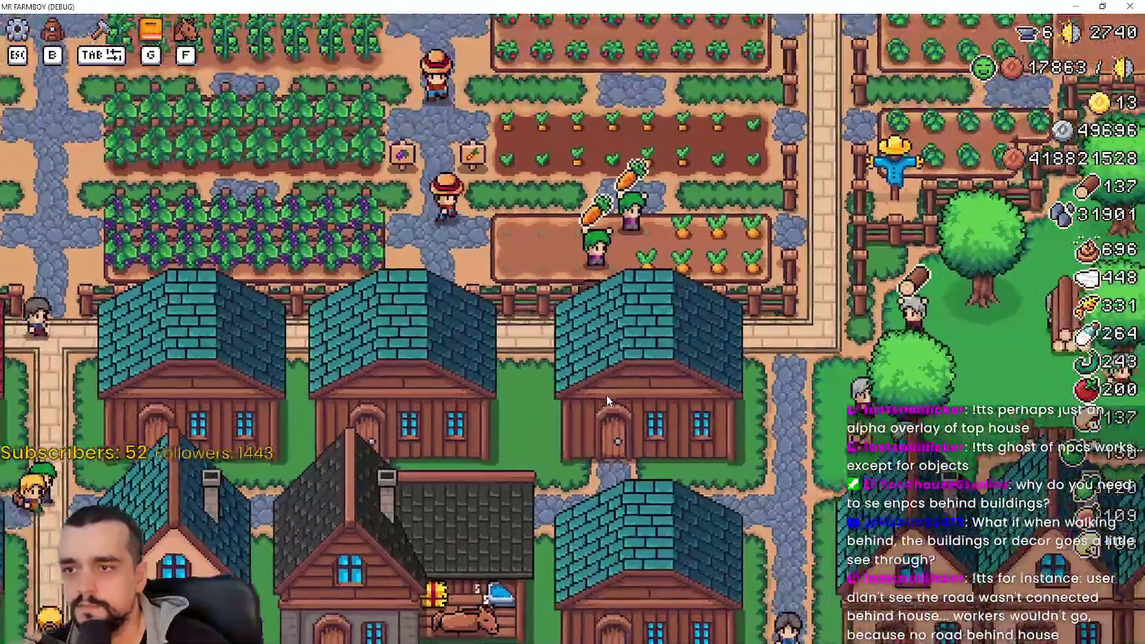
{"action": "key", "text": "w"}
{"action": "key", "text": "a"}
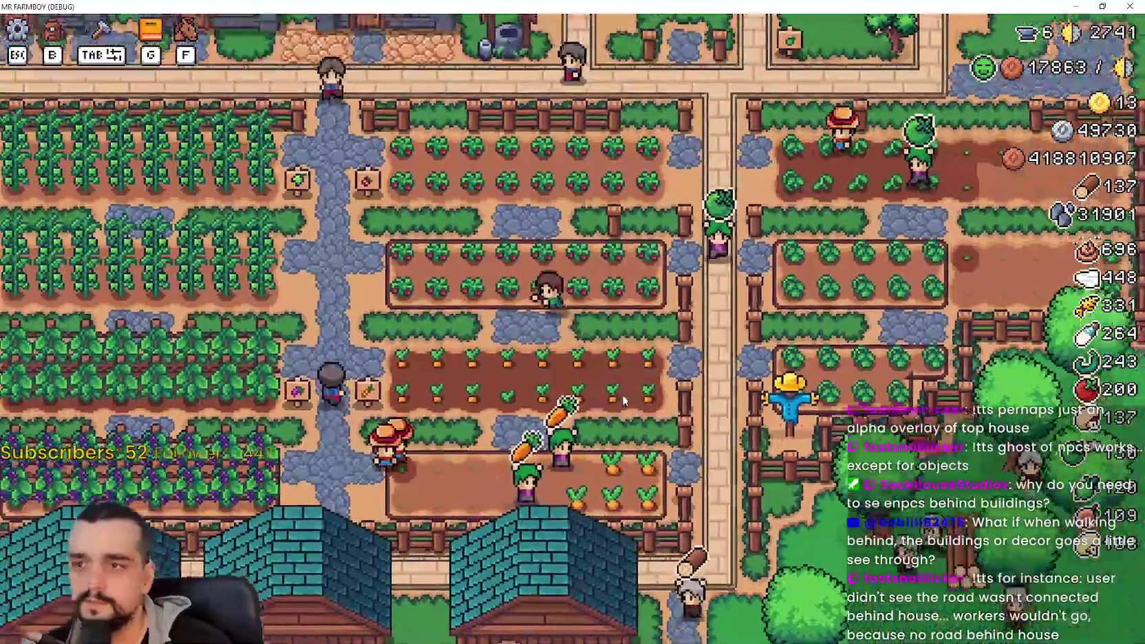
{"action": "key", "text": "d"}
{"action": "key", "text": "s"}
{"action": "key", "text": "s"}
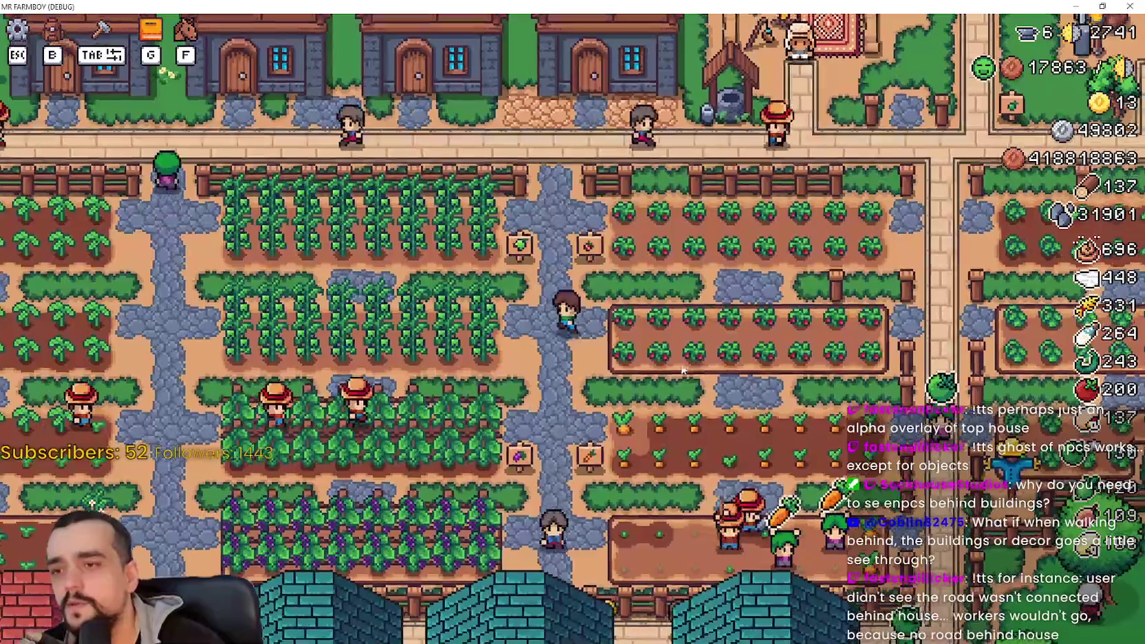
{"action": "key", "text": "s"}
{"action": "key", "text": "a"}
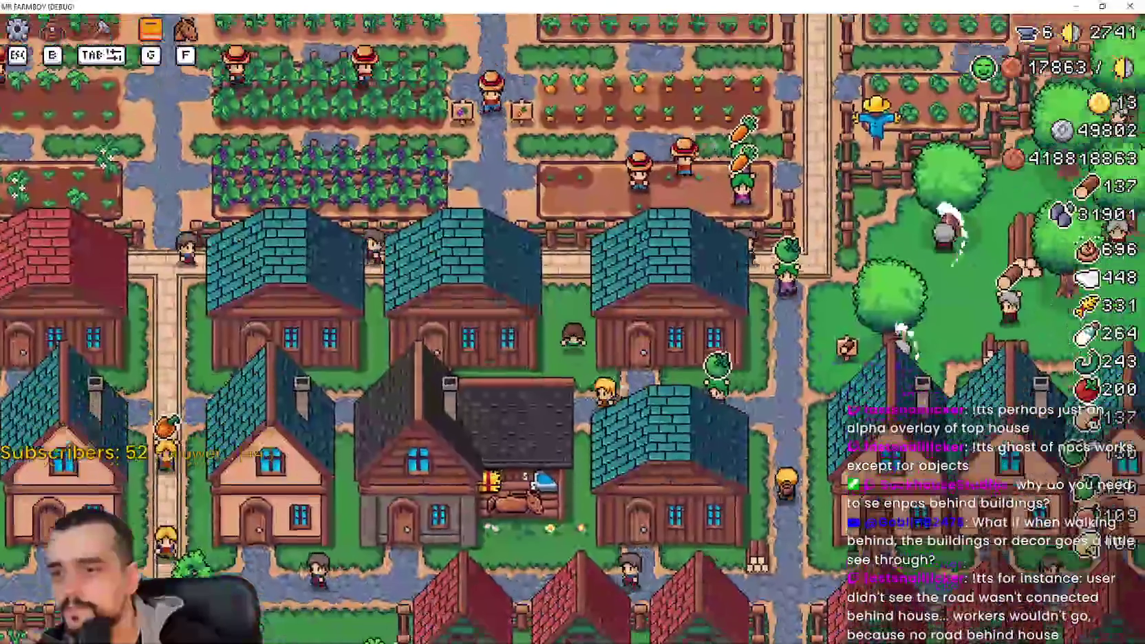
{"action": "key", "text": "e"}
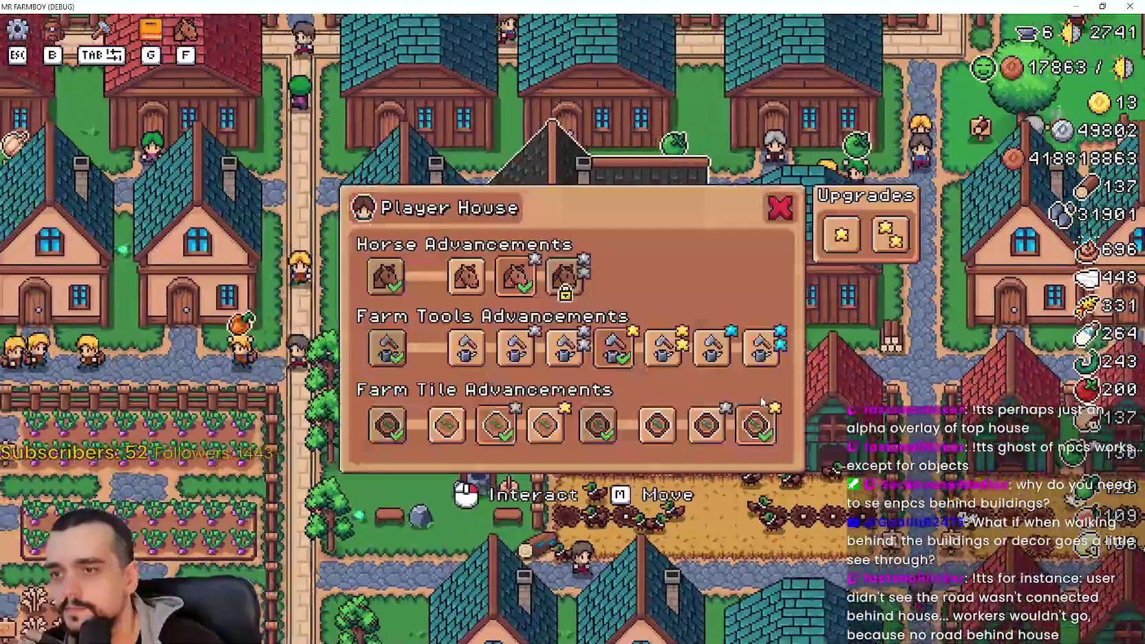
Step: Activate the sixth and eighth Farm Tools buffs, then the fourth and Enhanced 2x2 Farm Tile buffs
{"action": "left_click", "coordinate": [662, 348]}
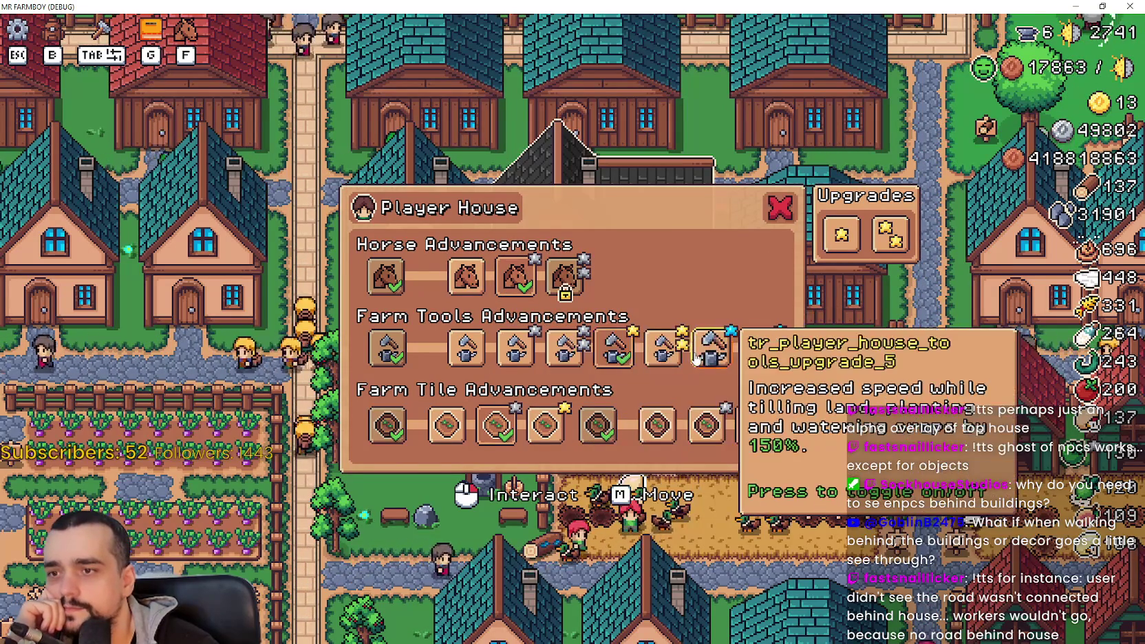
{"action": "left_click", "coordinate": [761, 350]}
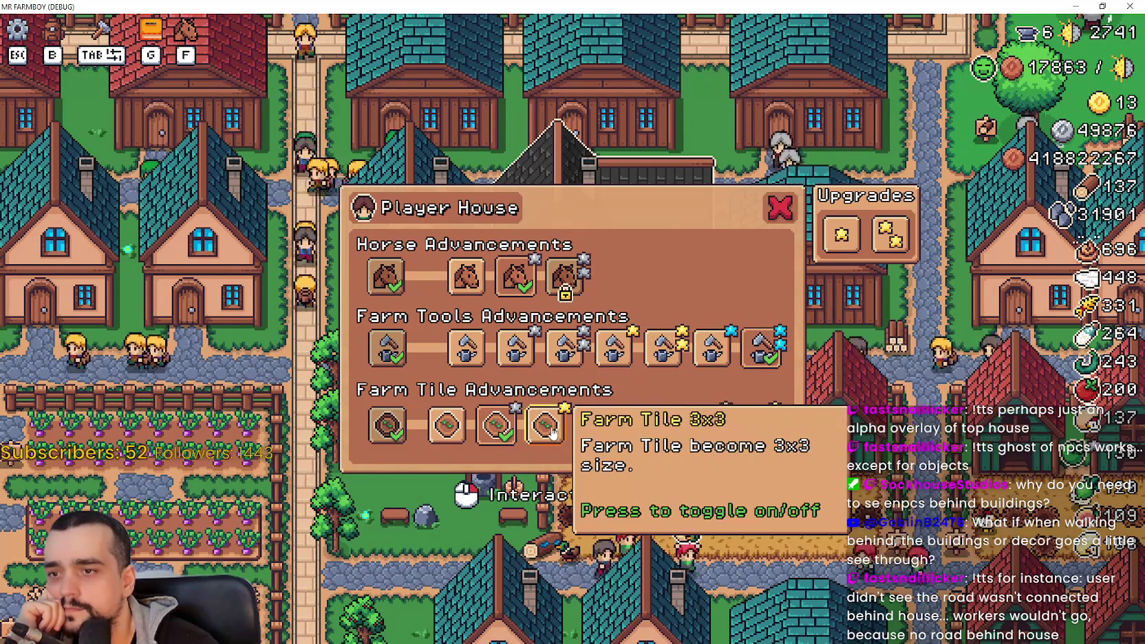
{"action": "left_click", "coordinate": [554, 448]}
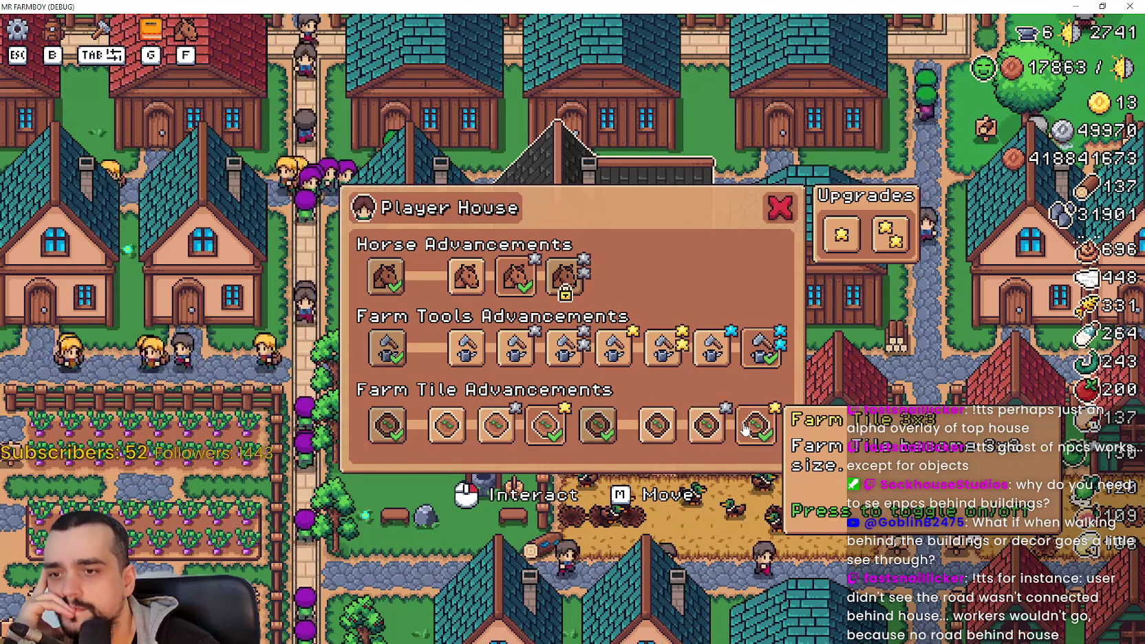
{"action": "left_click", "coordinate": [722, 432]}
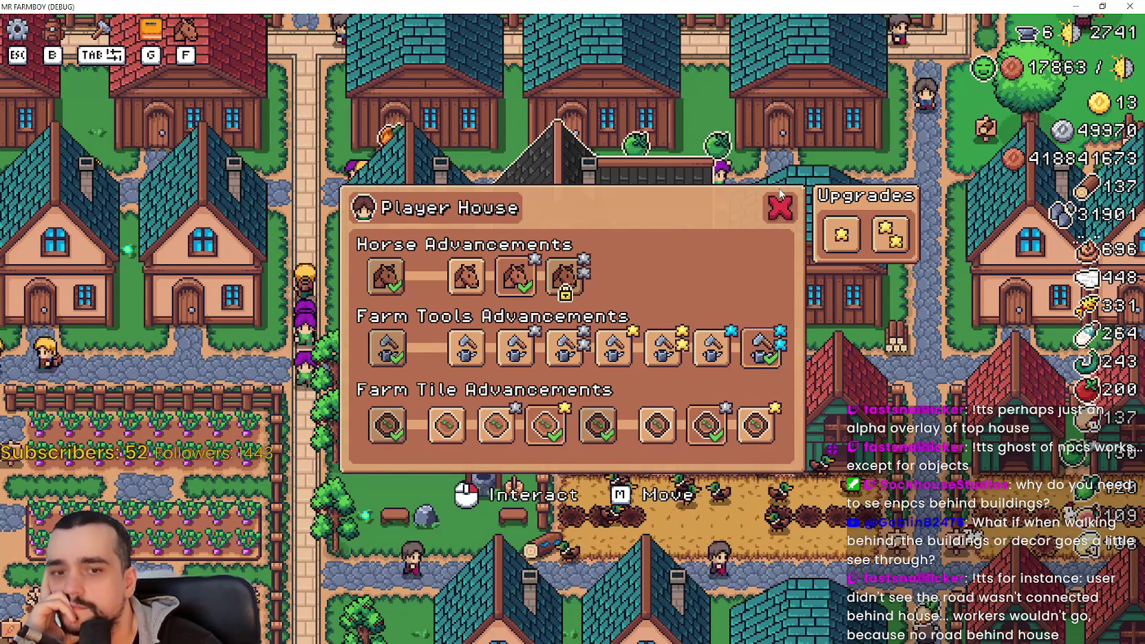
Step: Close the Player House panel and switch back to the Godot editor
{"action": "left_click", "coordinate": [779, 218]}
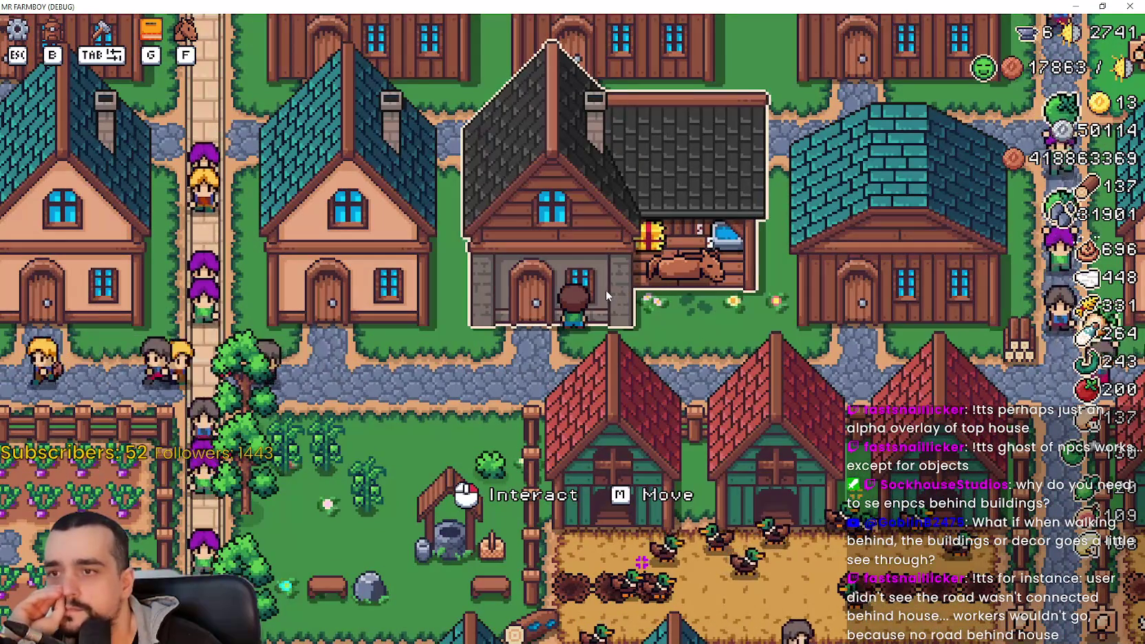
{"action": "scroll", "scroll_direction": "down", "scroll_amount": 3}
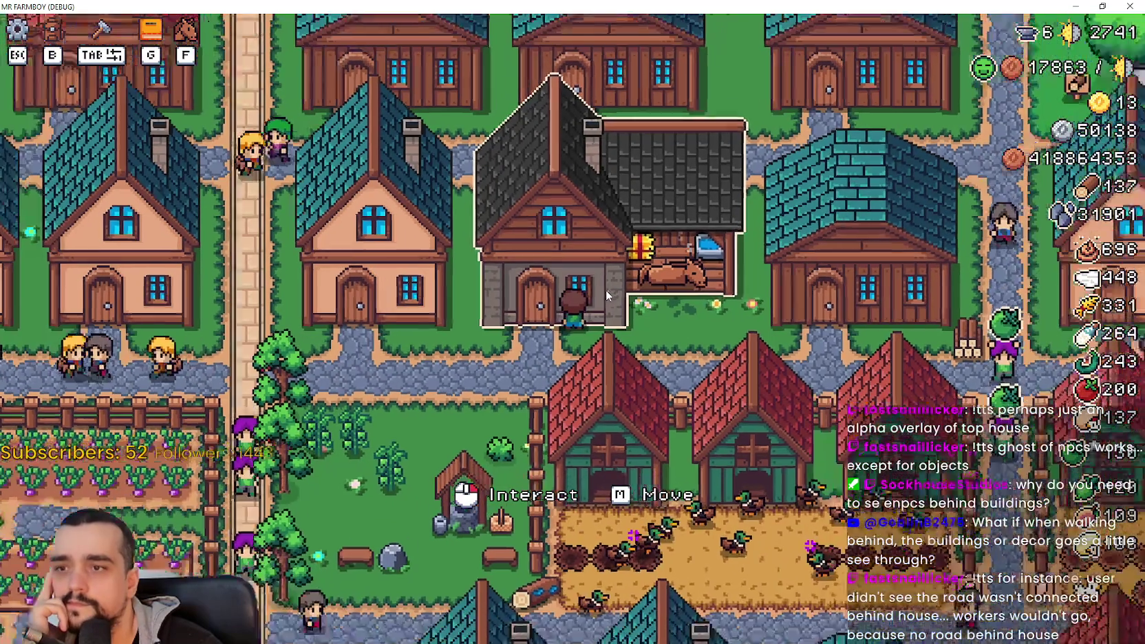
{"action": "key", "text": "Left"}
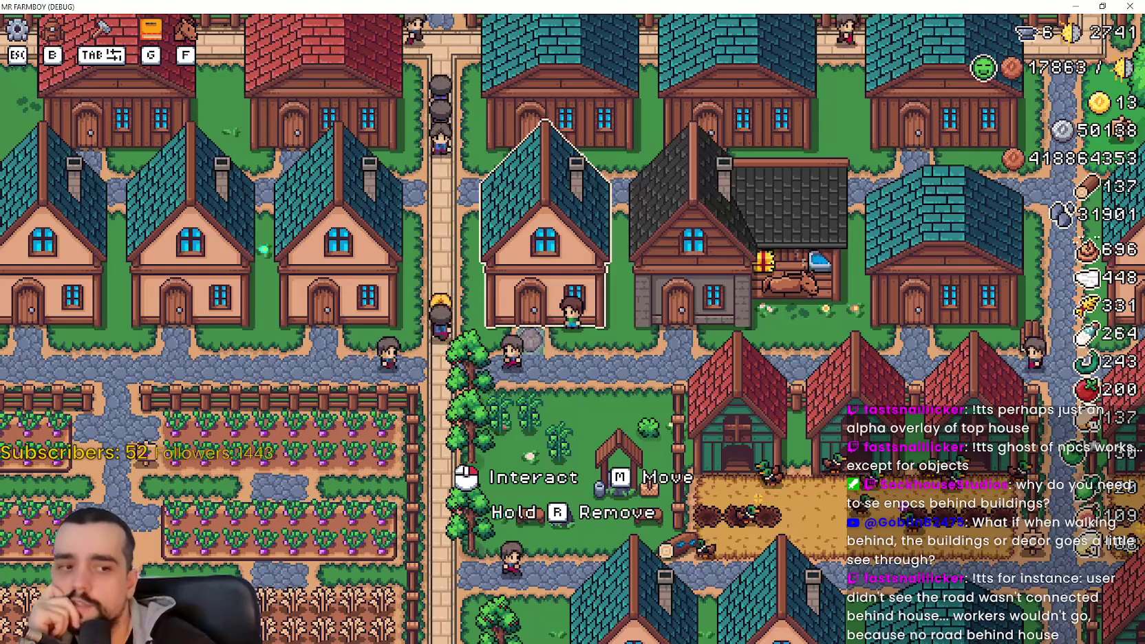
{"action": "key", "text": "alt+Tab"}
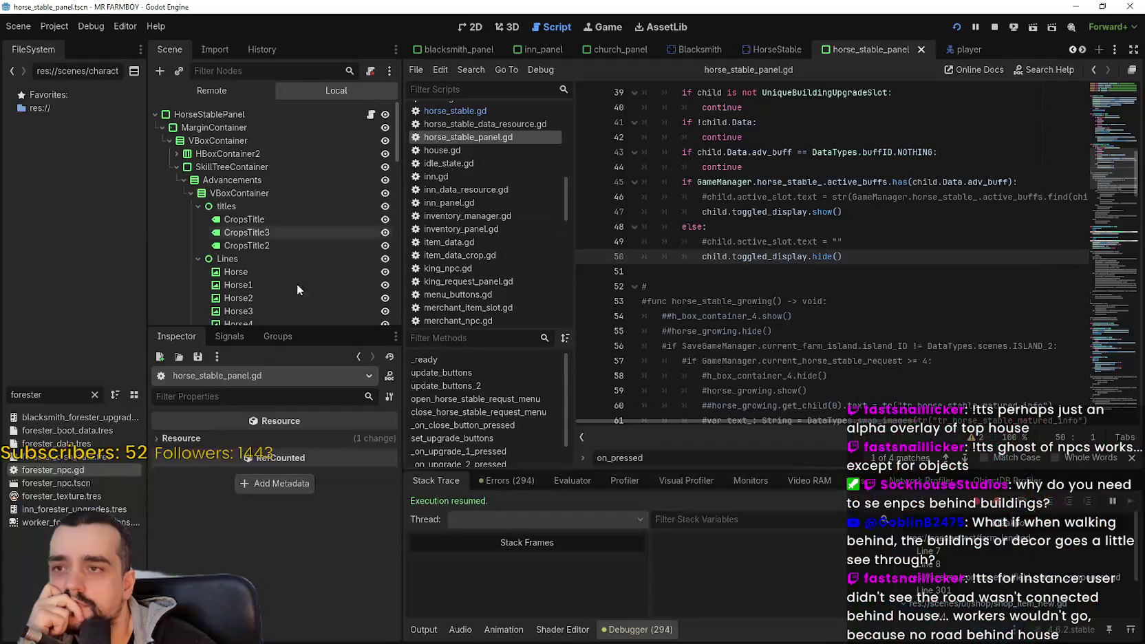
Step: Open the HorseStable scene in 2D view and inspect InteractableComponent and building_collision
{"action": "left_click", "coordinate": [767, 50]}
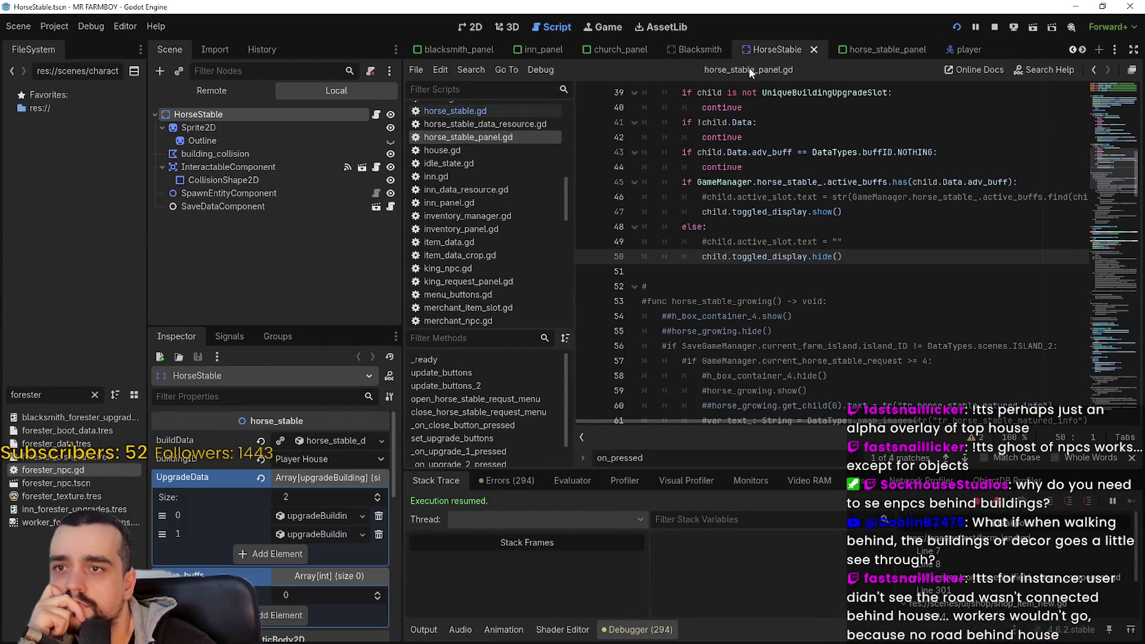
{"action": "left_click", "coordinate": [470, 27]}
{"action": "scroll", "scroll_direction": "down", "scroll_amount": 3}
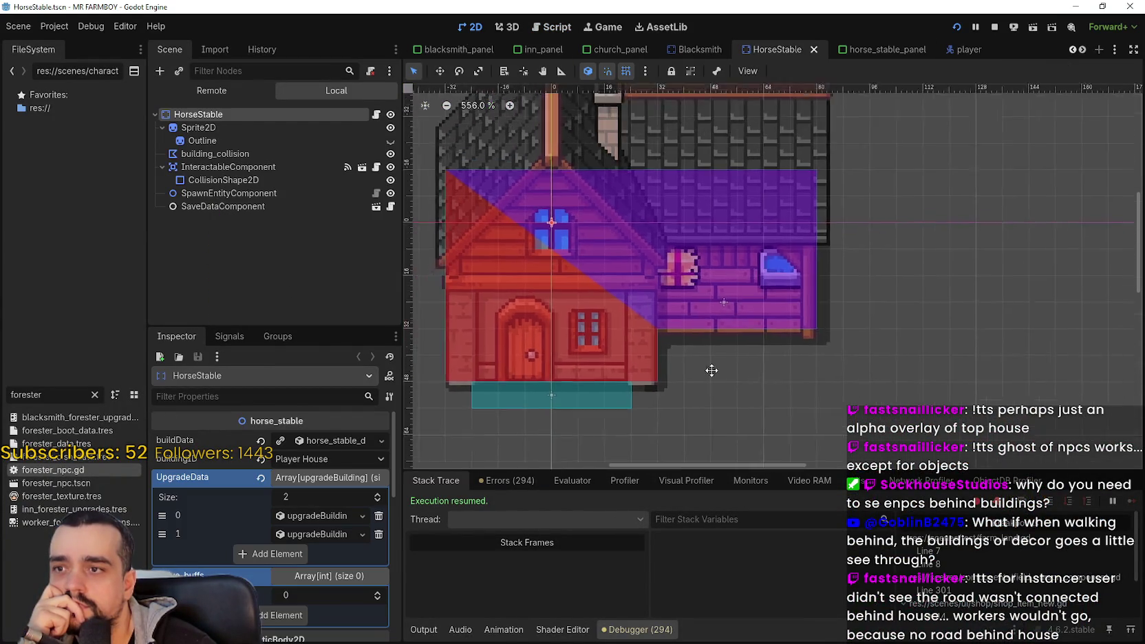
{"action": "left_click", "coordinate": [263, 168]}
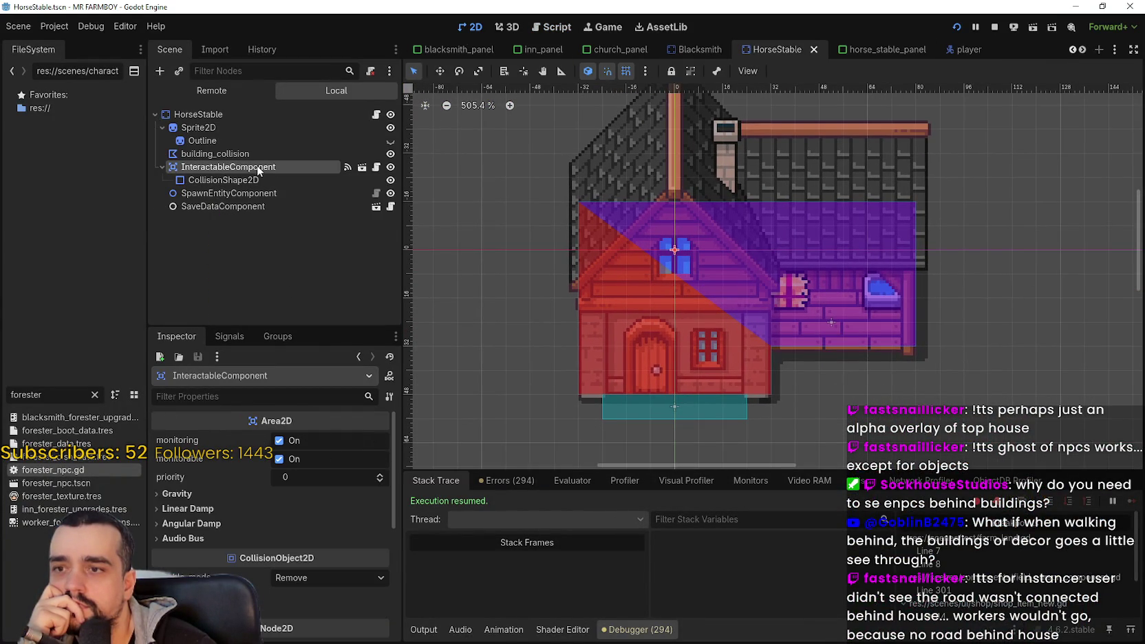
{"action": "left_click", "coordinate": [253, 181]}
{"action": "left_click", "coordinate": [249, 152]}
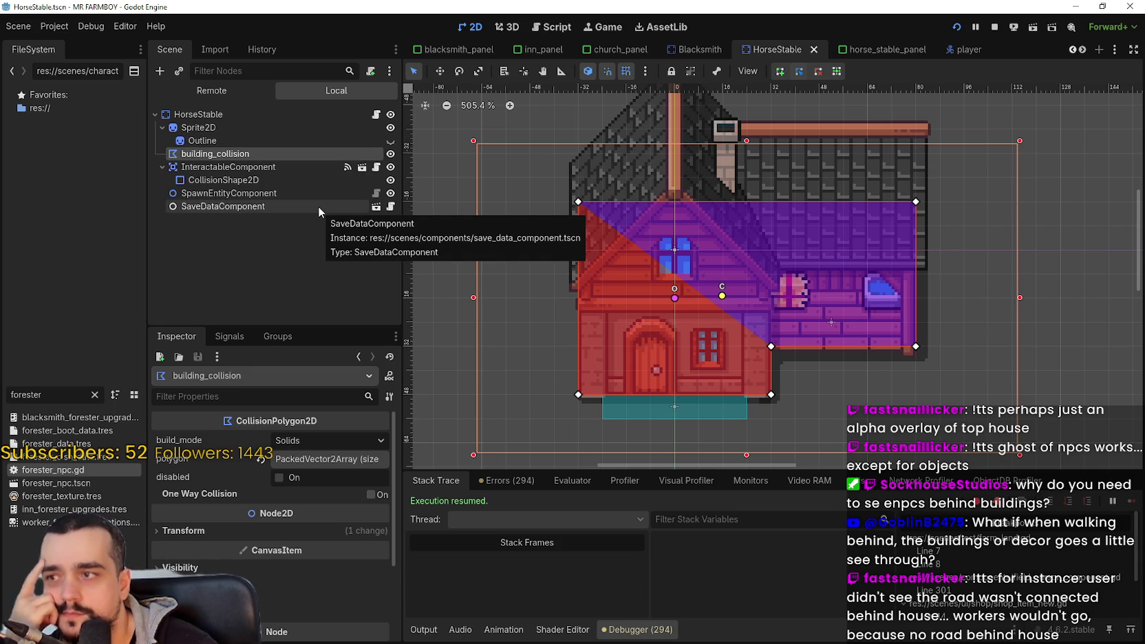
Step: Select the stable's Sprite2D node and look through its signals list
{"action": "left_click", "coordinate": [262, 125]}
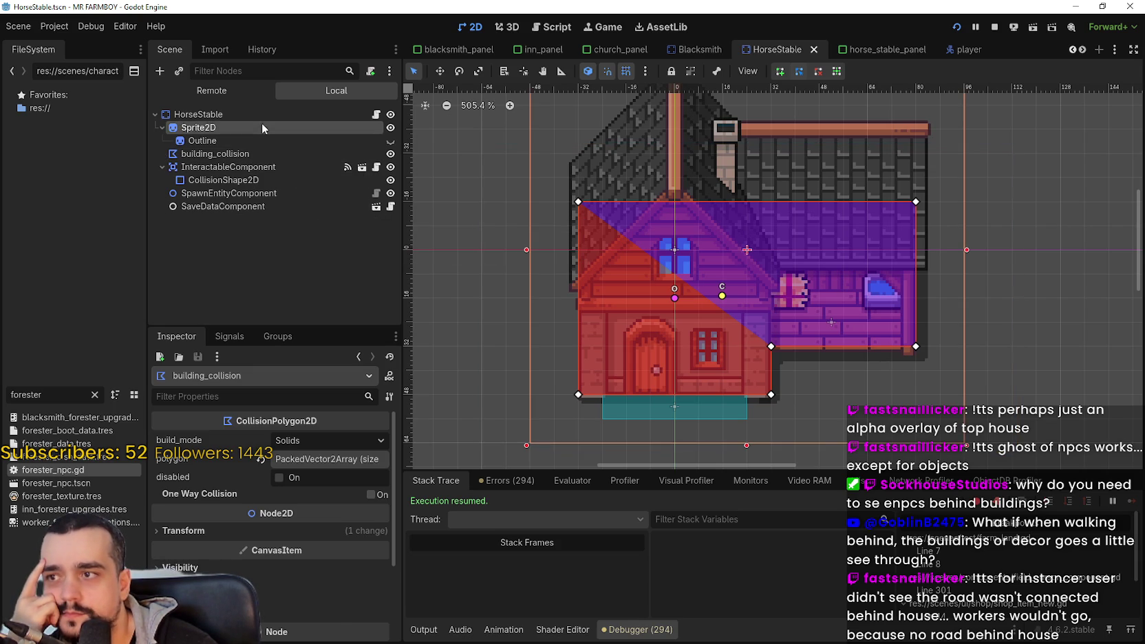
{"action": "left_click", "coordinate": [230, 335]}
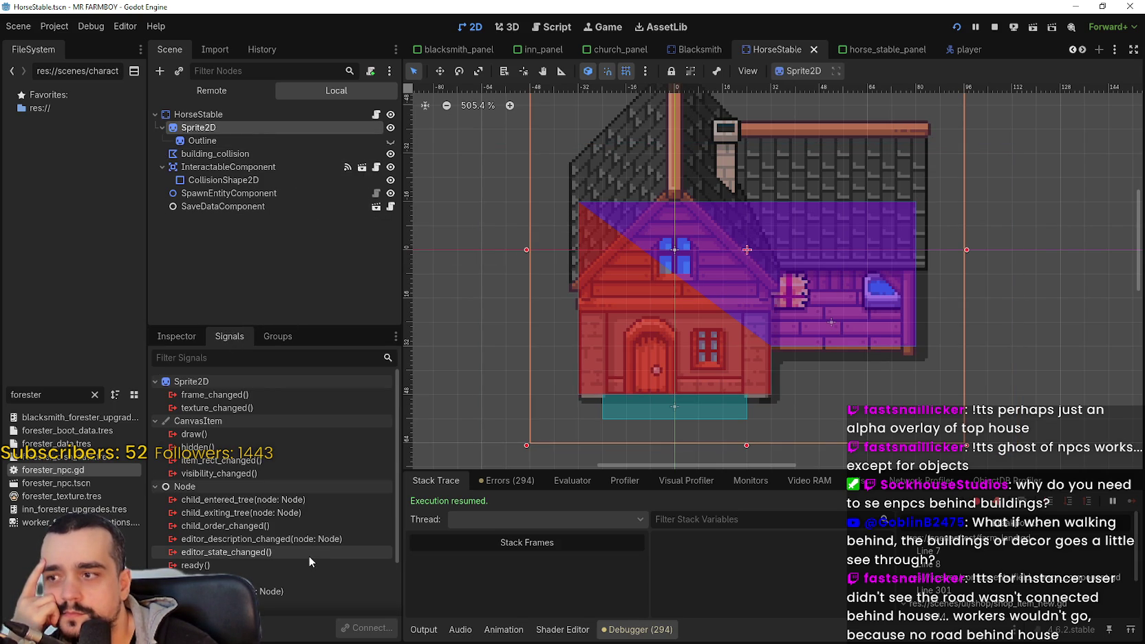
{"action": "scroll", "scroll_direction": "down", "scroll_amount": 3}
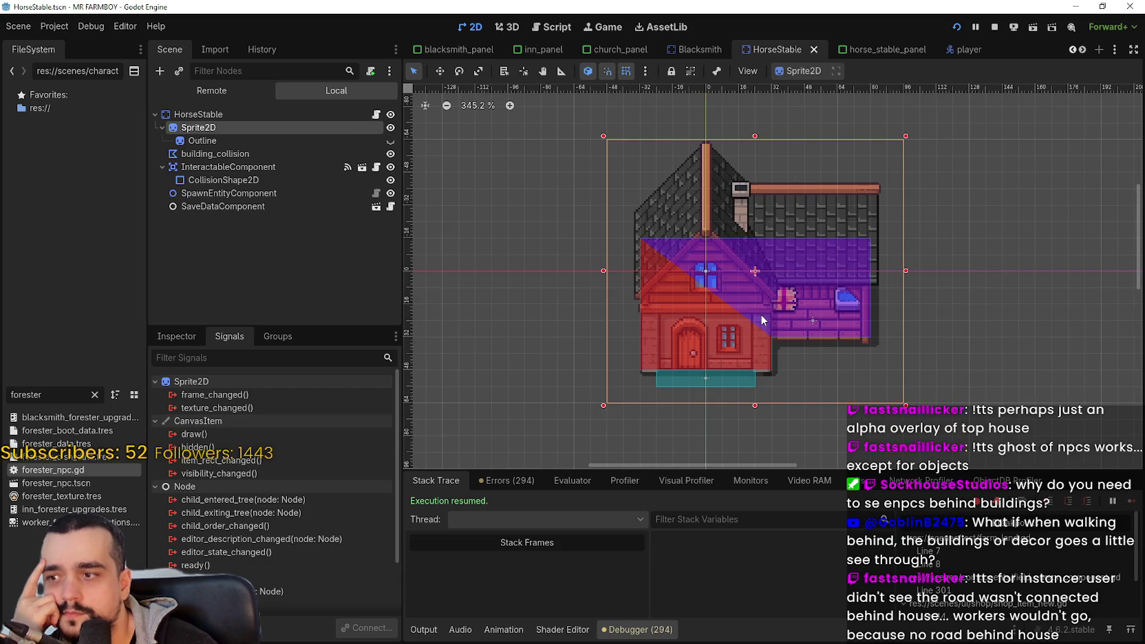
{"action": "scroll", "scroll_direction": "down", "scroll_amount": 3}
{"action": "scroll", "scroll_direction": "up", "scroll_amount": 3}
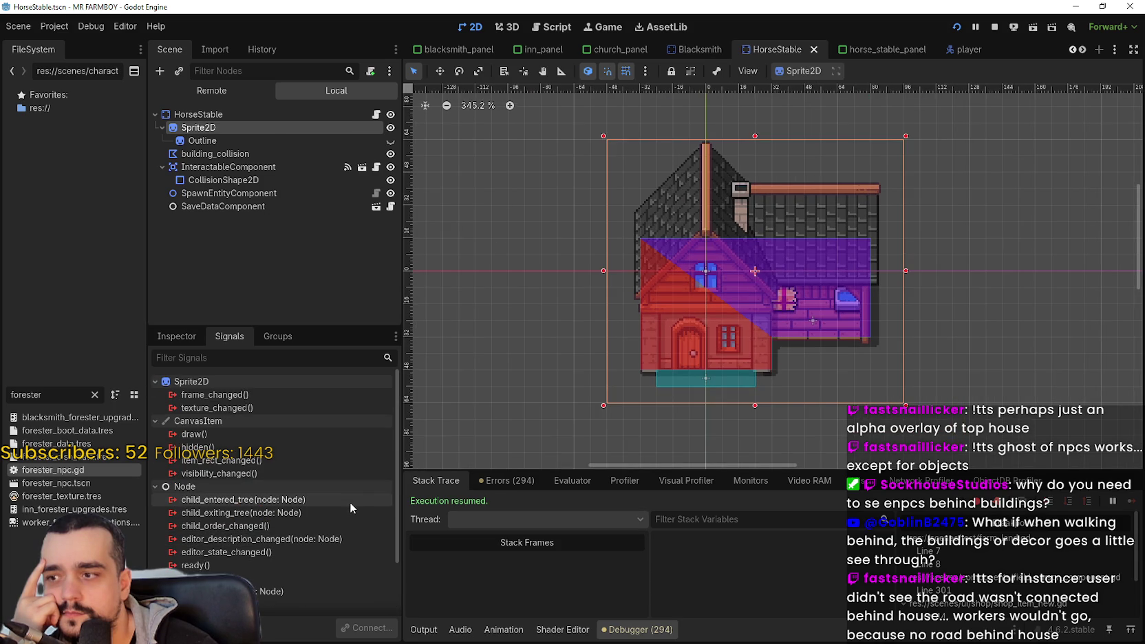
Step: Inspect CollisionShape2D and Outline, then bring up Sprite2D's properties in the Inspector
{"action": "left_click", "coordinate": [235, 179]}
{"action": "scroll", "scroll_direction": "up", "scroll_amount": 3}
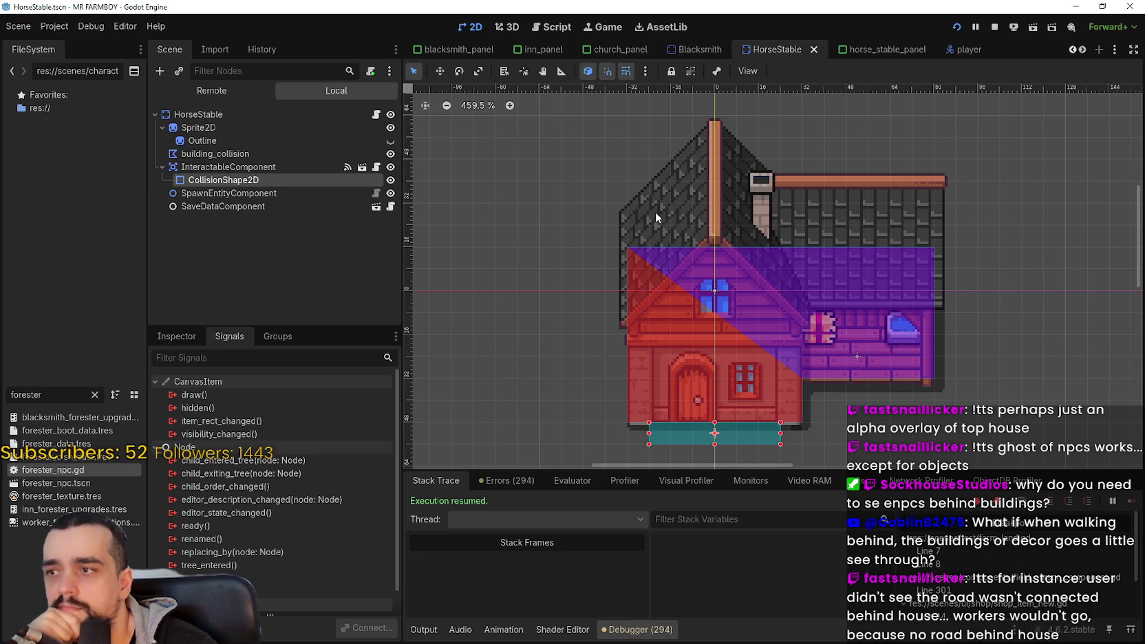
{"action": "scroll", "scroll_direction": "down", "scroll_amount": 3}
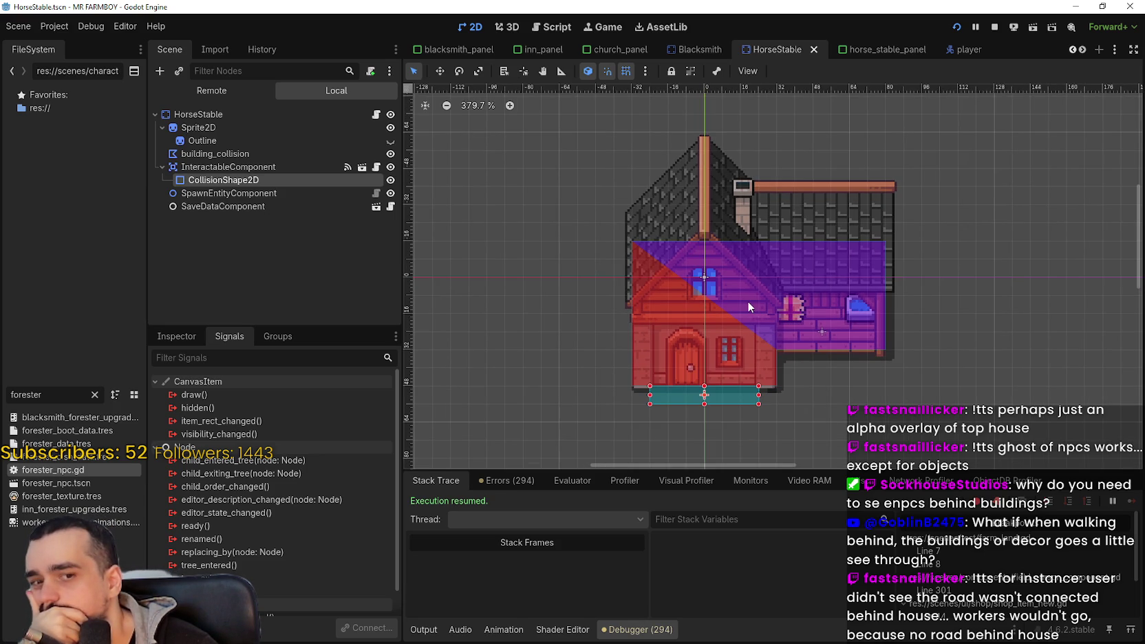
{"action": "scroll", "scroll_direction": "up", "scroll_amount": 3}
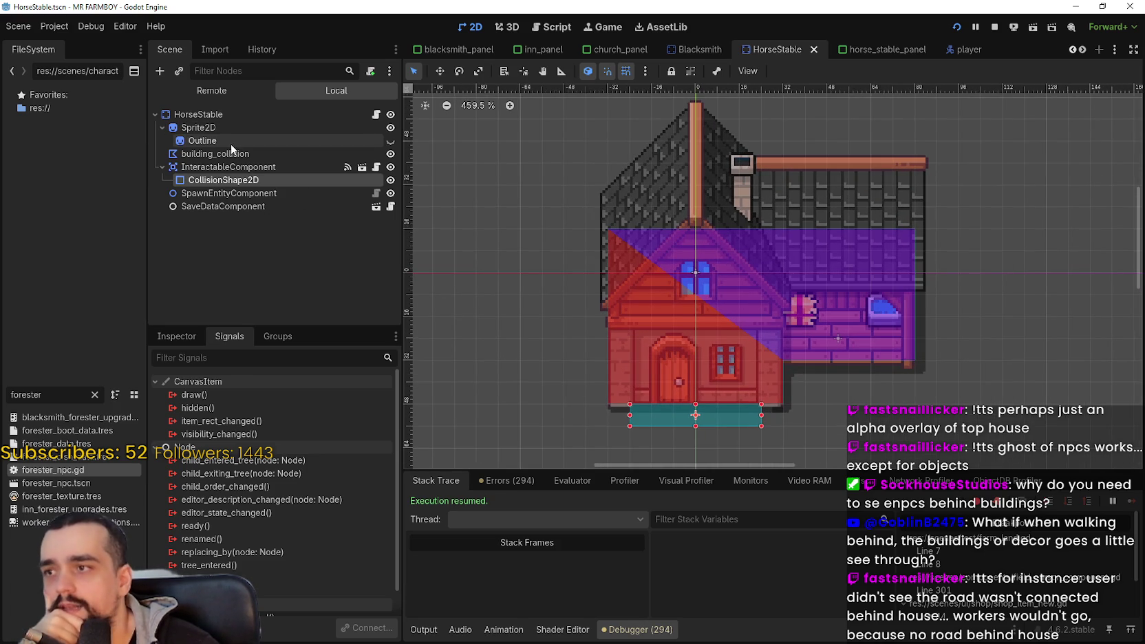
{"action": "left_click", "coordinate": [231, 144]}
{"action": "left_click", "coordinate": [237, 128]}
{"action": "scroll", "scroll_direction": "down", "scroll_amount": 3}
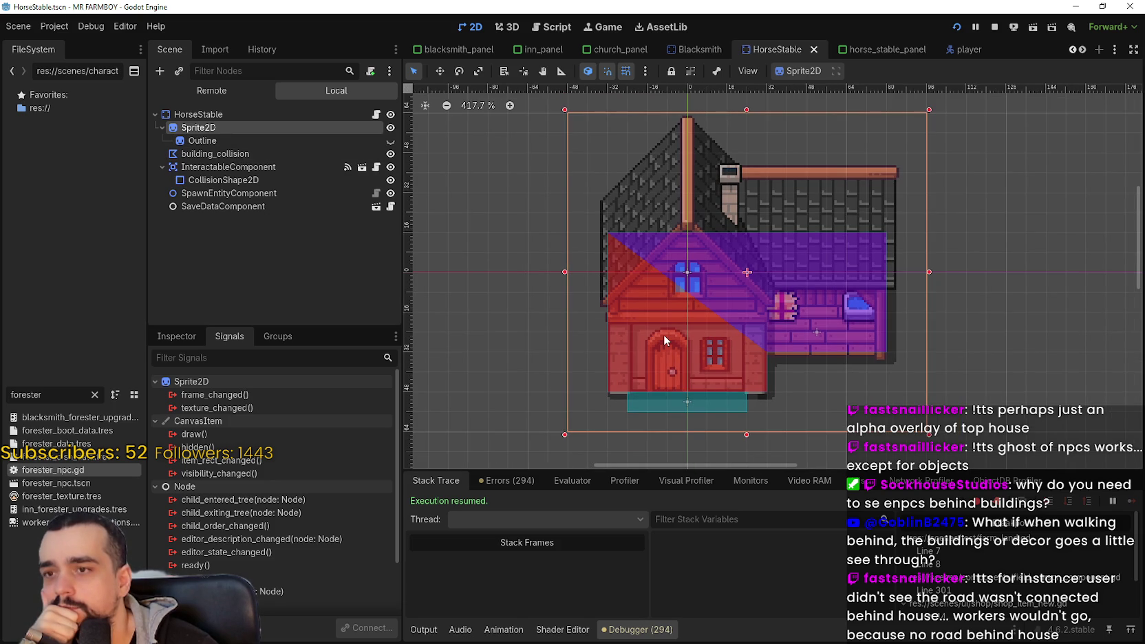
{"action": "left_click", "coordinate": [199, 337]}
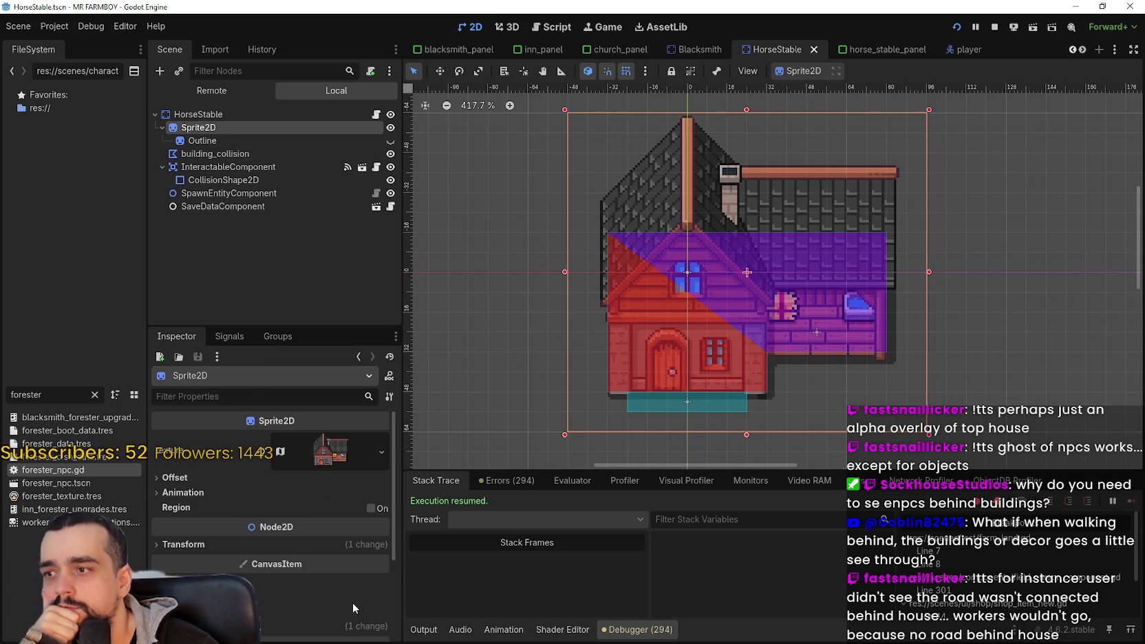
Step: Expand Material and Visibility, check self_modulate, and toggle the house sprite hidden then visible
{"action": "scroll", "scroll_direction": "down", "scroll_amount": 3}
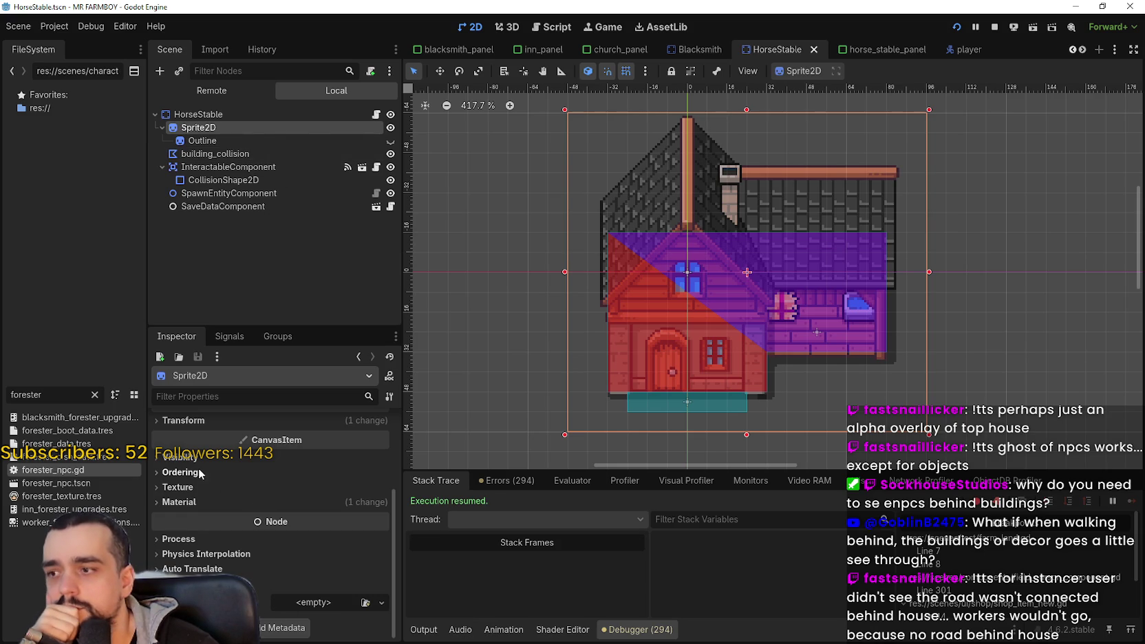
{"action": "left_click", "coordinate": [224, 504]}
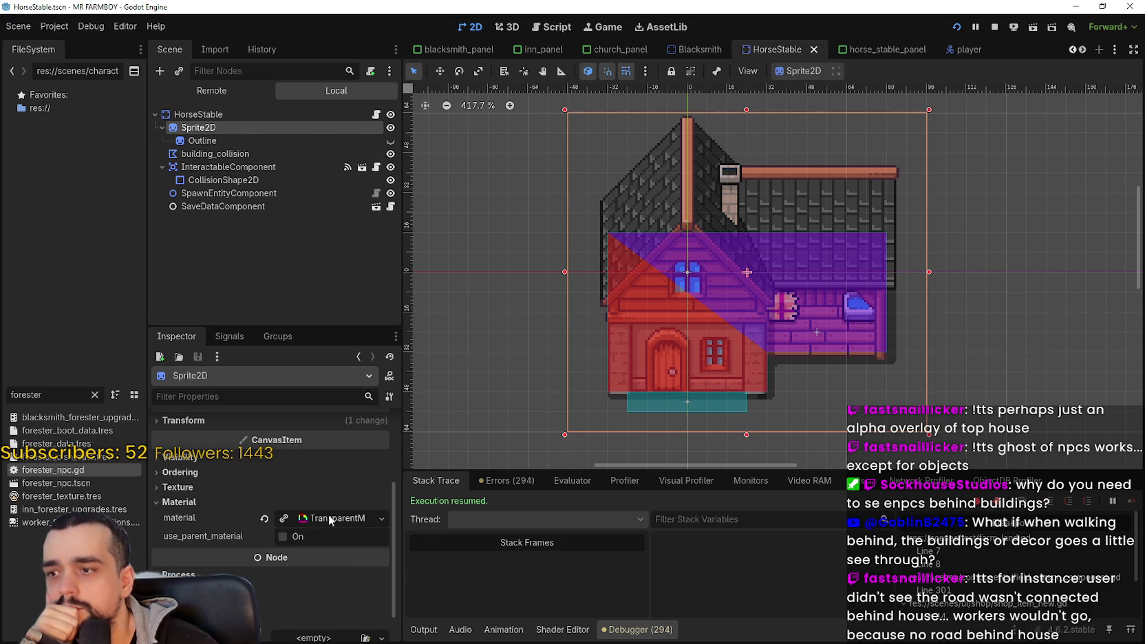
{"action": "left_click", "coordinate": [222, 461]}
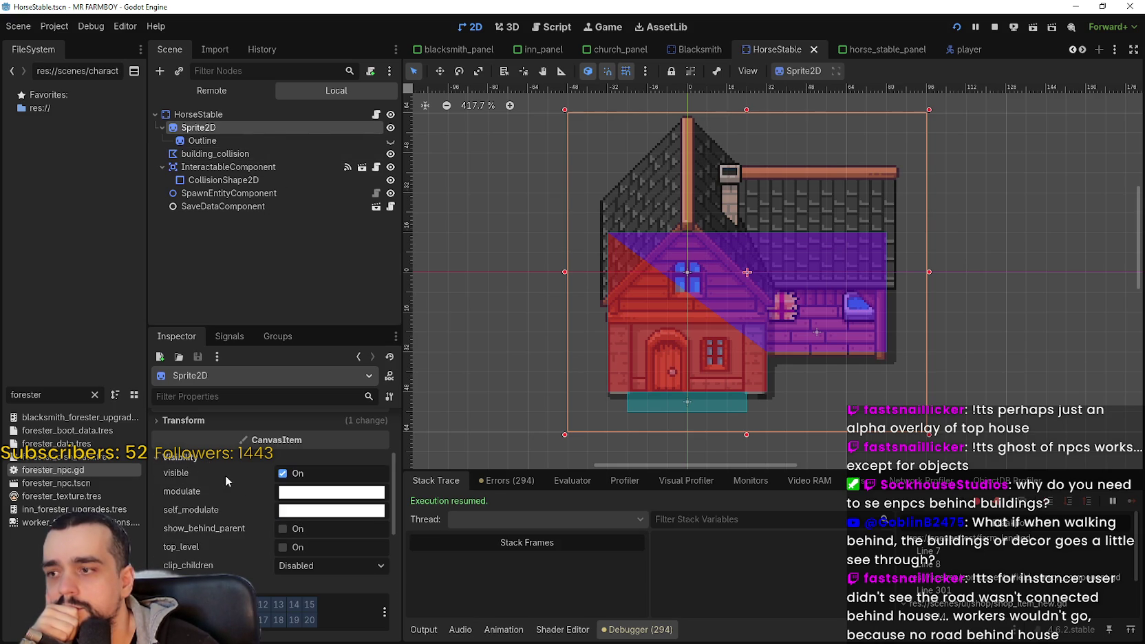
{"action": "left_click", "coordinate": [375, 509]}
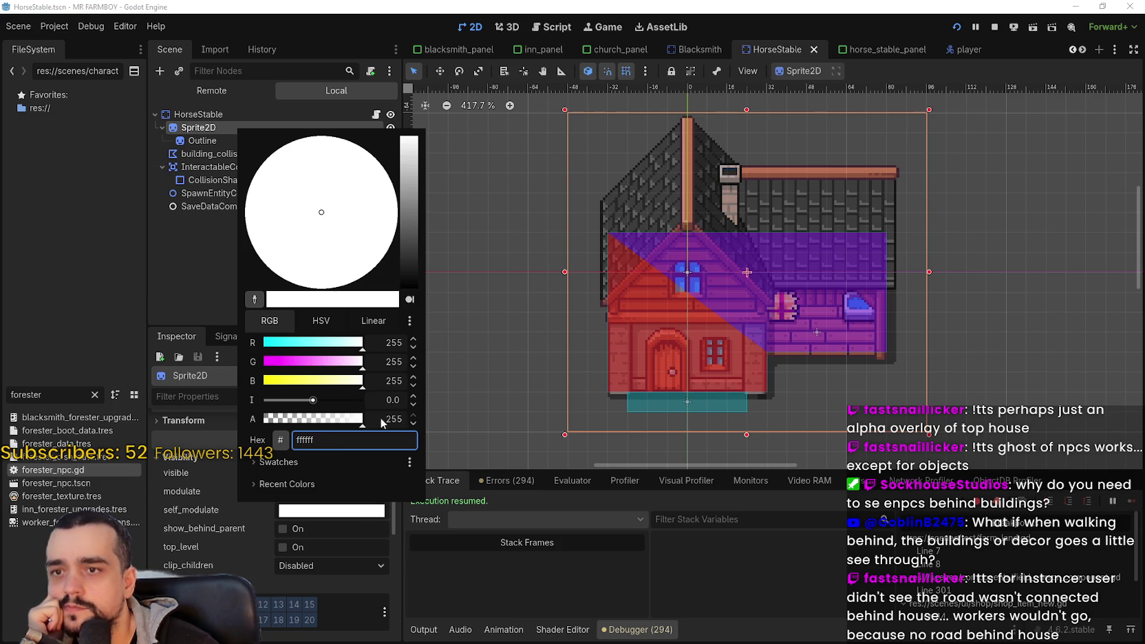
{"action": "left_click", "coordinate": [350, 510]}
{"action": "left_click", "coordinate": [336, 475]}
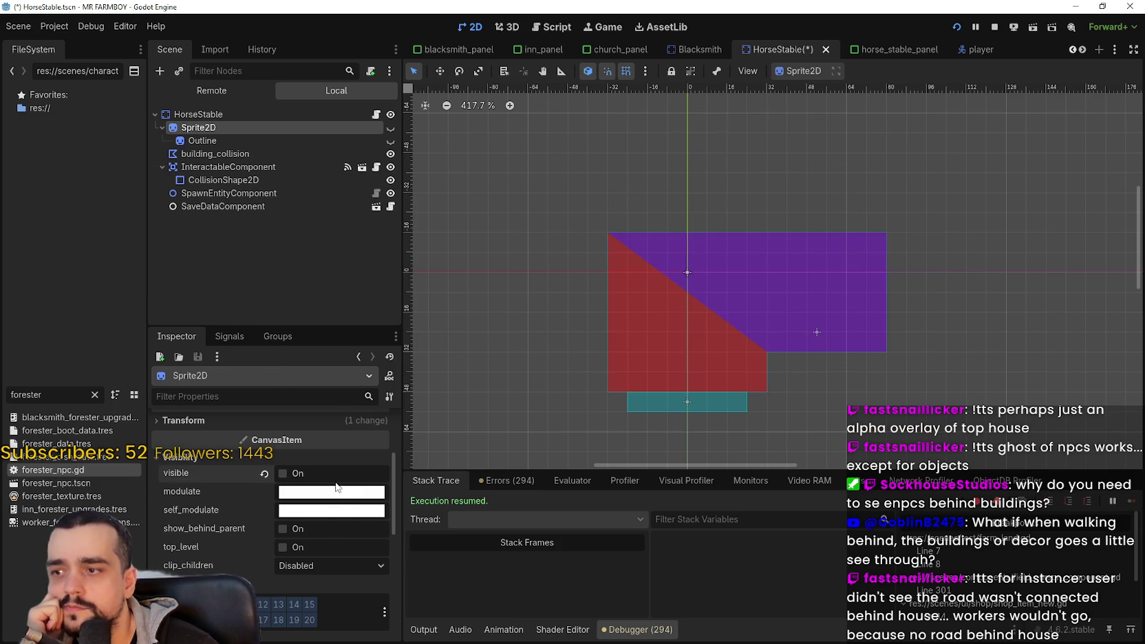
{"action": "left_click", "coordinate": [336, 477]}
Step: Try the sprite's modulate alpha at 75, about half, and 0, then restore 255
{"action": "left_click", "coordinate": [340, 492]}
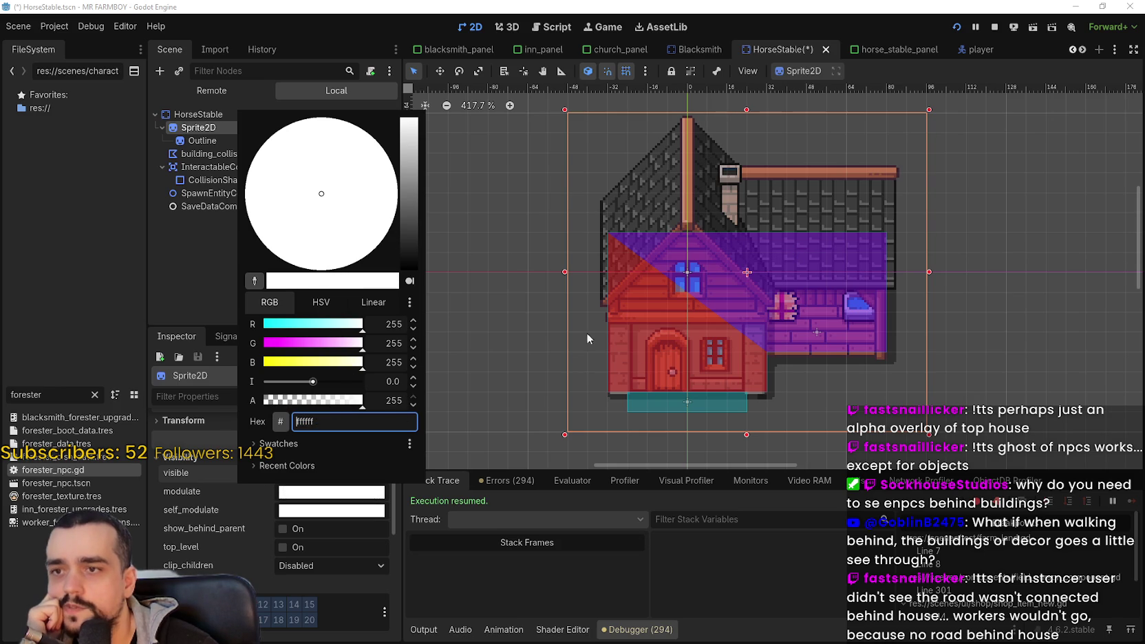
{"action": "left_click_drag", "start_coordinate": [274, 402], "coordinate": [295, 398]}
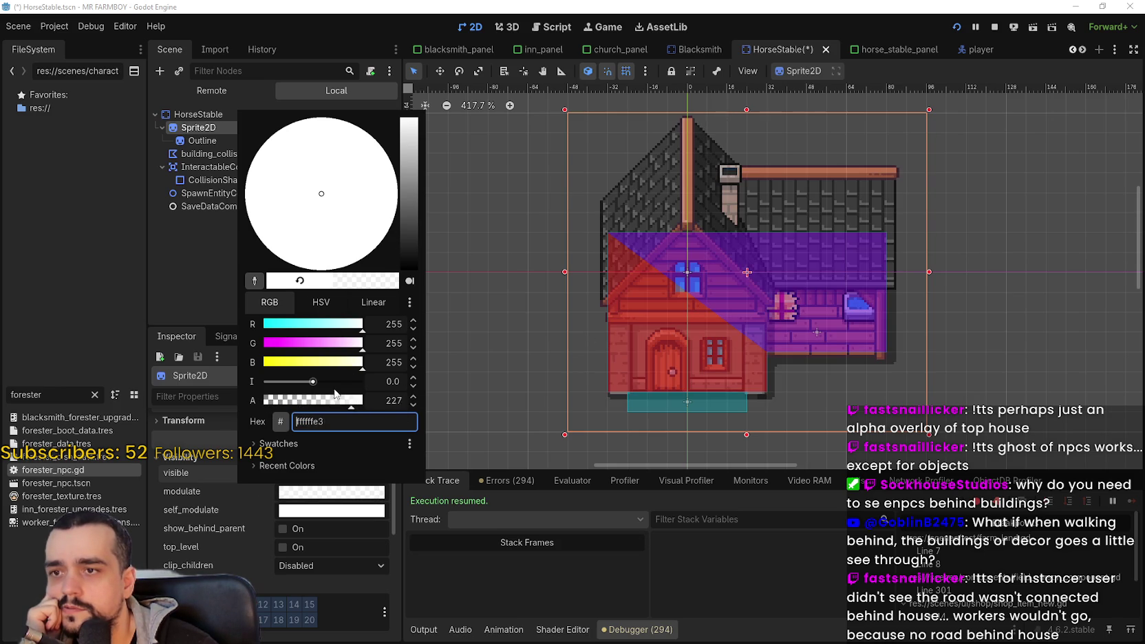
{"action": "left_click", "coordinate": [314, 400]}
{"action": "left_click_drag", "start_coordinate": [298, 403], "coordinate": [319, 399]}
{"action": "left_click_drag", "start_coordinate": [413, 400], "coordinate": [409, 389]}
{"action": "left_click", "coordinate": [389, 518]}
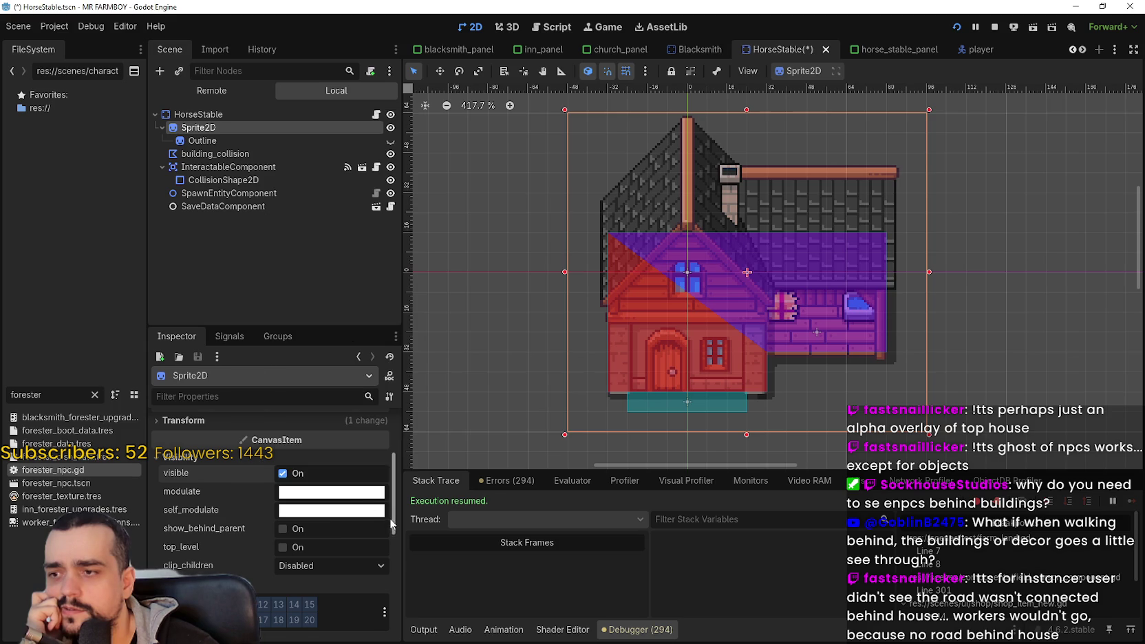
Step: Check the sprite's self_modulate colour and briefly hide then show the house sprite
{"action": "scroll", "scroll_direction": "up", "scroll_amount": 3}
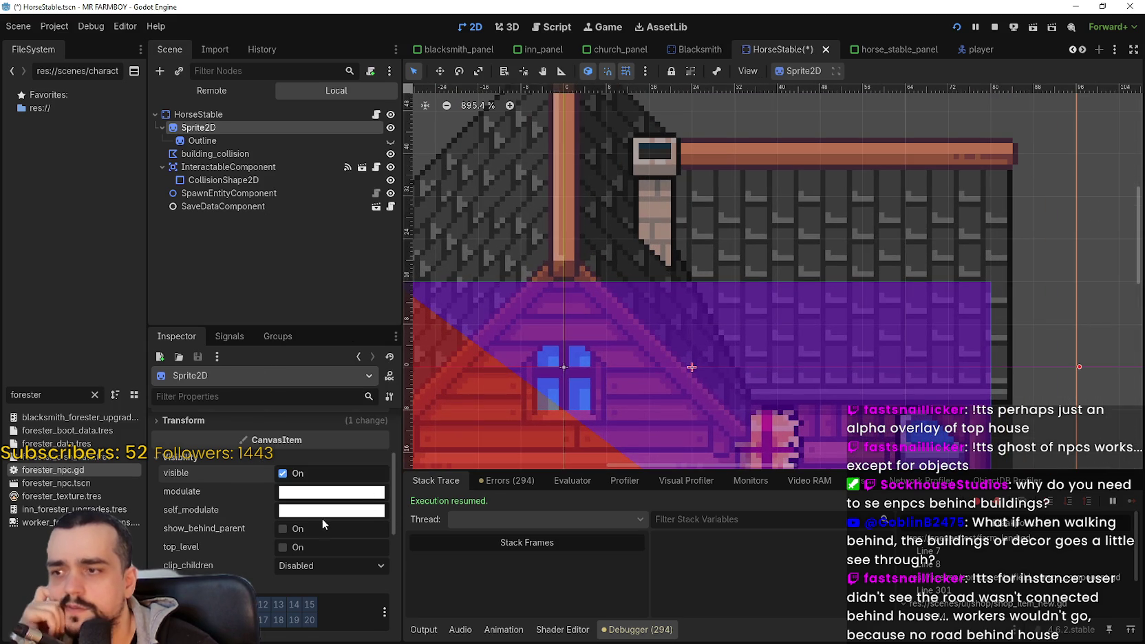
{"action": "left_click", "coordinate": [331, 513]}
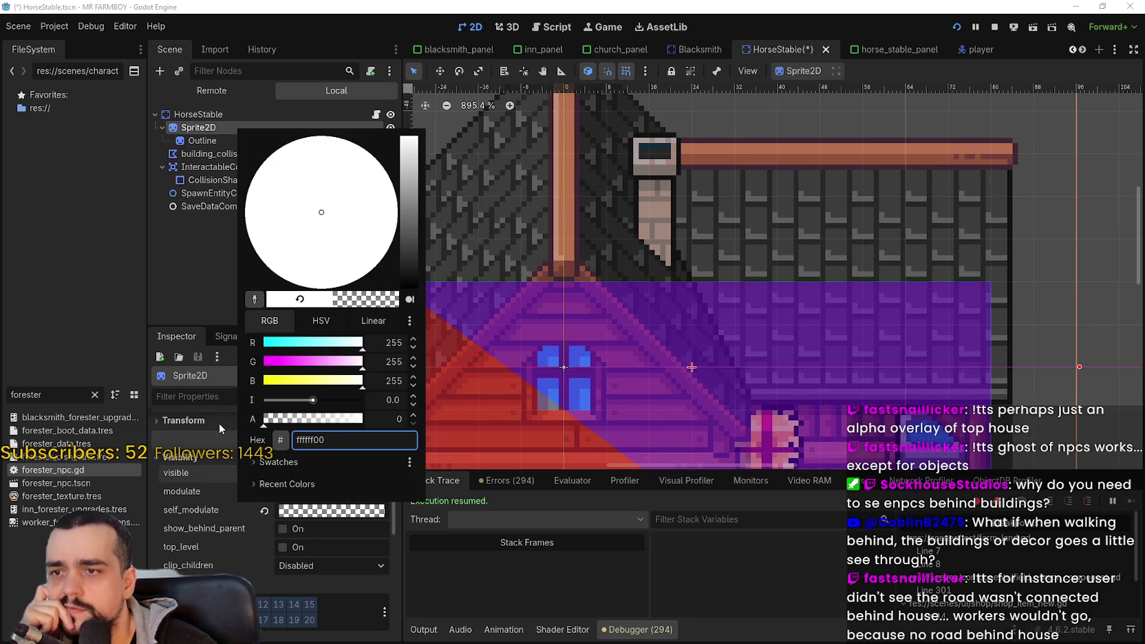
{"action": "left_click", "coordinate": [350, 523]}
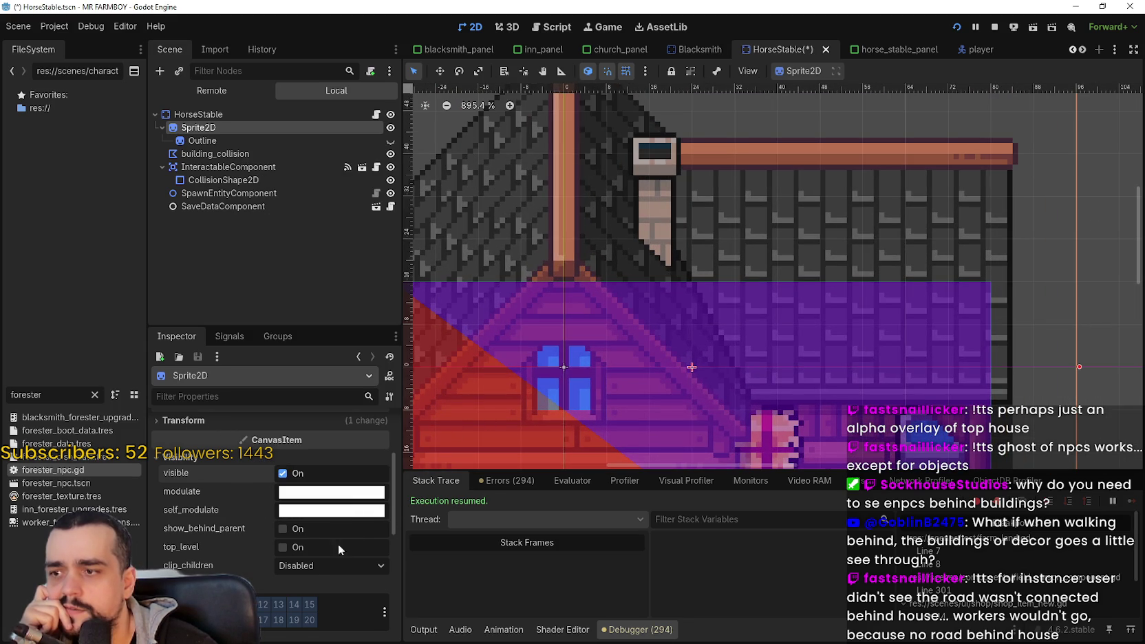
{"action": "scroll", "scroll_direction": "down", "scroll_amount": 3}
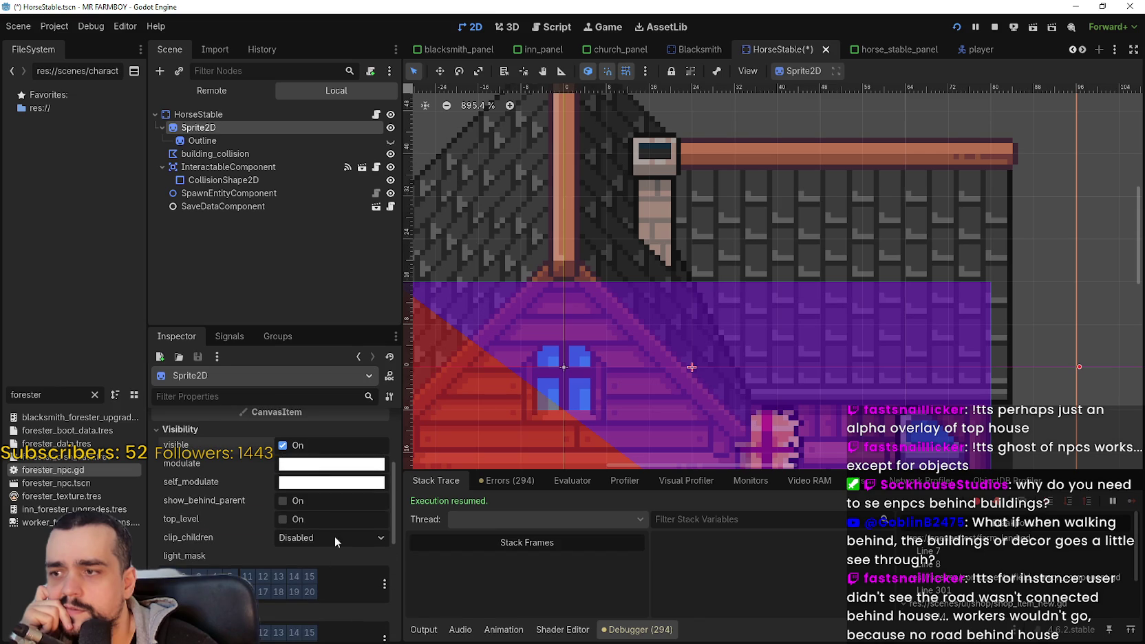
{"action": "left_click", "coordinate": [294, 446]}
{"action": "left_click", "coordinate": [295, 445]}
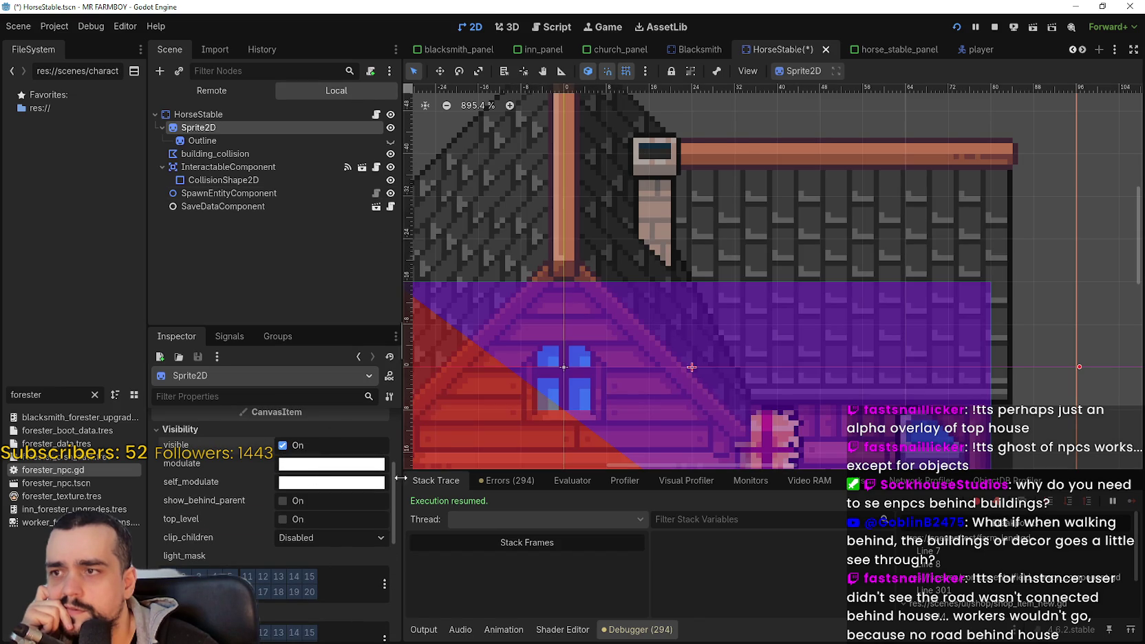
Step: Raise the sprite's modulate alpha to 134
{"action": "left_click", "coordinate": [331, 465]}
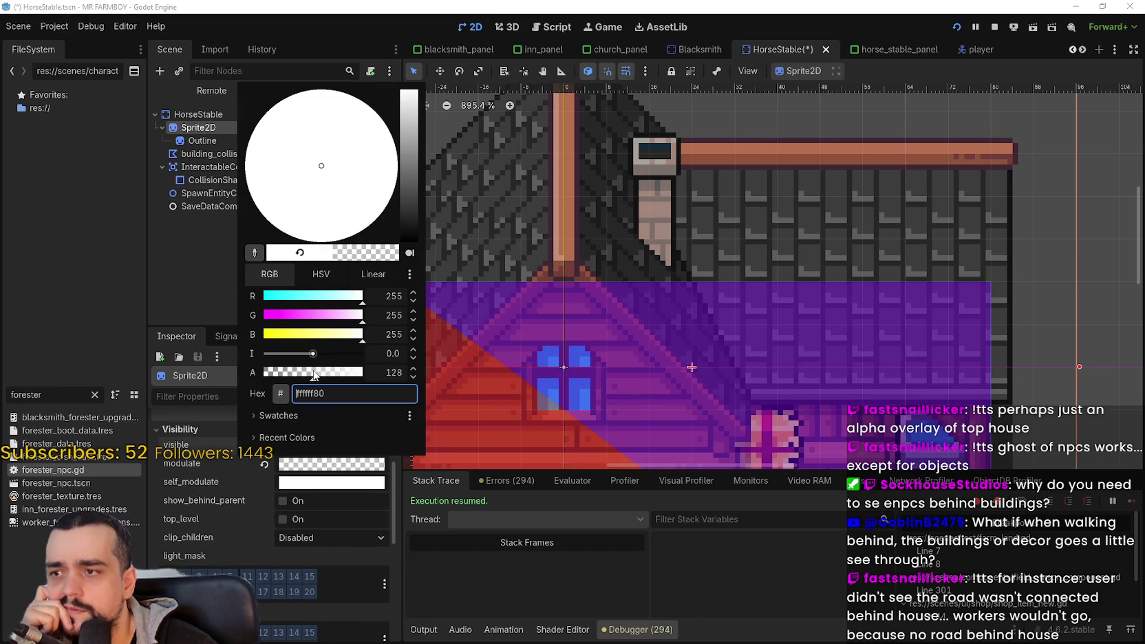
{"action": "left_click_drag", "start_coordinate": [302, 375], "coordinate": [315, 372]}
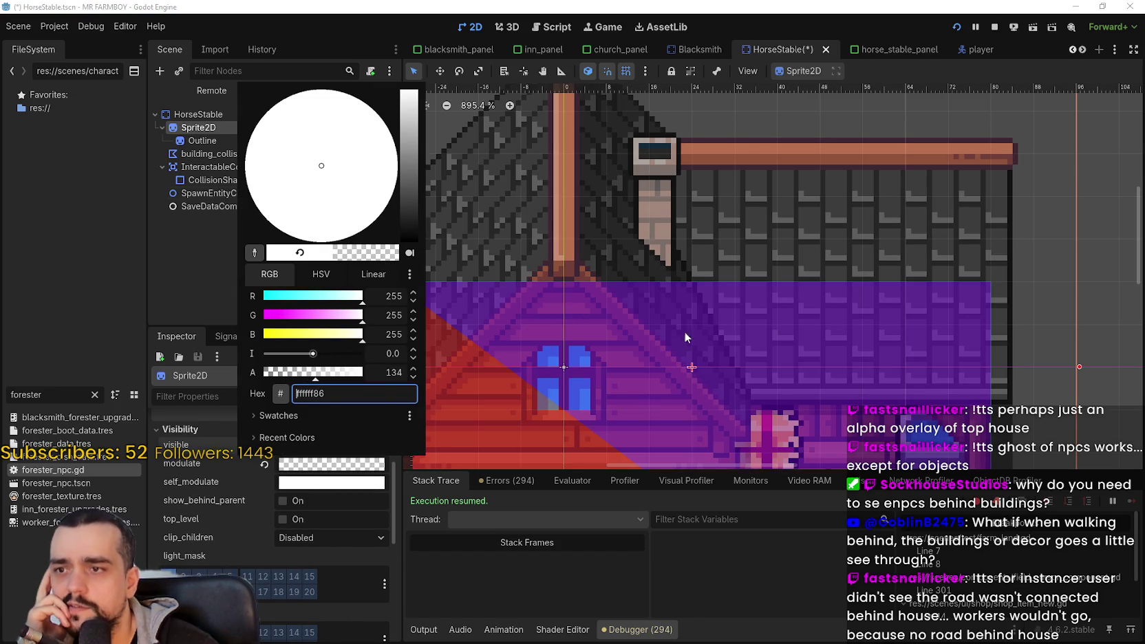
{"action": "scroll", "scroll_direction": "down", "scroll_amount": 3}
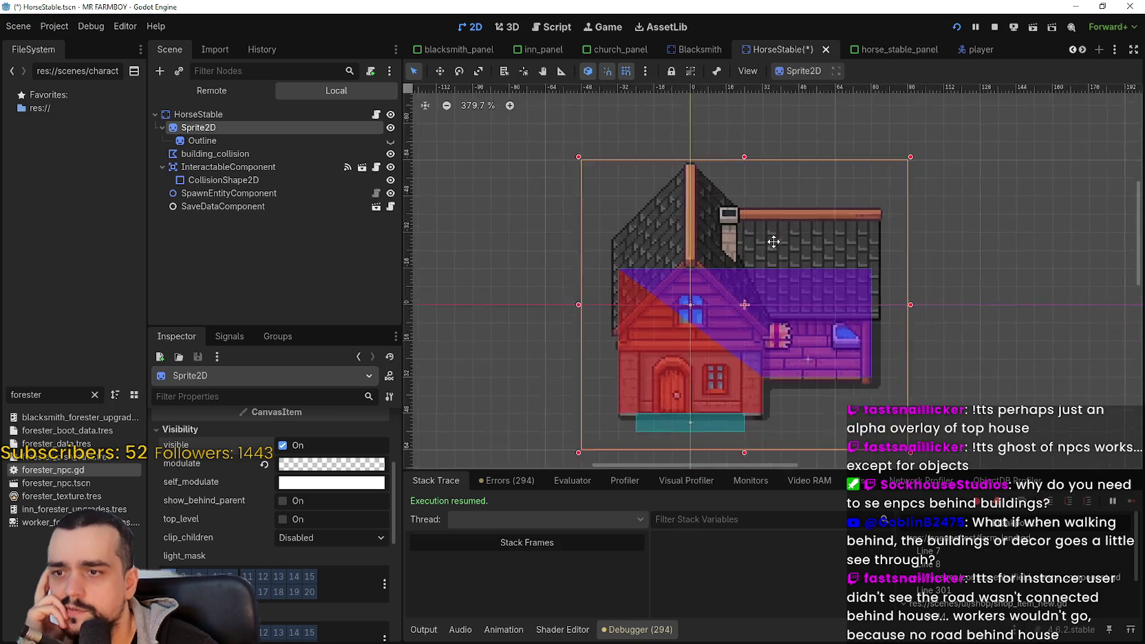
{"action": "scroll", "scroll_direction": "up", "scroll_amount": 3}
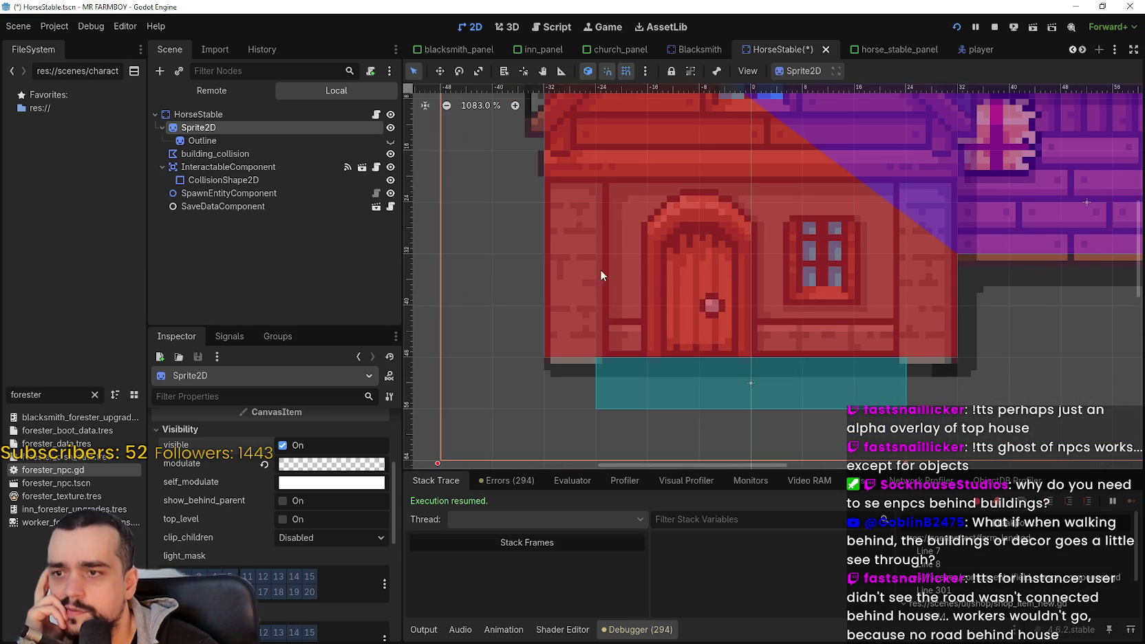
Step: Hide the building_collision overlay on the canvas and lower modulate alpha to 85
{"action": "left_click", "coordinate": [390, 154]}
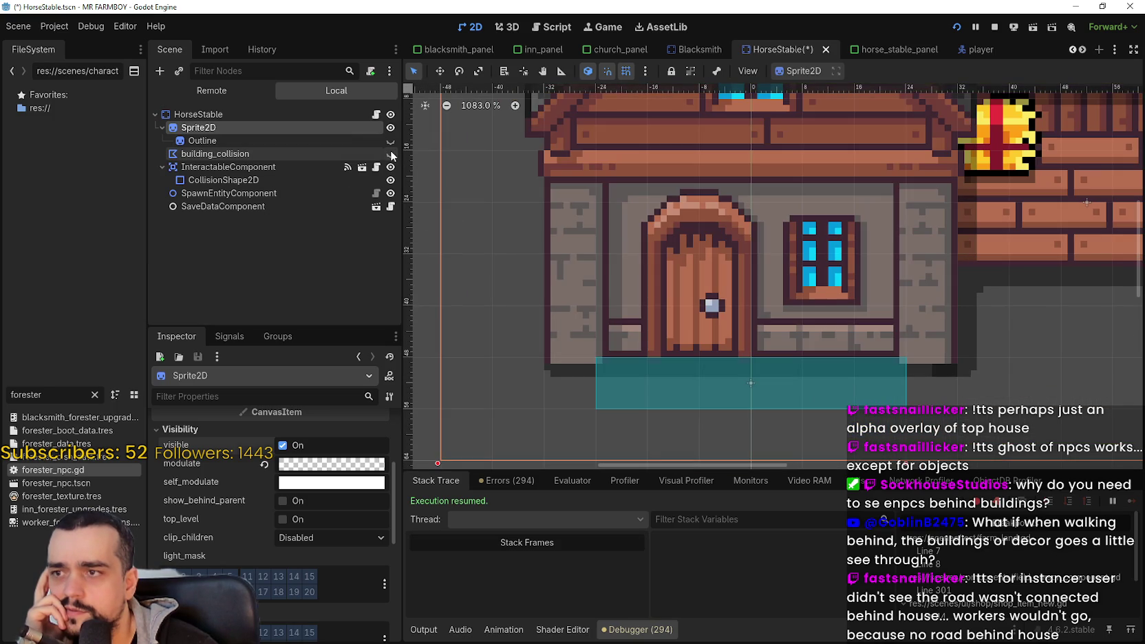
{"action": "scroll", "scroll_direction": "down", "scroll_amount": 3}
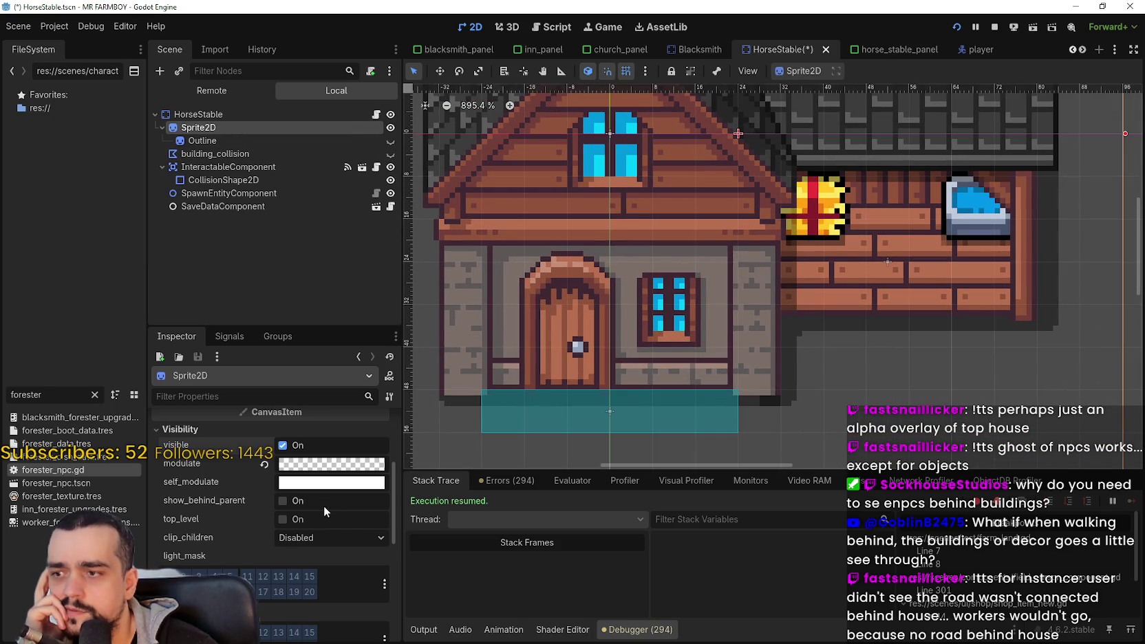
{"action": "left_click", "coordinate": [333, 471]}
{"action": "left_click_drag", "start_coordinate": [320, 375], "coordinate": [201, 372]}
Step: Return the house sprite's modulate alpha to 255 so it is fully opaque
{"action": "left_click", "coordinate": [320, 274]}
{"action": "left_click", "coordinate": [290, 272]}
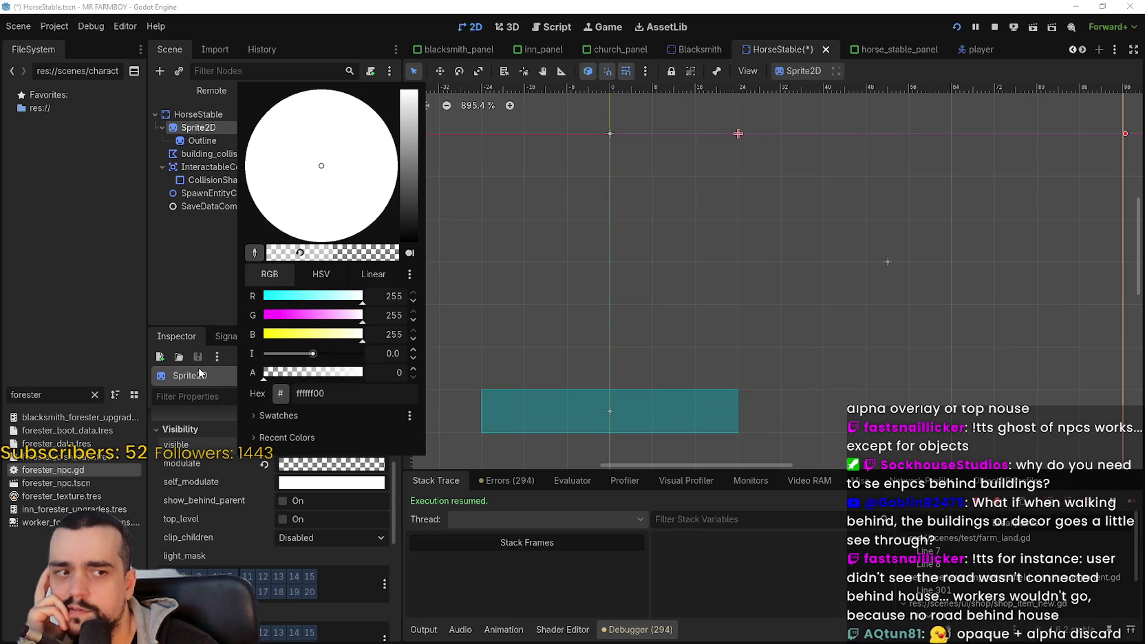
{"action": "left_click_drag", "start_coordinate": [199, 367], "coordinate": [455, 388]}
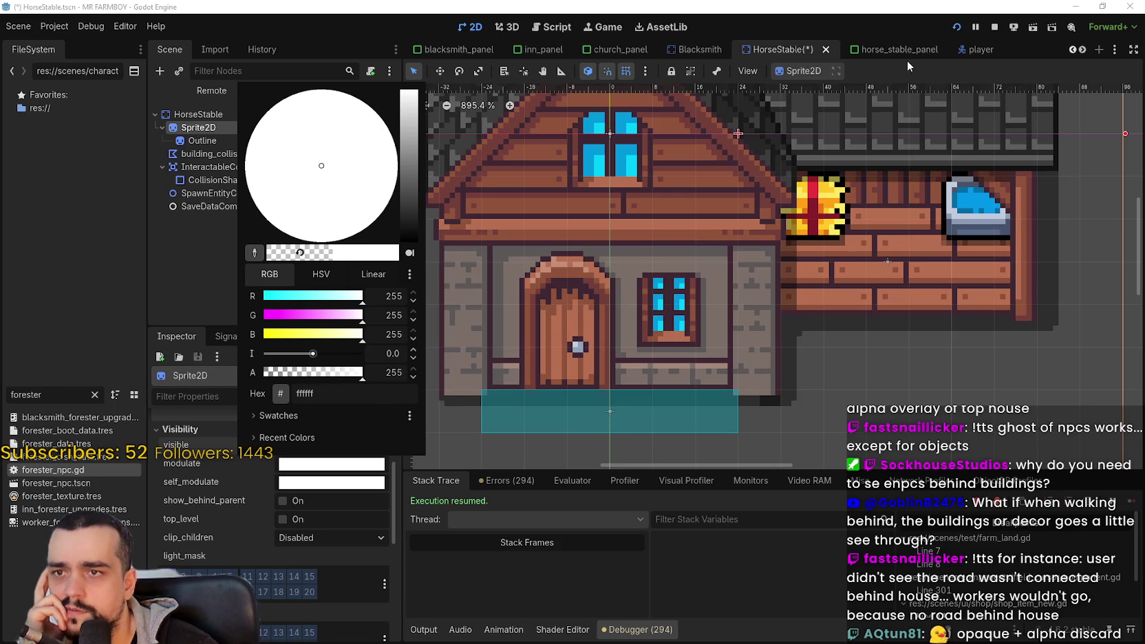
{"action": "left_click", "coordinate": [903, 65]}
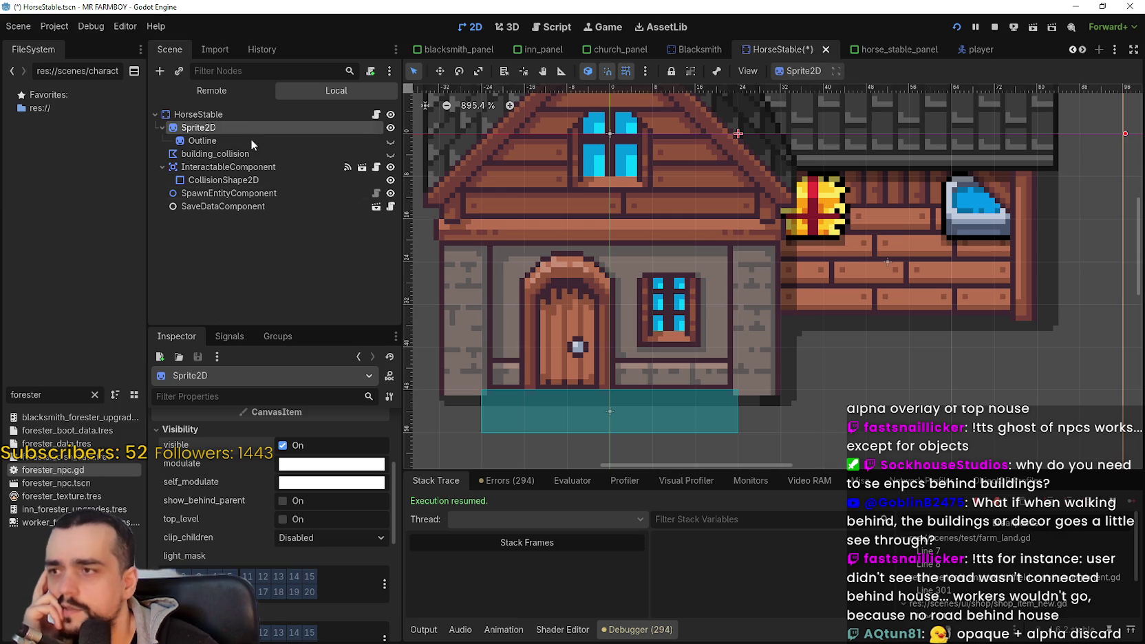
Step: Expand Transform, Offset and Animation, then view the atlas texture region (704, 1120, 144×128)
{"action": "scroll", "scroll_direction": "up", "scroll_amount": 3}
{"action": "scroll", "scroll_direction": "up", "scroll_amount": 3}
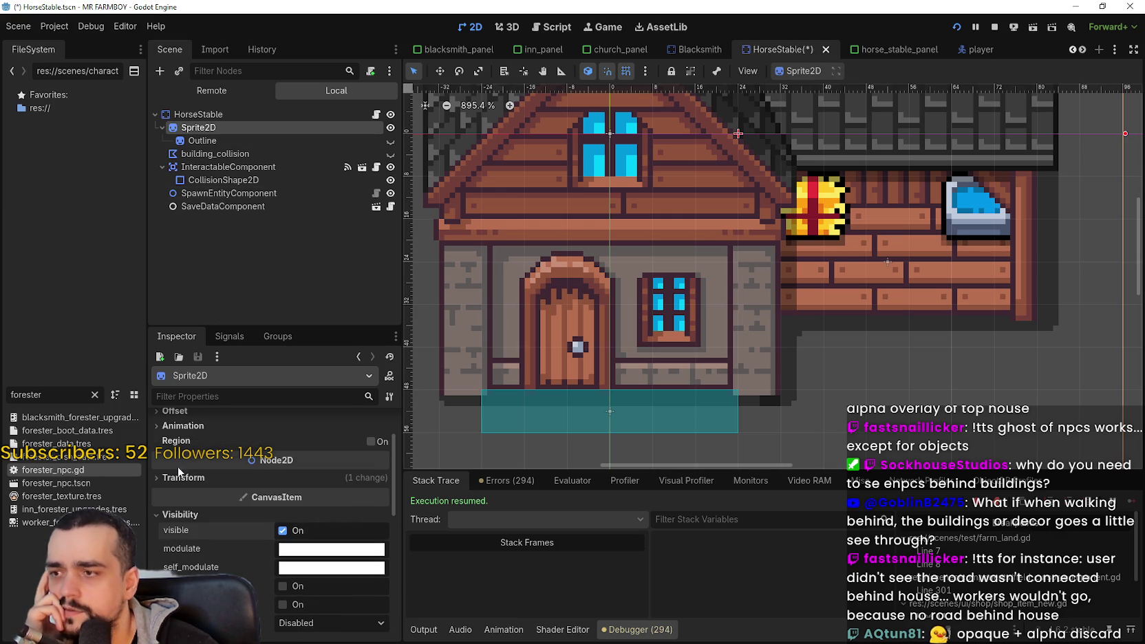
{"action": "left_click", "coordinate": [185, 482]}
{"action": "scroll", "scroll_direction": "up", "scroll_amount": 3}
{"action": "left_click", "coordinate": [196, 480]}
{"action": "left_click", "coordinate": [196, 480]}
{"action": "left_click", "coordinate": [183, 493]}
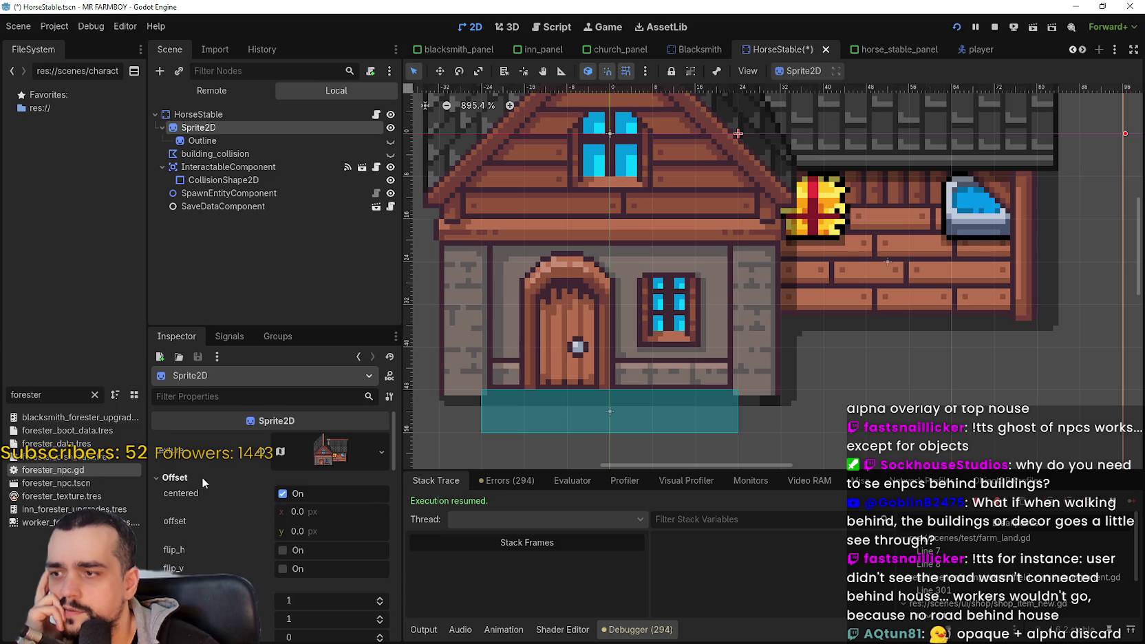
{"action": "left_click", "coordinate": [323, 451]}
{"action": "scroll", "scroll_direction": "down", "scroll_amount": 3}
{"action": "scroll", "scroll_direction": "down", "scroll_amount": 3}
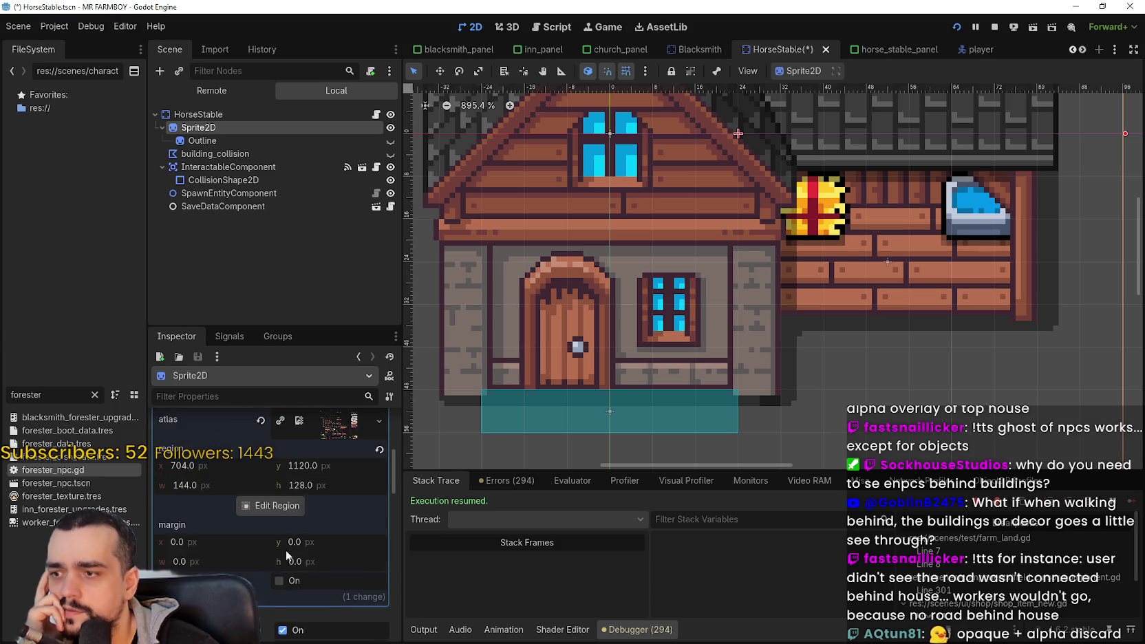
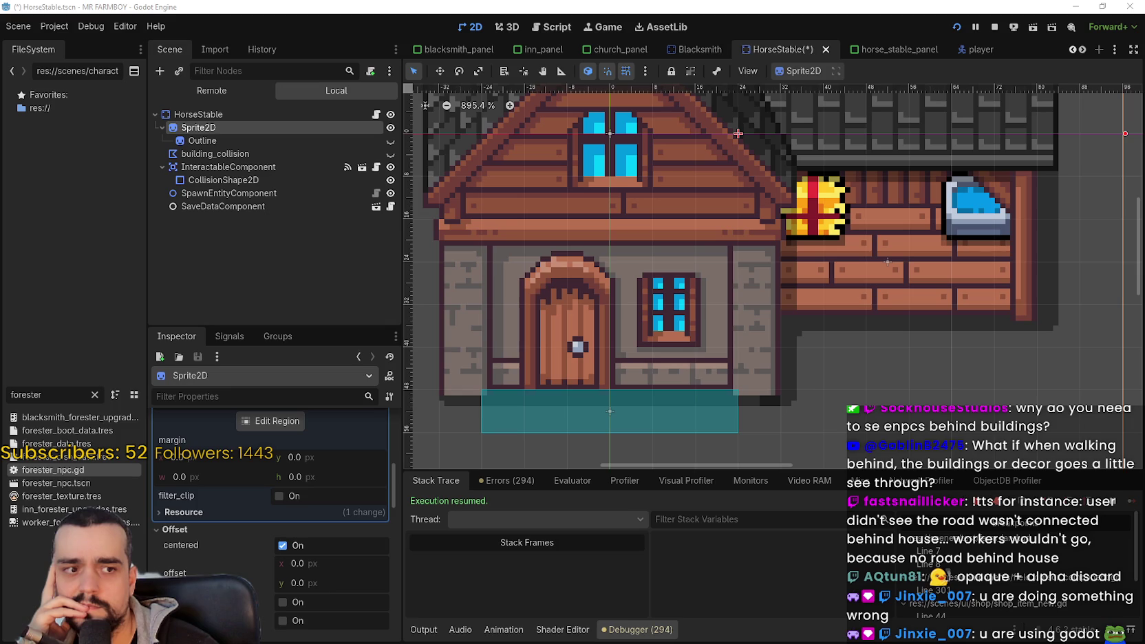
Step: Expand the HorseStable sprite's TransparentMaterial in the Inspector to inspect its shader
{"action": "scroll", "scroll_direction": "down", "scroll_amount": 3}
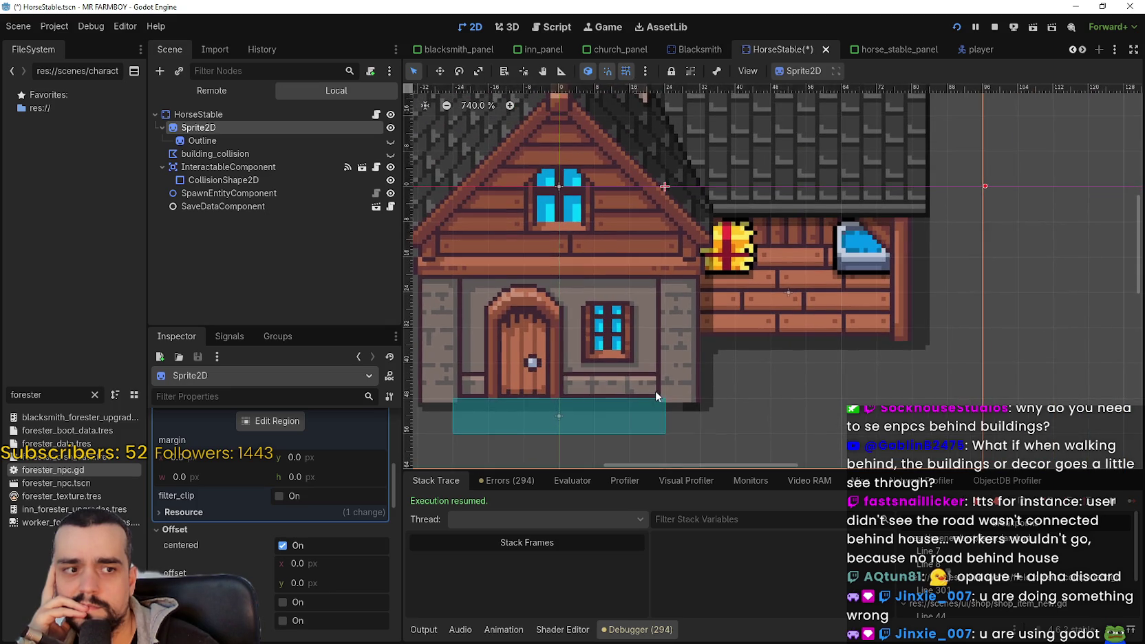
{"action": "scroll", "scroll_direction": "down", "scroll_amount": 3}
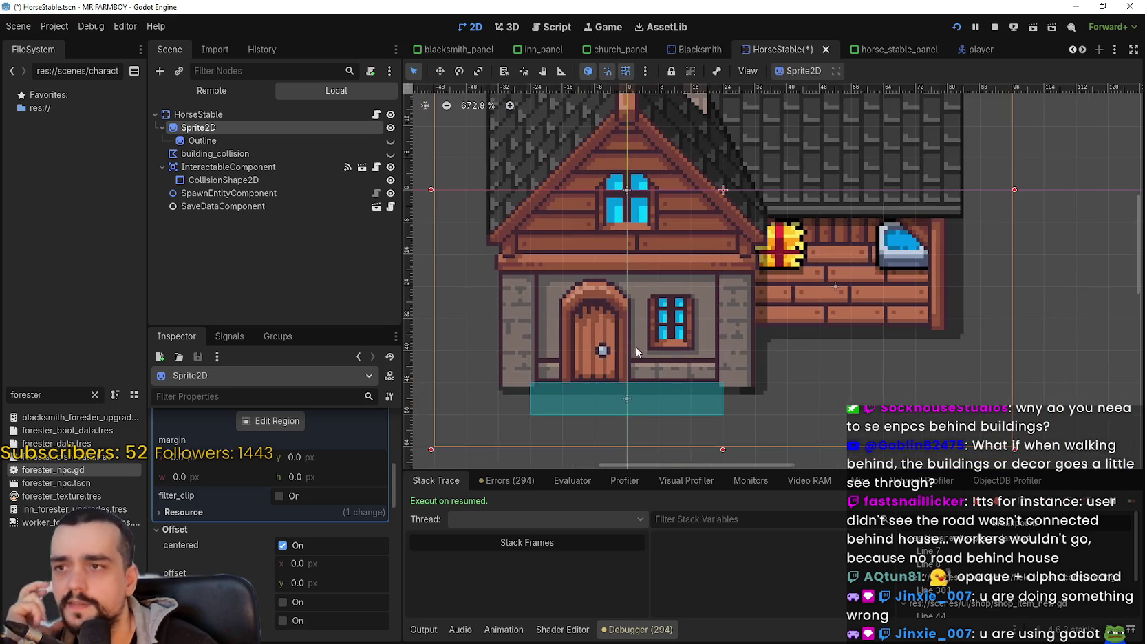
{"action": "scroll", "scroll_direction": "up", "scroll_amount": 3}
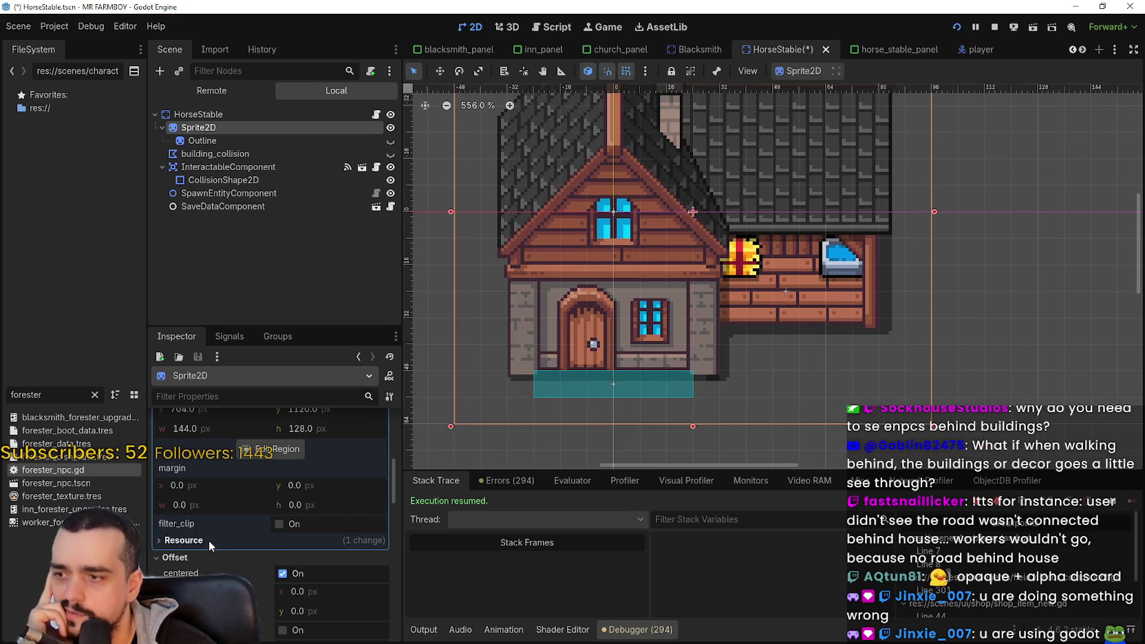
{"action": "scroll", "scroll_direction": "up", "scroll_amount": 3}
{"action": "scroll", "scroll_direction": "up", "scroll_amount": 3}
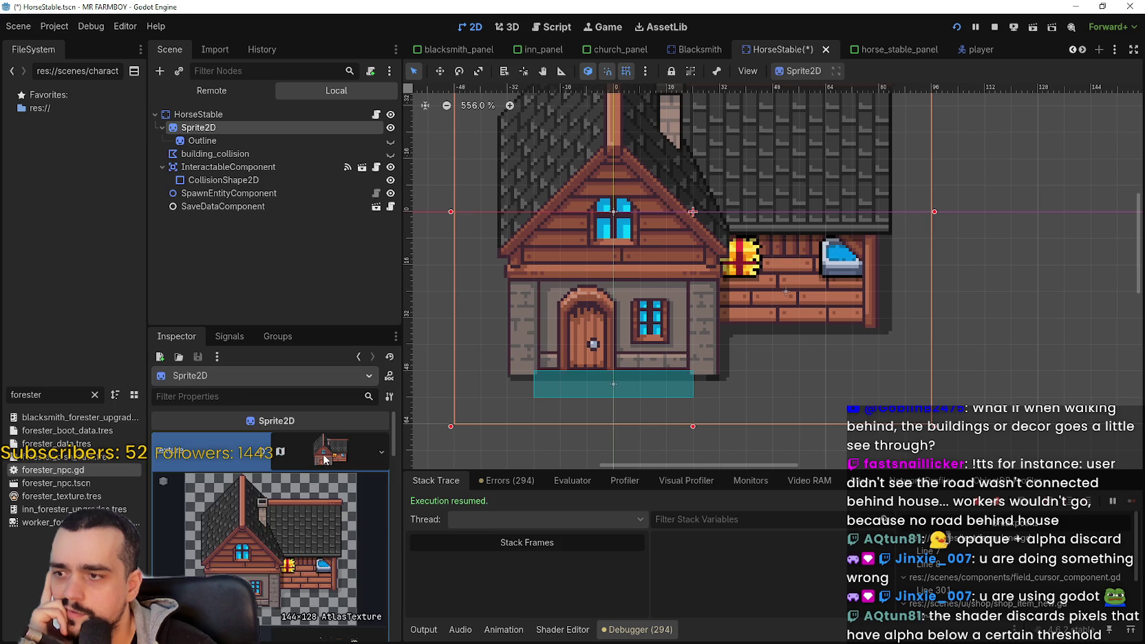
{"action": "scroll", "scroll_direction": "down", "scroll_amount": 3}
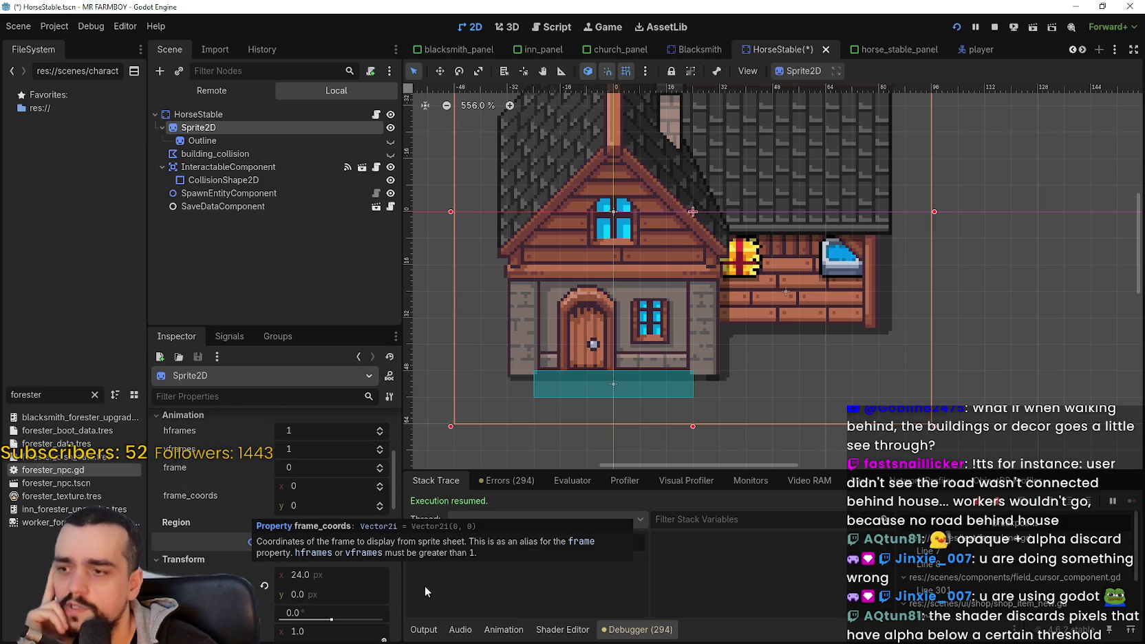
{"action": "scroll", "scroll_direction": "down", "scroll_amount": 3}
{"action": "scroll", "scroll_direction": "down", "scroll_amount": 3}
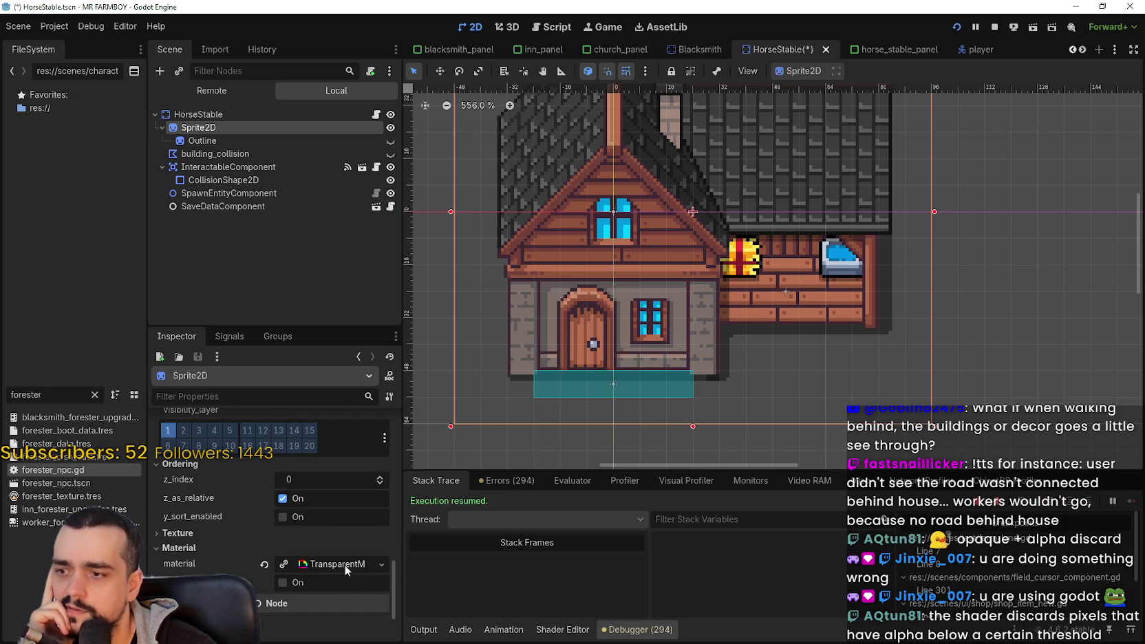
{"action": "left_click", "coordinate": [343, 563]}
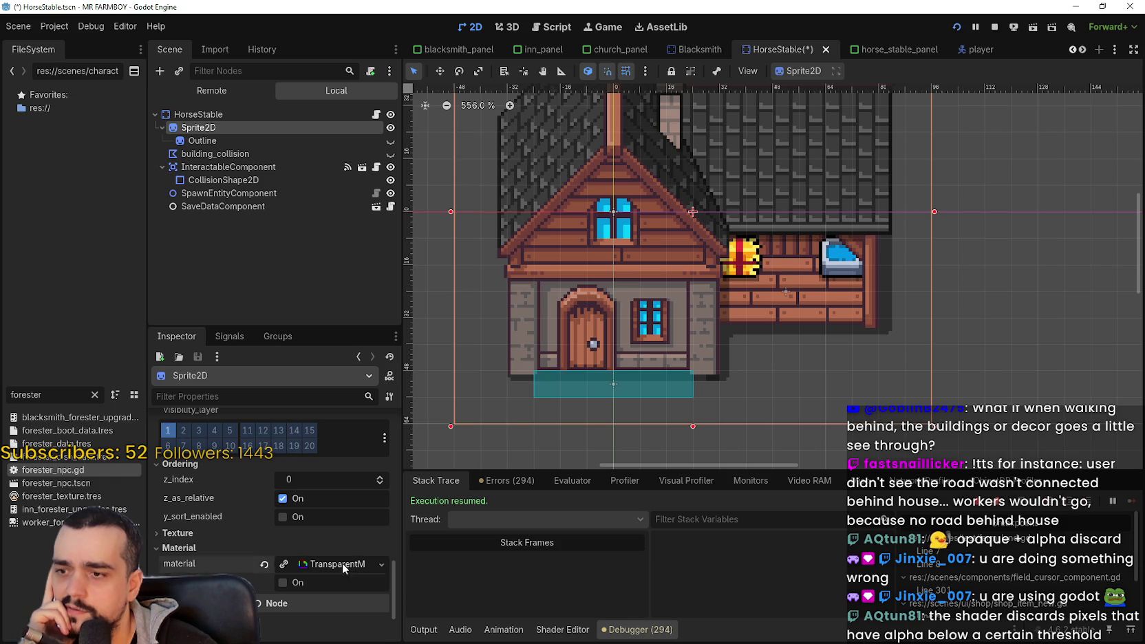
Step: Clear the transparent material from the HorseStable sprite, leaving the slot empty
{"action": "scroll", "scroll_direction": "down", "scroll_amount": 3}
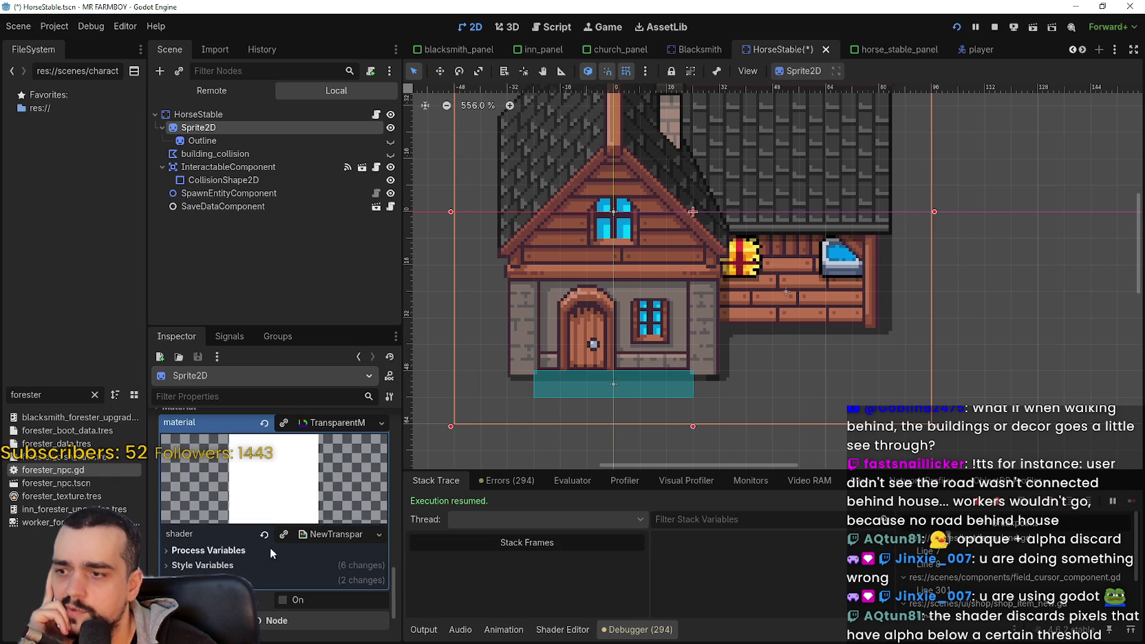
{"action": "scroll", "scroll_direction": "down", "scroll_amount": 3}
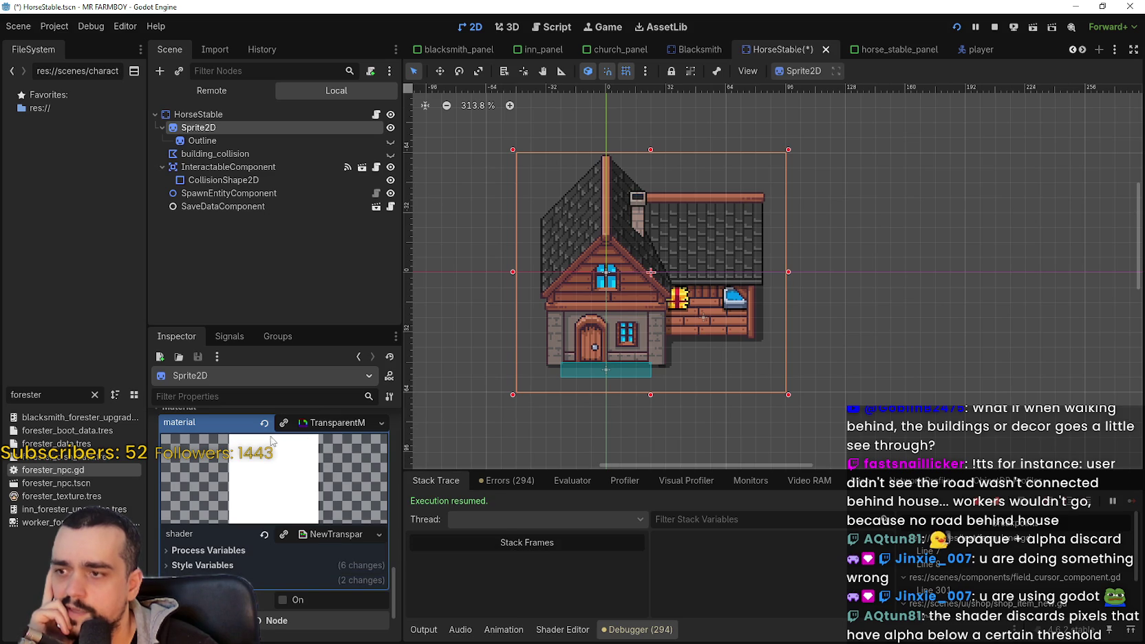
{"action": "scroll", "scroll_direction": "up", "scroll_amount": 3}
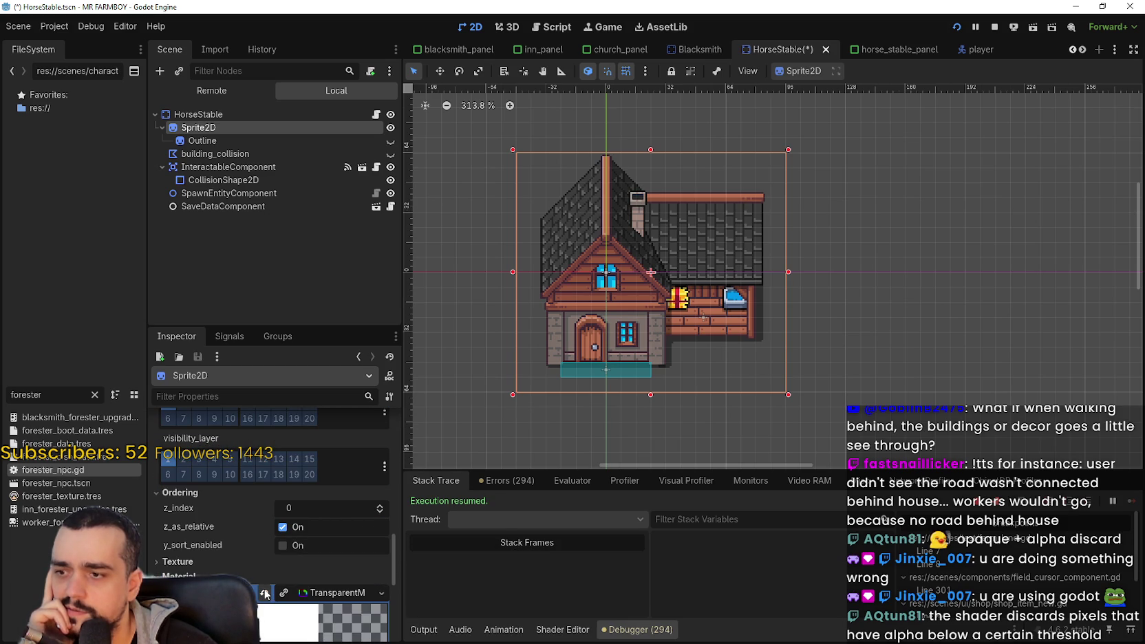
{"action": "scroll", "scroll_direction": "down", "scroll_amount": 3}
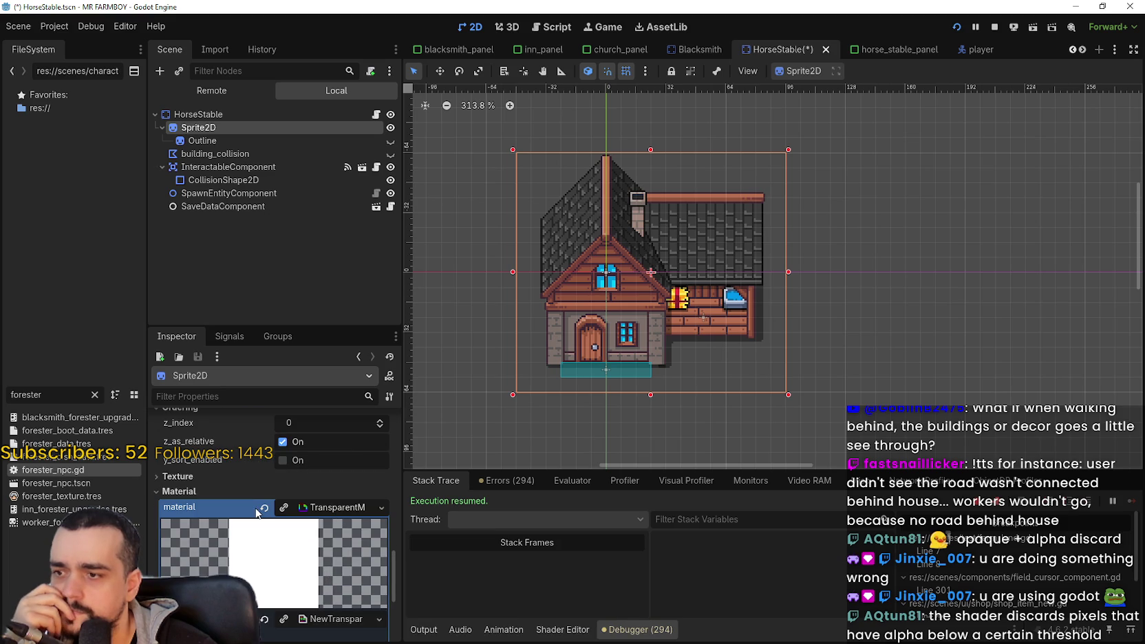
{"action": "left_click", "coordinate": [259, 511]}
Step: Save the HorseStable scene with its sprite material cleared
{"action": "scroll", "scroll_direction": "up", "scroll_amount": 3}
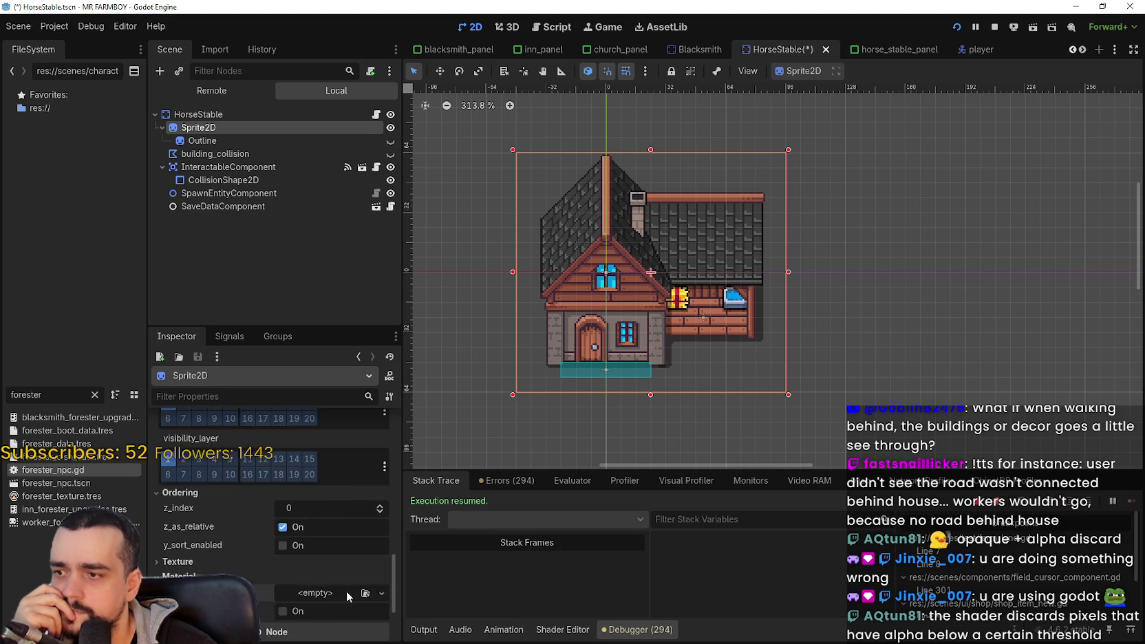
{"action": "scroll", "scroll_direction": "up", "scroll_amount": 3}
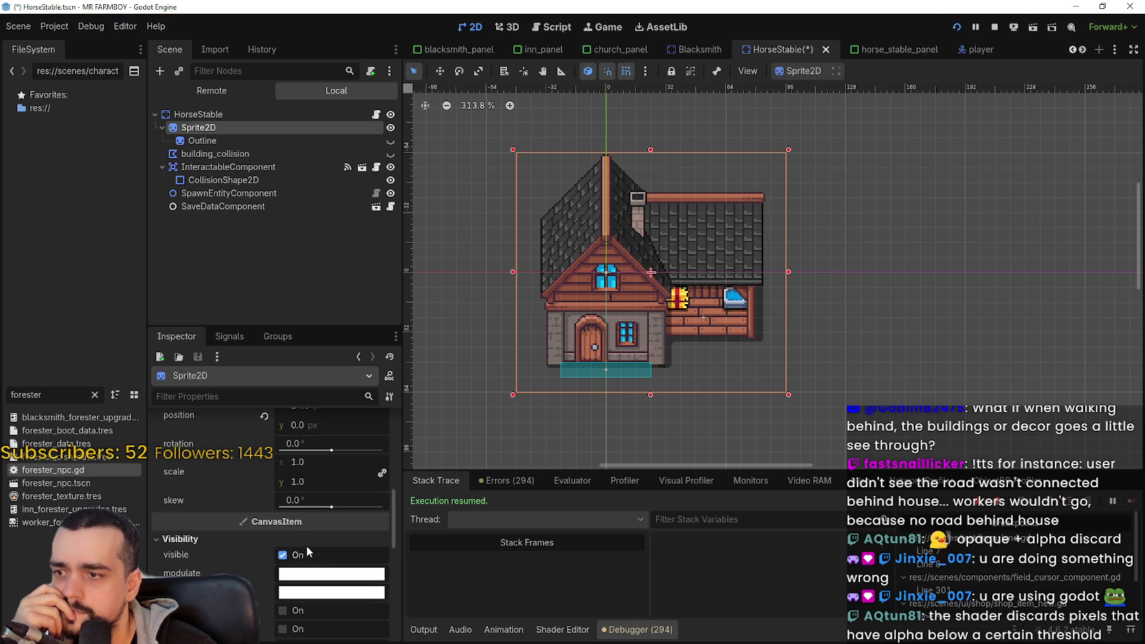
{"action": "scroll", "scroll_direction": "up", "scroll_amount": 3}
{"action": "scroll", "scroll_direction": "left", "scroll_amount": 3}
{"action": "key", "text": "ctrl+s"}
Step: Open the Blacksmith scene, select its Sprite2D and expand its material settings
{"action": "scroll", "scroll_direction": "down", "scroll_amount": 3}
{"action": "scroll", "scroll_direction": "right", "scroll_amount": 3}
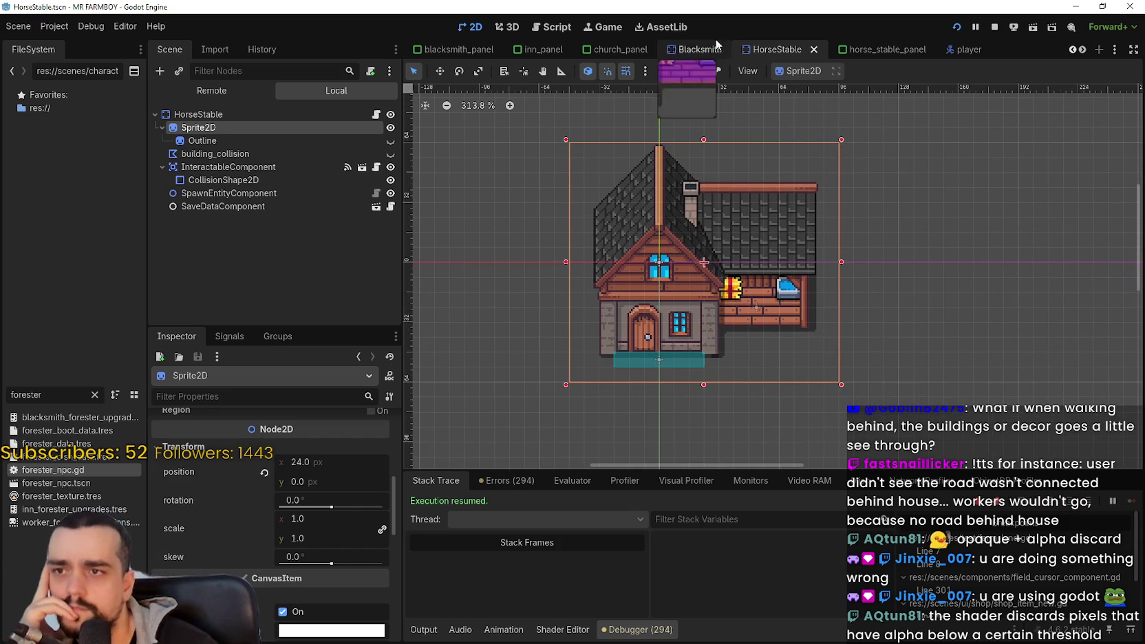
{"action": "left_click", "coordinate": [707, 44]}
{"action": "scroll", "scroll_direction": "down", "scroll_amount": 3}
{"action": "scroll", "scroll_direction": "up", "scroll_amount": 3}
{"action": "scroll", "scroll_direction": "down", "scroll_amount": 3}
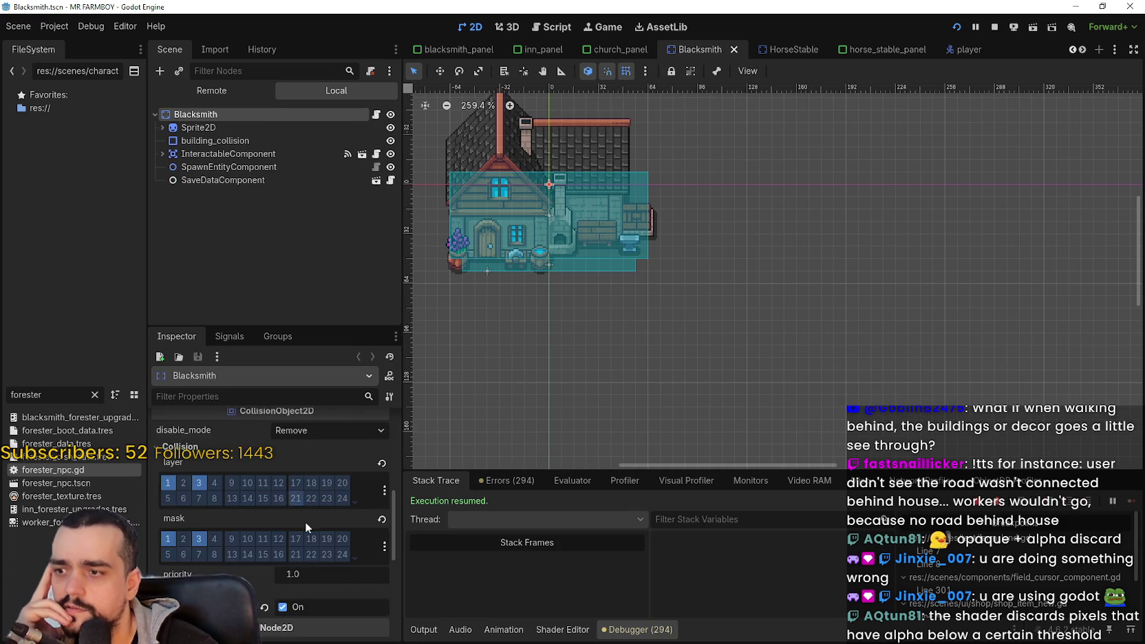
{"action": "scroll", "scroll_direction": "down", "scroll_amount": 3}
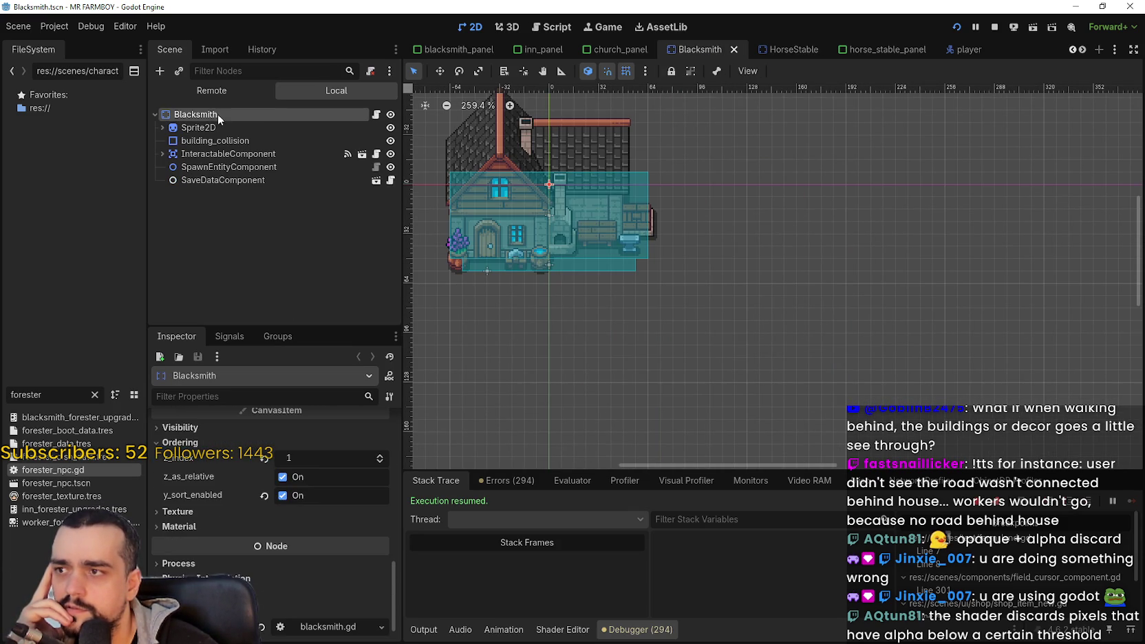
{"action": "left_click", "coordinate": [221, 131]}
{"action": "scroll", "scroll_direction": "down", "scroll_amount": 3}
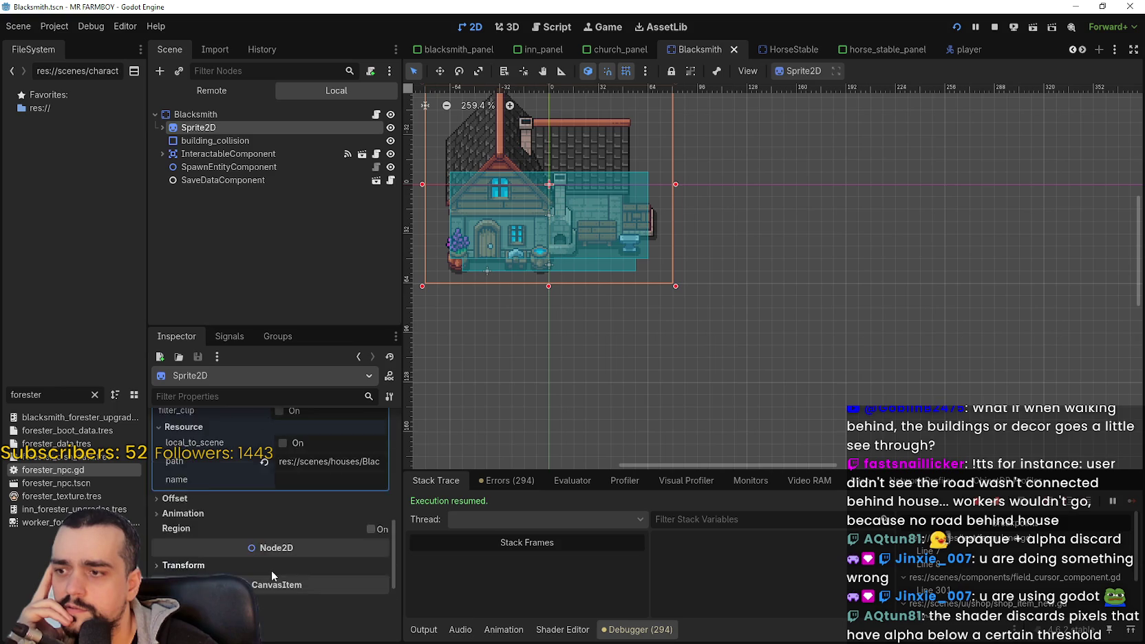
{"action": "left_click", "coordinate": [302, 487]}
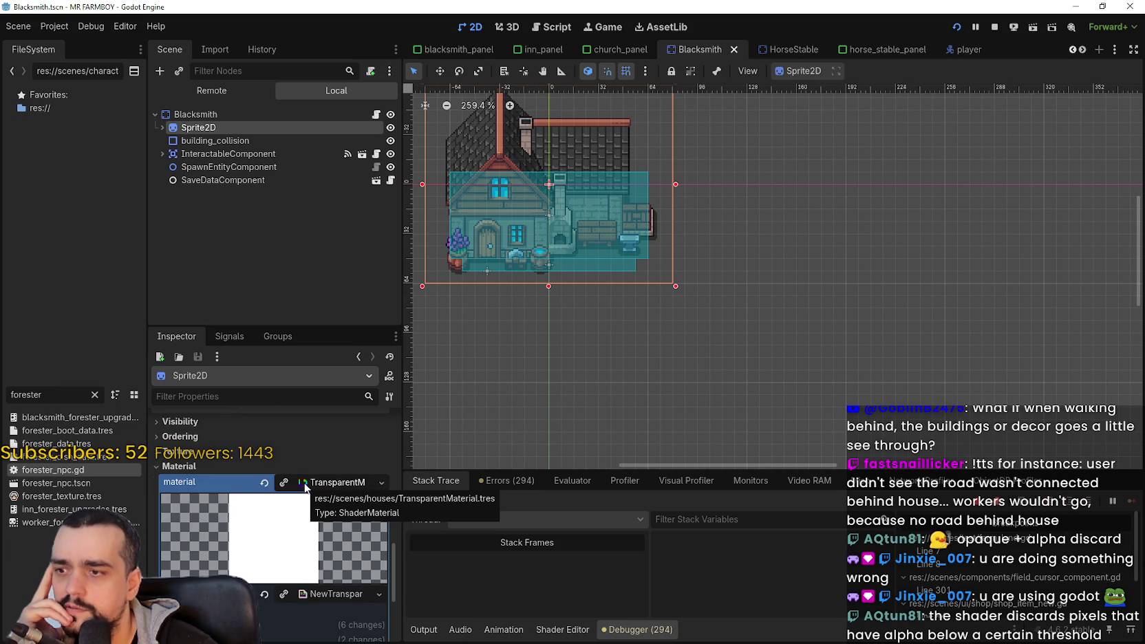
Step: Clear the Blacksmith sprite's transparent material and save the scene
{"action": "scroll", "scroll_direction": "down", "scroll_amount": 3}
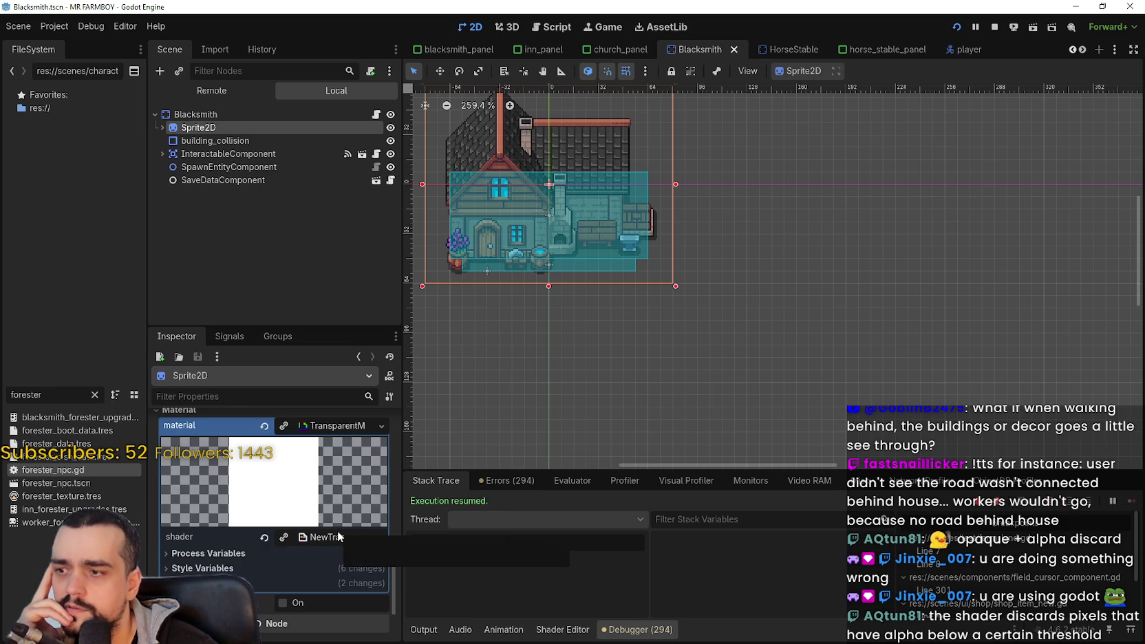
{"action": "left_click", "coordinate": [290, 567]}
{"action": "left_click", "coordinate": [292, 556]}
{"action": "left_click", "coordinate": [266, 428]}
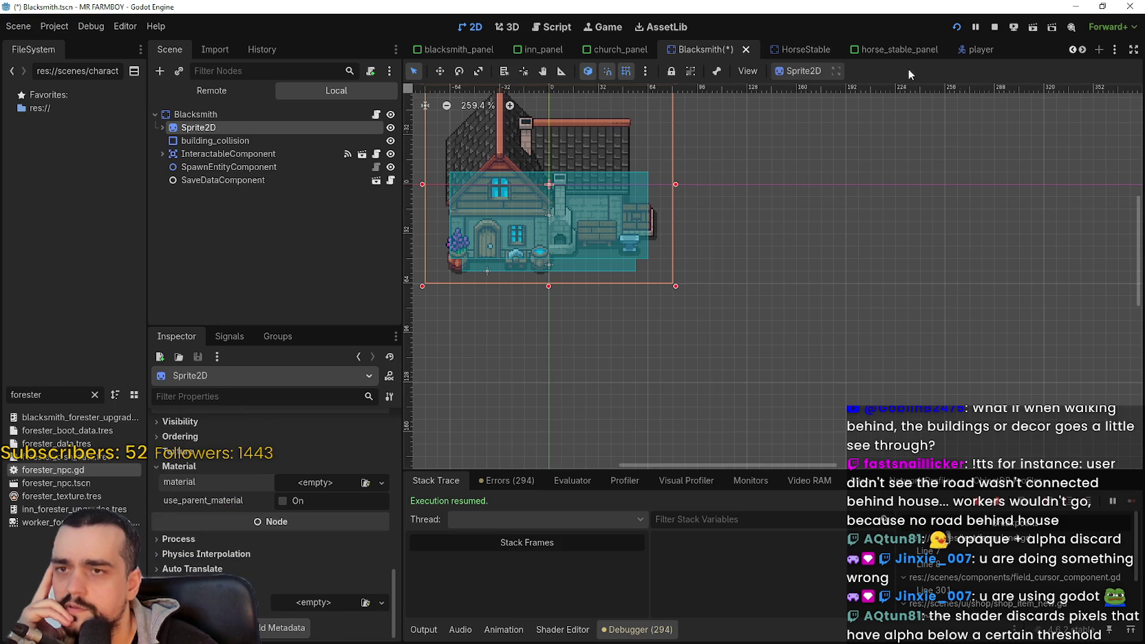
{"action": "key", "text": "ctrl+s"}
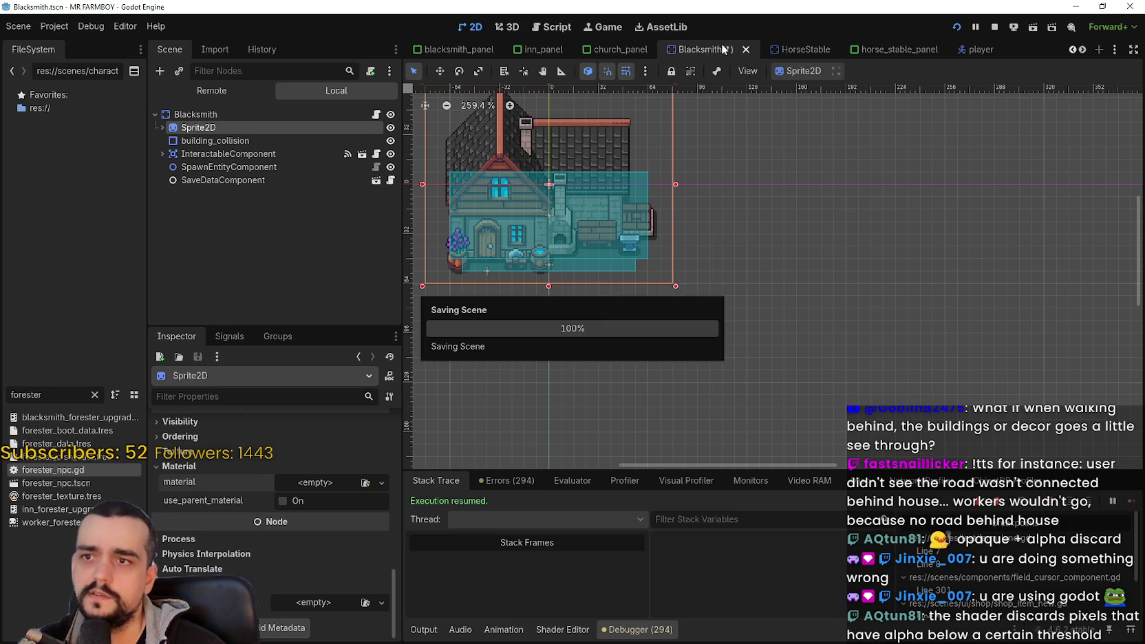
{"action": "left_click", "coordinate": [1071, 50]}
{"action": "left_click", "coordinate": [1071, 50]}
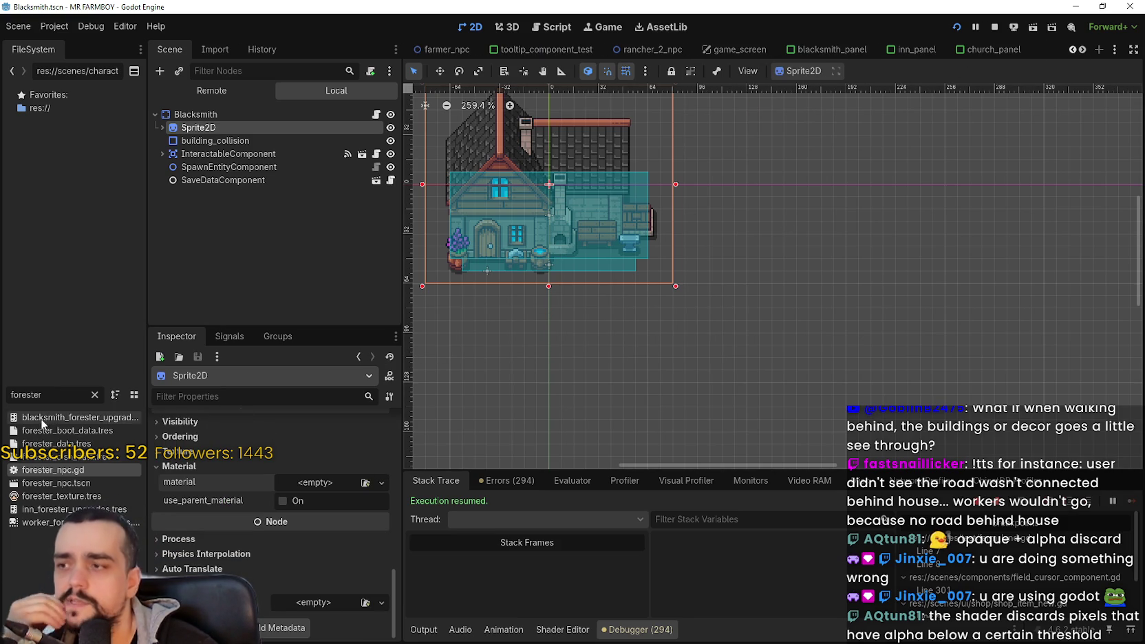
Step: Search project files for 'house', open the House scene and select its sprite
{"action": "left_click", "coordinate": [41, 394]}
{"action": "type", "text": "house"}
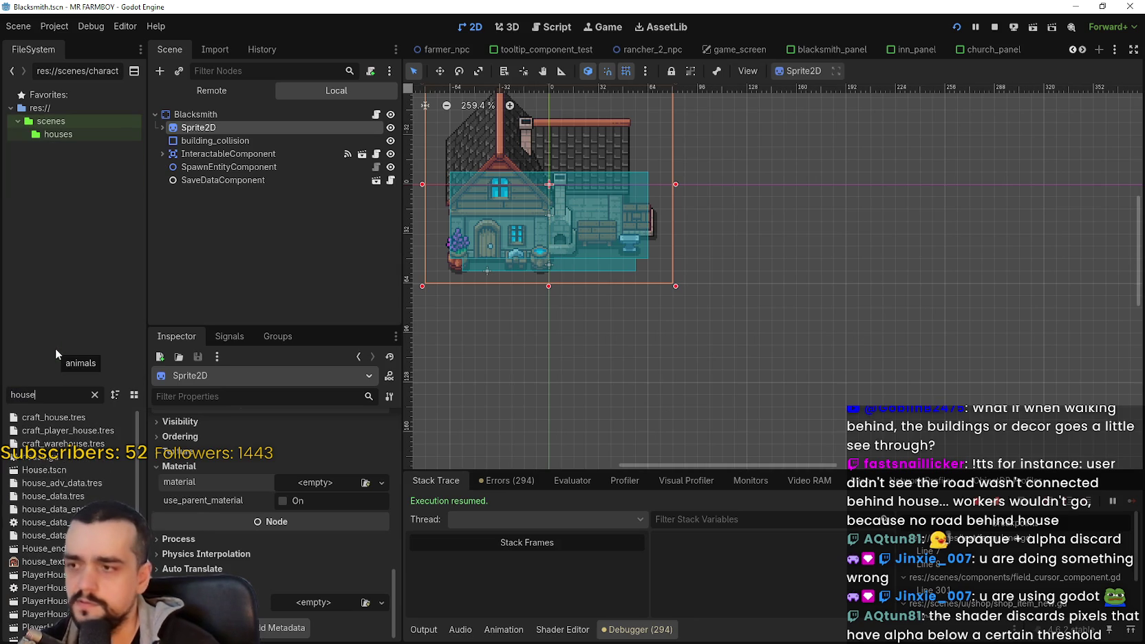
{"action": "double_click", "coordinate": [91, 463]}
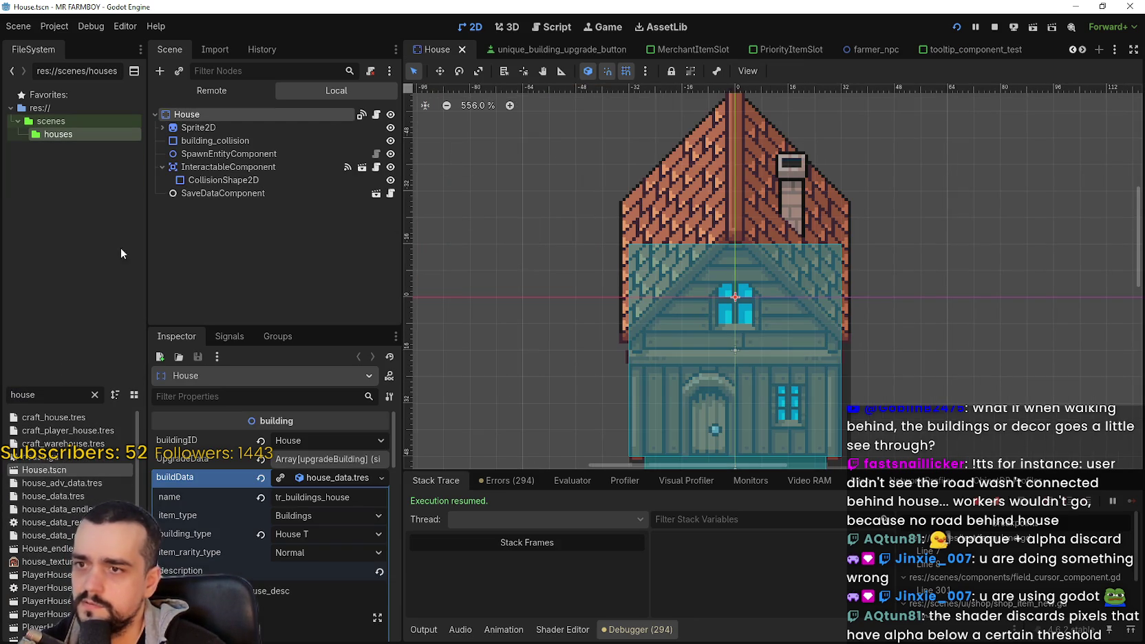
{"action": "left_click", "coordinate": [200, 128]}
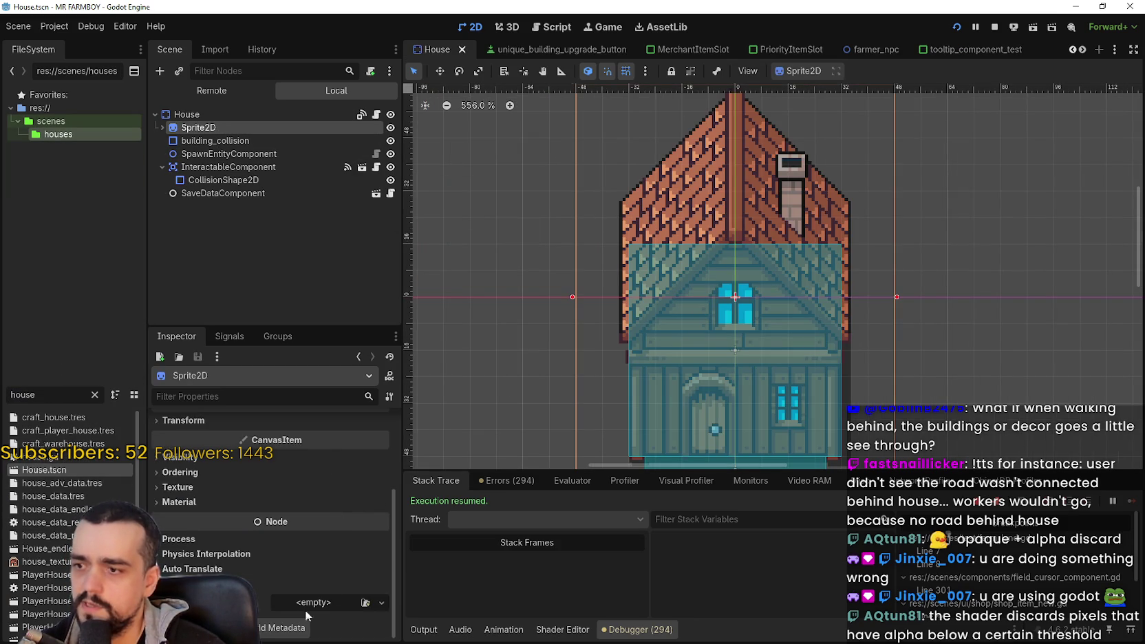
{"action": "scroll", "scroll_direction": "up", "scroll_amount": 3}
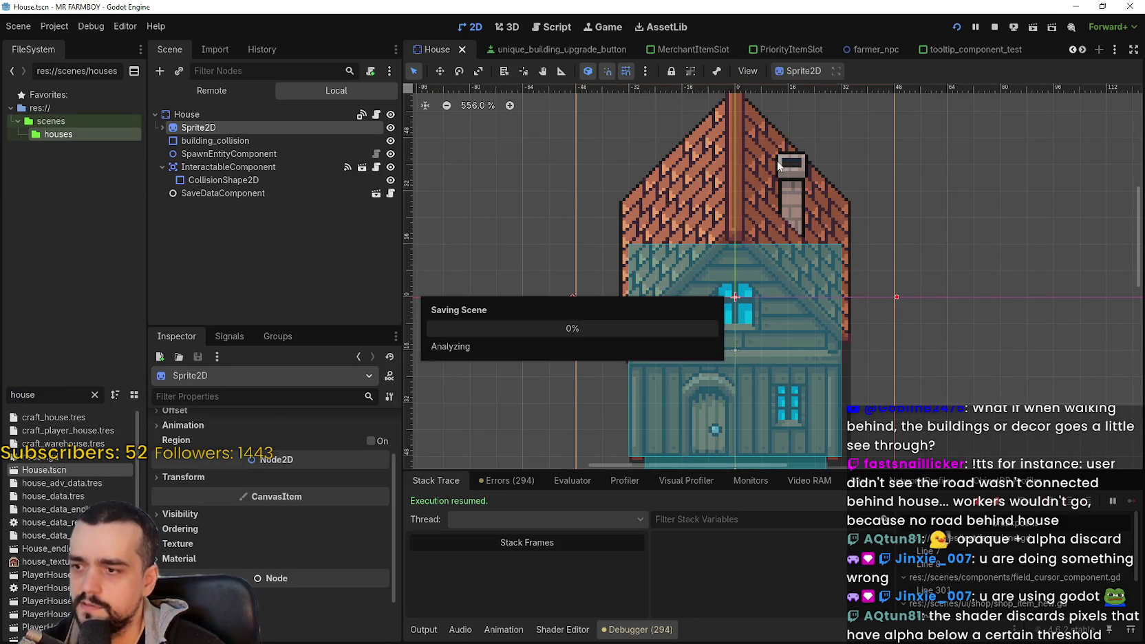
{"action": "scroll", "scroll_direction": "down", "scroll_amount": 3}
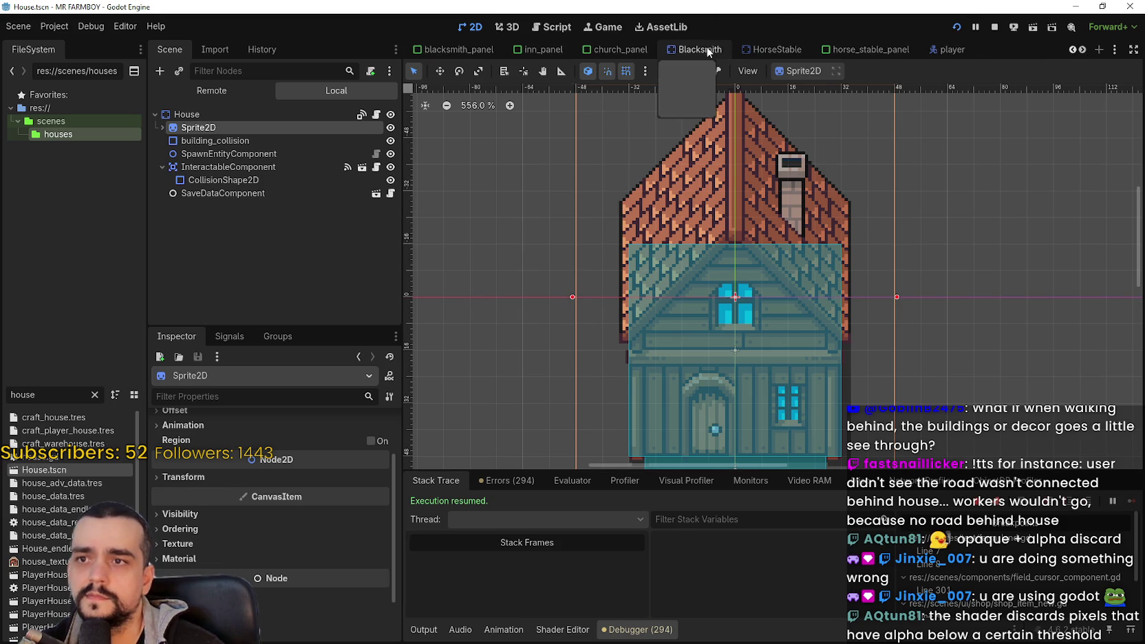
Step: Open the Inn scene via a search for 'inn', clear its sprite material and save
{"action": "left_click", "coordinate": [707, 51]}
{"action": "left_click", "coordinate": [10, 394]}
{"action": "type", "text": "inn"}
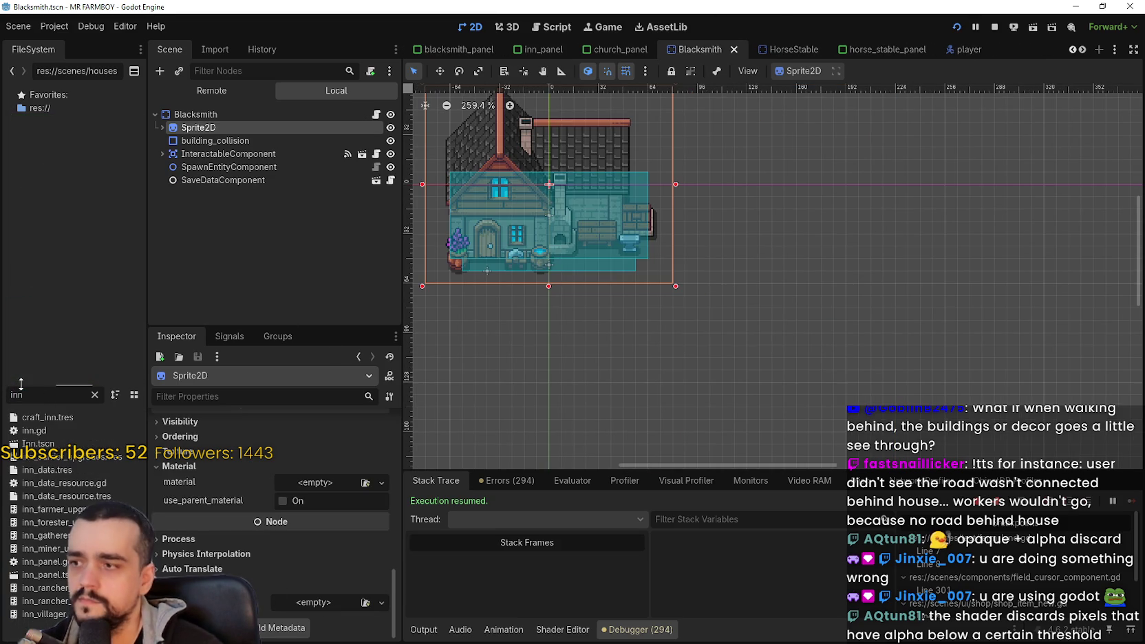
{"action": "double_click", "coordinate": [38, 443]}
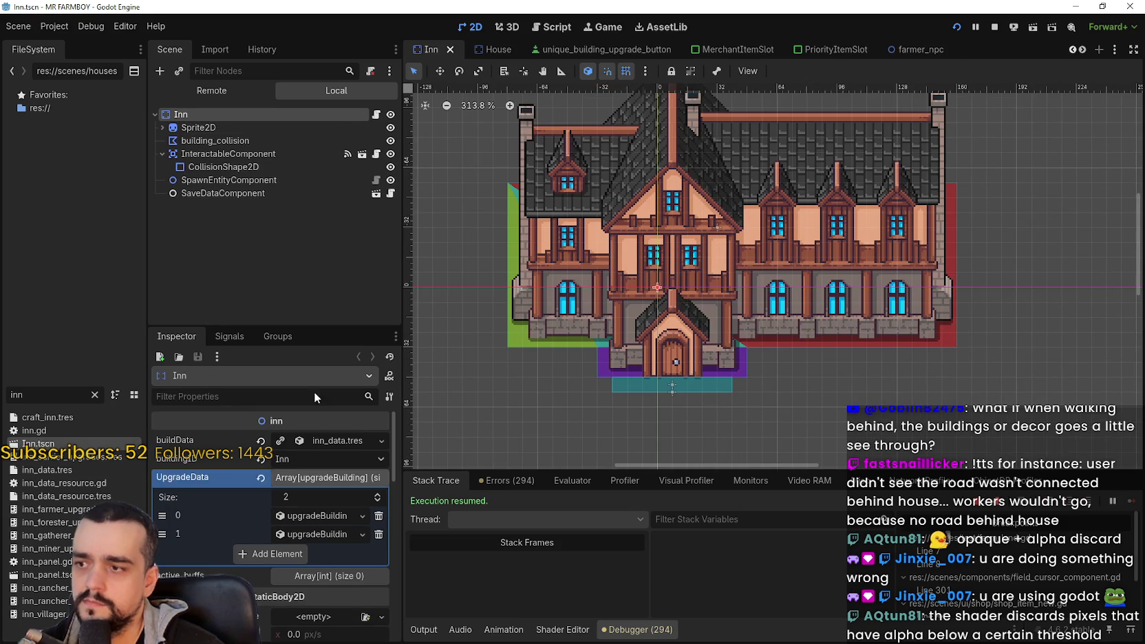
{"action": "left_click", "coordinate": [198, 128]}
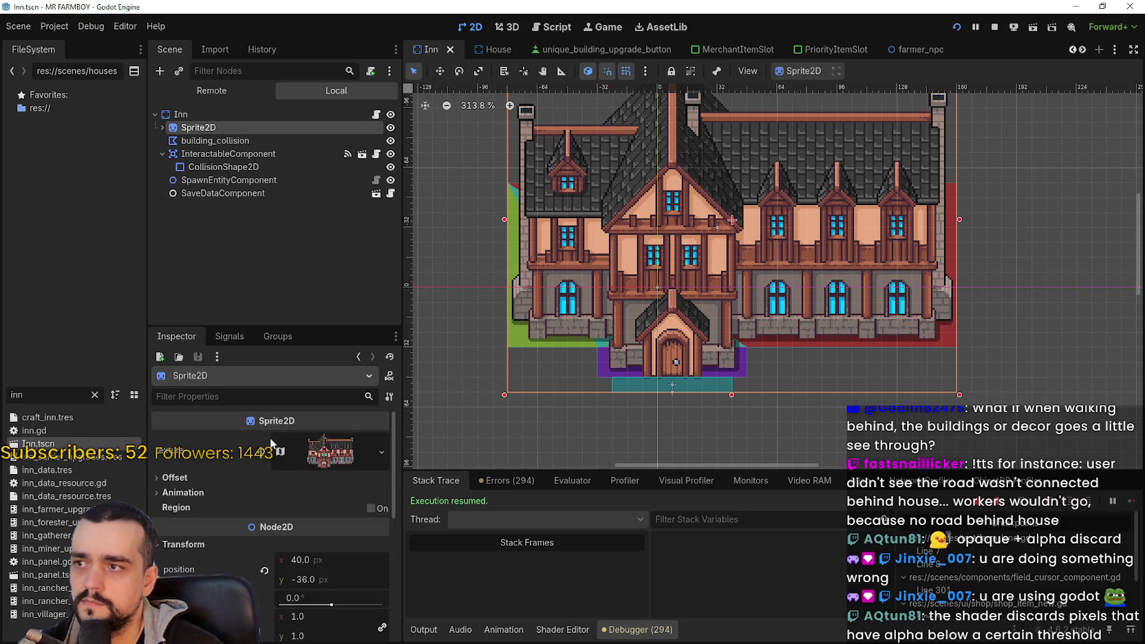
{"action": "scroll", "scroll_direction": "down", "scroll_amount": 3}
{"action": "left_click_drag", "start_coordinate": [393, 473], "coordinate": [396, 561]}
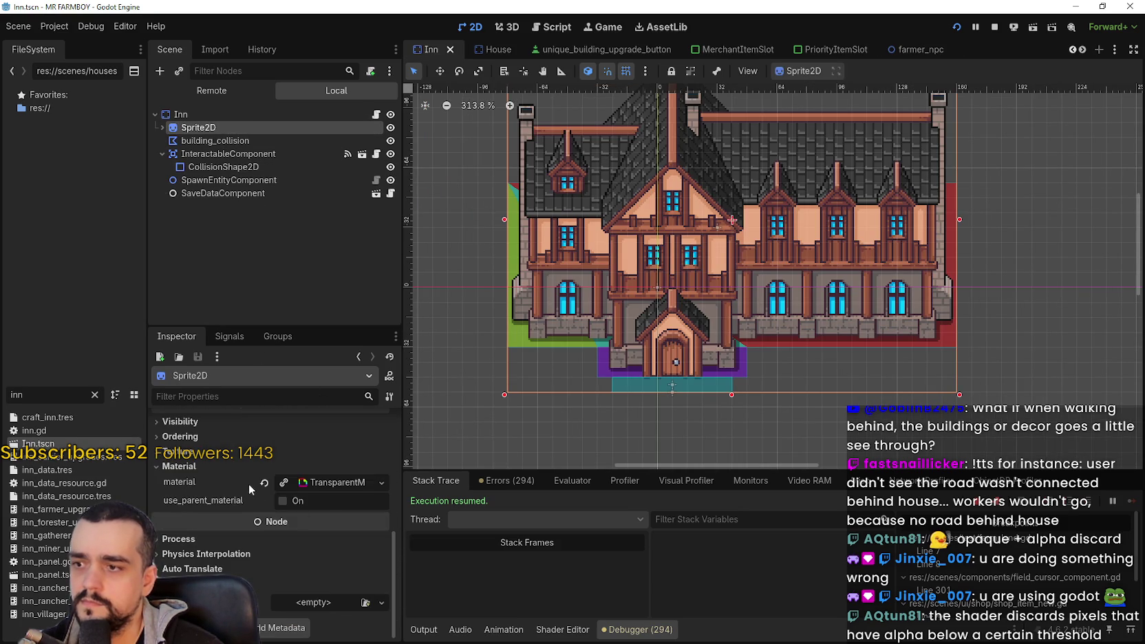
{"action": "left_click", "coordinate": [264, 482]}
{"action": "key", "text": "ctrl+s"}
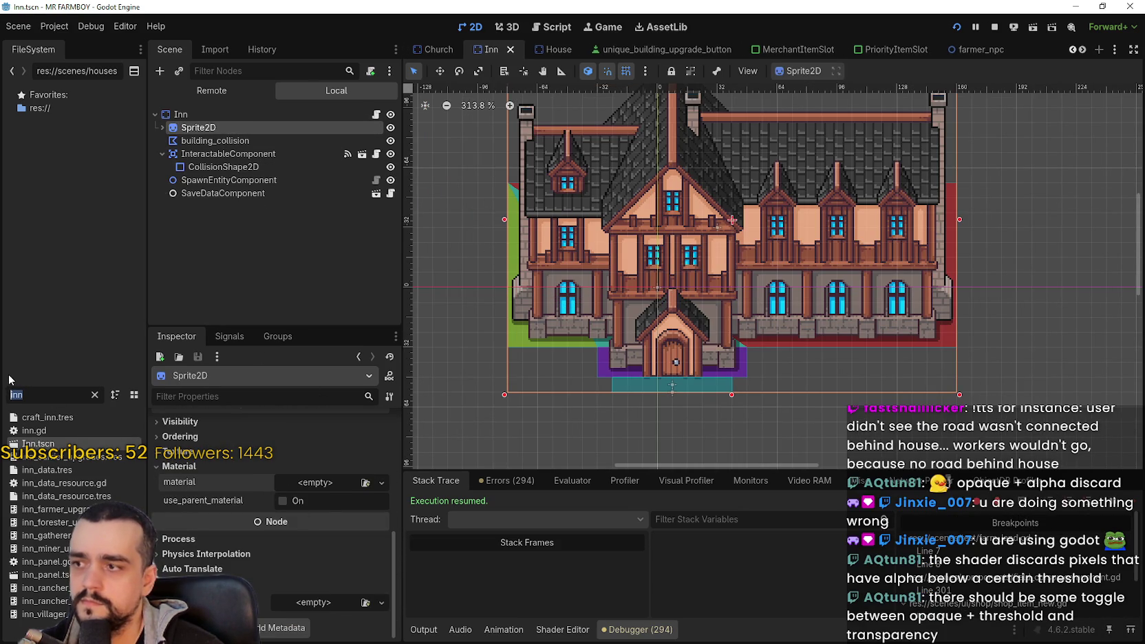
Step: Open the Church scene via a search for 'church', clear its sprite material and save
{"action": "type", "text": "church"}
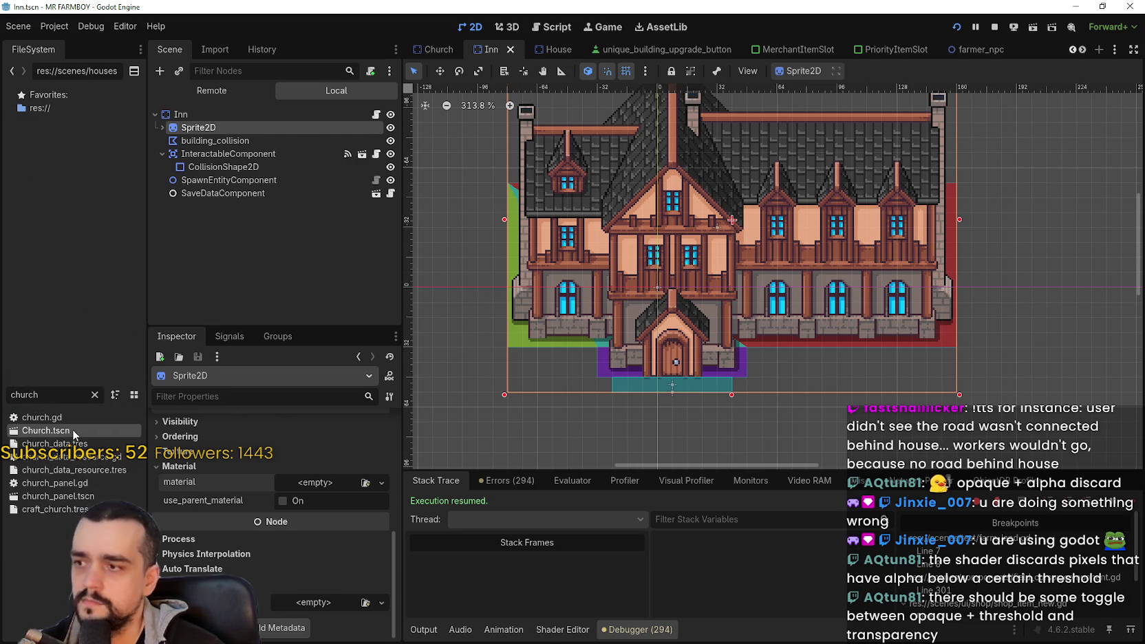
{"action": "double_click", "coordinate": [73, 429]}
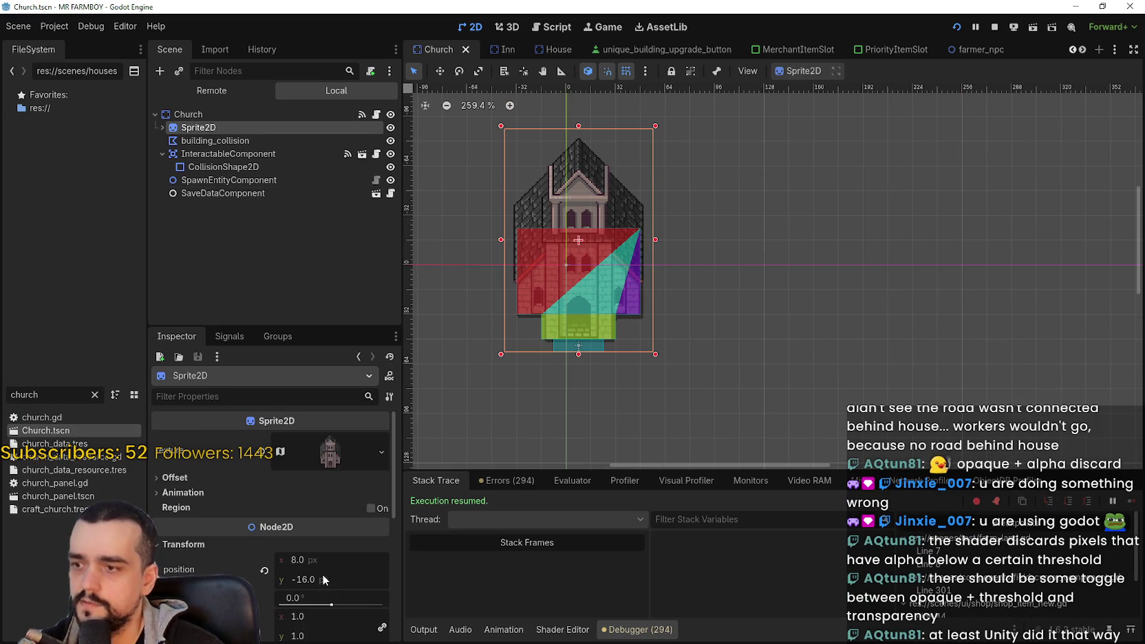
{"action": "scroll", "scroll_direction": "down", "scroll_amount": 3}
{"action": "left_click", "coordinate": [266, 482]}
{"action": "key", "text": "ctrl+s"}
{"action": "scroll", "scroll_direction": "down", "scroll_amount": 3}
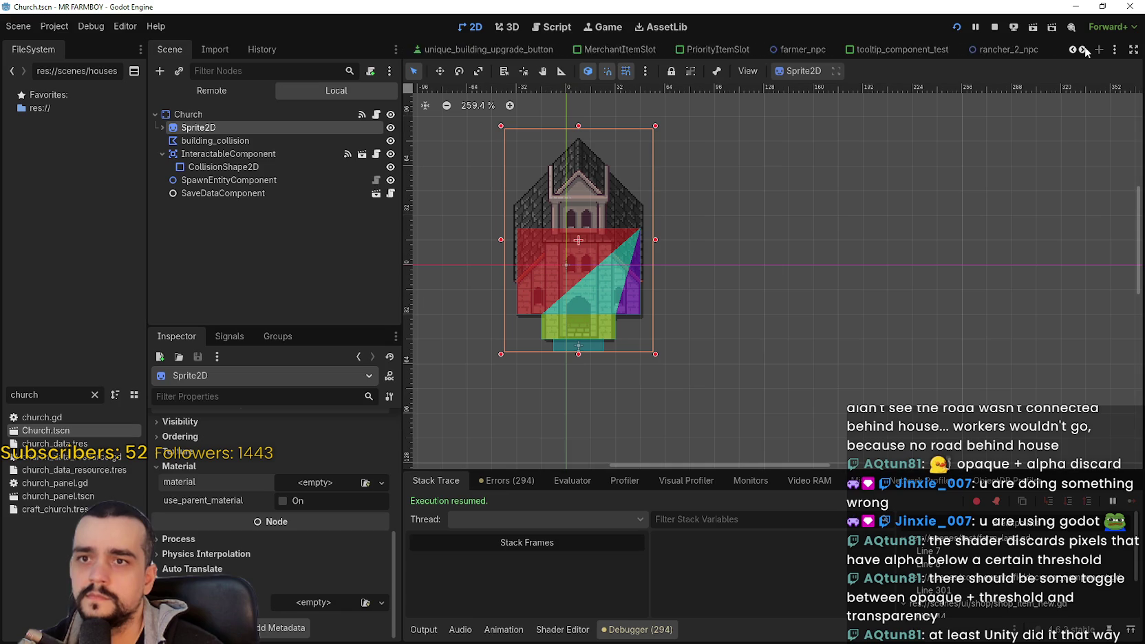
{"action": "scroll", "scroll_direction": "down", "scroll_amount": 3}
Step: Open the HorseStable scene and set its Sprite2D modulate alpha to 124 (ffffff7c)
{"action": "left_click", "coordinate": [673, 49]}
{"action": "scroll", "scroll_direction": "down", "scroll_amount": 3}
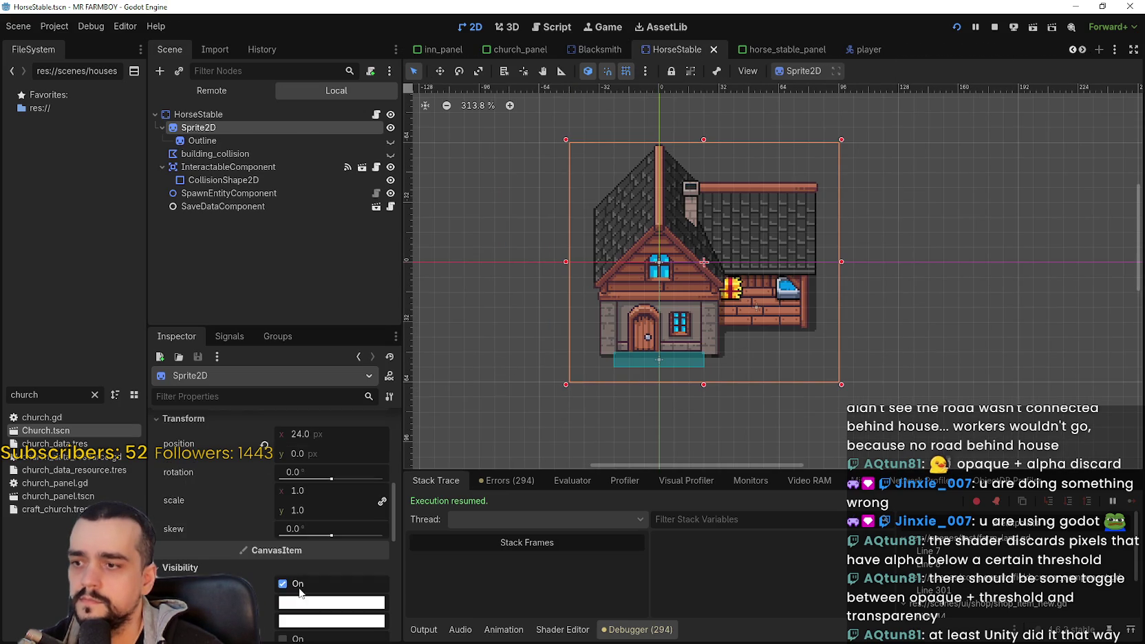
{"action": "left_click", "coordinate": [339, 489]}
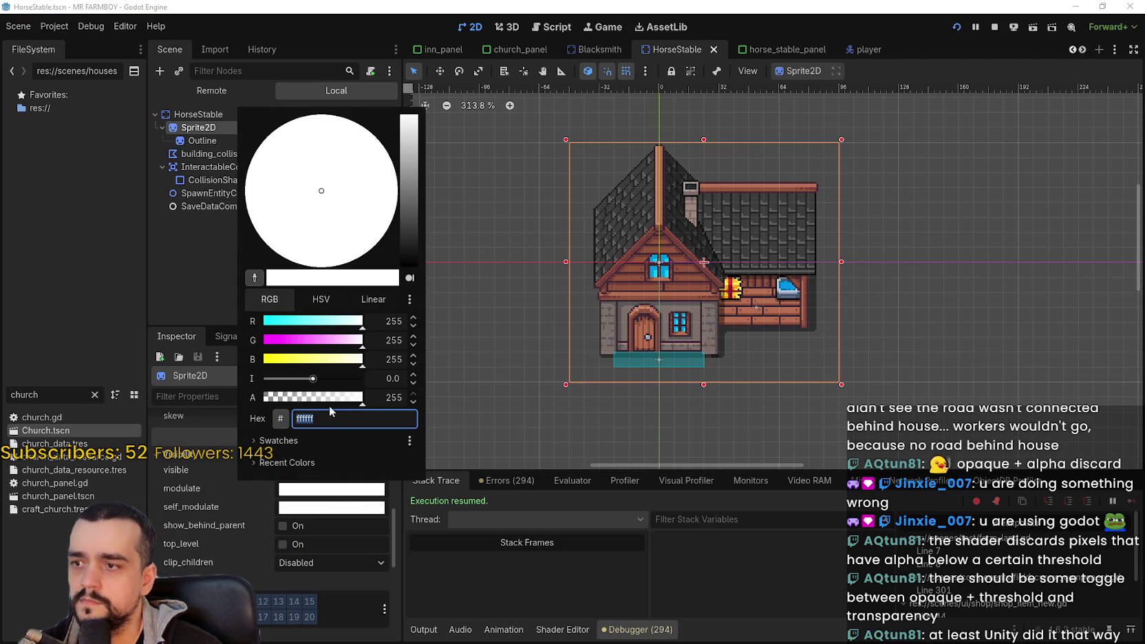
{"action": "left_click", "coordinate": [329, 402]}
{"action": "left_click_drag", "start_coordinate": [327, 404], "coordinate": [666, 314]}
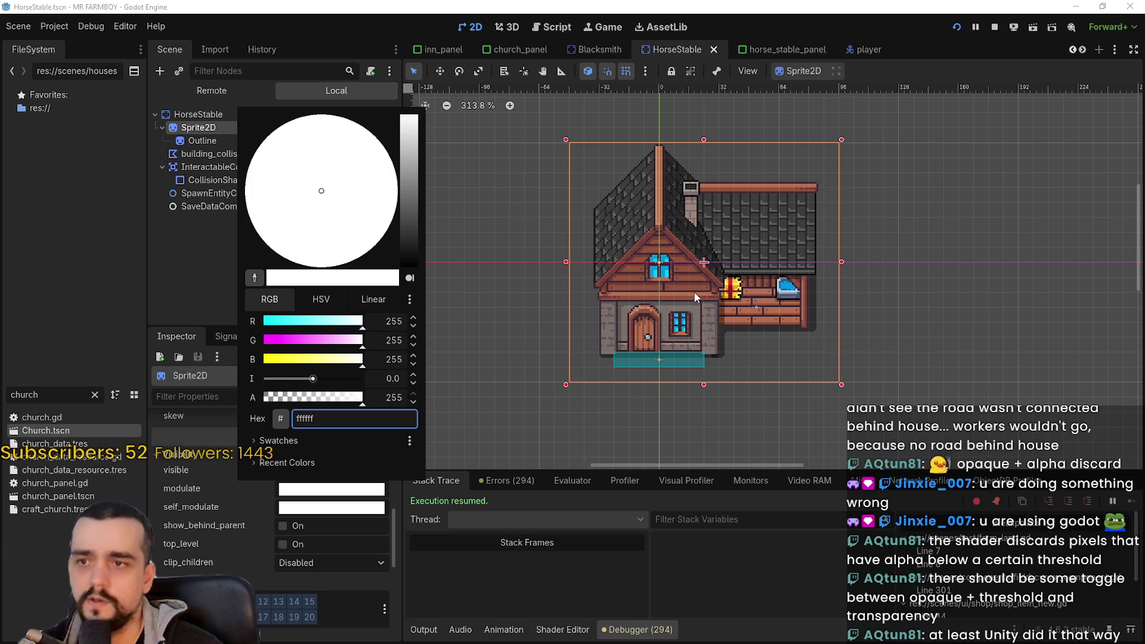
{"action": "scroll", "scroll_direction": "up", "scroll_amount": 3}
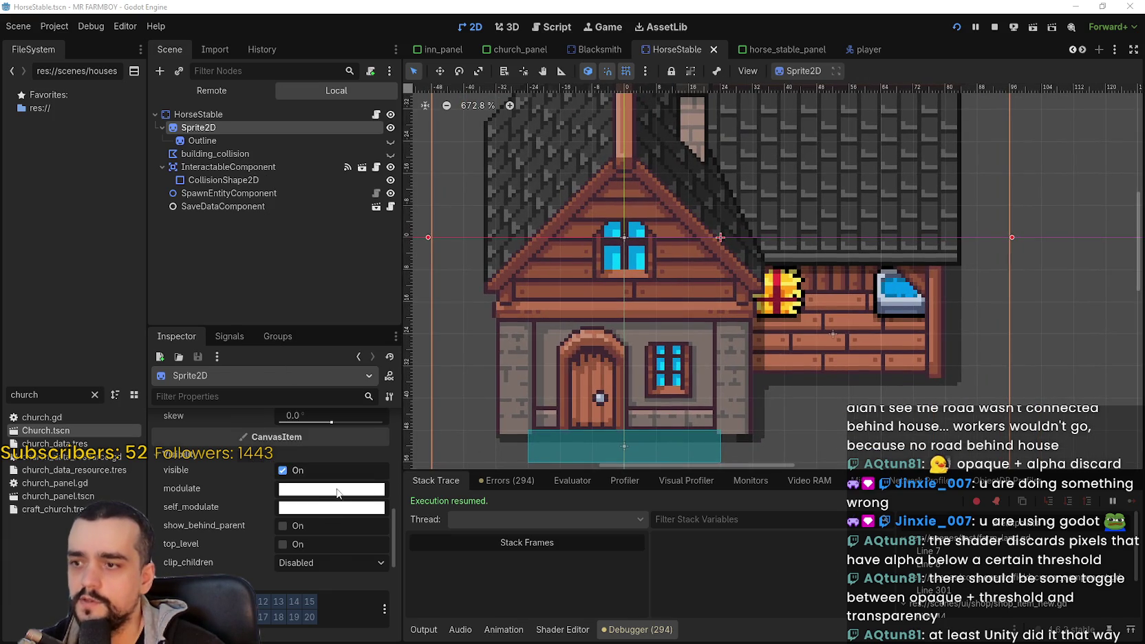
{"action": "left_click", "coordinate": [337, 489]}
{"action": "left_click_drag", "start_coordinate": [339, 402], "coordinate": [316, 400]}
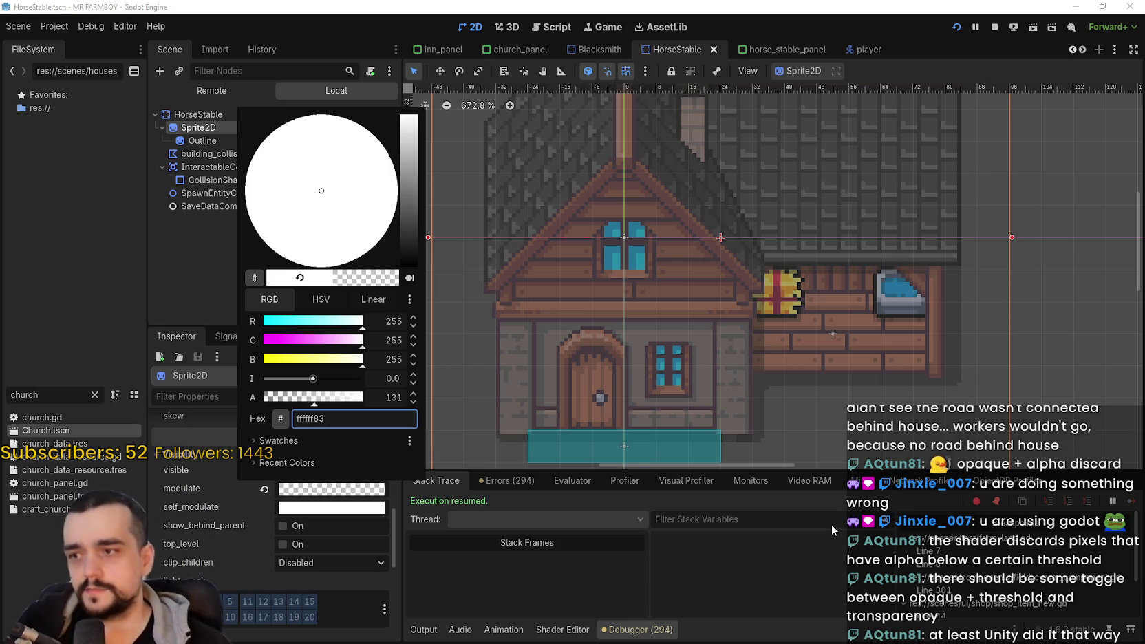
{"action": "left_click_drag", "start_coordinate": [301, 400], "coordinate": [311, 398]}
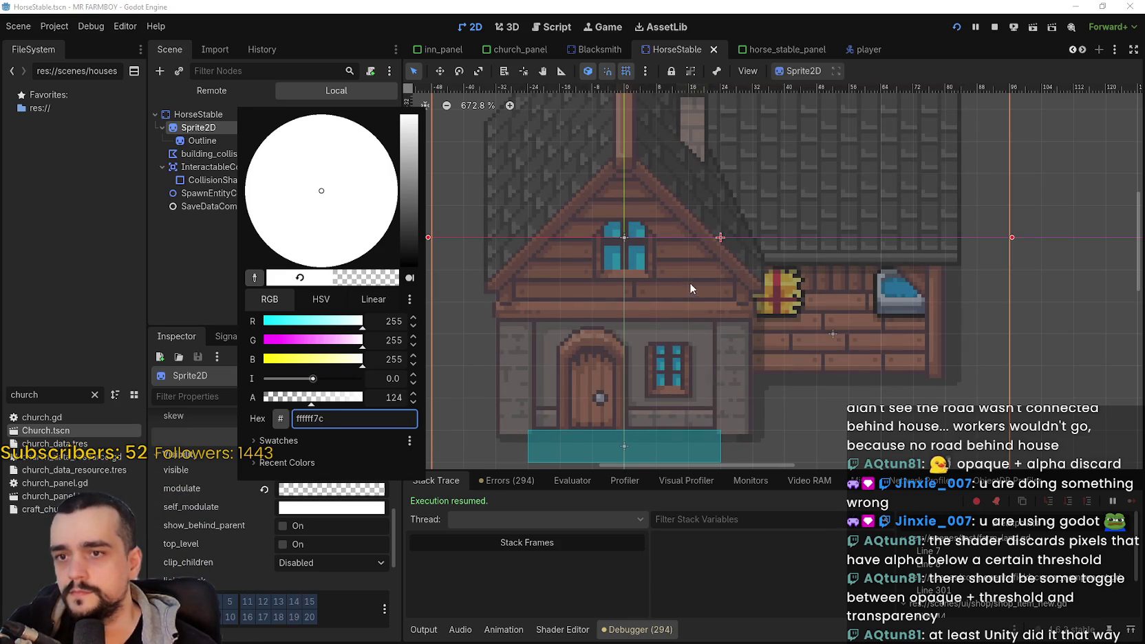
{"action": "left_click", "coordinate": [995, 349]}
{"action": "scroll", "scroll_direction": "down", "scroll_amount": 3}
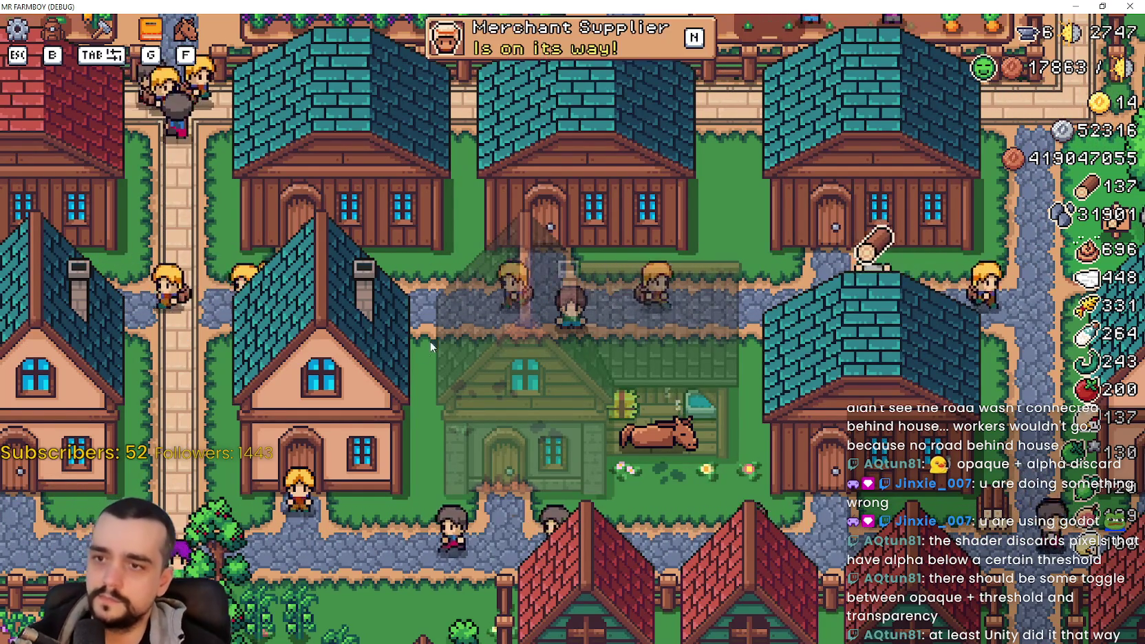
Step: Leave the MR FARMBOY game window and return to the HorseStable scene in the editor
{"action": "key", "text": "alt+Tab"}
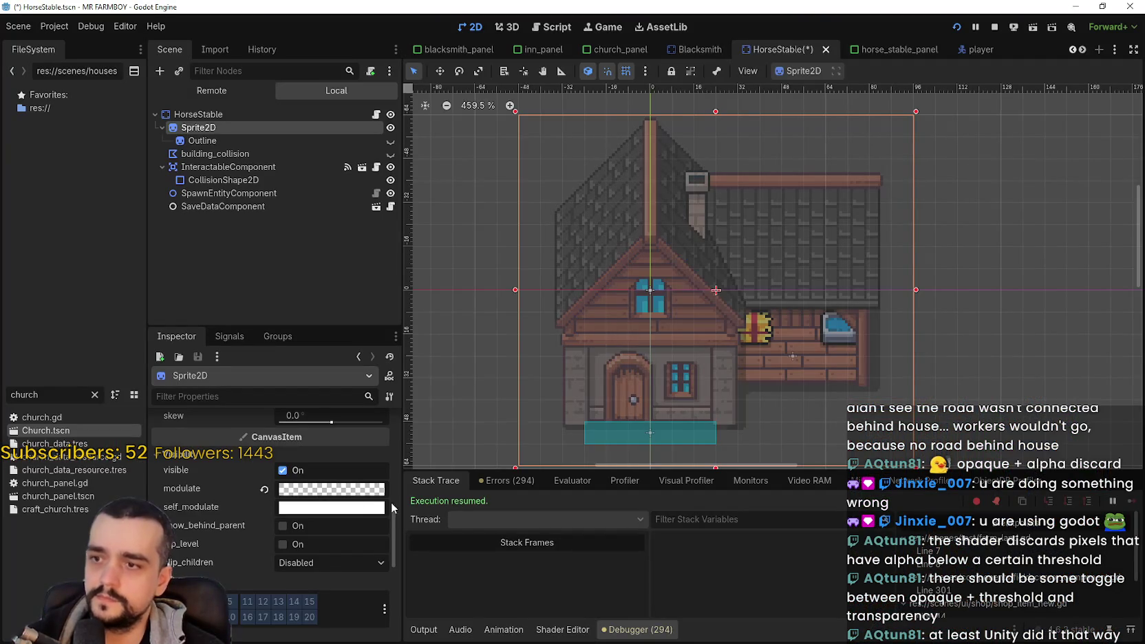
Step: Set the stable's modulate alpha to 100 (ffffff64), then walk past it in the running game
{"action": "left_click", "coordinate": [309, 490]}
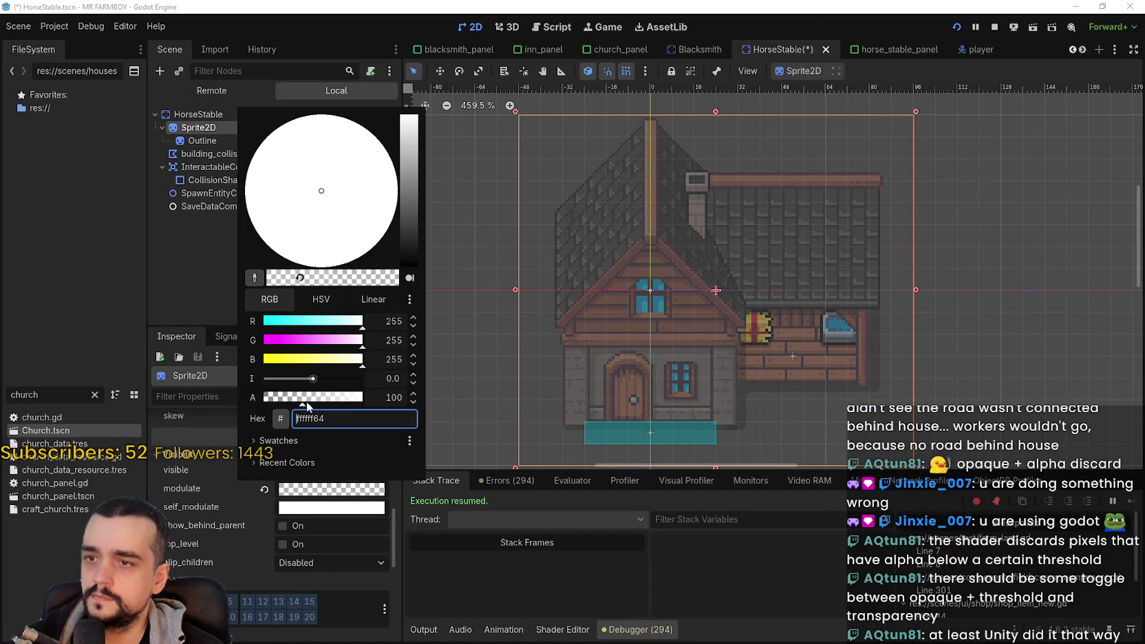
{"action": "key", "text": "Escape"}
{"action": "key", "text": "alt+Tab"}
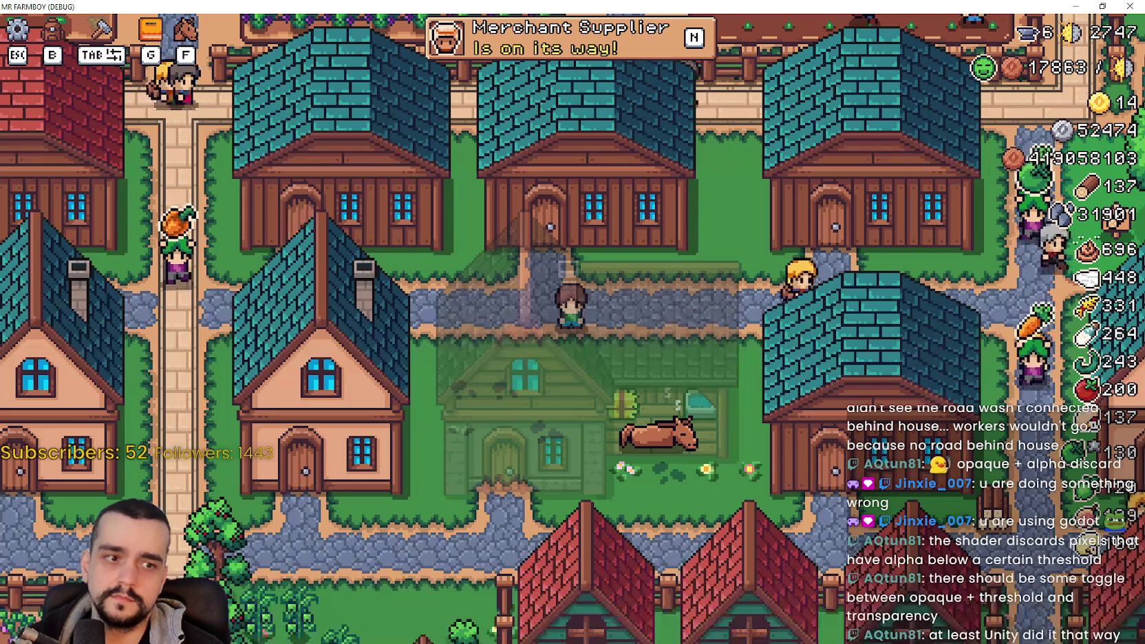
{"action": "key", "text": "d"}
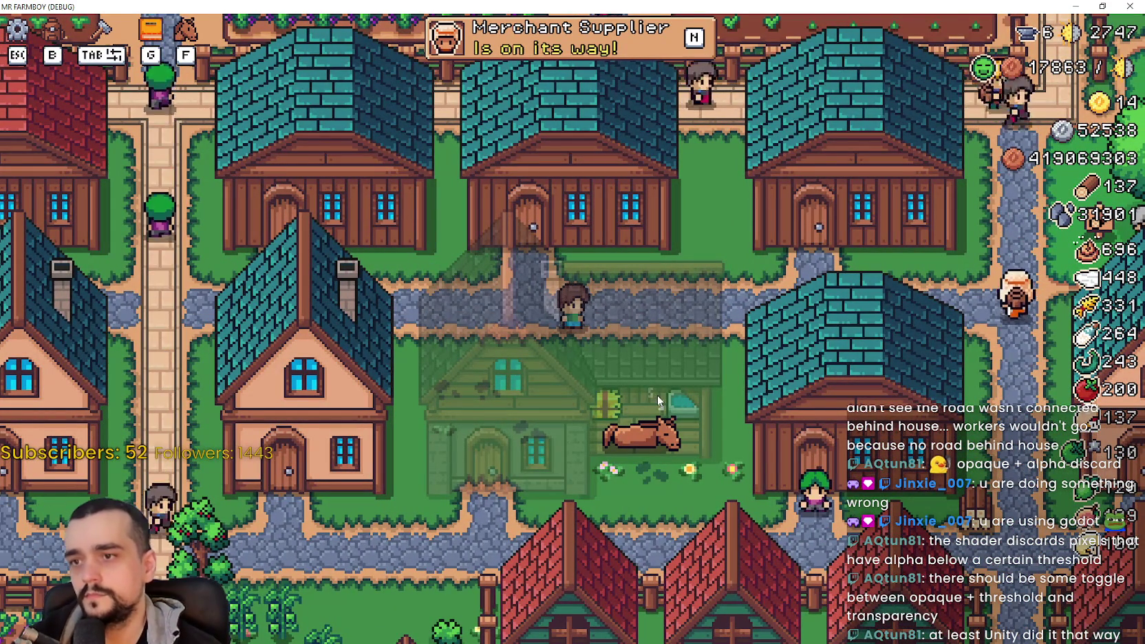
{"action": "scroll", "scroll_direction": "down", "scroll_amount": 3}
{"action": "key", "text": "d"}
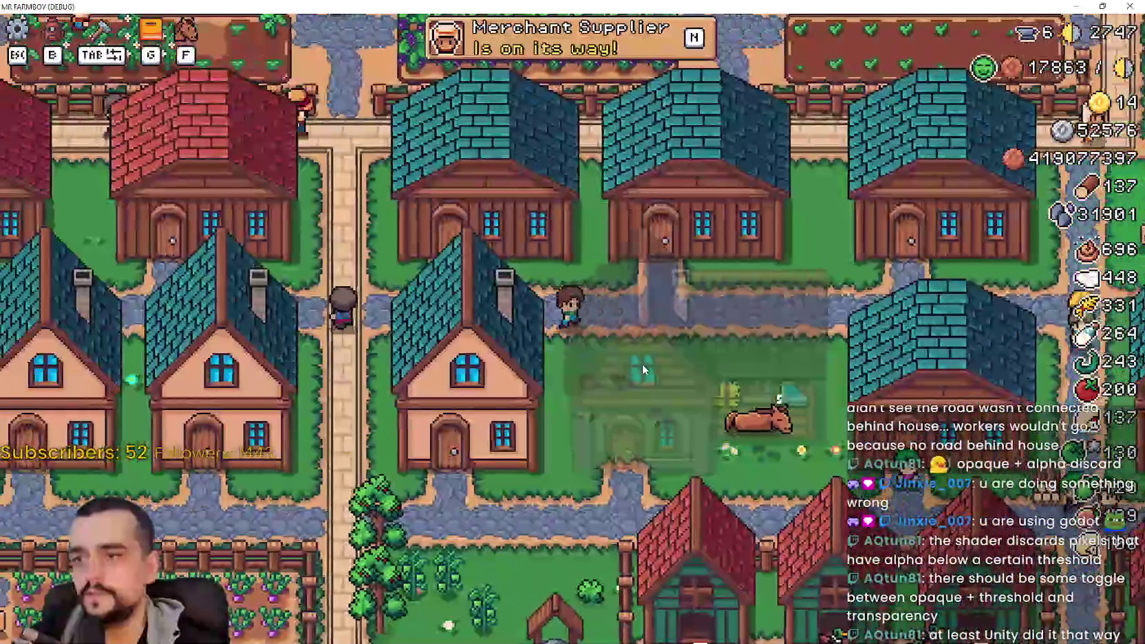
{"action": "key", "text": "a"}
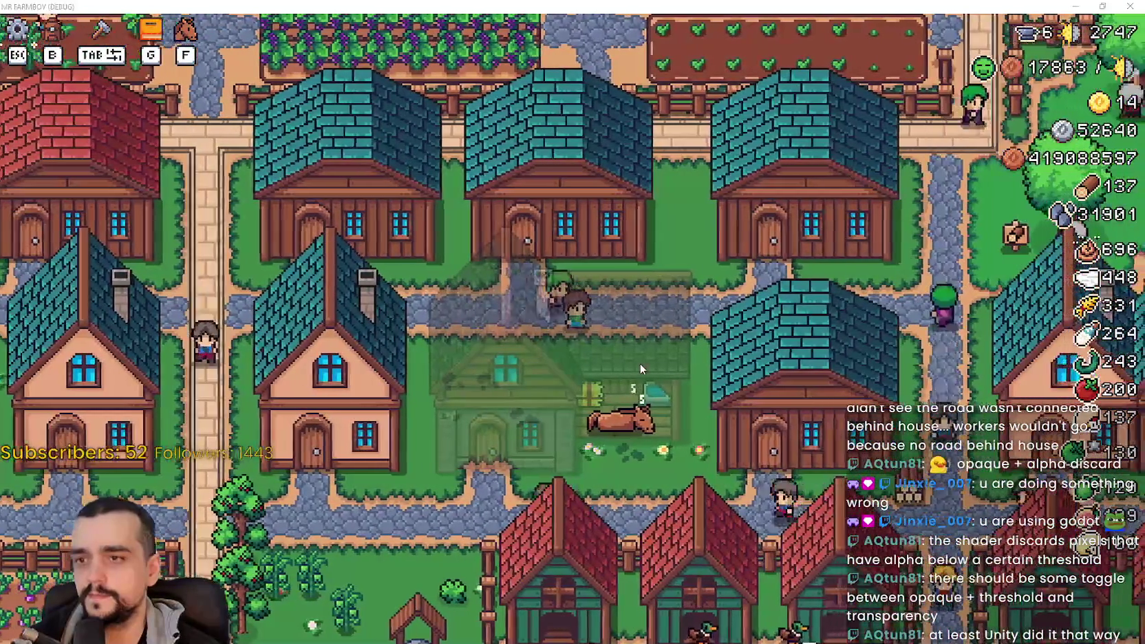
{"action": "key", "text": "alt+Tab"}
{"action": "scroll", "scroll_direction": "up", "scroll_amount": 3}
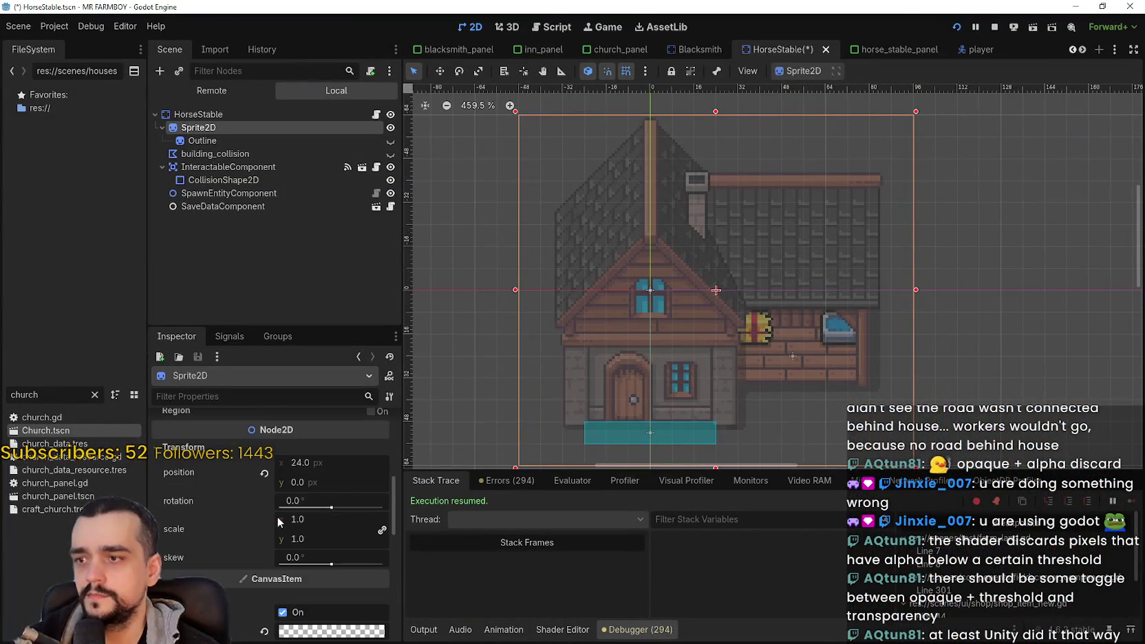
Step: Reset the stable sprite's modulate to fully opaque
{"action": "scroll", "scroll_direction": "down", "scroll_amount": 3}
{"action": "left_click", "coordinate": [314, 527]}
{"action": "left_click_drag", "start_coordinate": [297, 428], "coordinate": [474, 440]}
{"action": "left_click", "coordinate": [469, 438]}
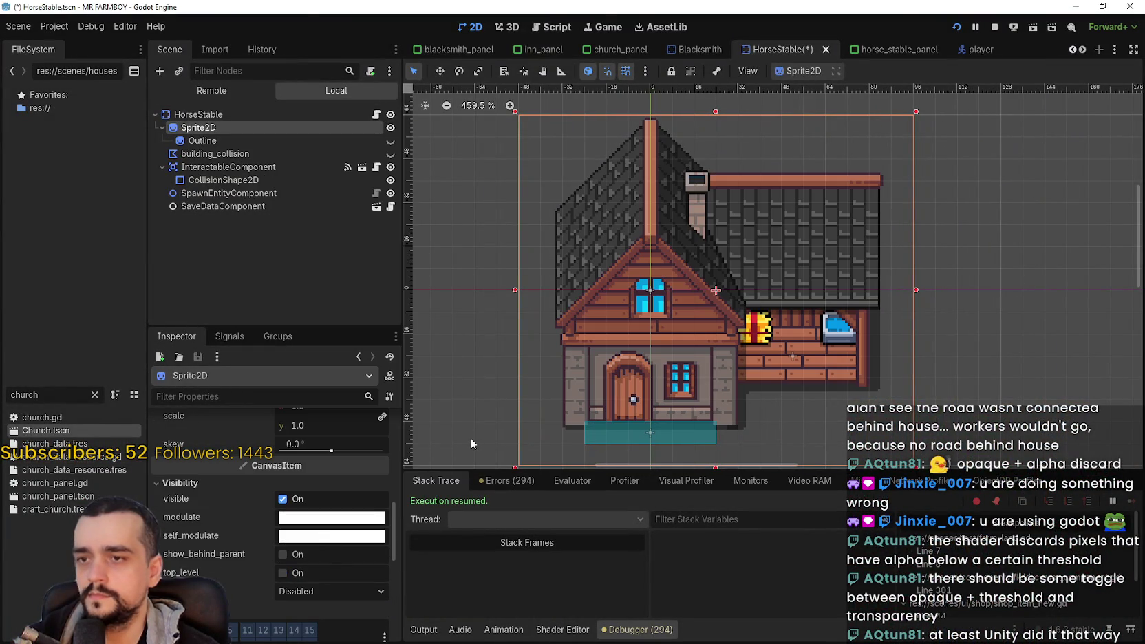
{"action": "key", "text": "alt+Tab"}
{"action": "key", "text": "alt+Tab"}
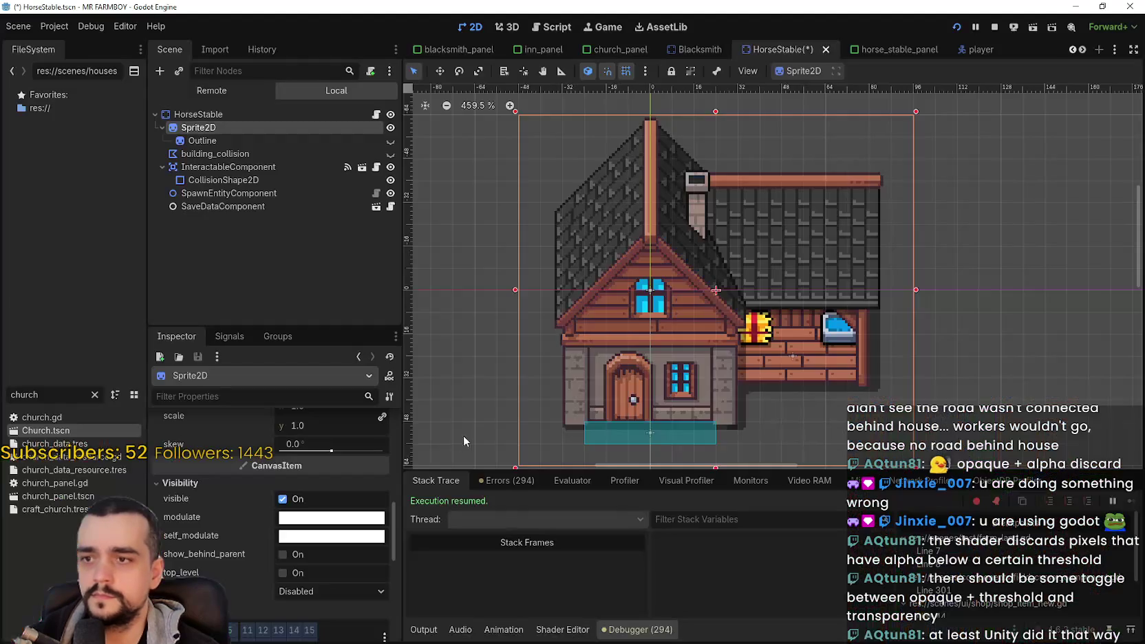
Step: Set the alpha to 200, preview it in the game, then change it to 180 (ffffffb4)
{"action": "left_click", "coordinate": [350, 520]}
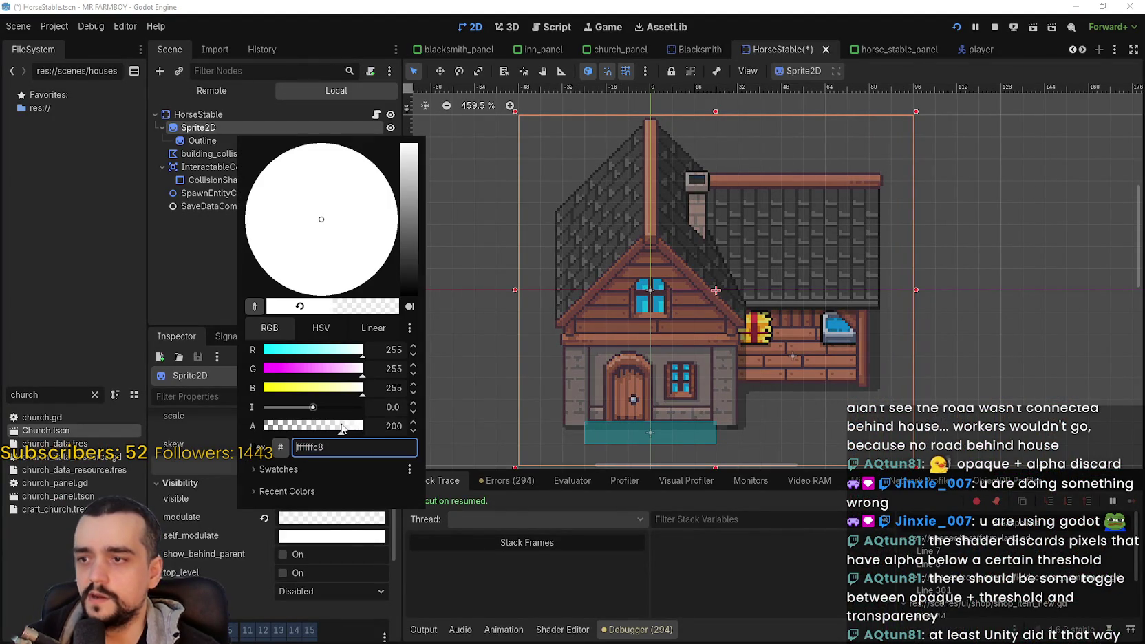
{"action": "key", "text": "Escape"}
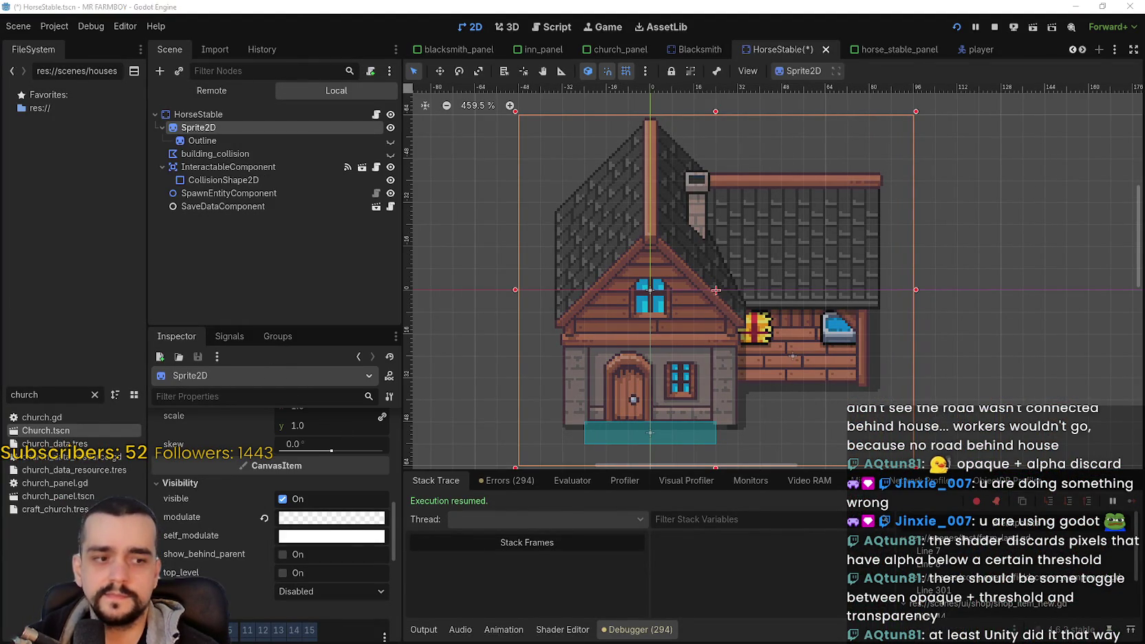
{"action": "key", "text": "alt+Tab"}
{"action": "scroll", "scroll_direction": "up", "scroll_amount": 3}
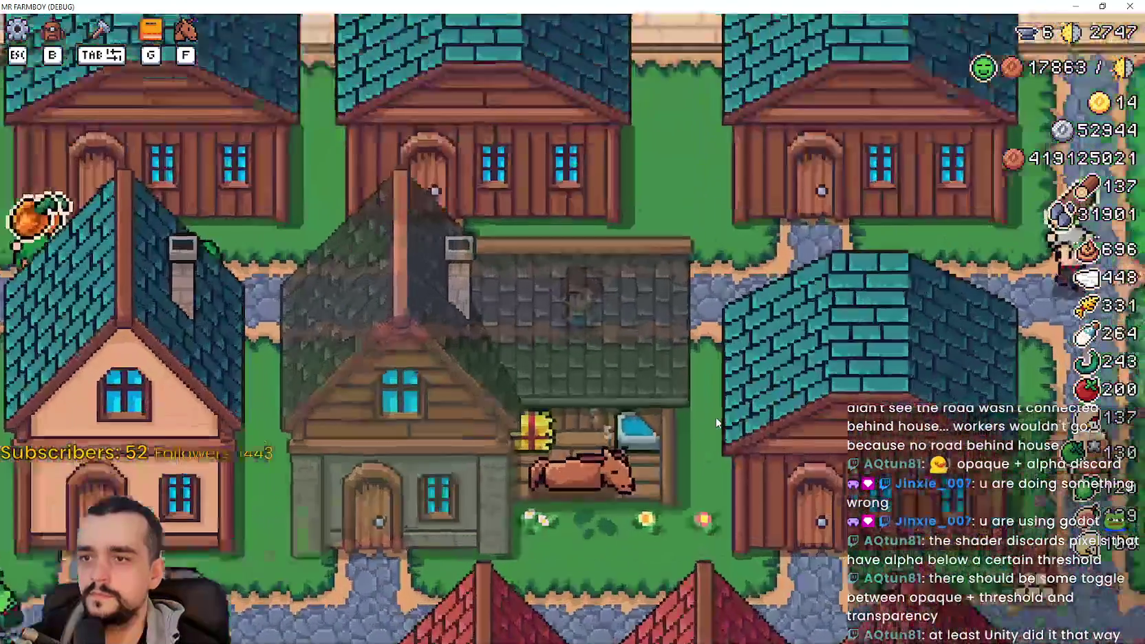
{"action": "key", "text": "a"}
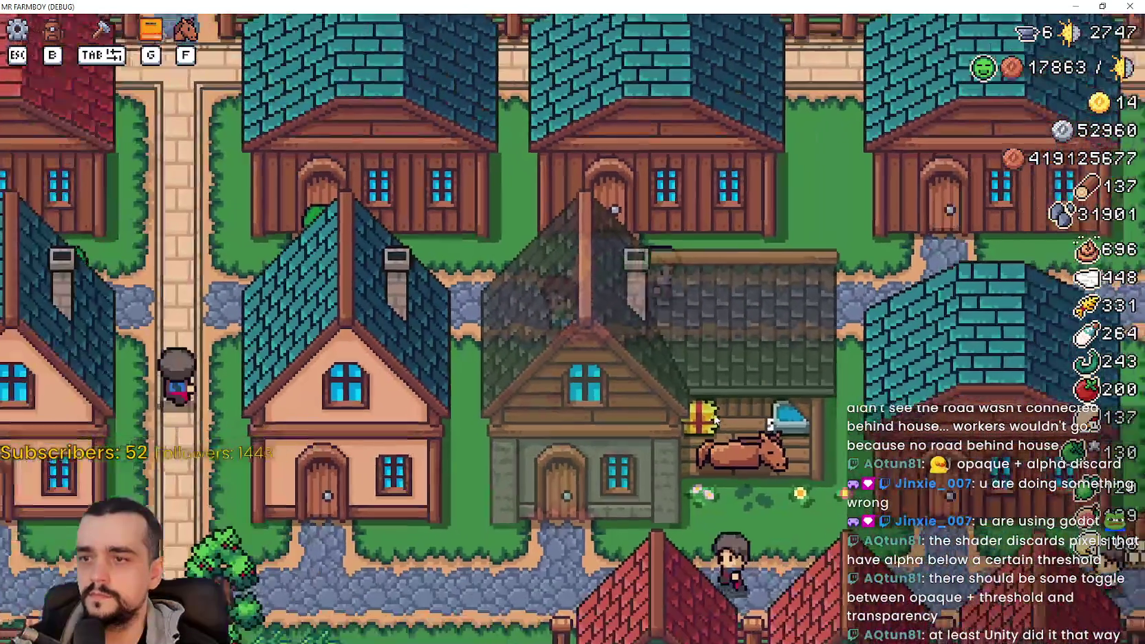
{"action": "key", "text": "alt+Tab"}
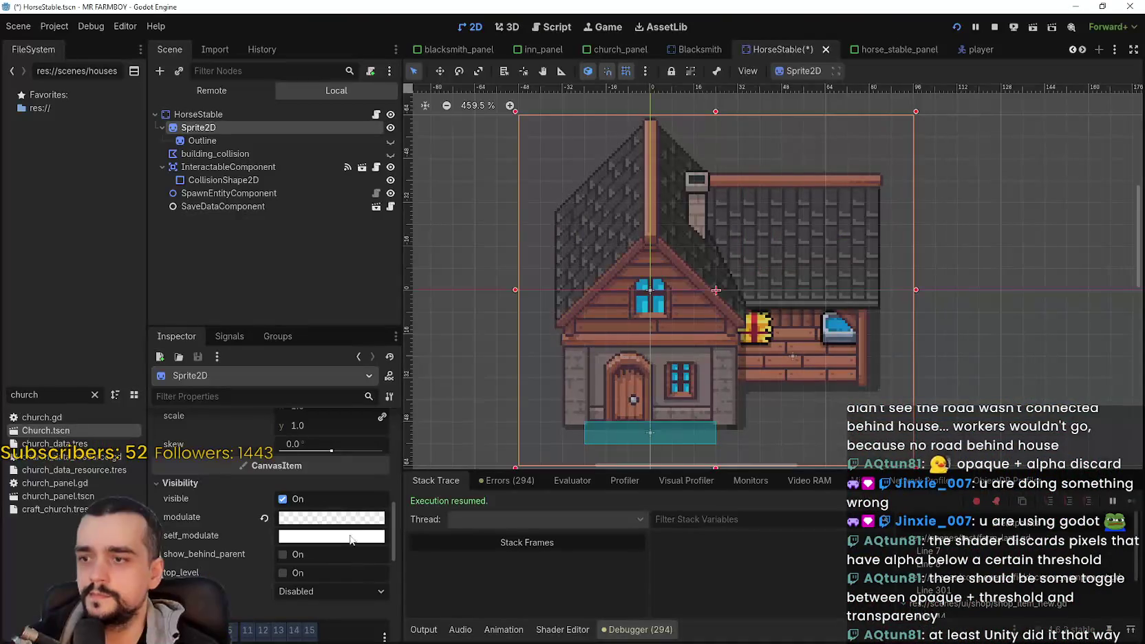
{"action": "left_click", "coordinate": [348, 520]}
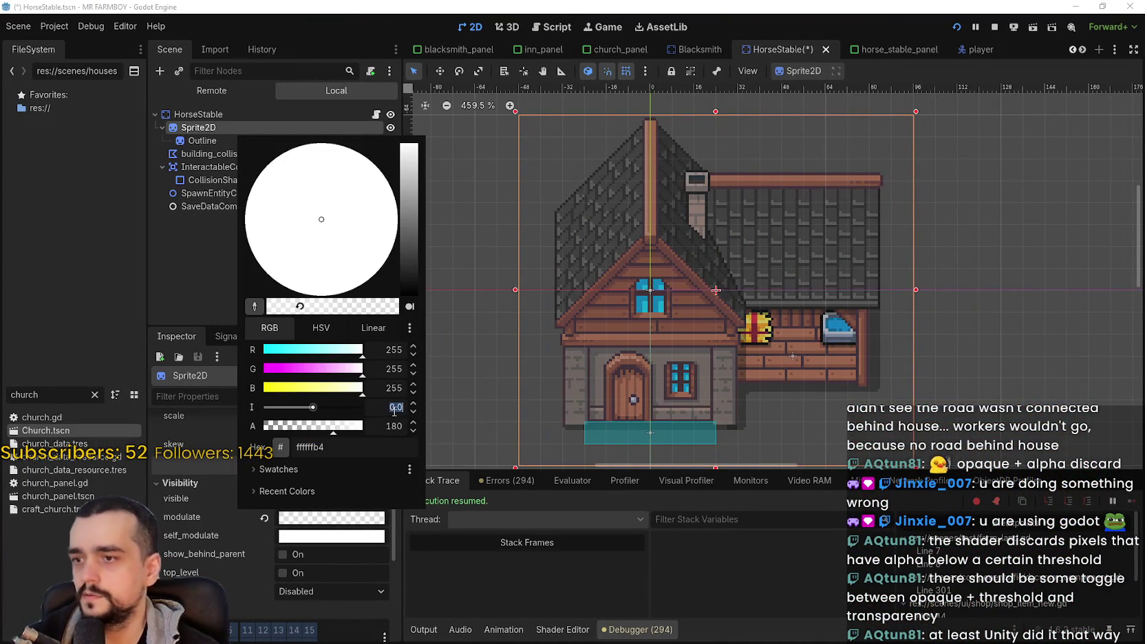
{"action": "key", "text": "alt+Tab"}
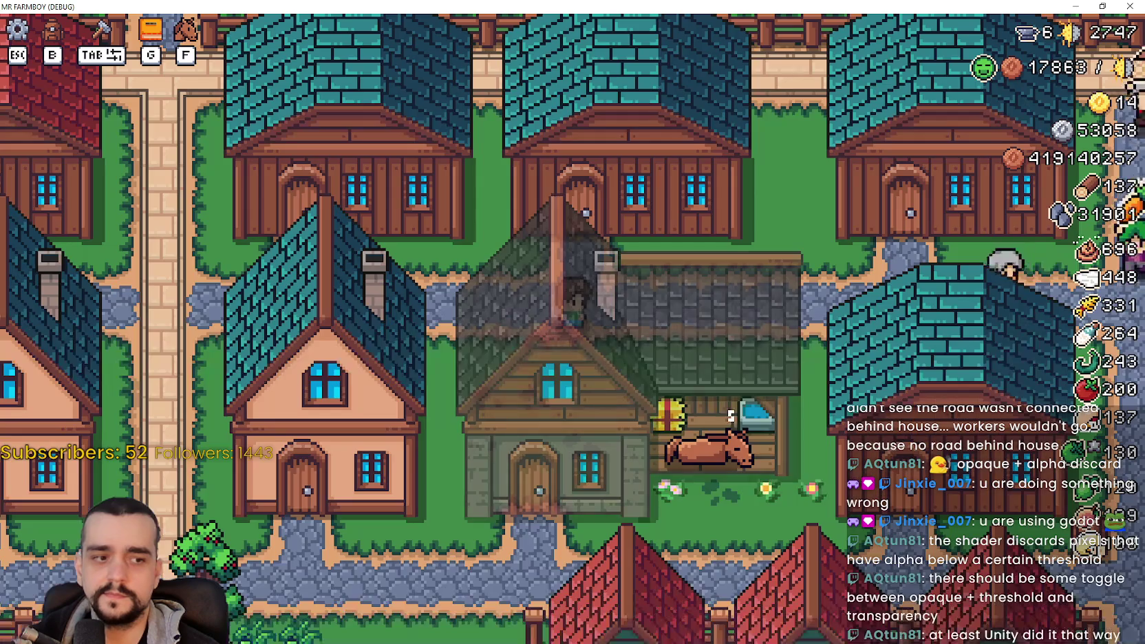
Step: Walk the character back and forth behind the 180-alpha stable in the running game
{"action": "scroll", "scroll_direction": "down", "scroll_amount": 3}
{"action": "scroll", "scroll_direction": "up", "scroll_amount": 3}
{"action": "scroll", "scroll_direction": "up", "scroll_amount": 3}
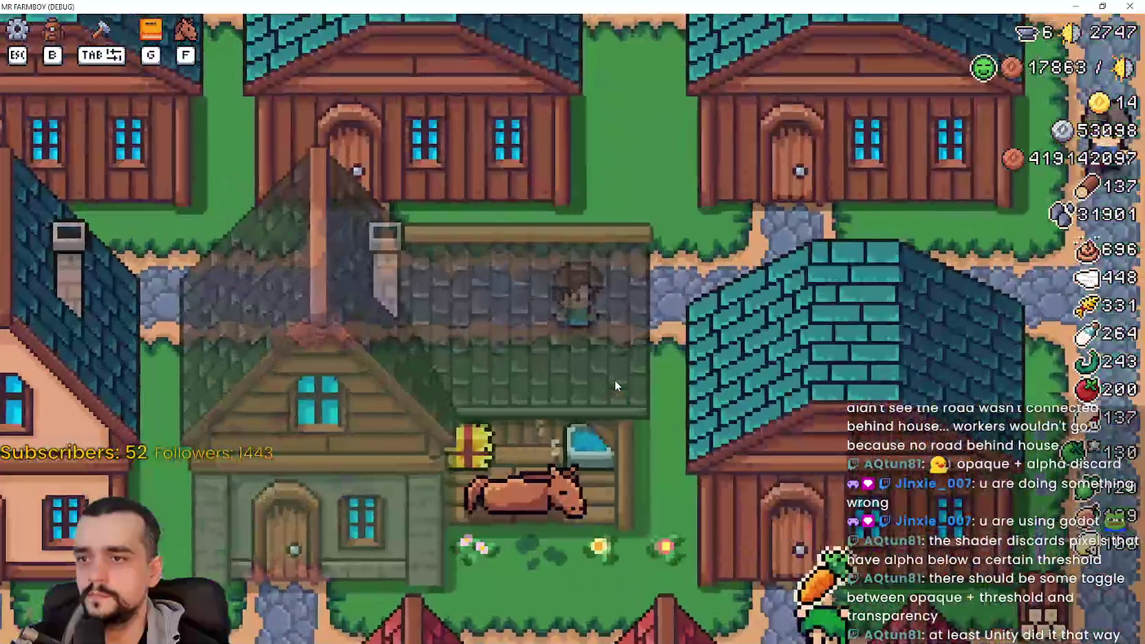
{"action": "key", "text": "a"}
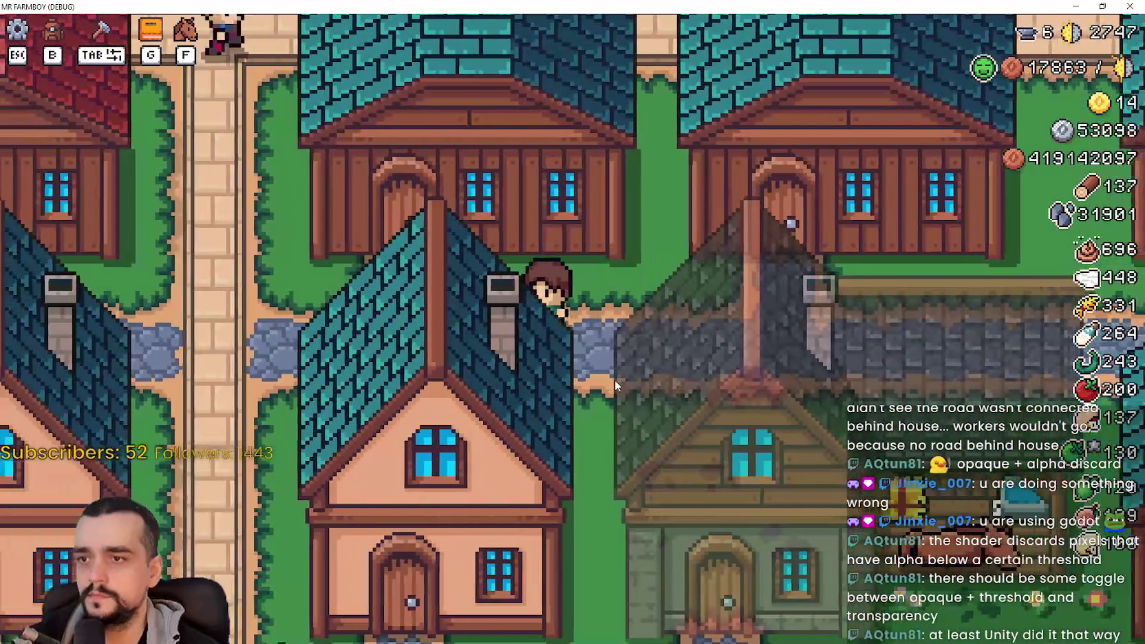
{"action": "key", "text": "d"}
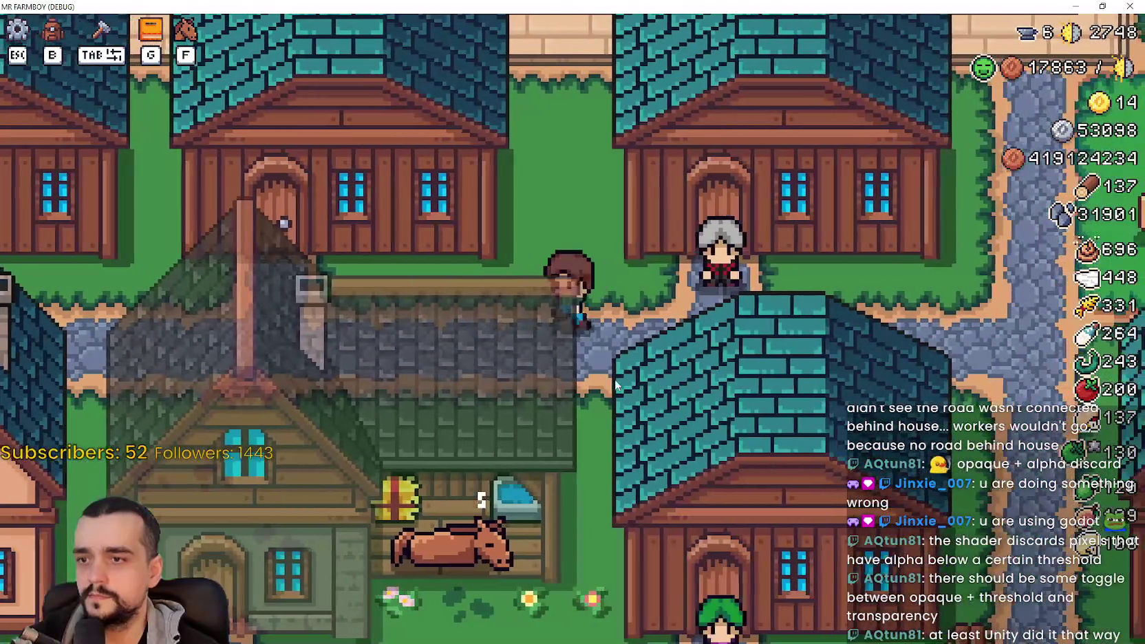
{"action": "key", "text": "a"}
{"action": "key", "text": "d"}
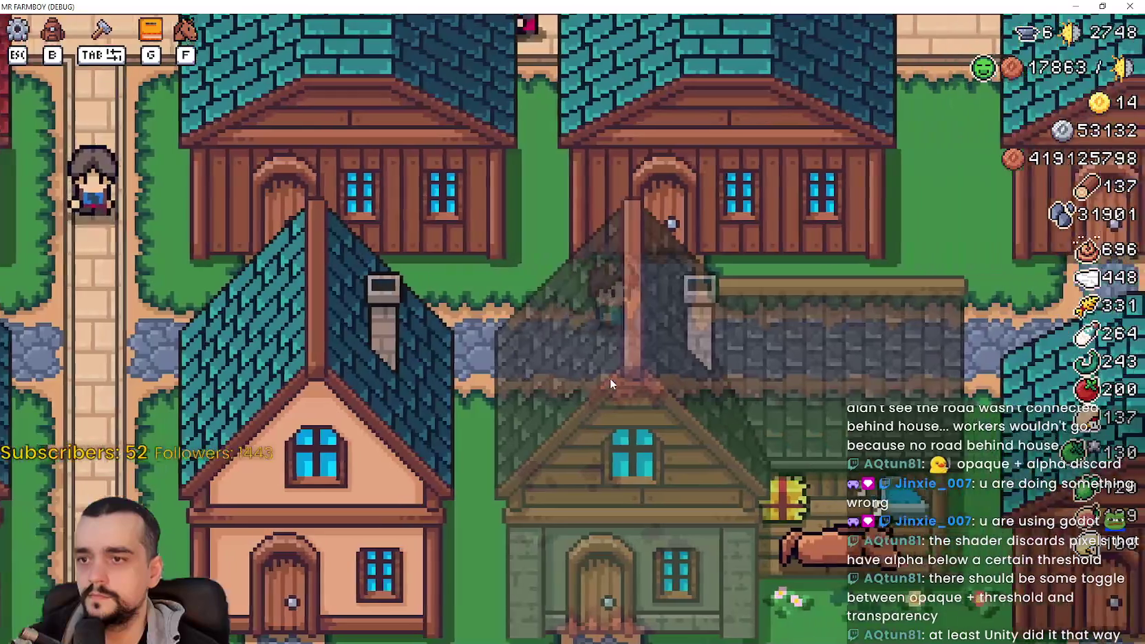
{"action": "key", "text": "d"}
Step: Back in the editor, lower the stable sprite's modulate alpha to 100 (ffffff64)
{"action": "scroll", "scroll_direction": "down", "scroll_amount": 3}
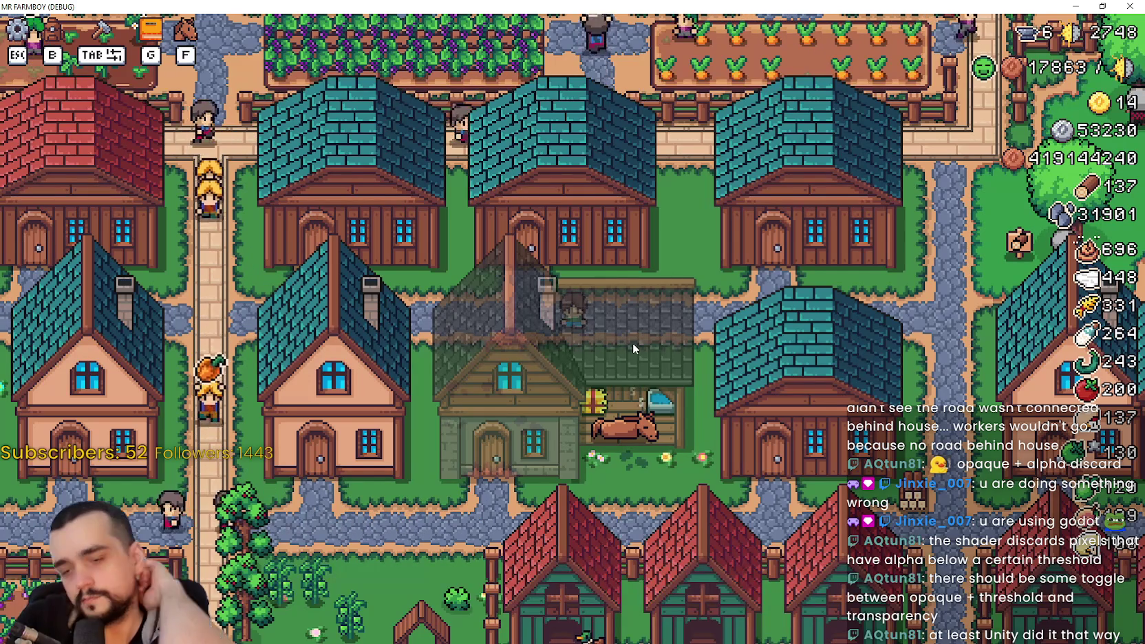
{"action": "key", "text": "alt+Tab"}
{"action": "left_click", "coordinate": [365, 518]}
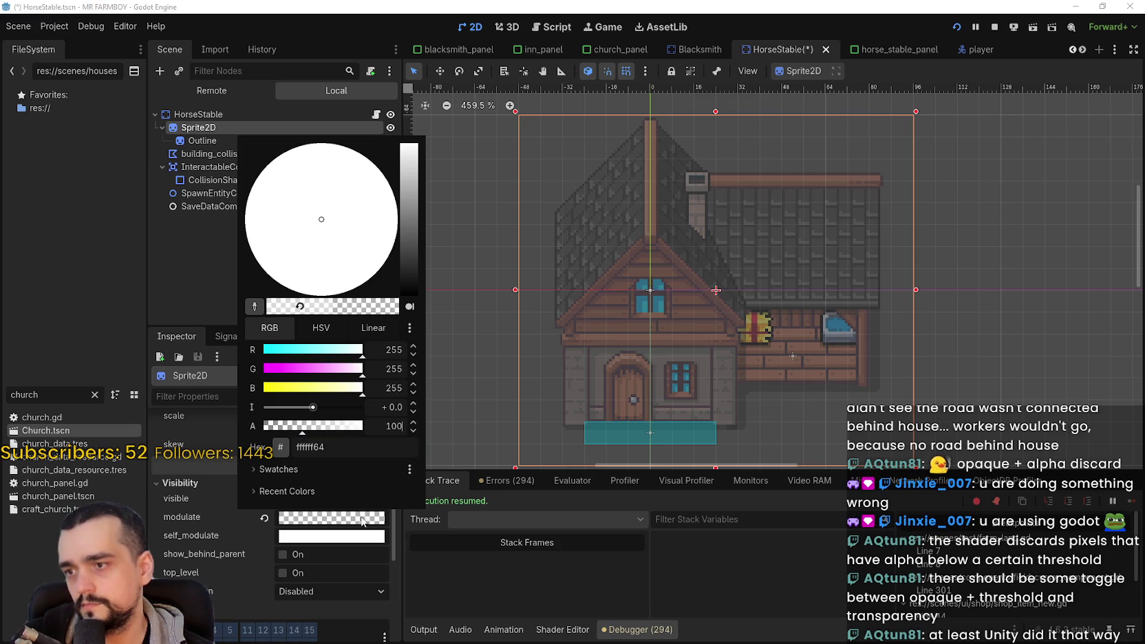
Step: Walk the character around the 100-alpha stable in the game, then bring the editor forward
{"action": "left_click", "coordinate": [382, 509]}
{"action": "key", "text": "alt+Tab"}
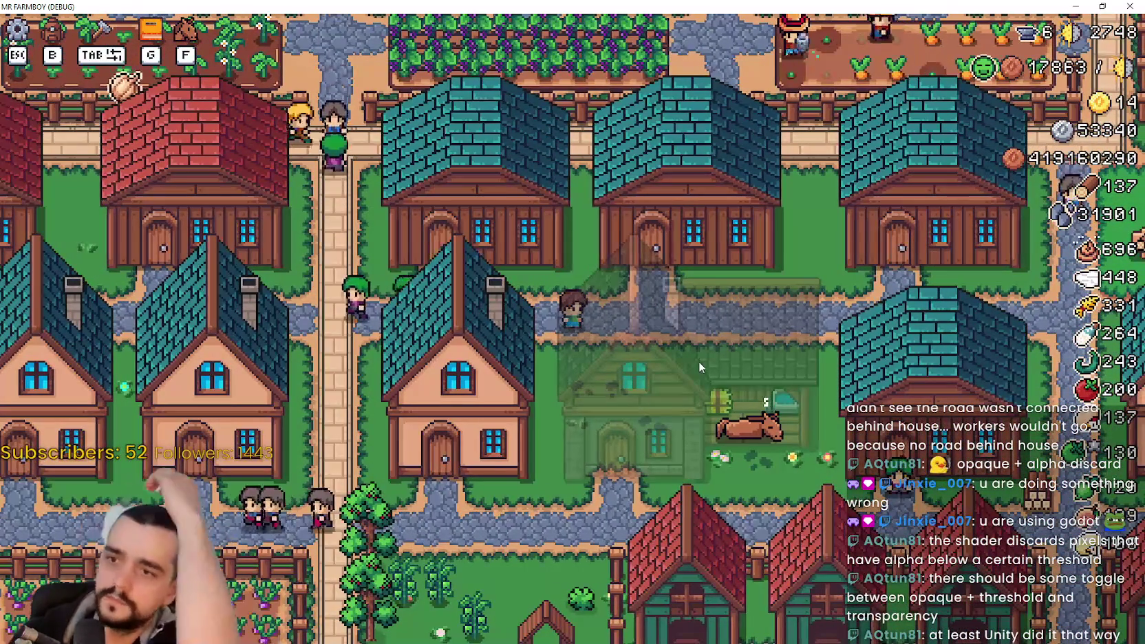
{"action": "key", "text": "d"}
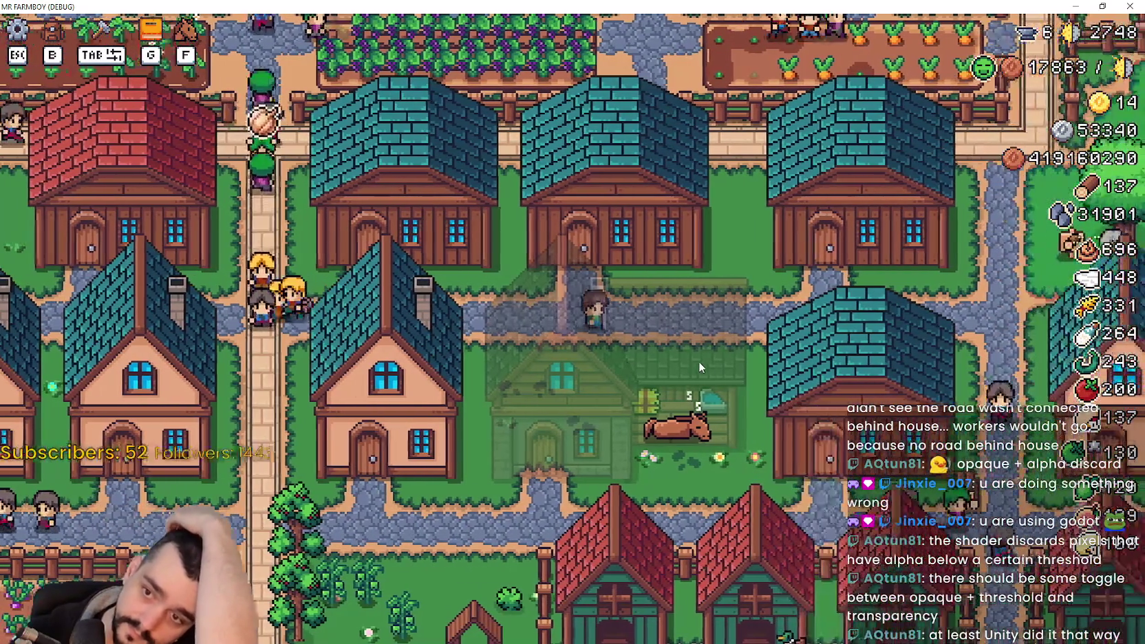
{"action": "key", "text": "a"}
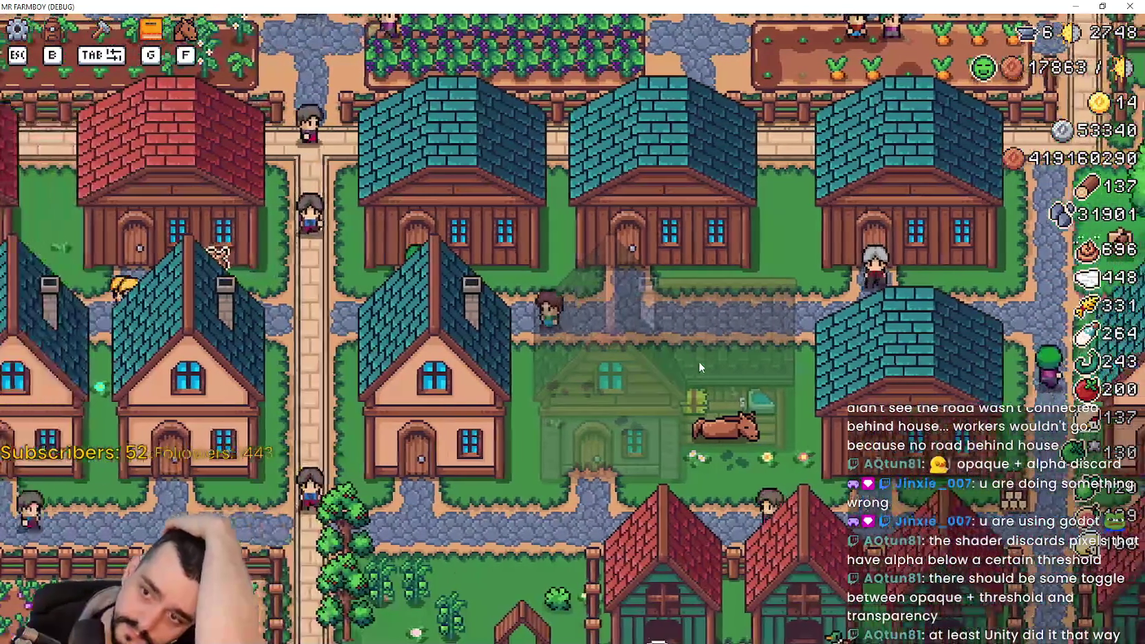
{"action": "key", "text": "d"}
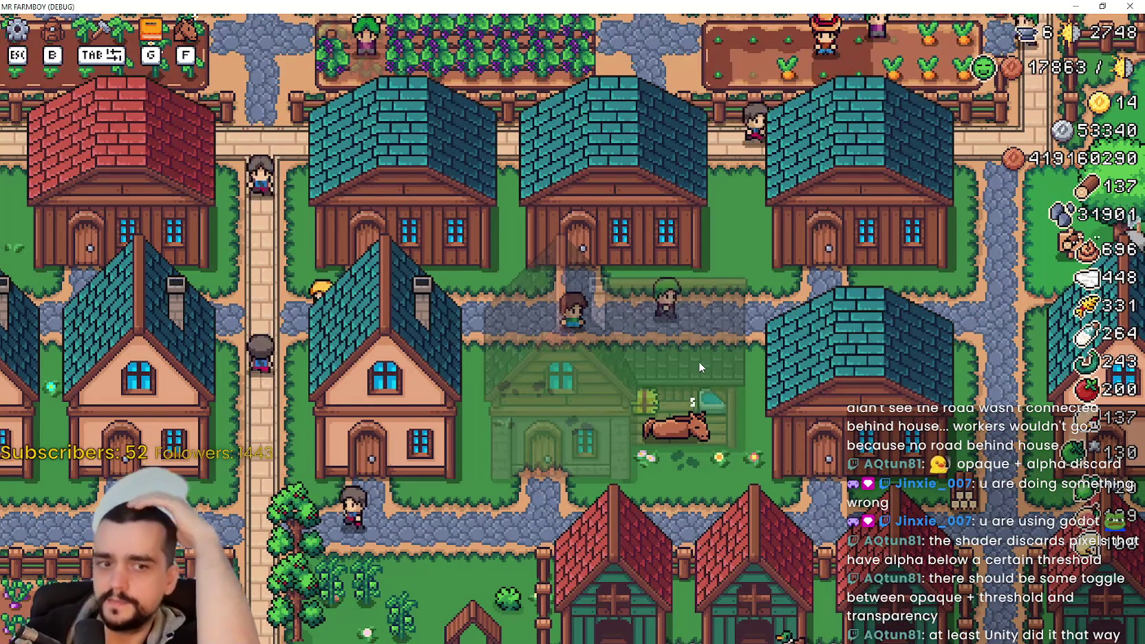
{"action": "key", "text": "d"}
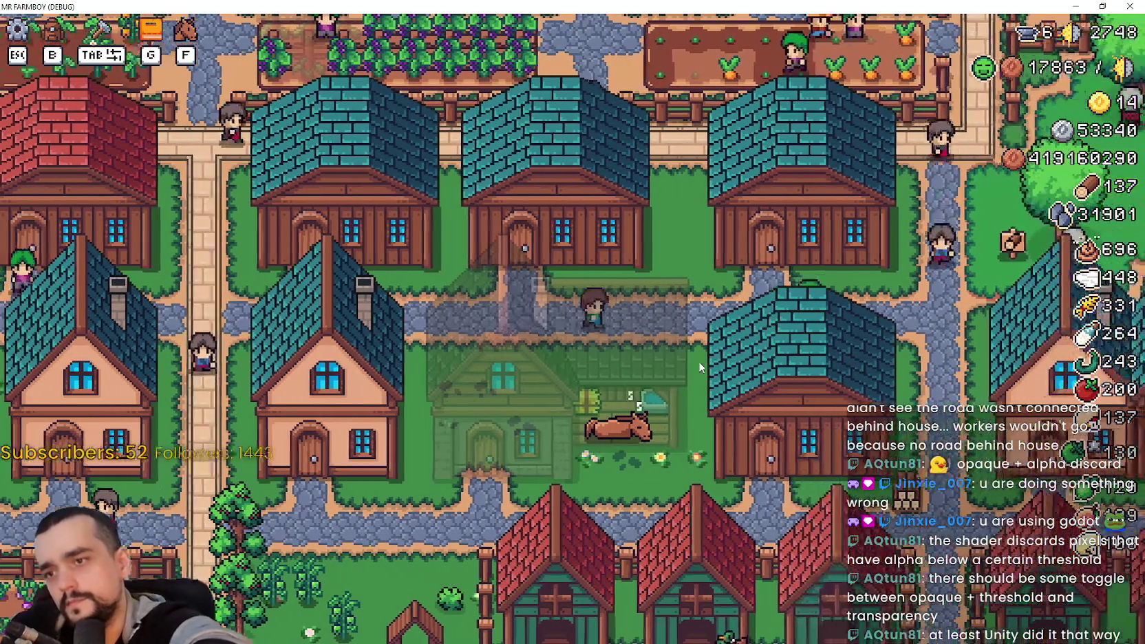
{"action": "key", "text": "a"}
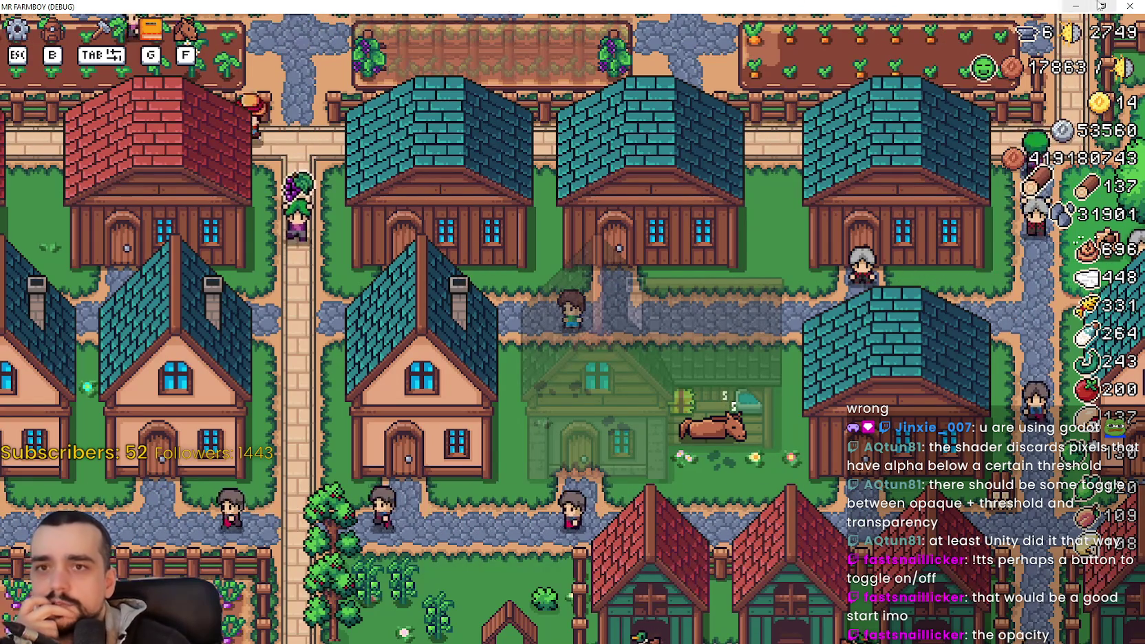
{"action": "double_click", "coordinate": [835, 8]}
{"action": "left_click", "coordinate": [834, 12]}
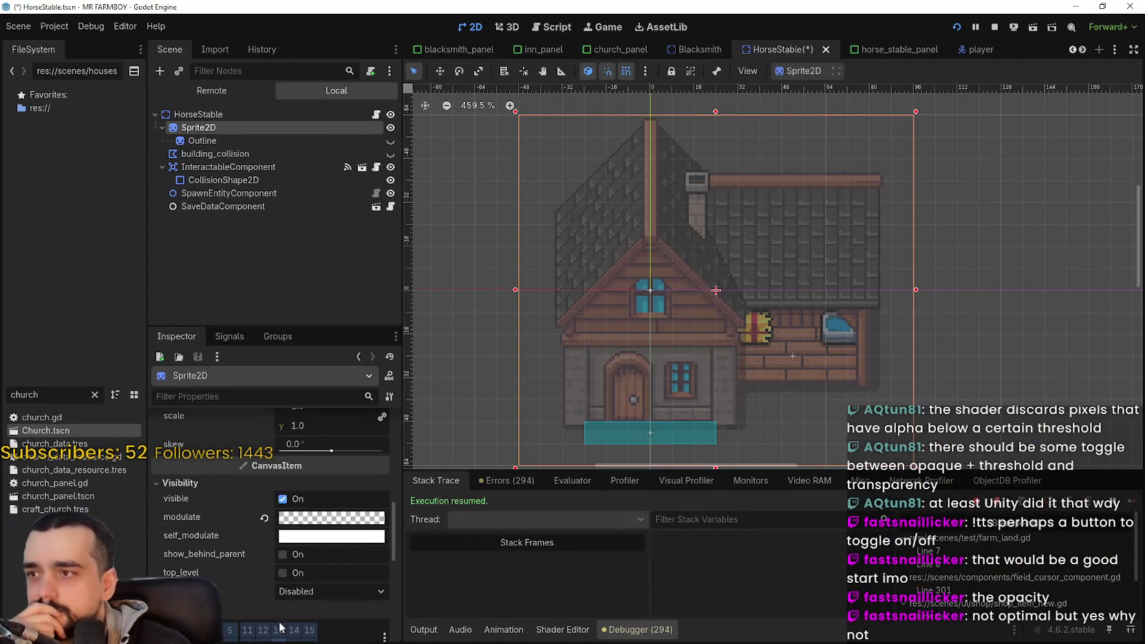
Step: Reset the stable sprite's modulate to opaque white and maximise the game window
{"action": "left_click", "coordinate": [265, 519]}
{"action": "scroll", "scroll_direction": "down", "scroll_amount": 3}
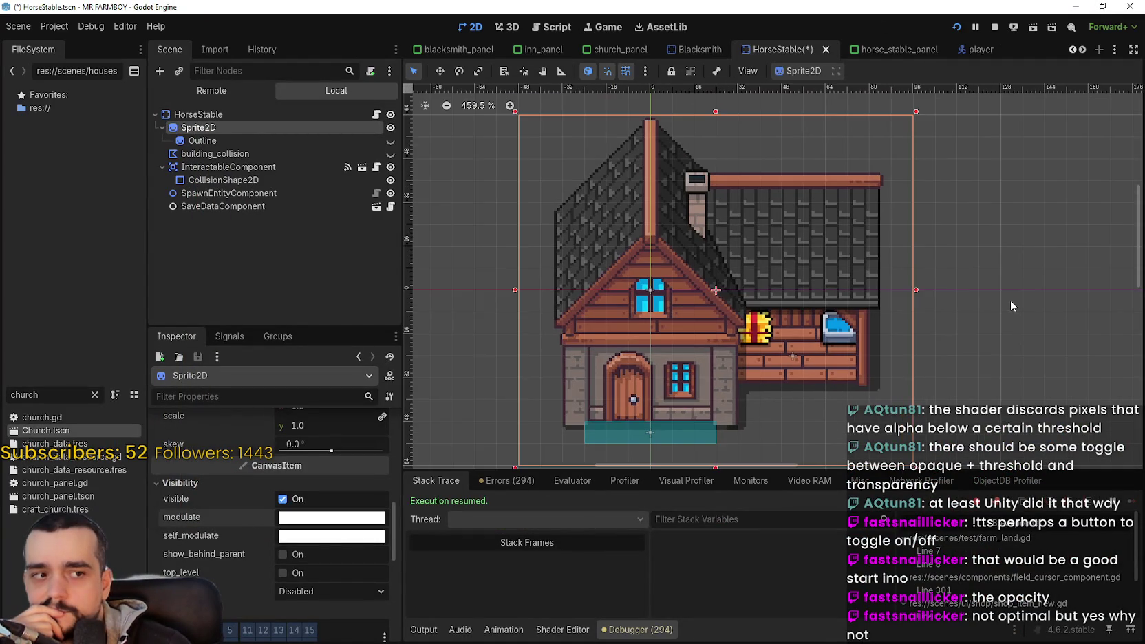
{"action": "key", "text": "alt+Tab"}
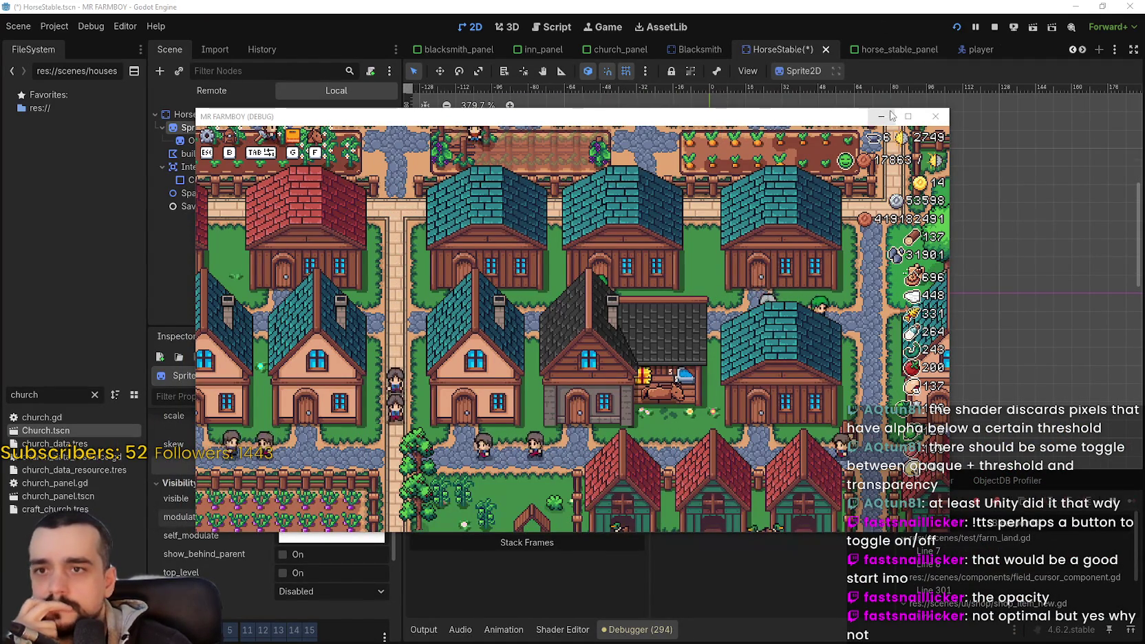
{"action": "left_click", "coordinate": [903, 116]}
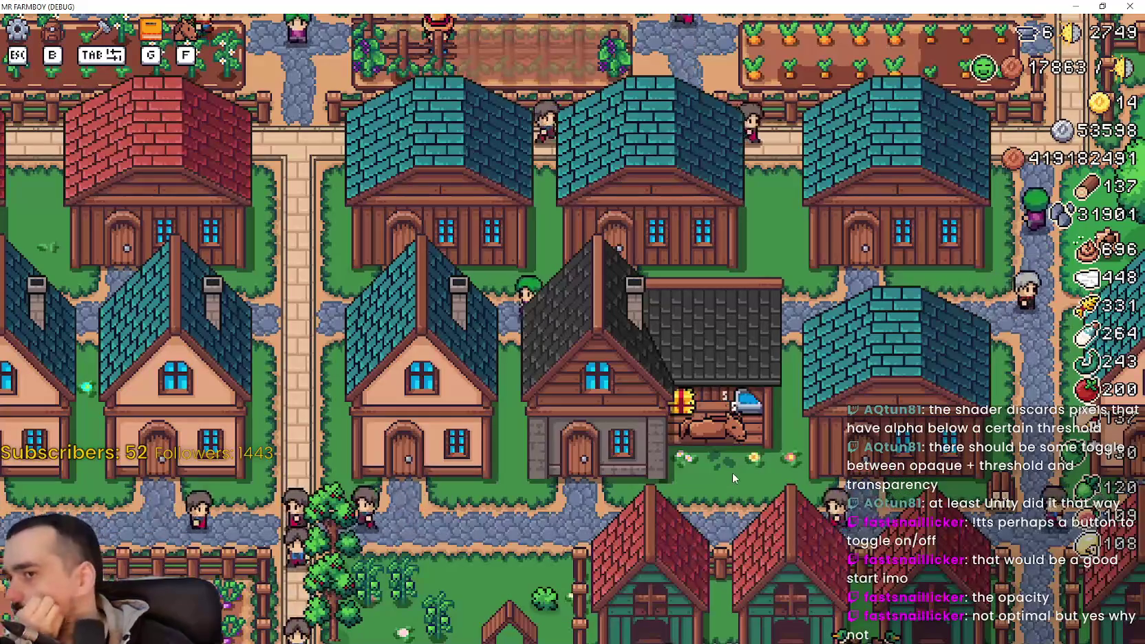
{"action": "scroll", "scroll_direction": "down", "scroll_amount": 3}
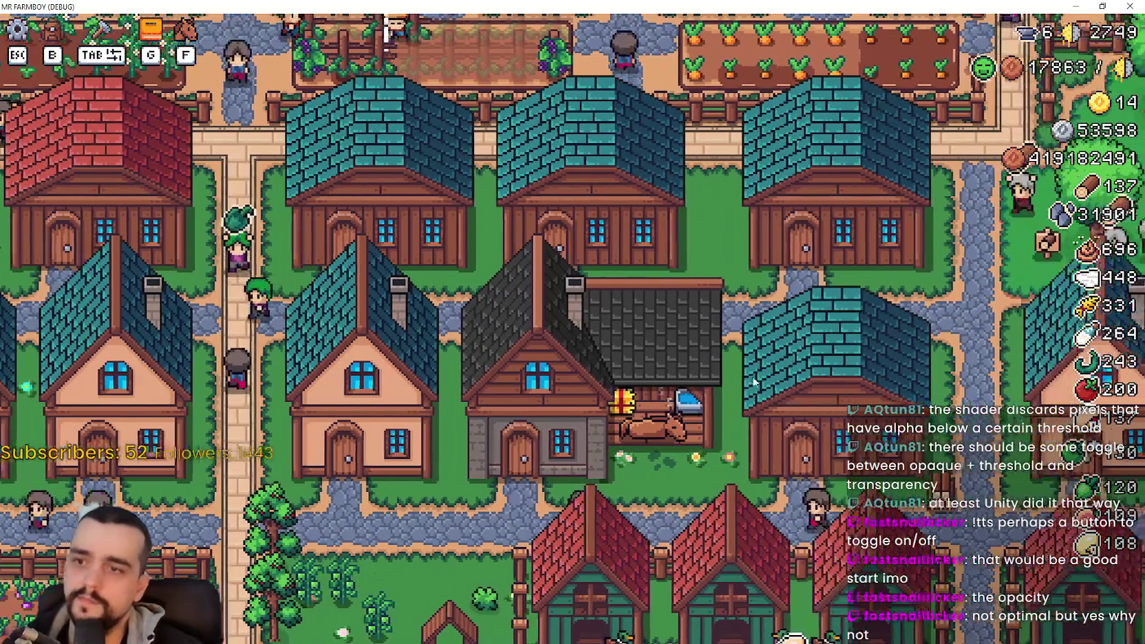
Step: Open and close the warehouse inventory in the game
{"action": "left_click", "coordinate": [761, 370]}
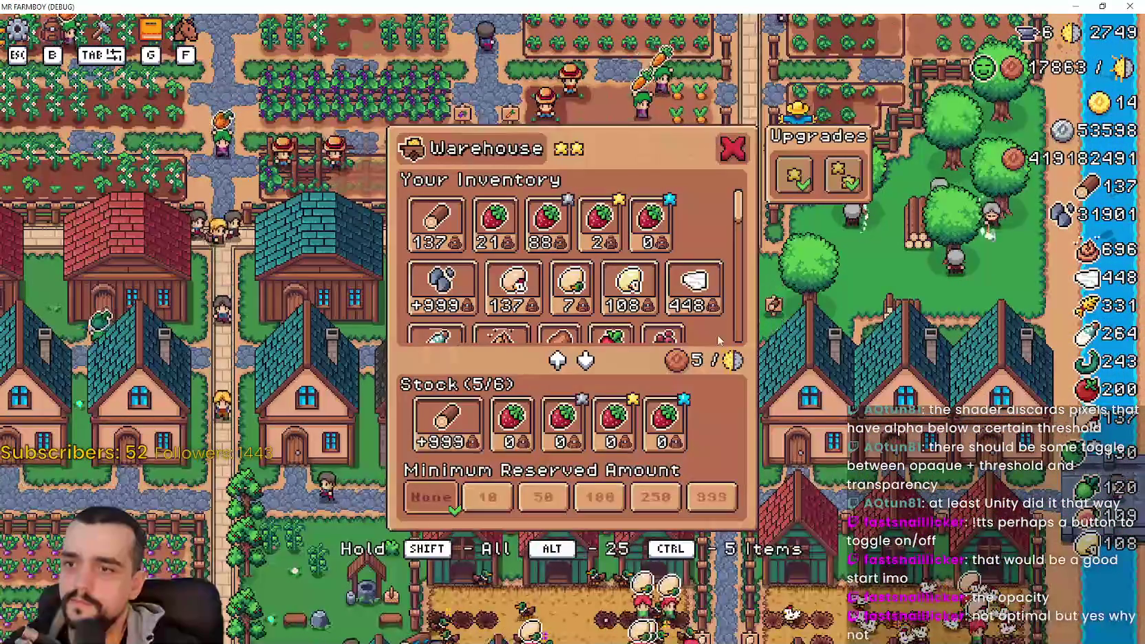
{"action": "key", "text": "Escape"}
{"action": "key", "text": "s"}
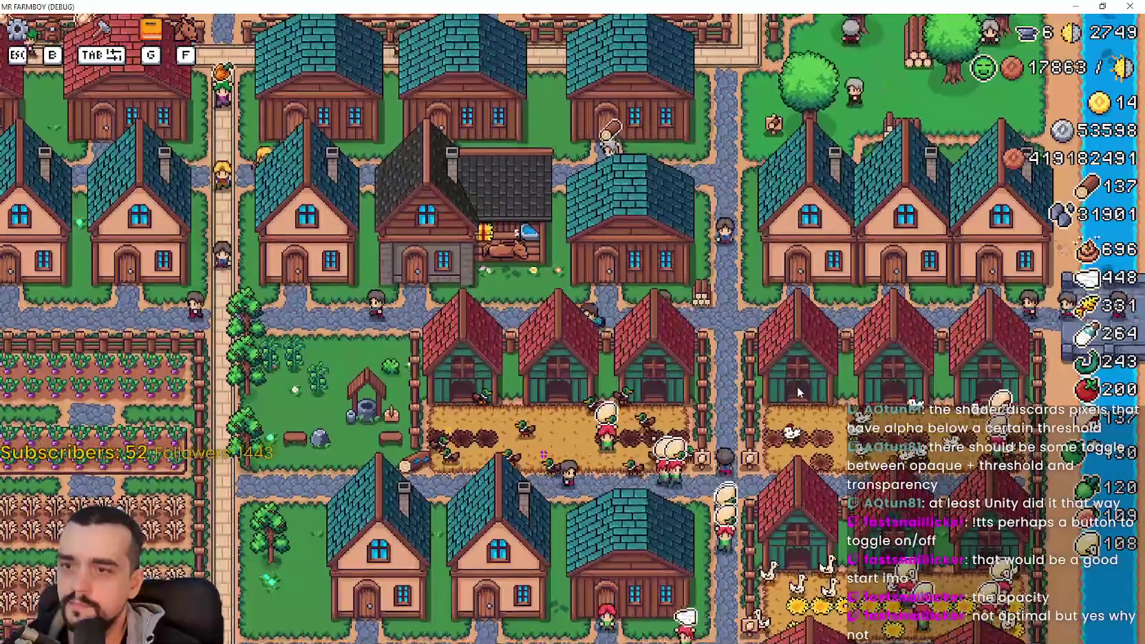
{"action": "scroll", "scroll_direction": "up", "scroll_amount": 3}
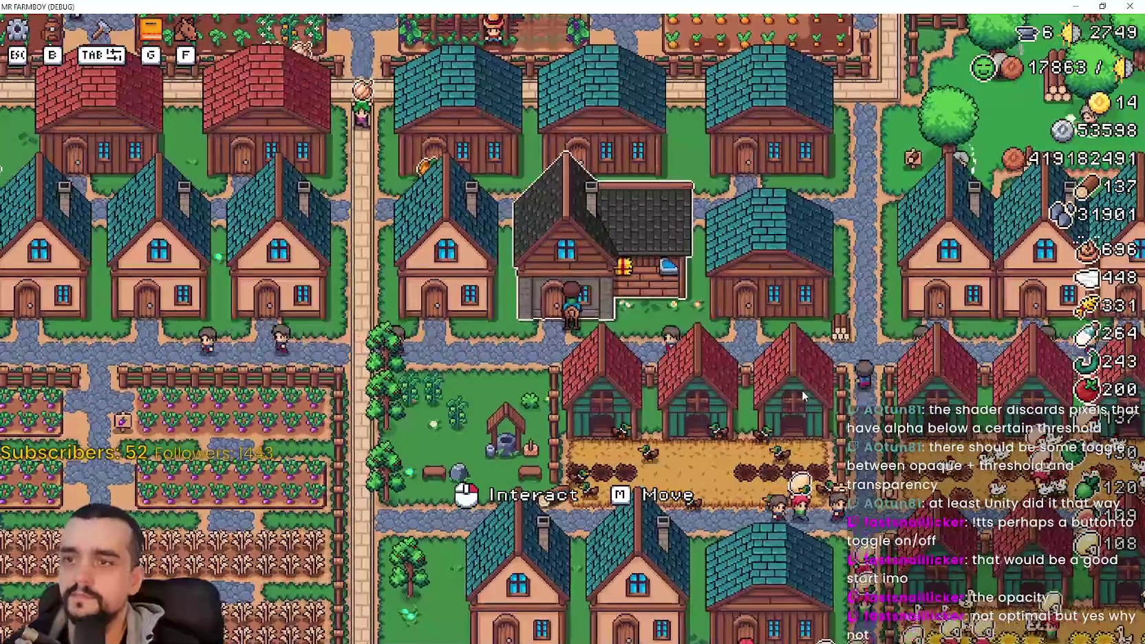
Step: In the Player House advancements, make the fourth Farm Tools upgrade active
{"action": "left_click", "coordinate": [802, 389]}
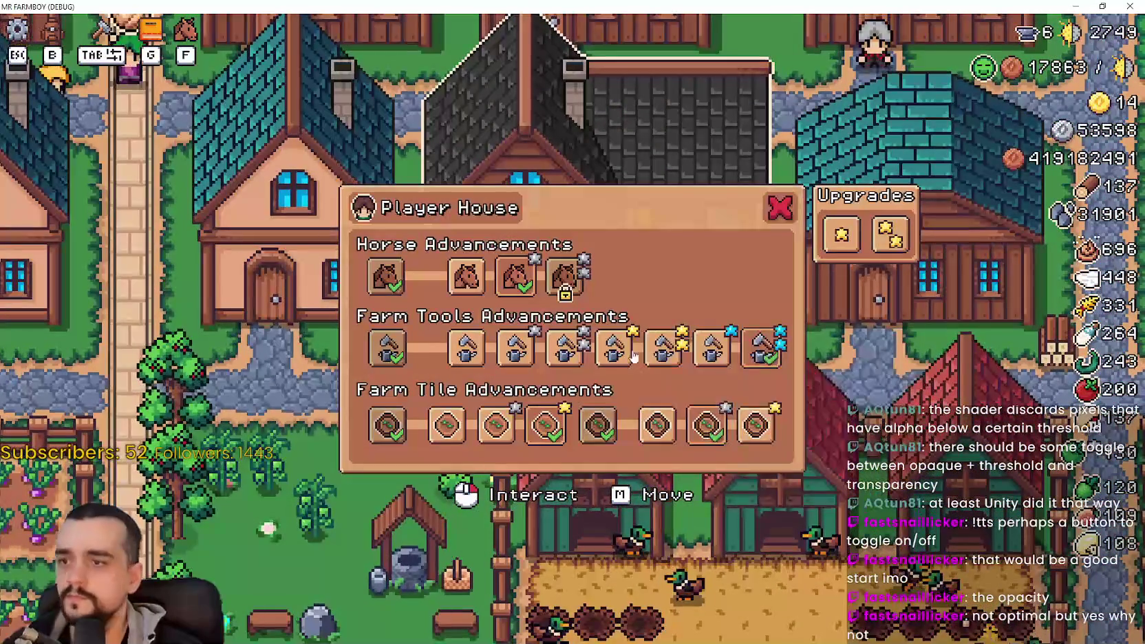
{"action": "left_click", "coordinate": [762, 349]}
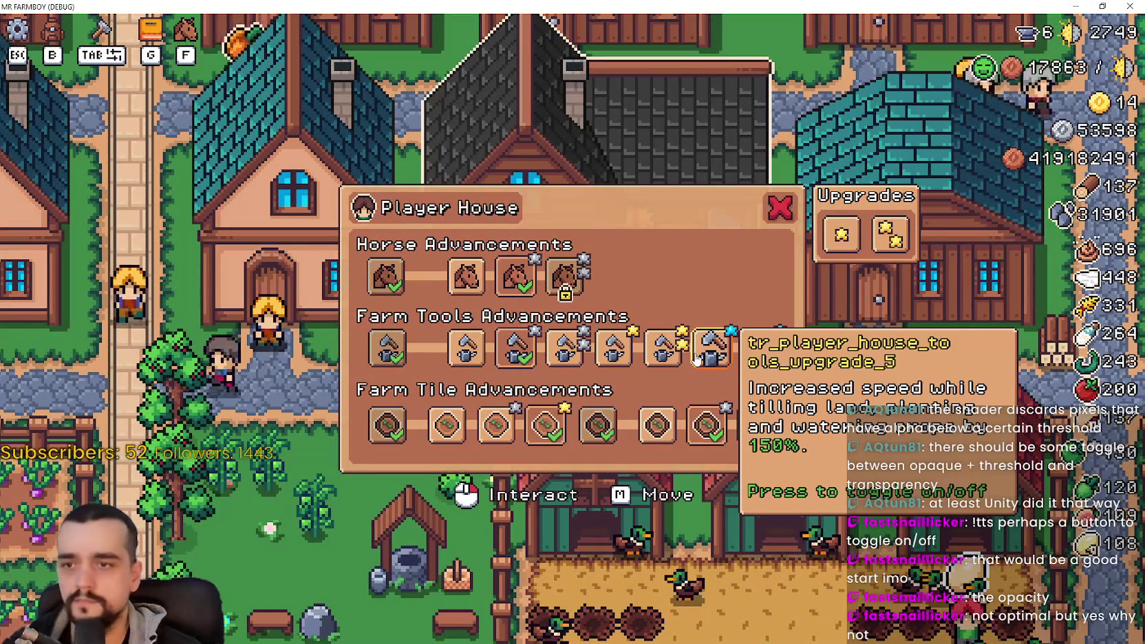
{"action": "left_click", "coordinate": [712, 351]}
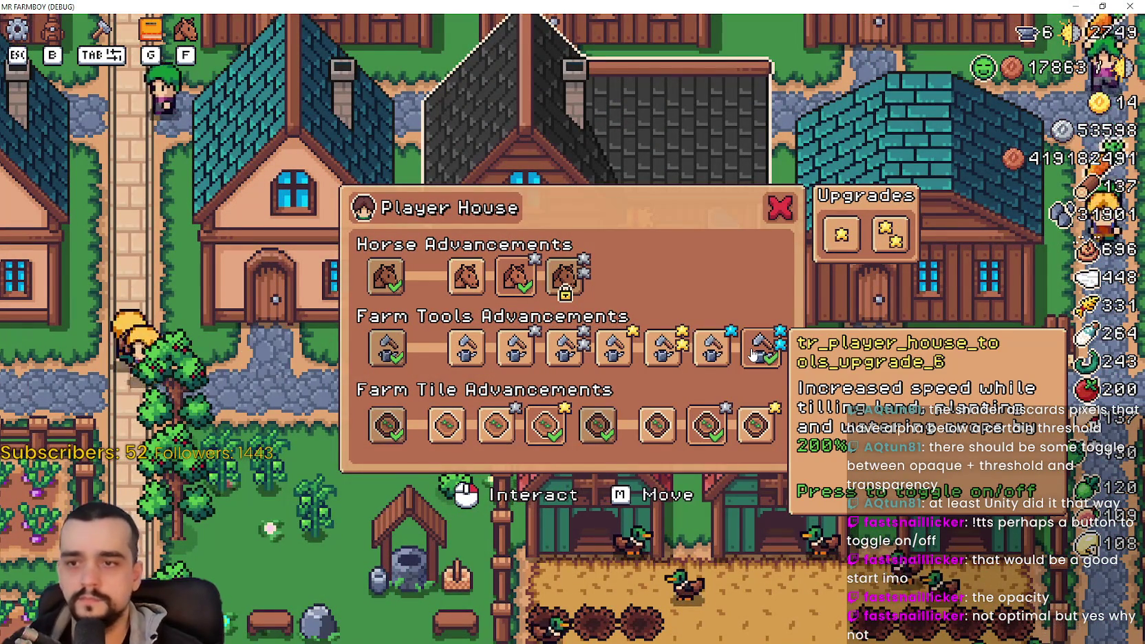
{"action": "left_click", "coordinate": [620, 353]}
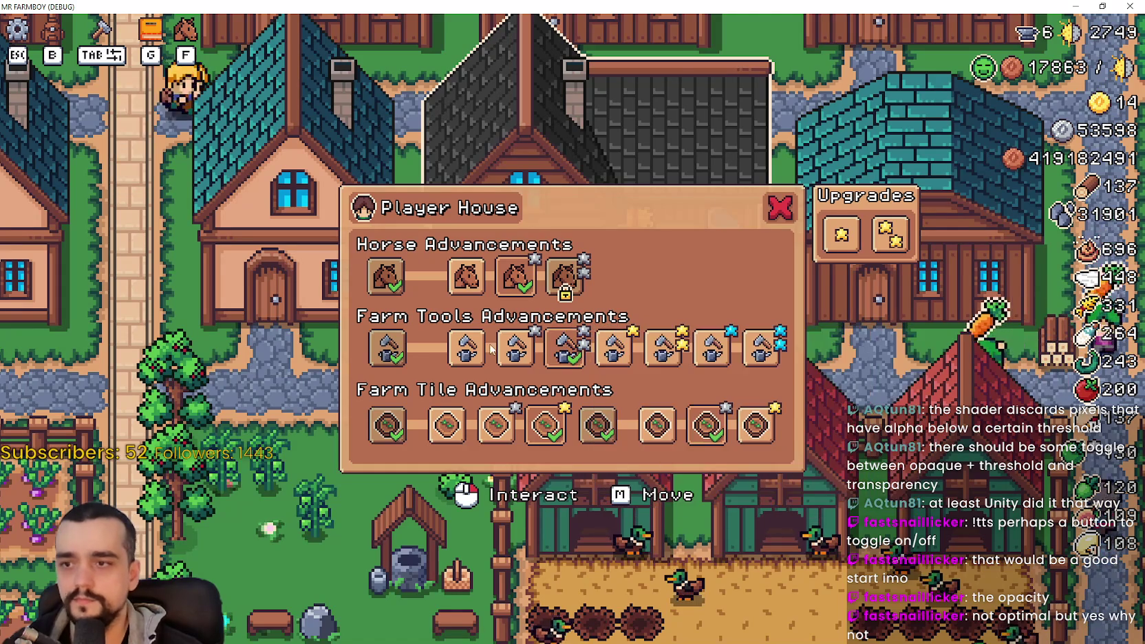
{"action": "key", "text": "alt+Tab"}
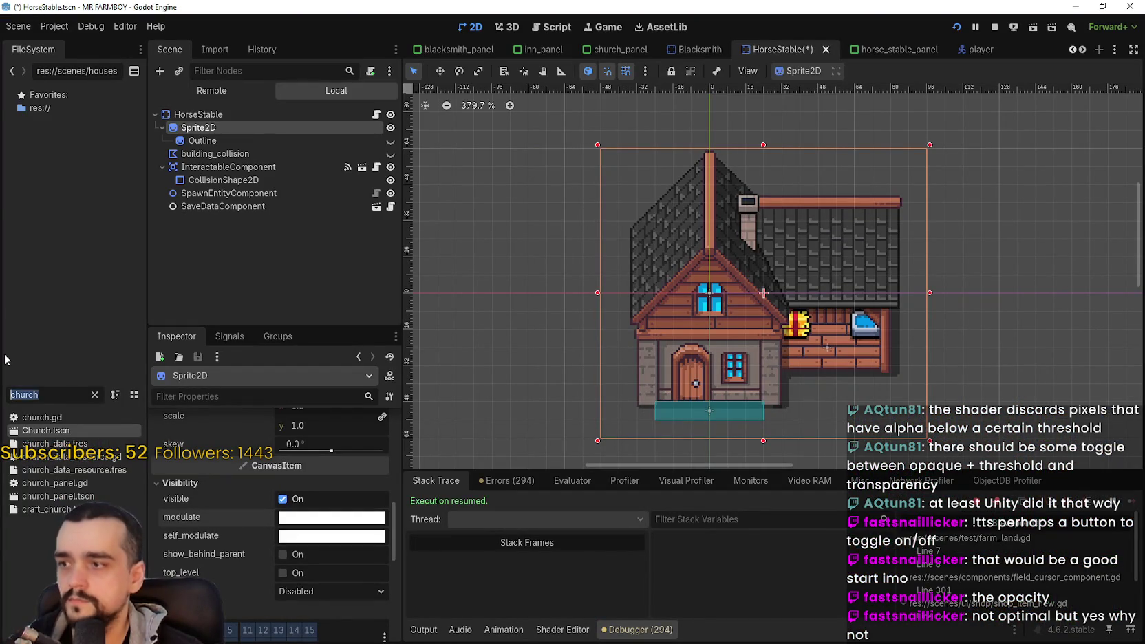
Step: Check the land_speed and watering_speed declarations in game_manager.gd, then switch to horse_stable.gd
{"action": "type", "text": "game_"}
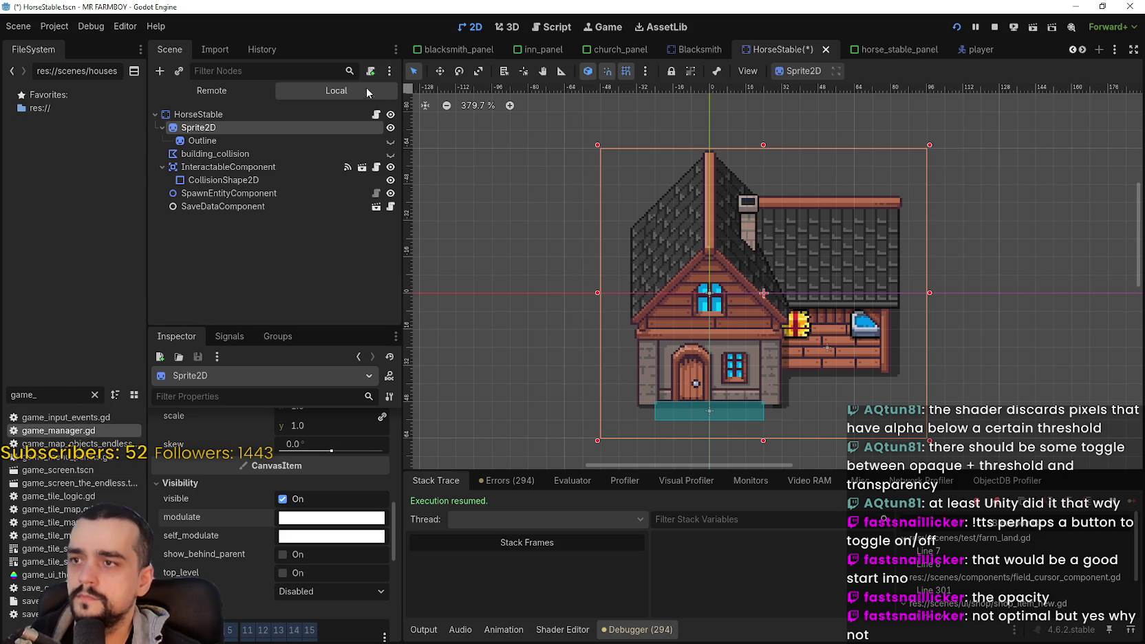
{"action": "double_click", "coordinate": [58, 430]}
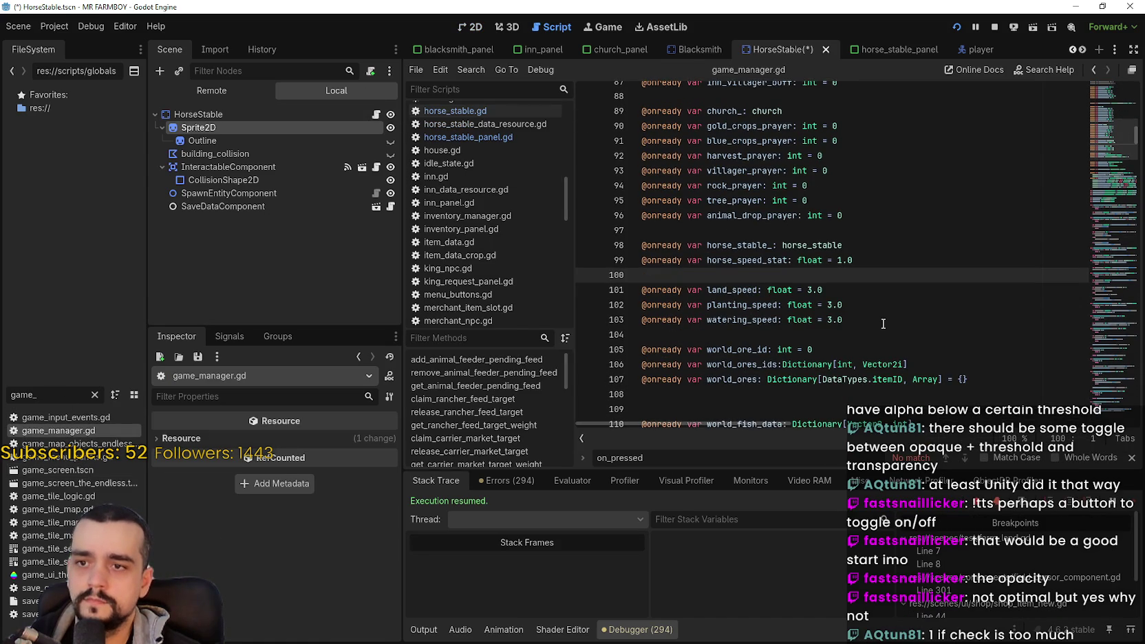
{"action": "left_click", "coordinate": [881, 323]}
{"action": "double_click", "coordinate": [744, 292]}
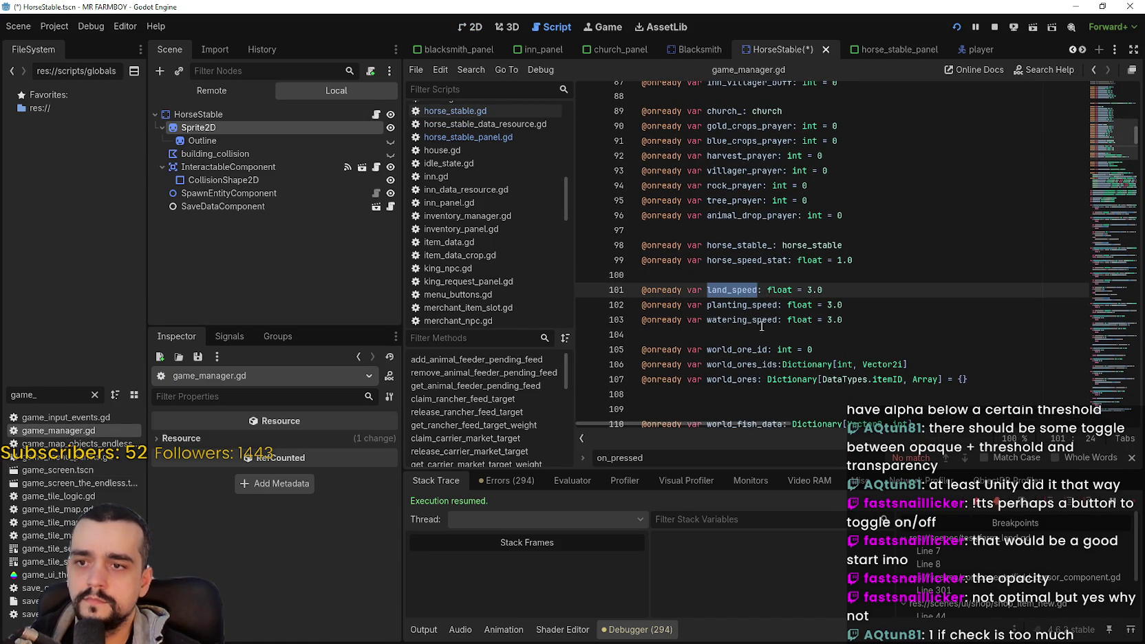
{"action": "double_click", "coordinate": [761, 324]}
{"action": "left_click", "coordinate": [755, 290]}
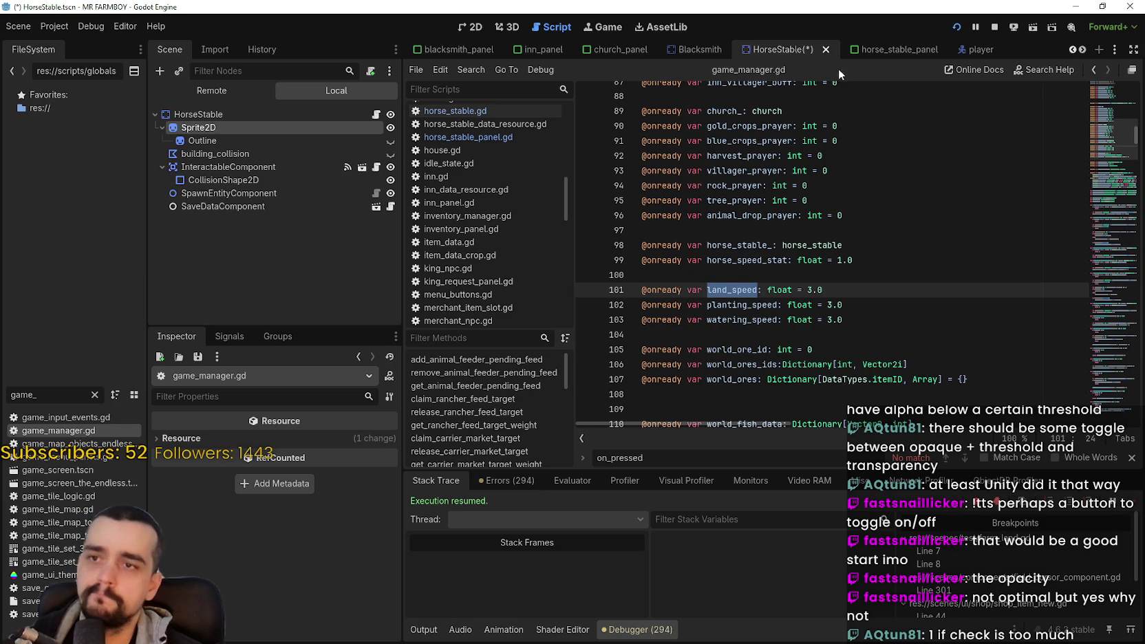
{"action": "left_click", "coordinate": [375, 114]}
{"action": "scroll", "scroll_direction": "up", "scroll_amount": 3}
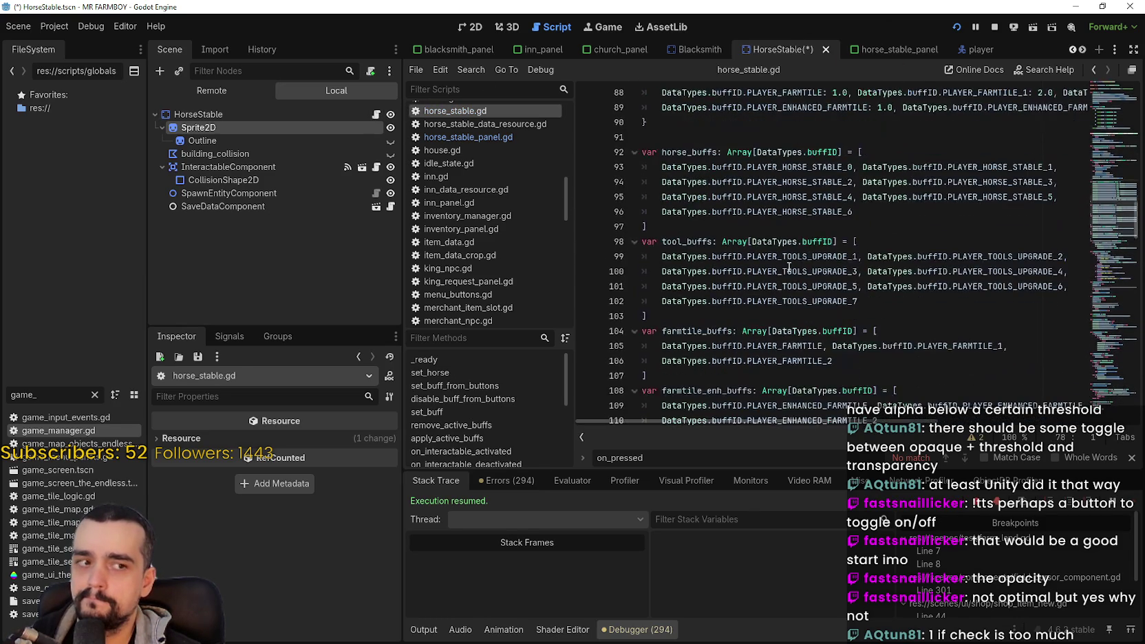
Step: In apply_active_buffs, add a new line under the 'if tool_buffs.has(_buff):' check
{"action": "scroll", "scroll_direction": "down", "scroll_amount": 3}
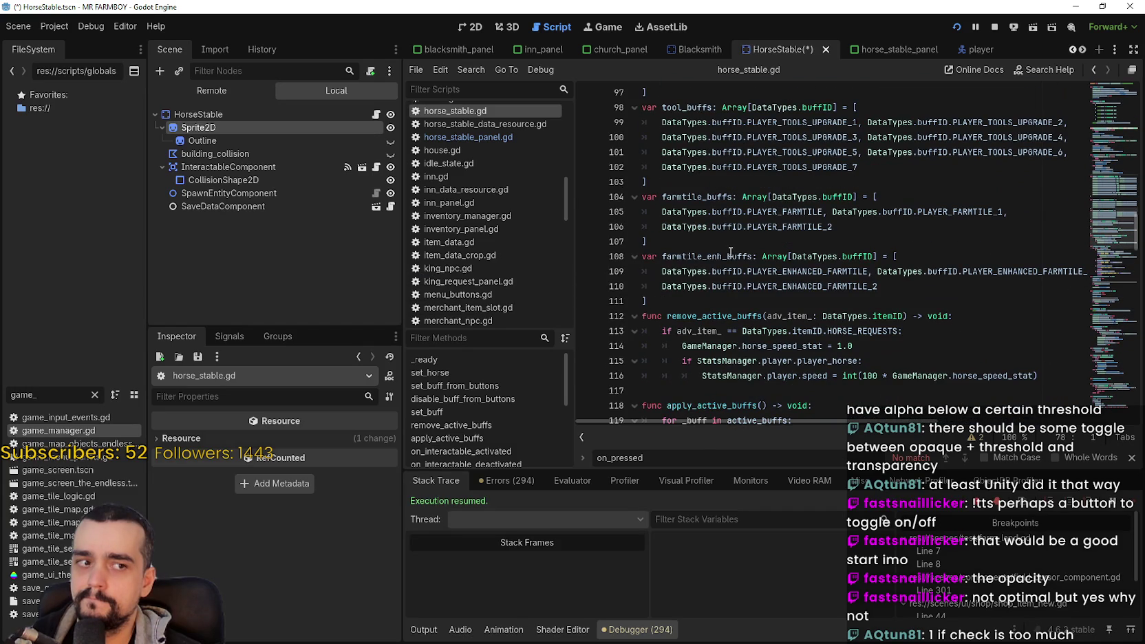
{"action": "scroll", "scroll_direction": "down", "scroll_amount": 3}
{"action": "left_click", "coordinate": [692, 206]}
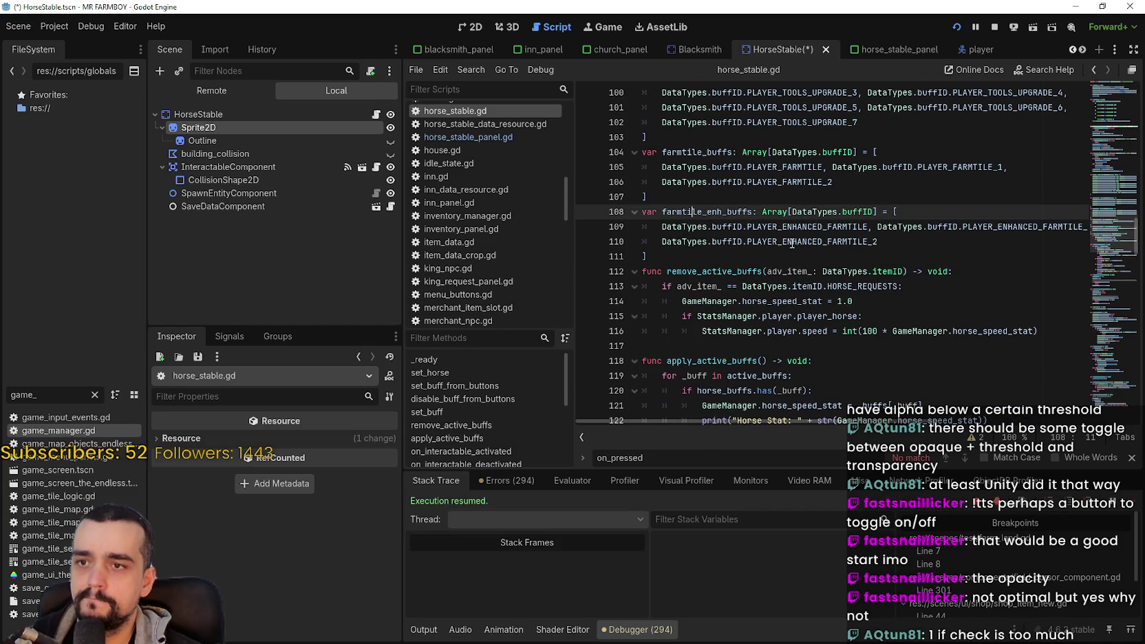
{"action": "left_click", "coordinate": [758, 204]}
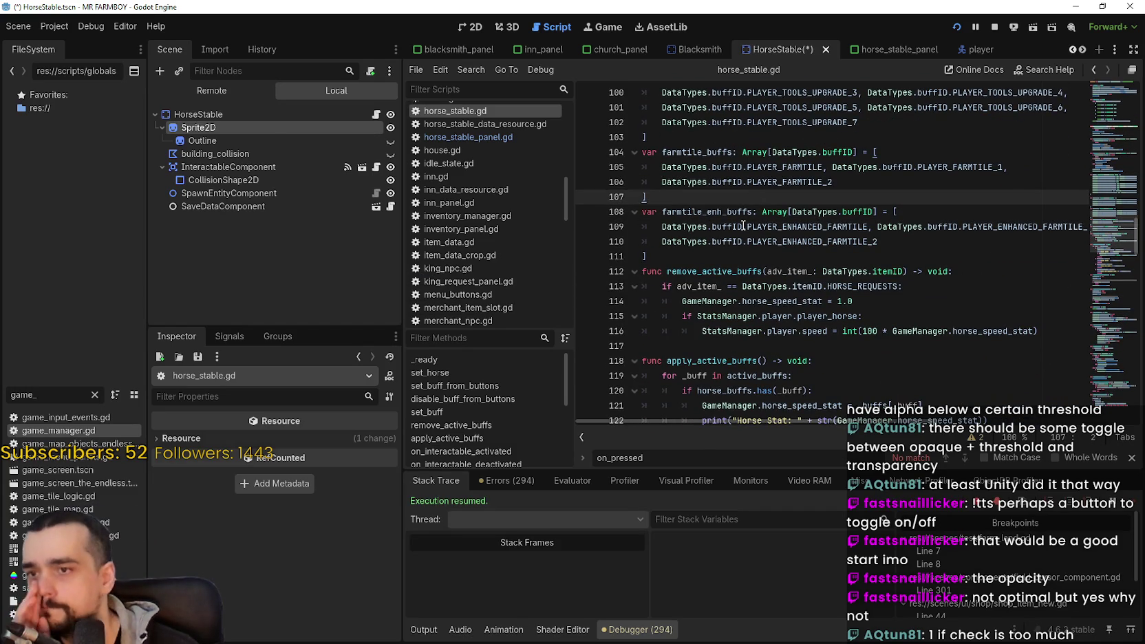
{"action": "left_click", "coordinate": [735, 256]}
{"action": "scroll", "scroll_direction": "down", "scroll_amount": 3}
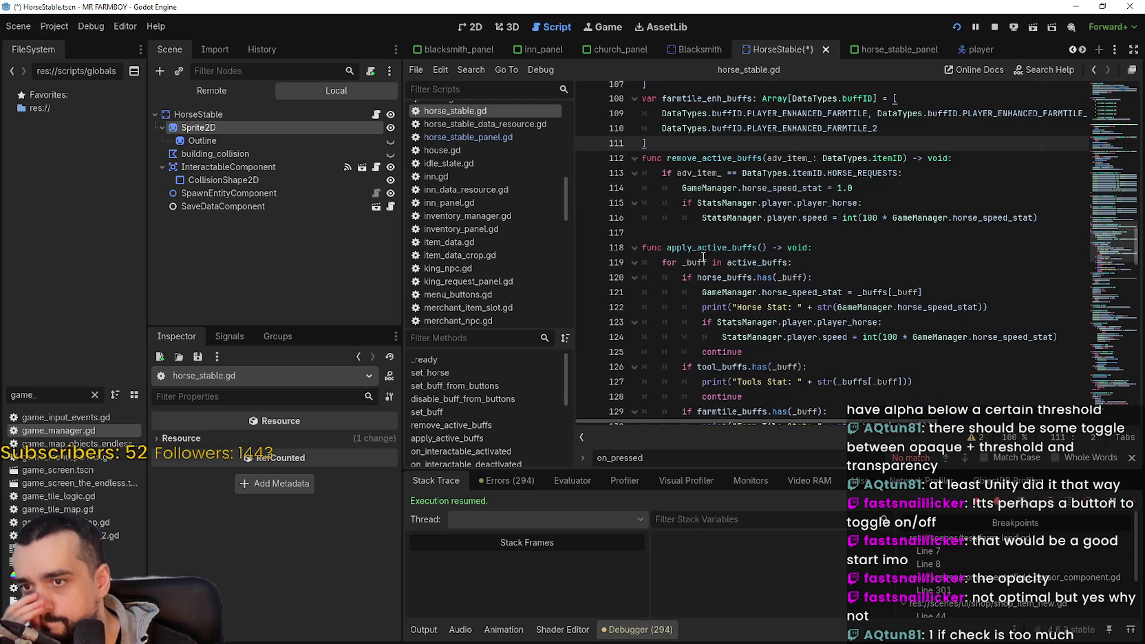
{"action": "left_click", "coordinate": [851, 281]}
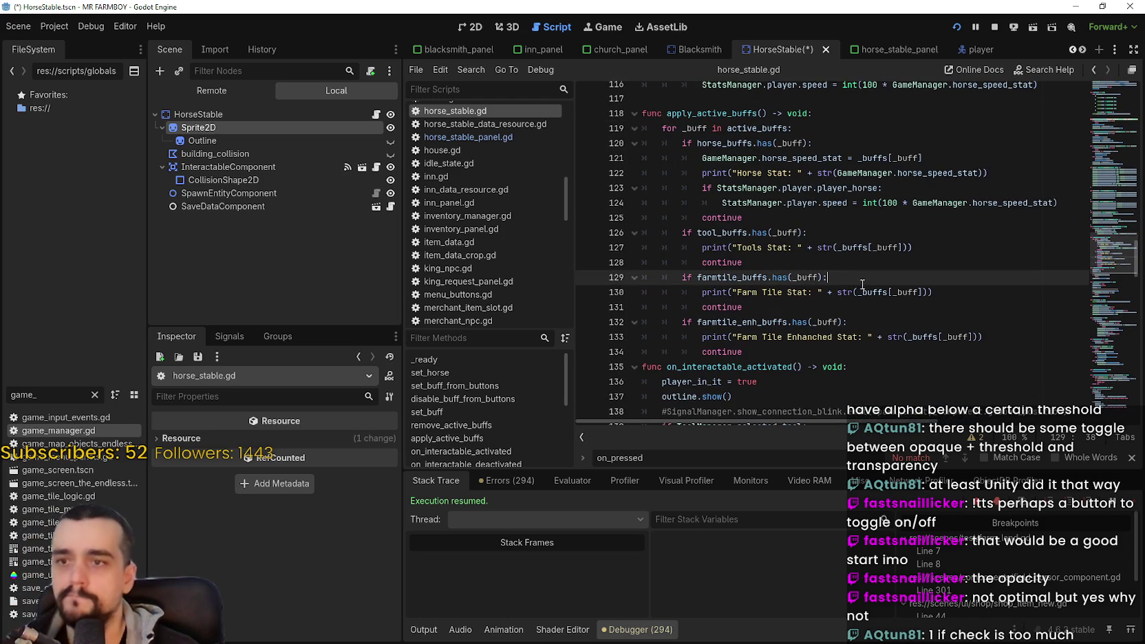
{"action": "left_click", "coordinate": [898, 249]}
{"action": "key", "text": "Up"}
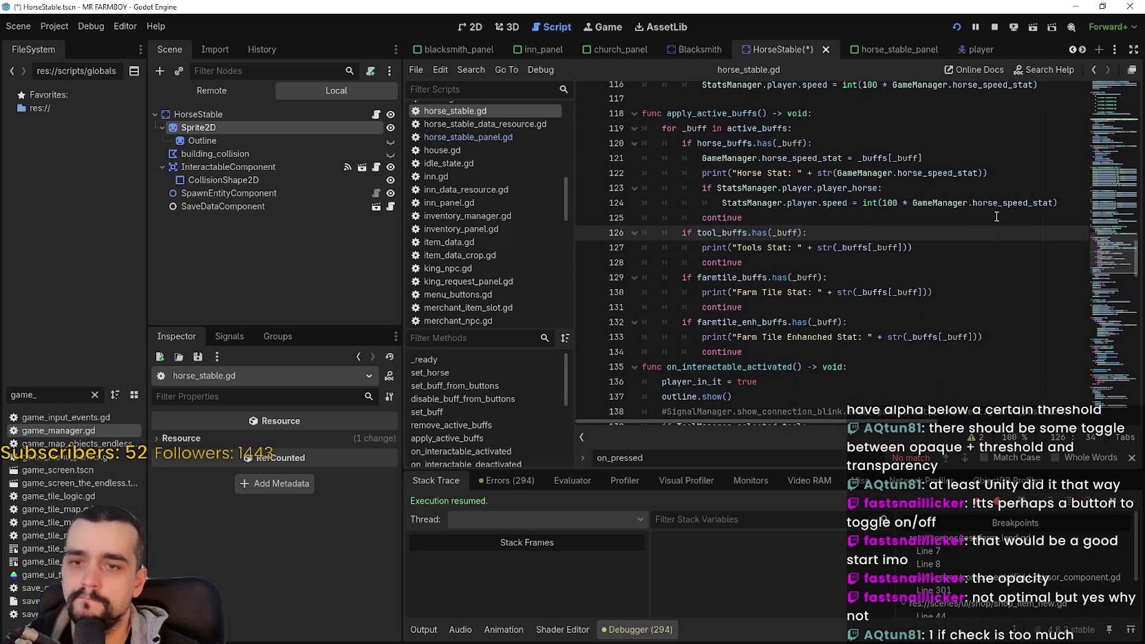
{"action": "key", "text": "Return"}
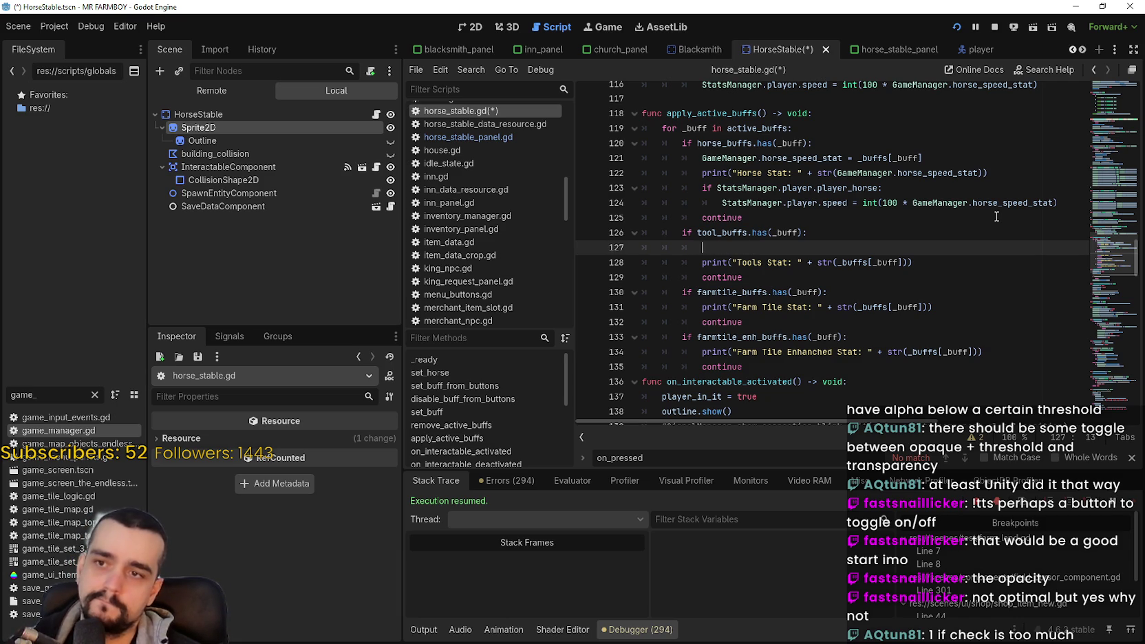
Step: Write 'GameManager.land_speed = _buffs[_buff]' in the tool_buffs branch and save horse_stable.gd
{"action": "type", "text": "GameM"}
{"action": "key", "text": "Return"}
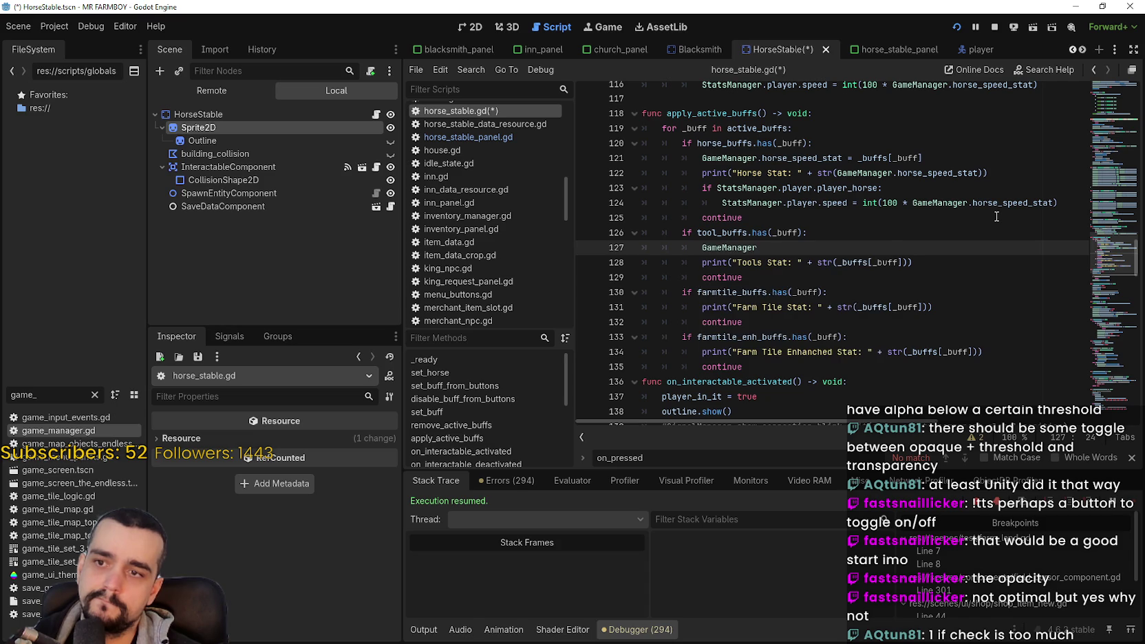
{"action": "type", "text": ".land_speed"}
{"action": "type", "text": " ="}
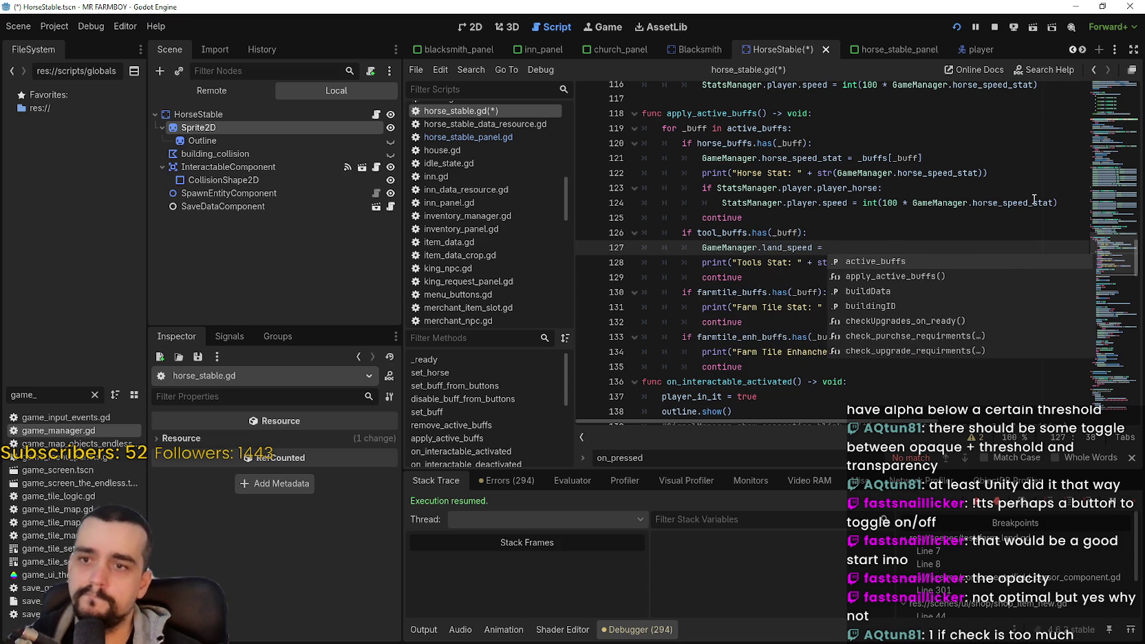
{"action": "left_click", "coordinate": [868, 158]}
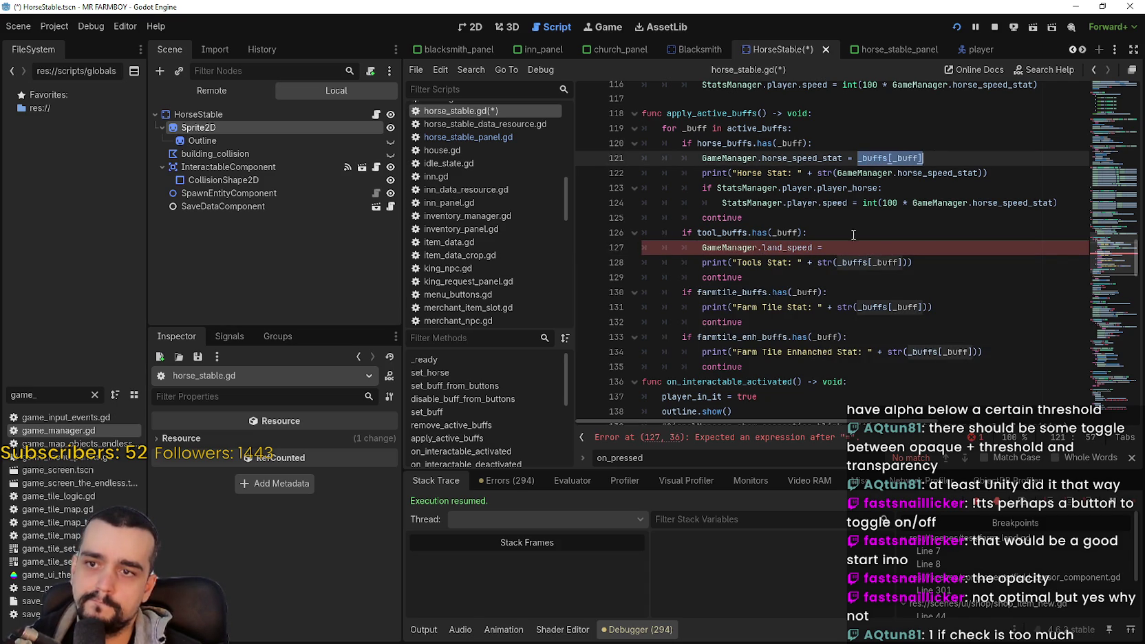
{"action": "left_click", "coordinate": [852, 248]}
{"action": "left_click", "coordinate": [793, 248]}
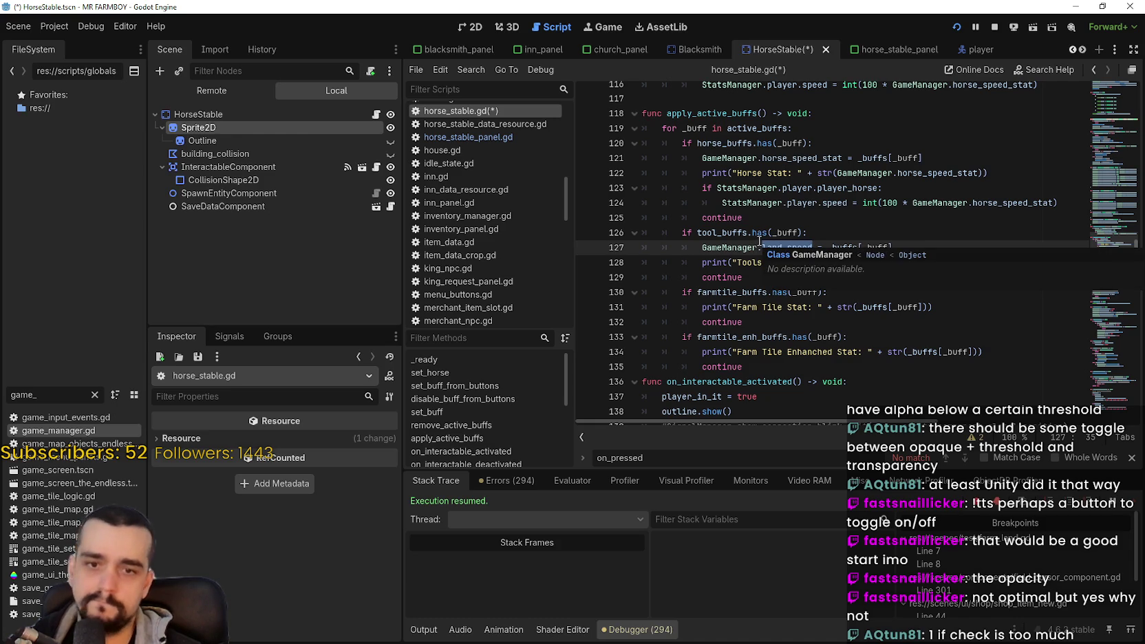
{"action": "left_click", "coordinate": [786, 258]}
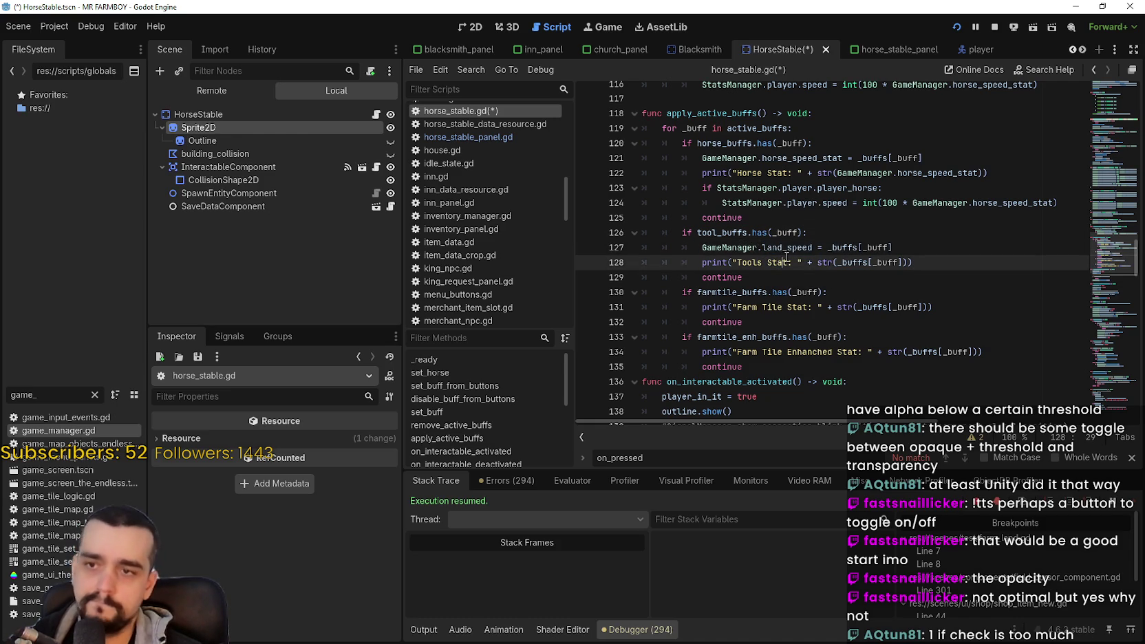
{"action": "key", "text": "ctrl+s"}
{"action": "double_click", "coordinate": [786, 248]}
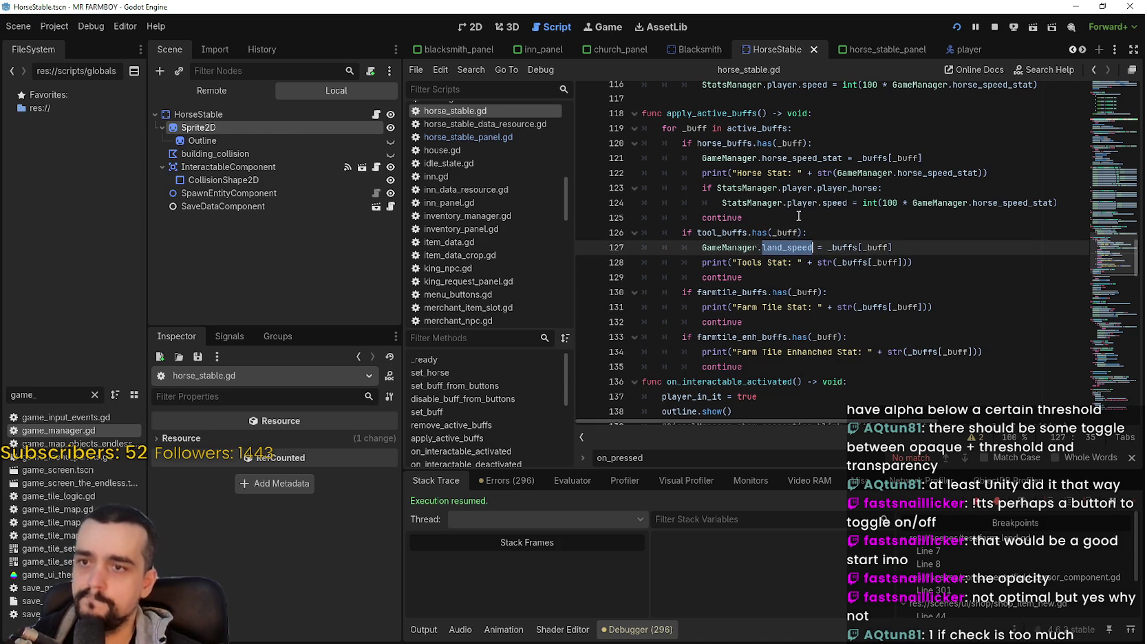
{"action": "left_click", "coordinate": [957, 50]}
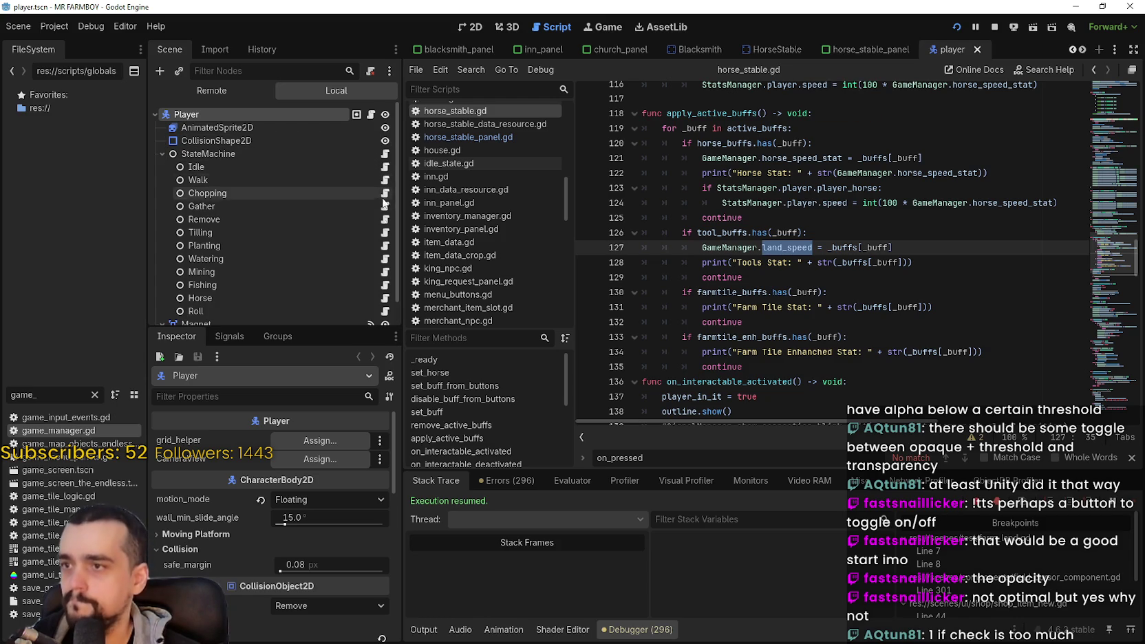
Step: Review how the tilling state script already uses GameManager.land_speed
{"action": "left_click", "coordinate": [385, 233]}
{"action": "left_click", "coordinate": [1001, 285]}
{"action": "double_click", "coordinate": [1001, 285]}
{"action": "scroll", "scroll_direction": "down", "scroll_amount": 3}
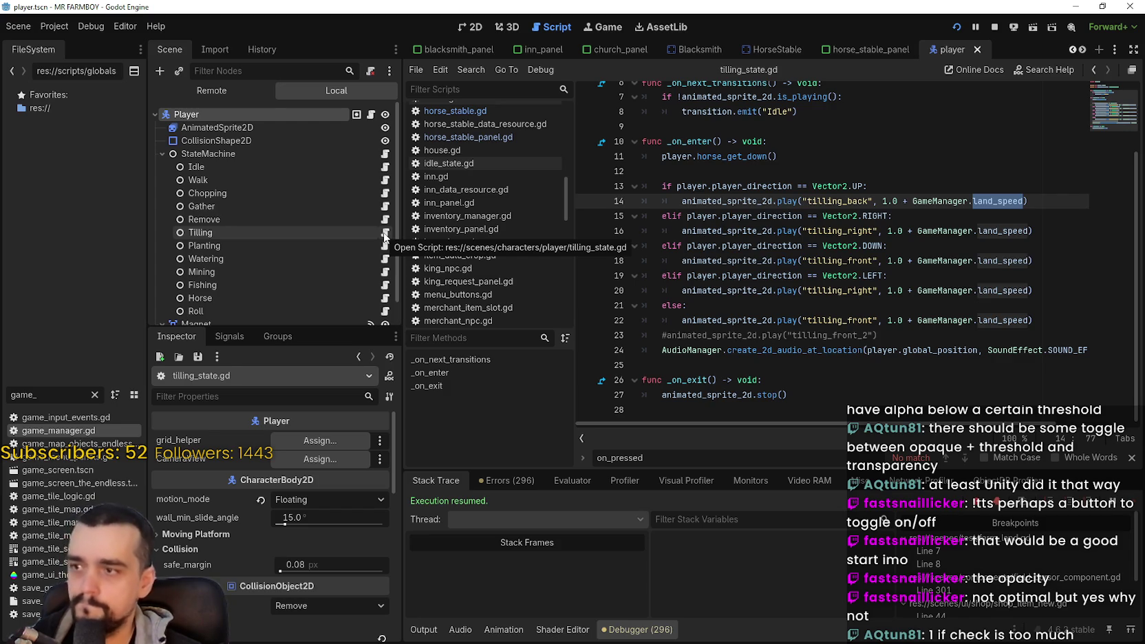
{"action": "scroll", "scroll_direction": "down", "scroll_amount": 3}
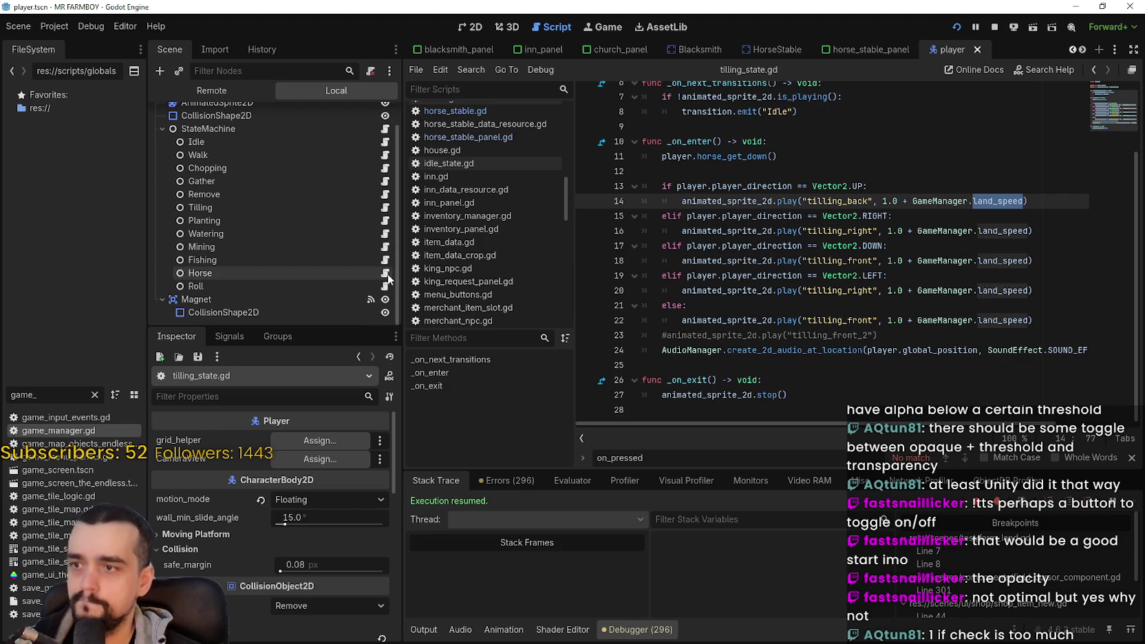
Step: In watering_state.gd, replace watering_speed with land_speed on lines 13–21 and save
{"action": "left_click", "coordinate": [388, 237]}
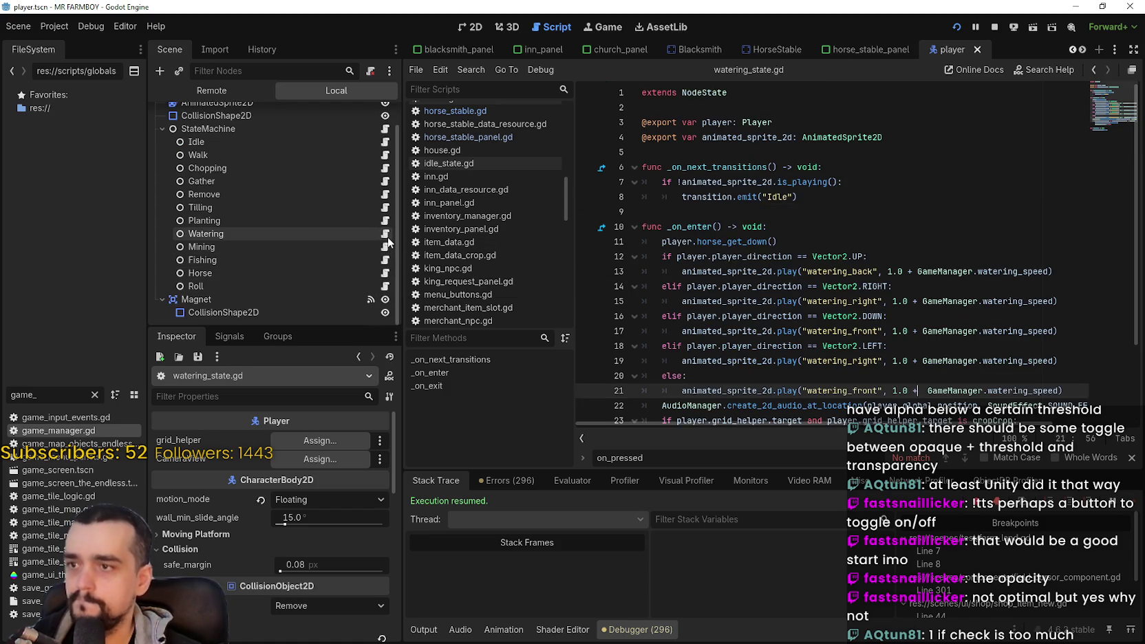
{"action": "double_click", "coordinate": [1006, 271]}
{"action": "key", "text": "ctrl+v"}
{"action": "double_click", "coordinate": [1015, 301]}
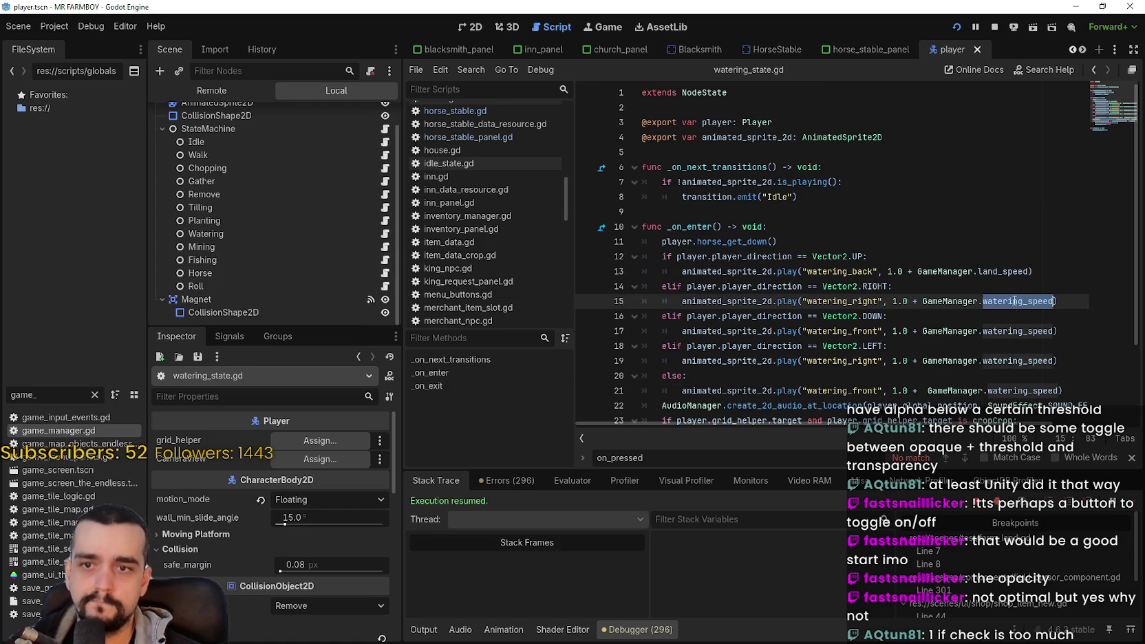
{"action": "key", "text": "ctrl+v"}
{"action": "double_click", "coordinate": [1018, 331]}
{"action": "key", "text": "ctrl+v"}
{"action": "double_click", "coordinate": [1018, 361]}
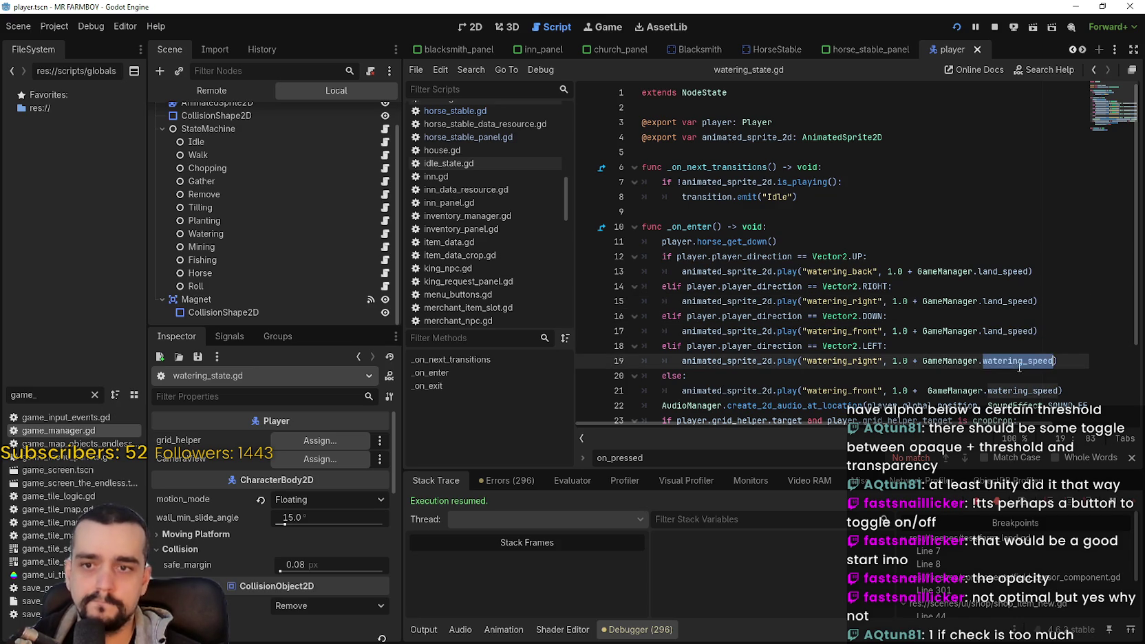
{"action": "key", "text": "ctrl+v"}
{"action": "double_click", "coordinate": [1020, 390]}
{"action": "key", "text": "ctrl+v"}
{"action": "scroll", "scroll_direction": "down", "scroll_amount": 3}
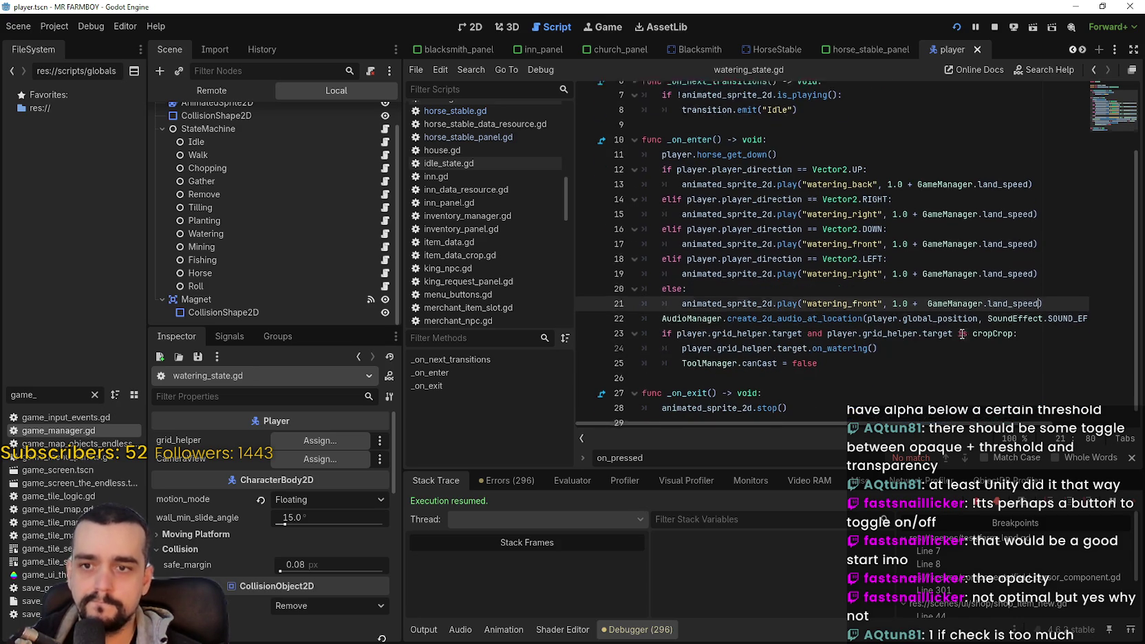
{"action": "key", "text": "ctrl+s"}
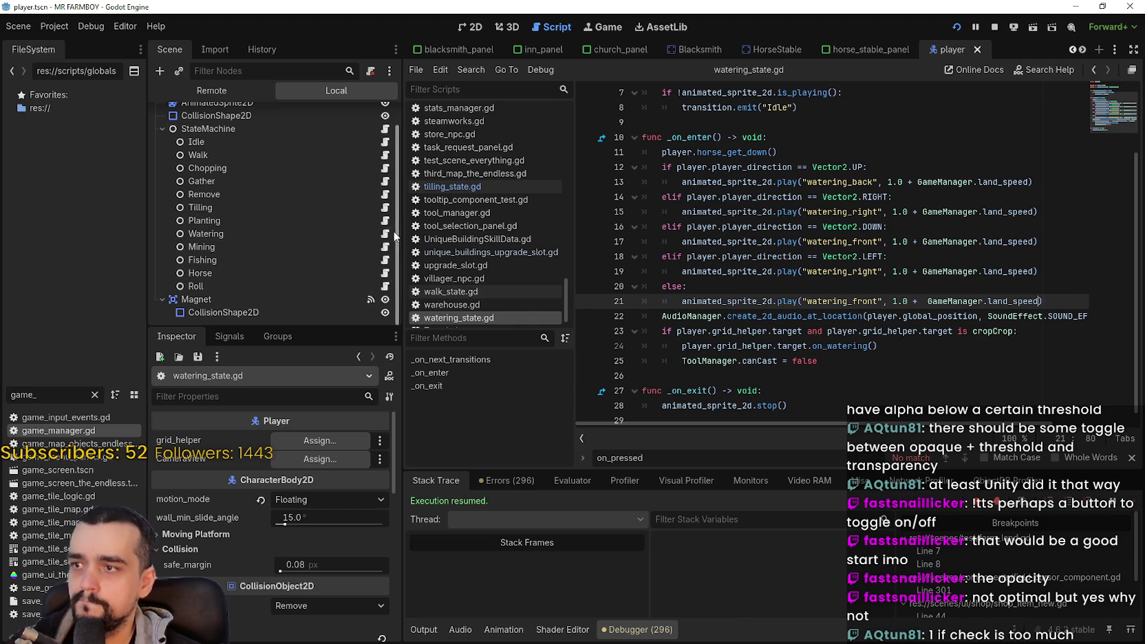
Step: In planting.gd, replace planting_speed with land_speed on lines 13–21, save, and run the game
{"action": "left_click", "coordinate": [385, 220]}
{"action": "left_click", "coordinate": [1023, 271]}
{"action": "double_click", "coordinate": [1022, 271]}
{"action": "type", "text": "land_speed"}
{"action": "left_click", "coordinate": [1026, 310]}
{"action": "double_click", "coordinate": [1018, 301]}
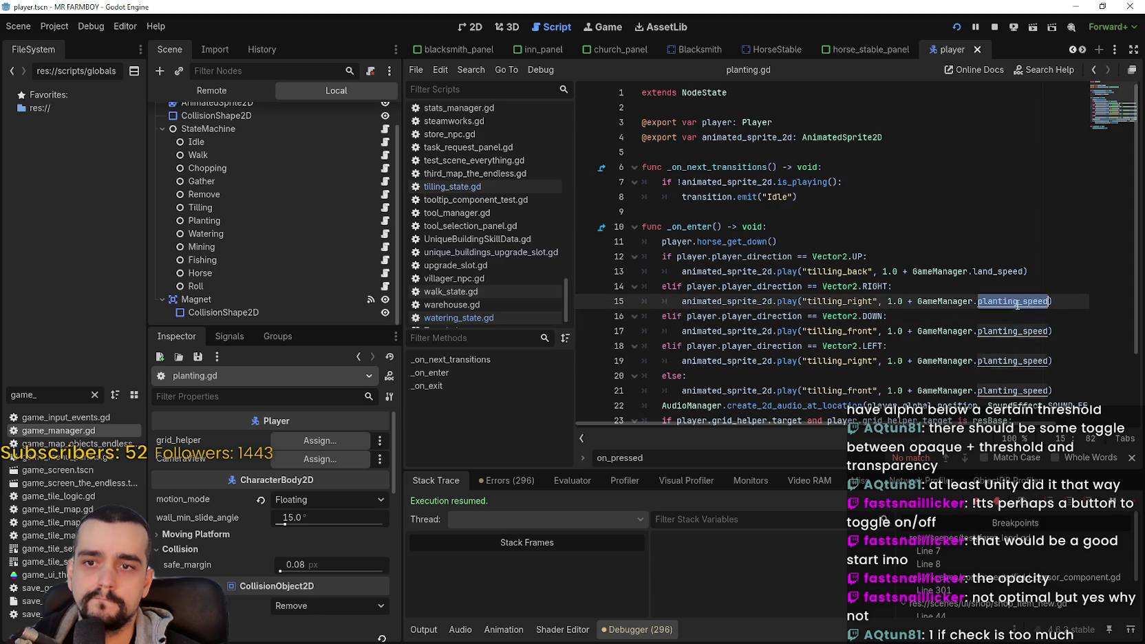
{"action": "key", "text": "ctrl+v"}
{"action": "double_click", "coordinate": [1019, 331]}
{"action": "key", "text": "ctrl+v"}
{"action": "double_click", "coordinate": [1017, 361]}
{"action": "key", "text": "ctrl+v"}
{"action": "left_click", "coordinate": [1021, 391]}
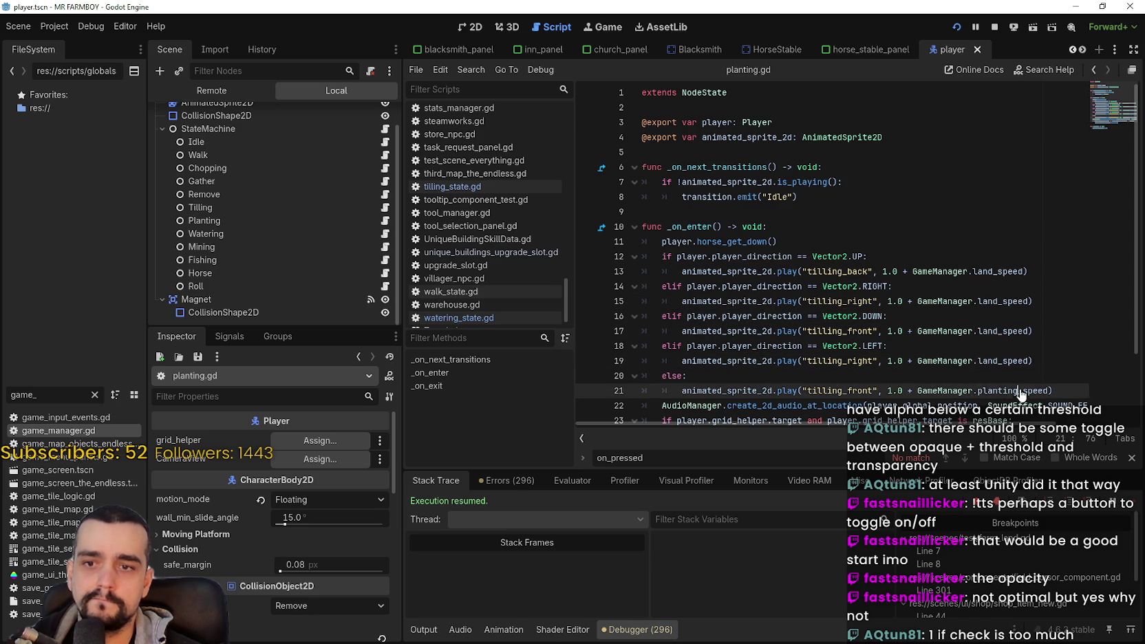
{"action": "key", "text": "ctrl+s"}
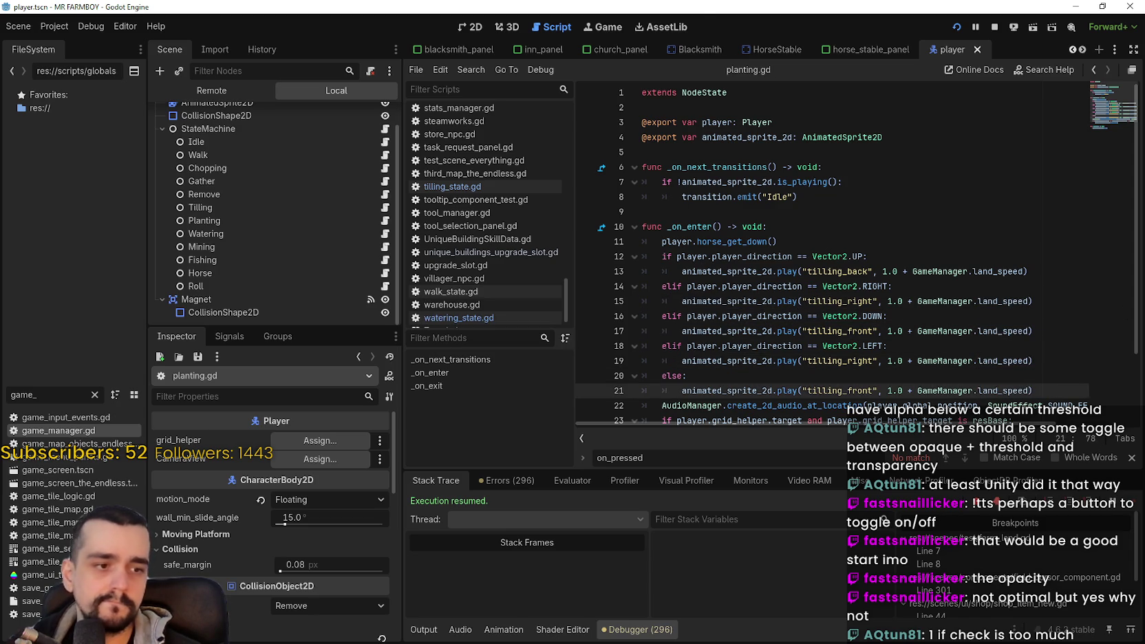
{"action": "key", "text": "alt+Tab"}
Step: Close the Player House upgrades panel, pick Farm Tile, and lay a strip of dirt tiles
{"action": "mouse_move", "coordinate": [647, 347]}
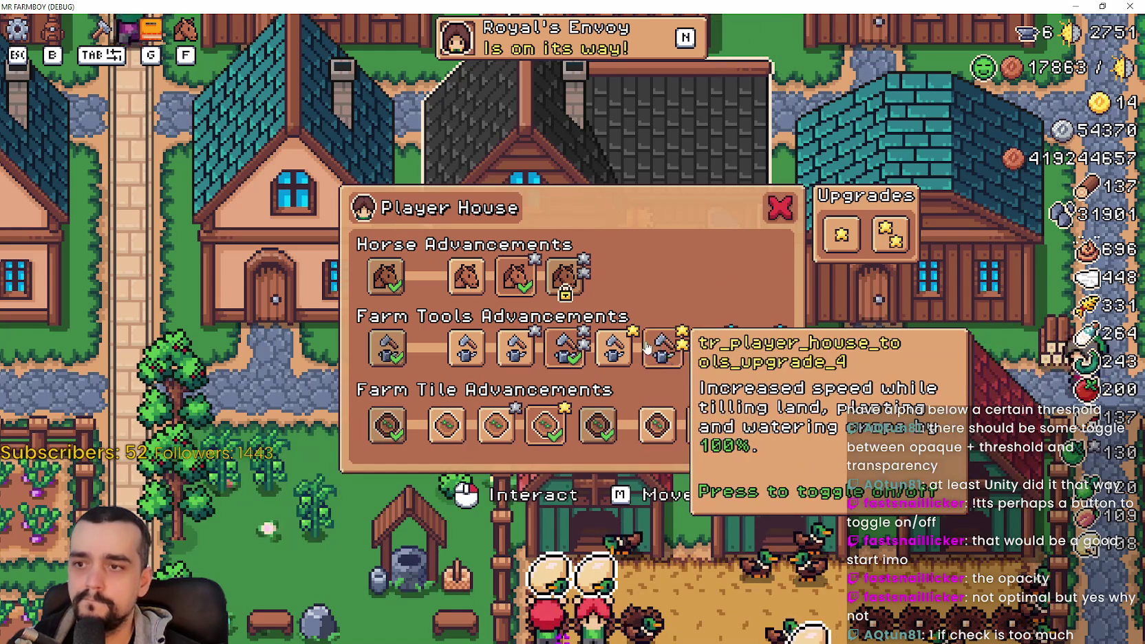
{"action": "key", "text": "Escape"}
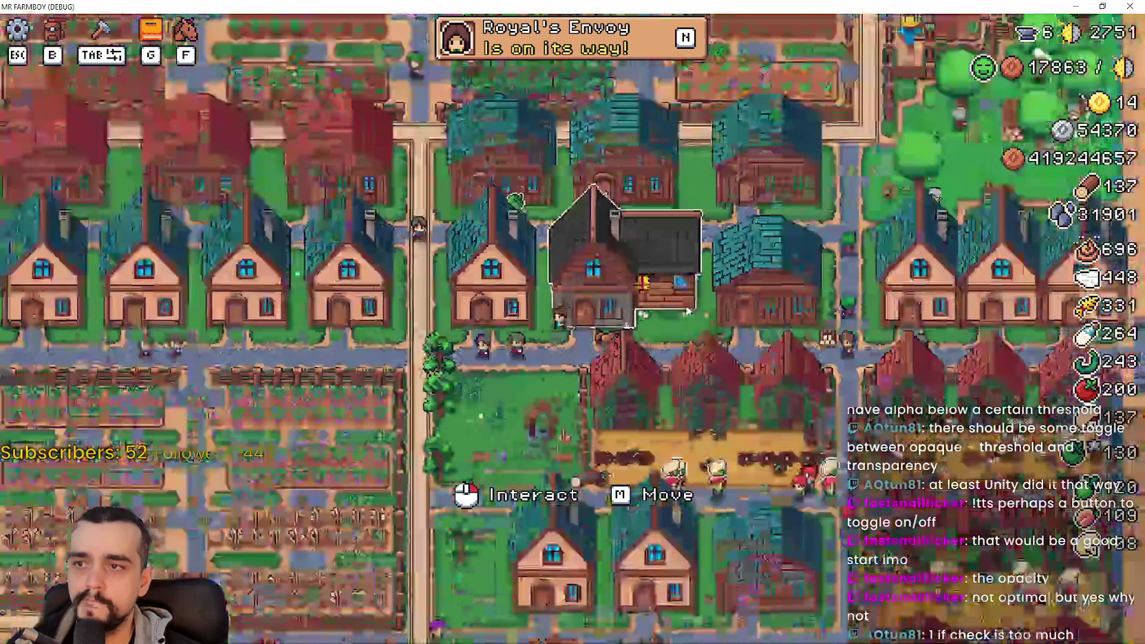
{"action": "key", "text": "s"}
{"action": "key", "text": "Tab"}
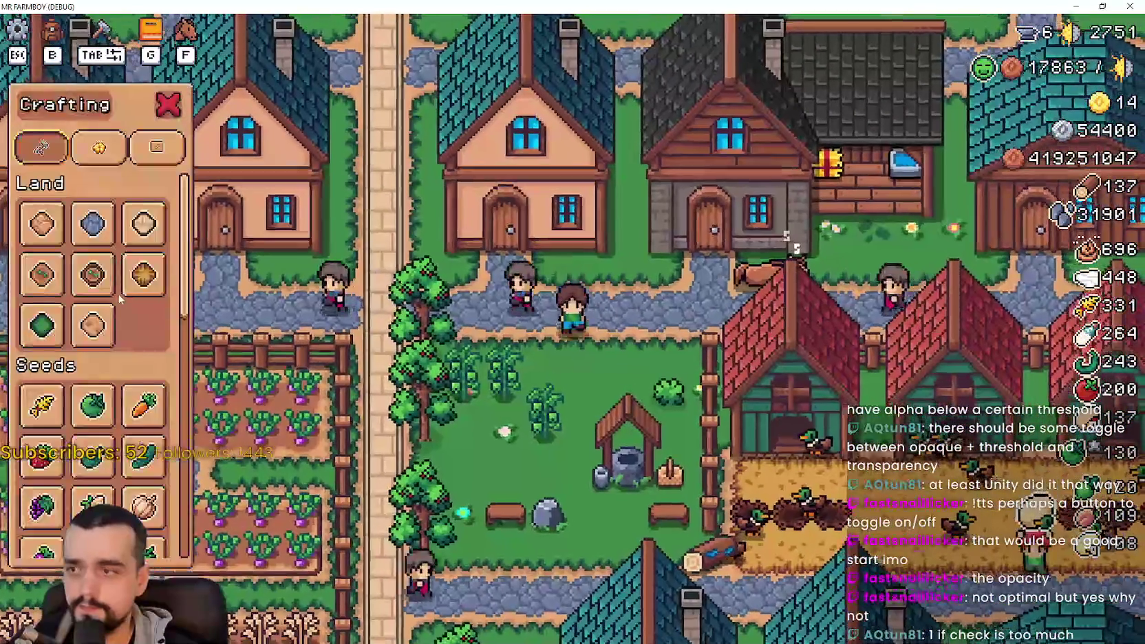
{"action": "left_click", "coordinate": [42, 274]}
{"action": "key", "text": "d"}
{"action": "left_click_drag", "start_coordinate": [700, 367], "coordinate": [700, 368]}
{"action": "key", "text": "a"}
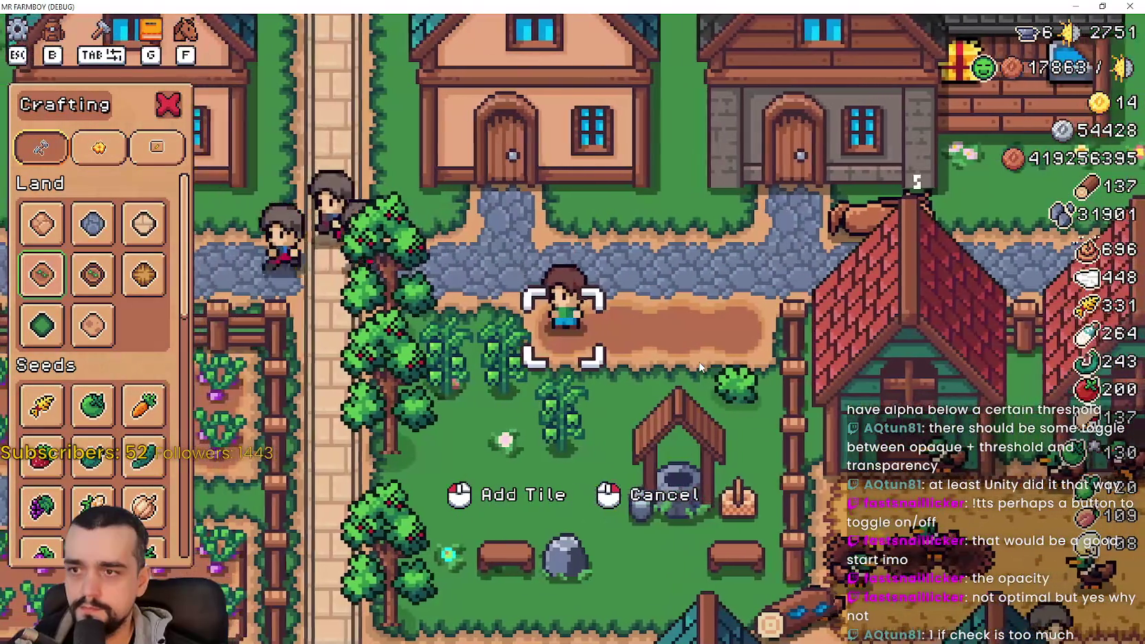
{"action": "key", "text": "s"}
{"action": "left_click", "coordinate": [698, 362]}
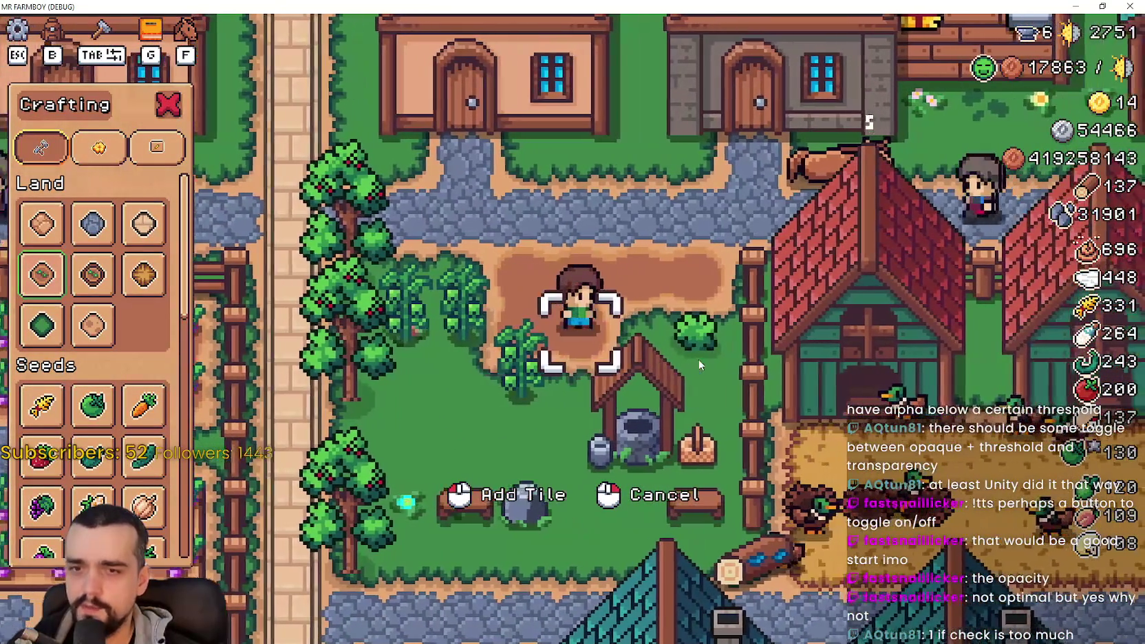
Step: Select the Grass Tile, close the crafting panel and return to the Godot editor
{"action": "key", "text": "d"}
{"action": "key", "text": "w"}
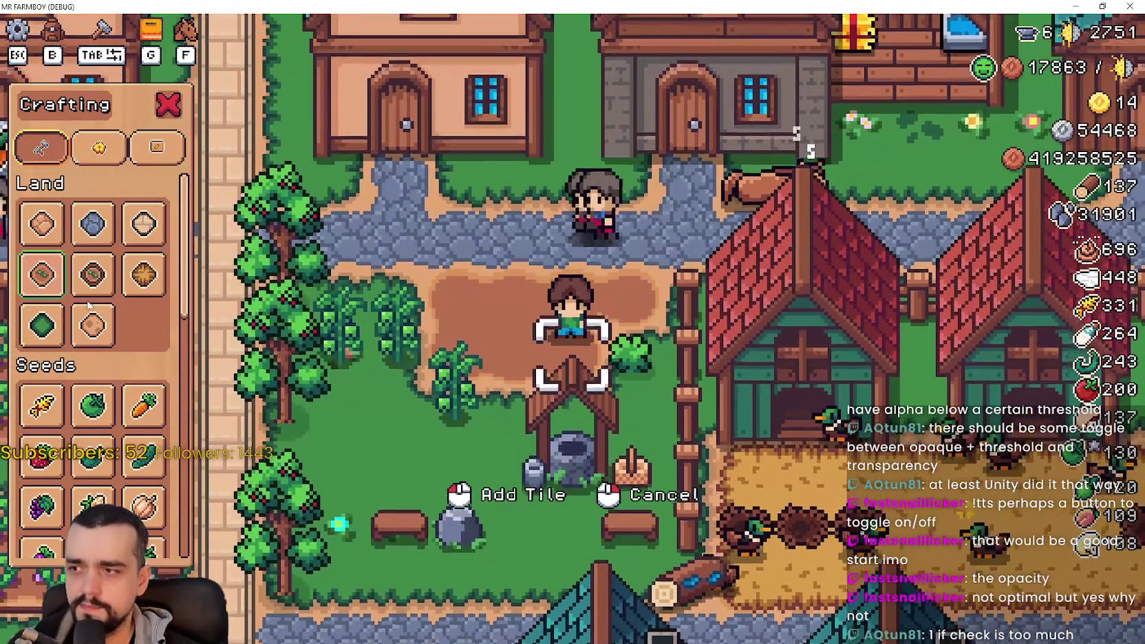
{"action": "left_click", "coordinate": [41, 325]}
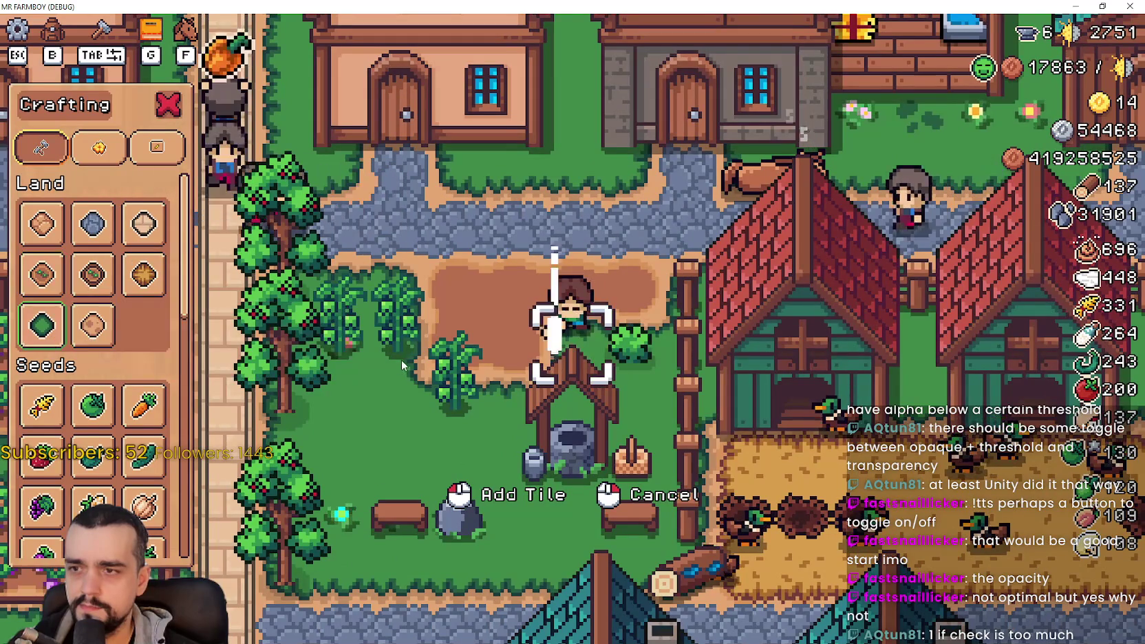
{"action": "key", "text": "a"}
{"action": "key", "text": "w"}
{"action": "key", "text": "d"}
{"action": "key", "text": "Escape"}
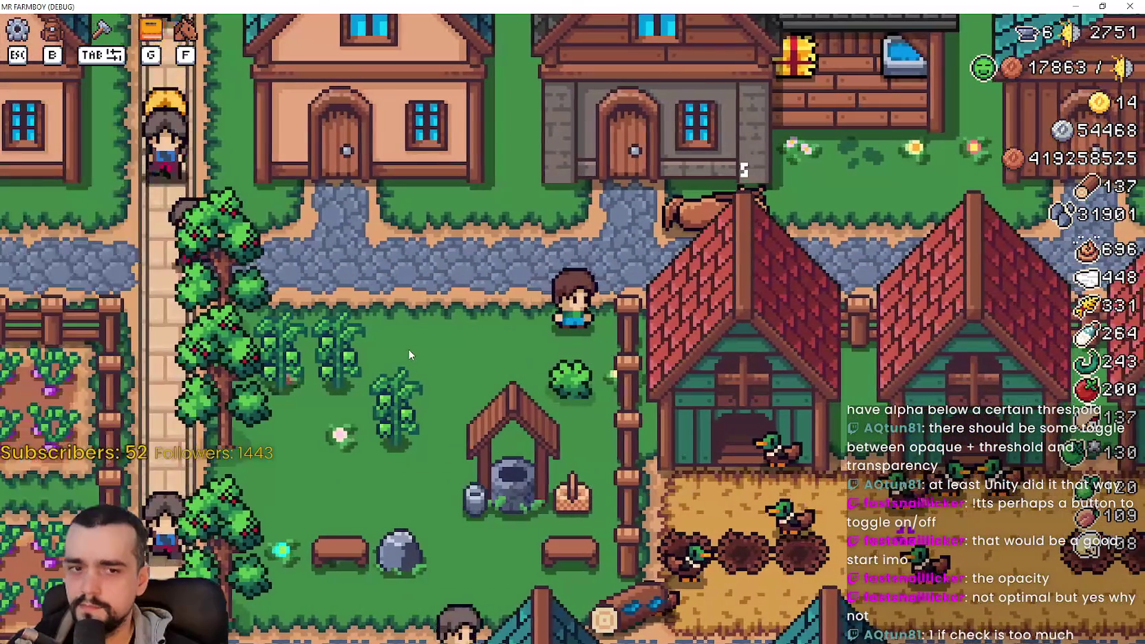
{"action": "key", "text": "alt+Tab"}
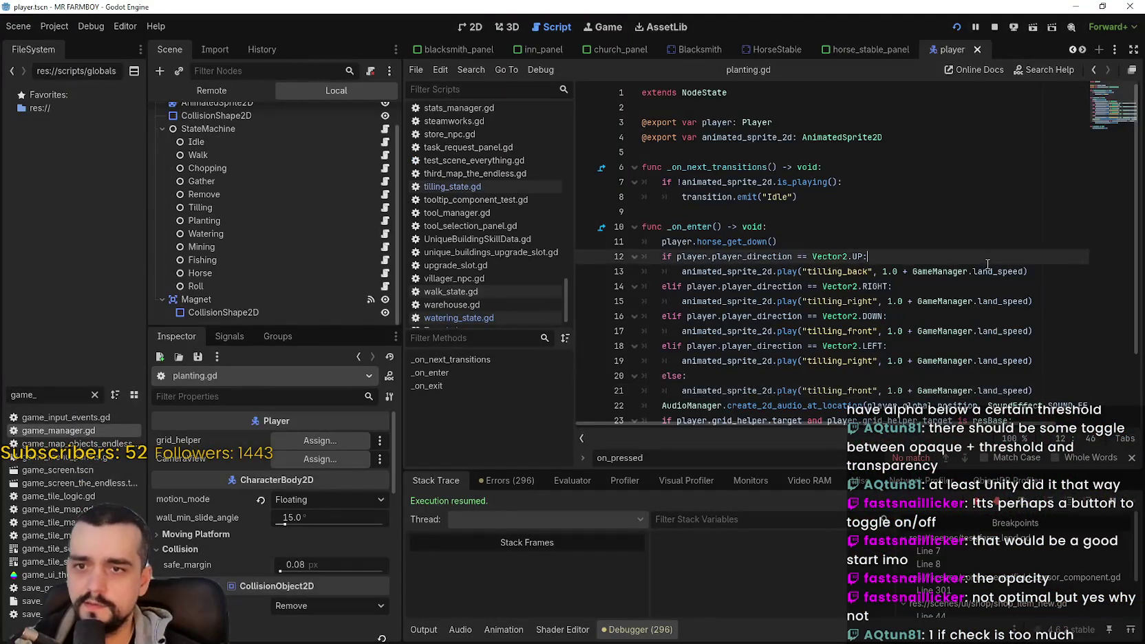
{"action": "double_click", "coordinate": [988, 270]}
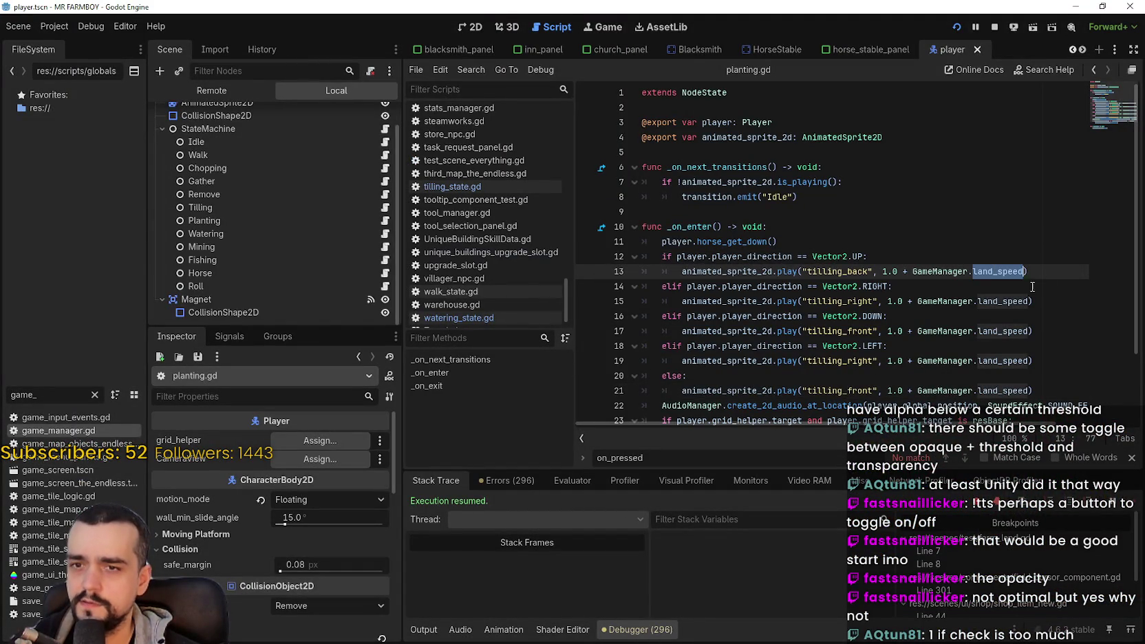
{"action": "mouse_move", "coordinate": [991, 271]}
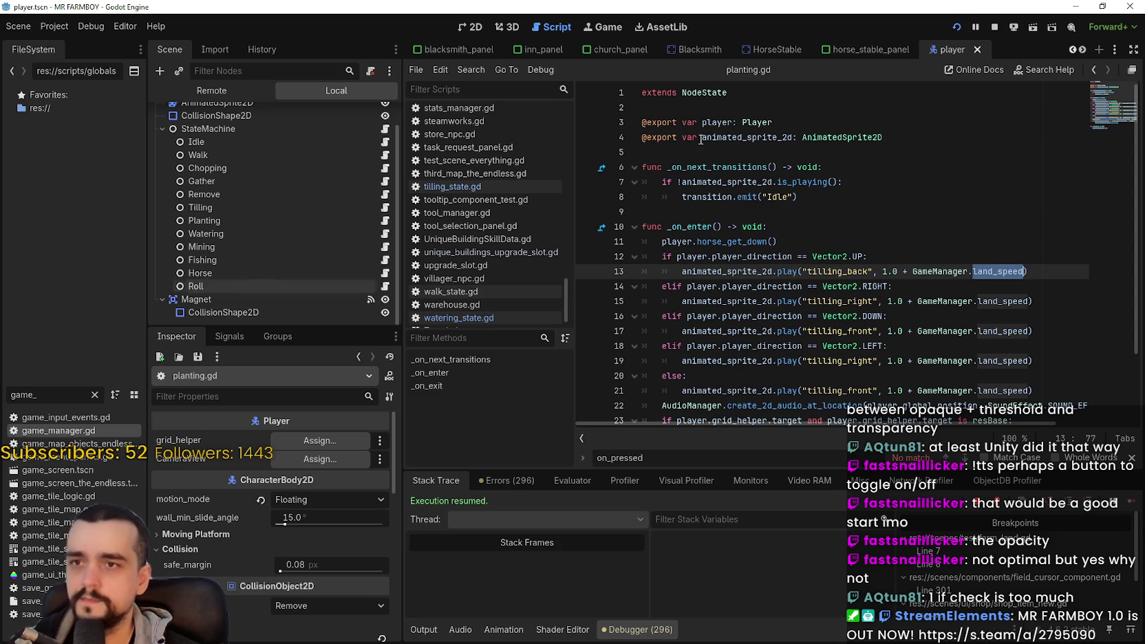
{"action": "left_click", "coordinate": [770, 49]}
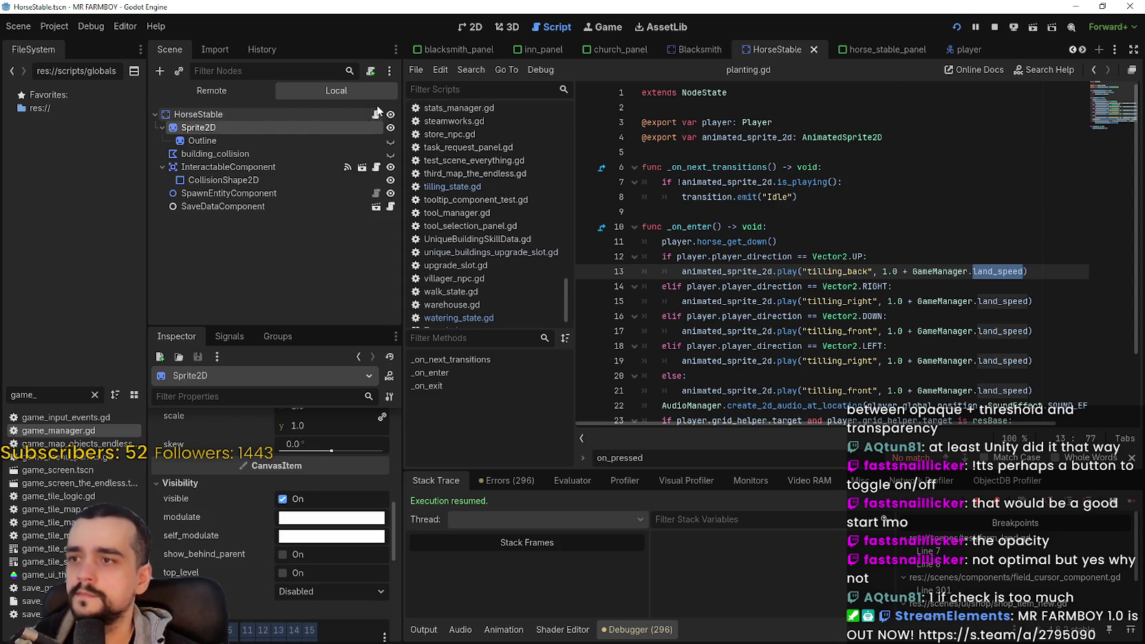
{"action": "left_click", "coordinate": [376, 115]}
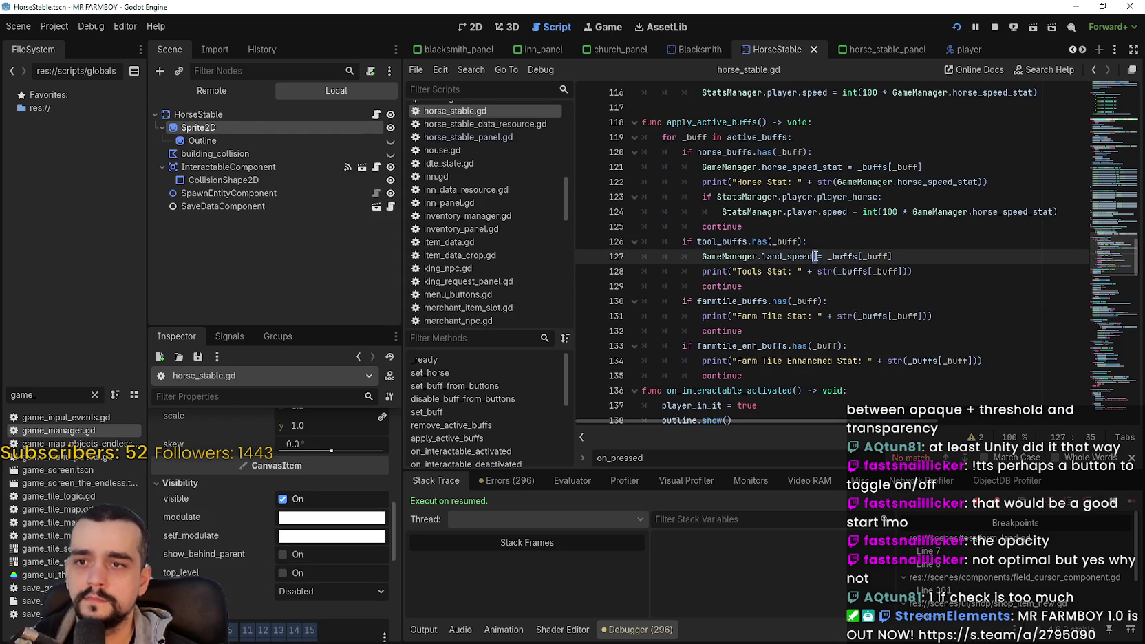
{"action": "double_click", "coordinate": [759, 256]}
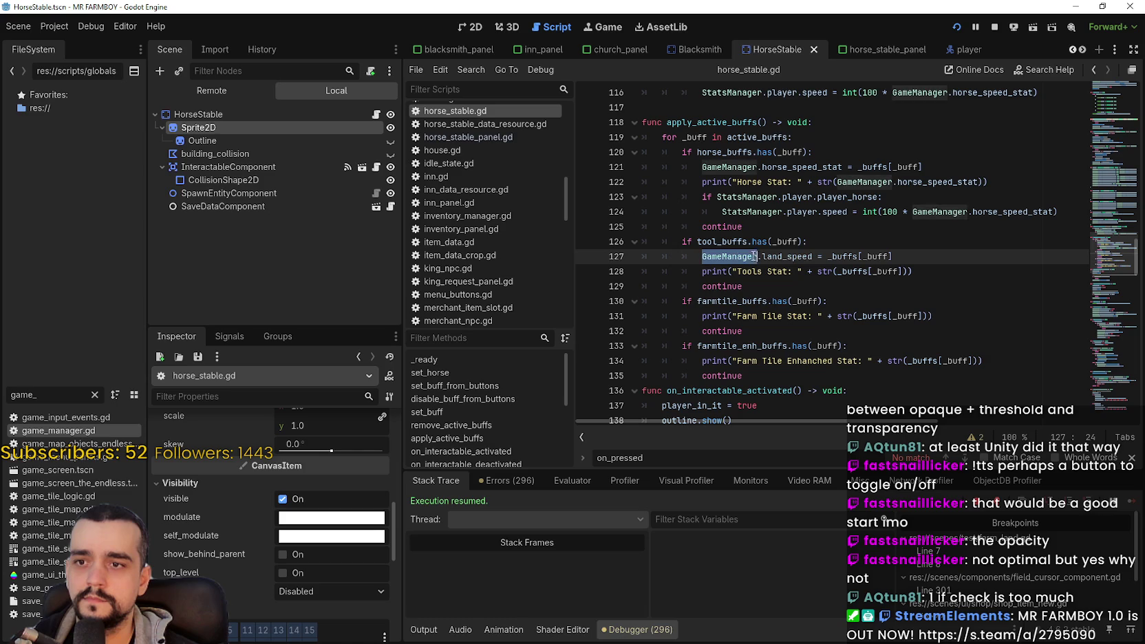
{"action": "left_click_drag", "start_coordinate": [760, 256], "coordinate": [792, 259]}
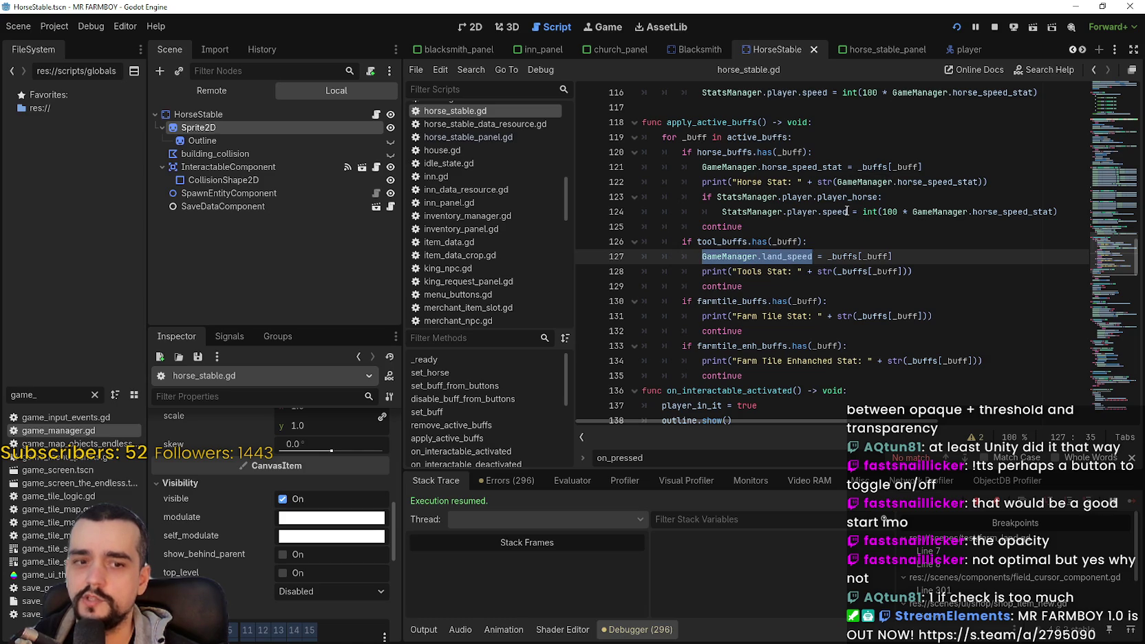
{"action": "mouse_move", "coordinate": [846, 211]}
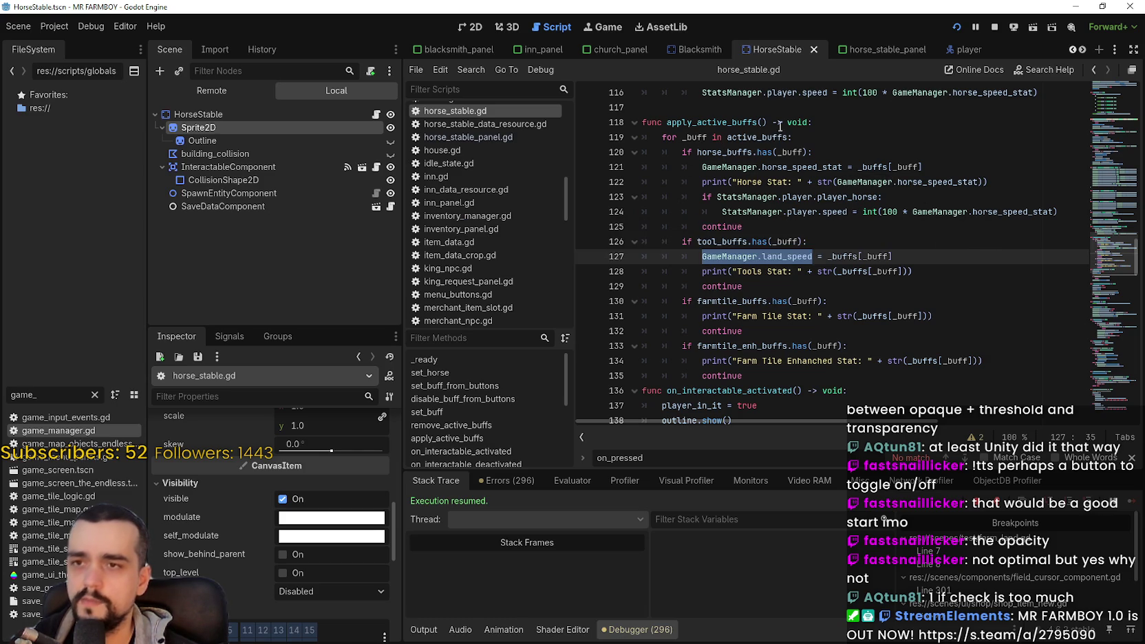
{"action": "left_click", "coordinate": [964, 51]}
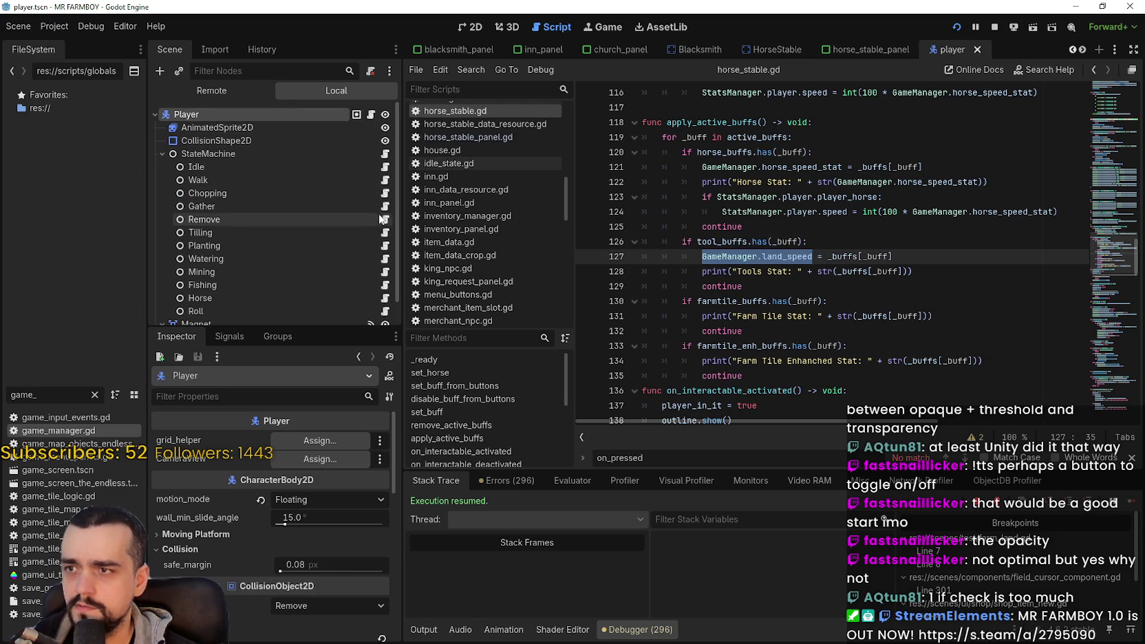
{"action": "left_click", "coordinate": [389, 248]}
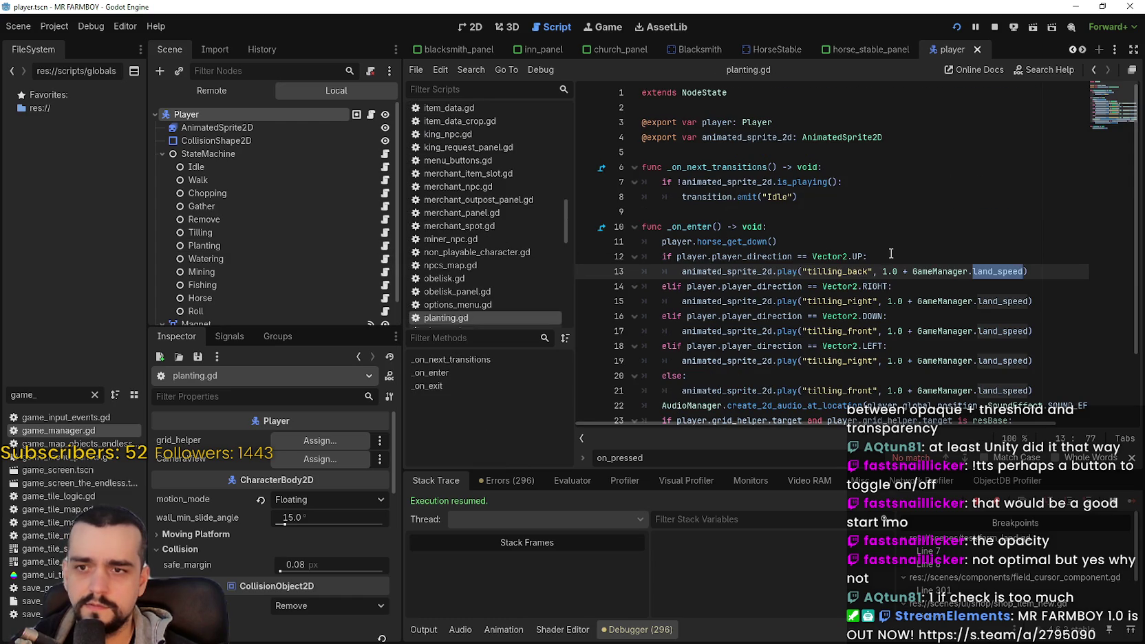
{"action": "double_click", "coordinate": [889, 271]}
{"action": "left_click_drag", "start_coordinate": [913, 271], "coordinate": [920, 270]}
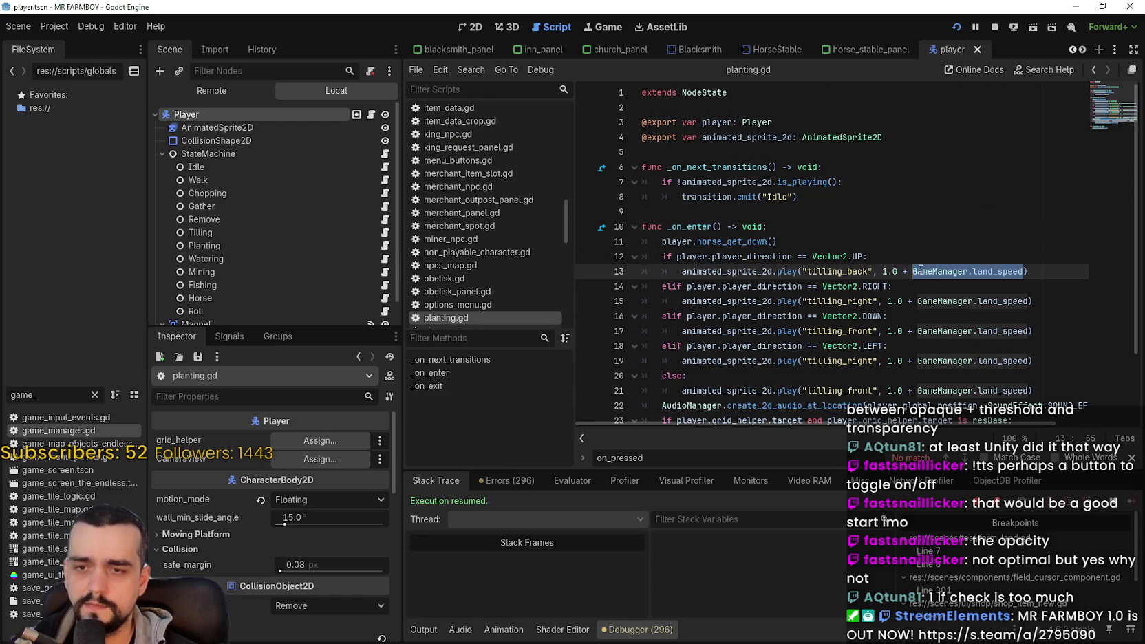
{"action": "left_click_drag", "start_coordinate": [921, 270], "coordinate": [913, 272]}
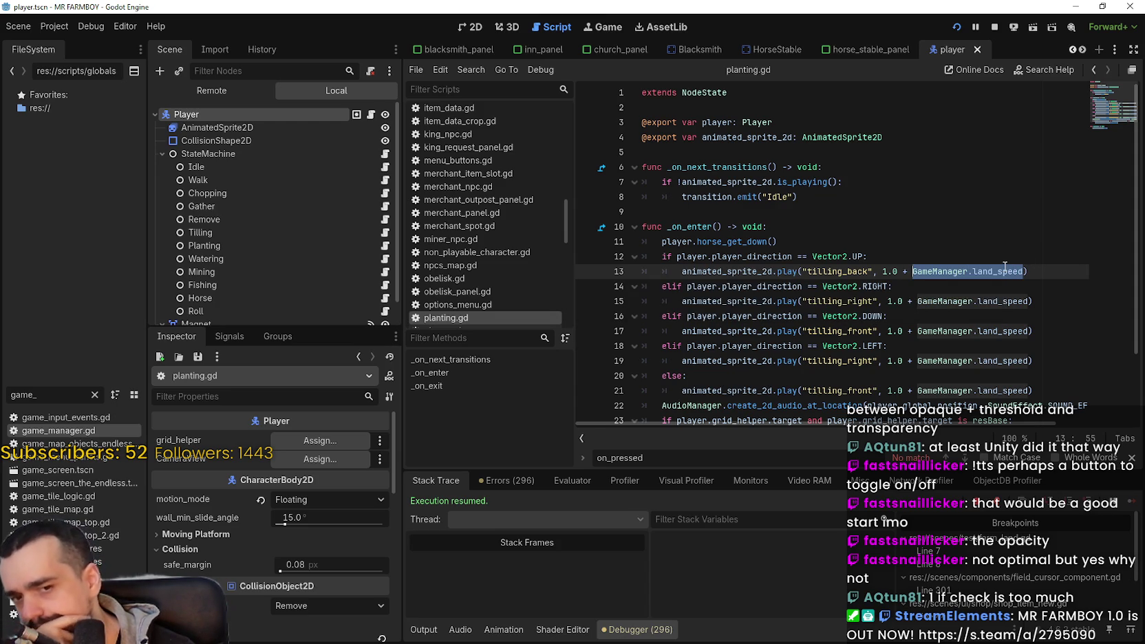
{"action": "left_click", "coordinate": [1004, 269]}
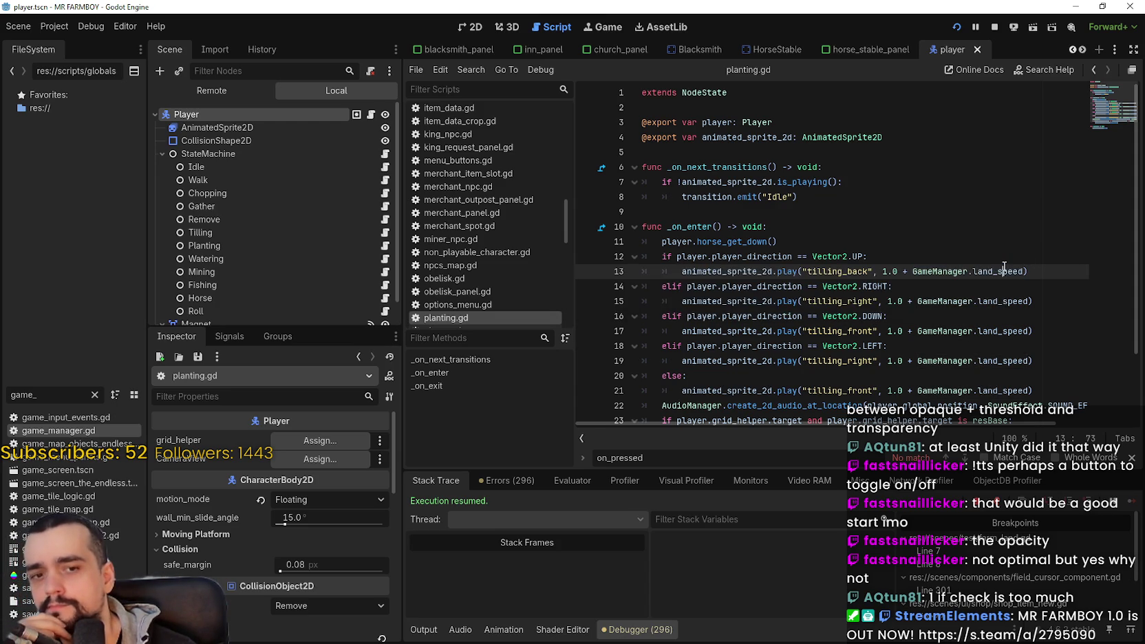
{"action": "scroll", "scroll_direction": "down", "scroll_amount": 3}
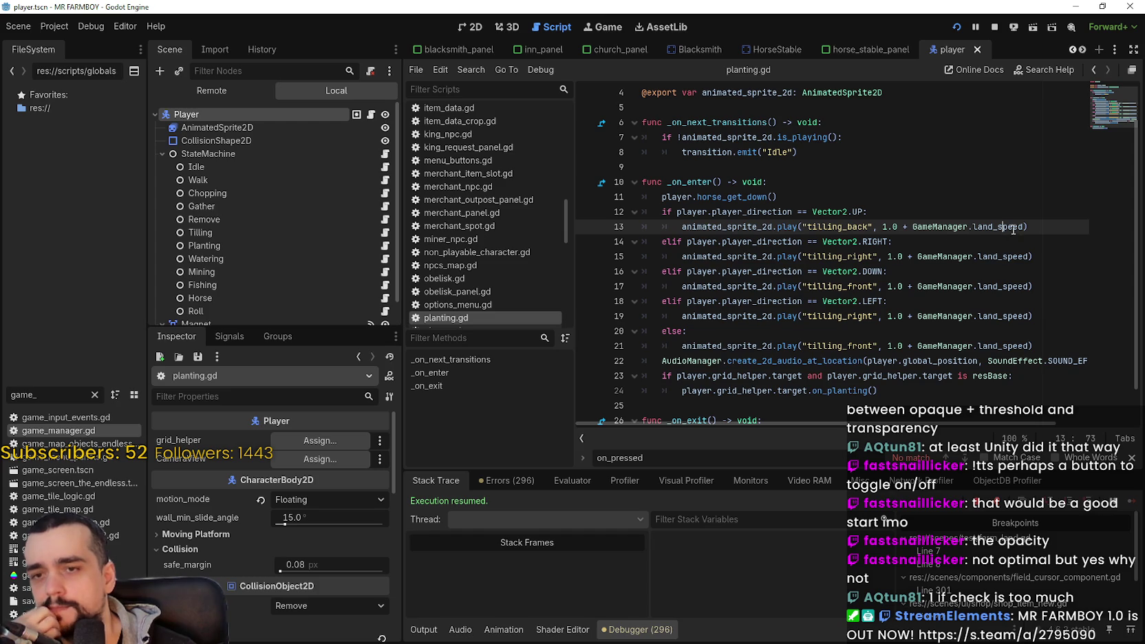
{"action": "left_click", "coordinate": [904, 226]}
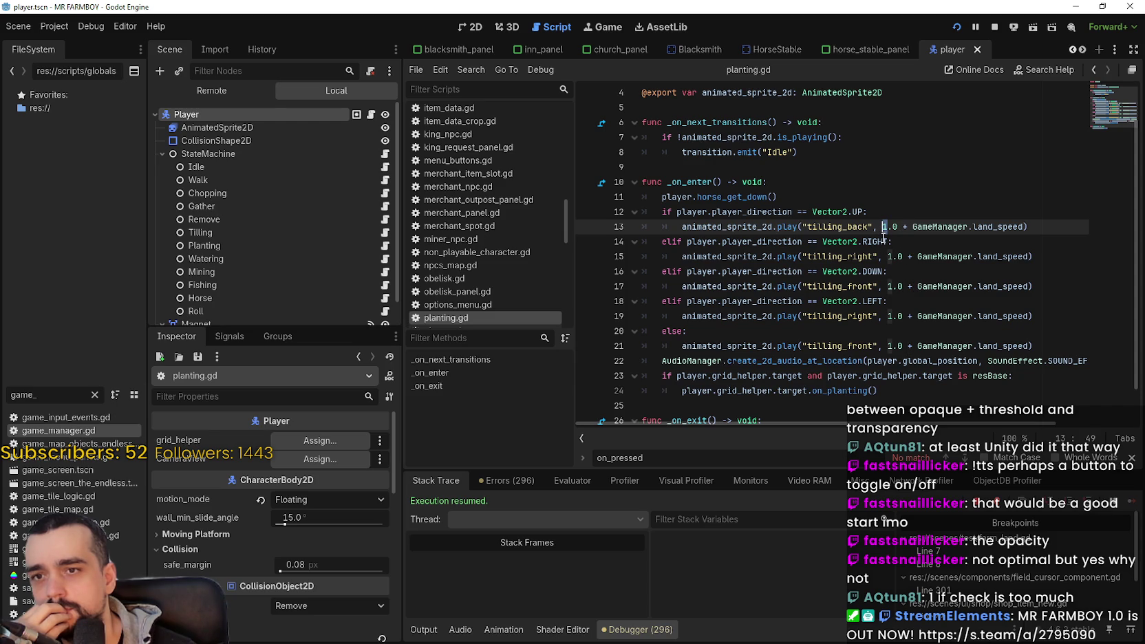
Step: Change the 1.0 constant to 4 in the animation speed lines 13–21
{"action": "type", "text": "4"}
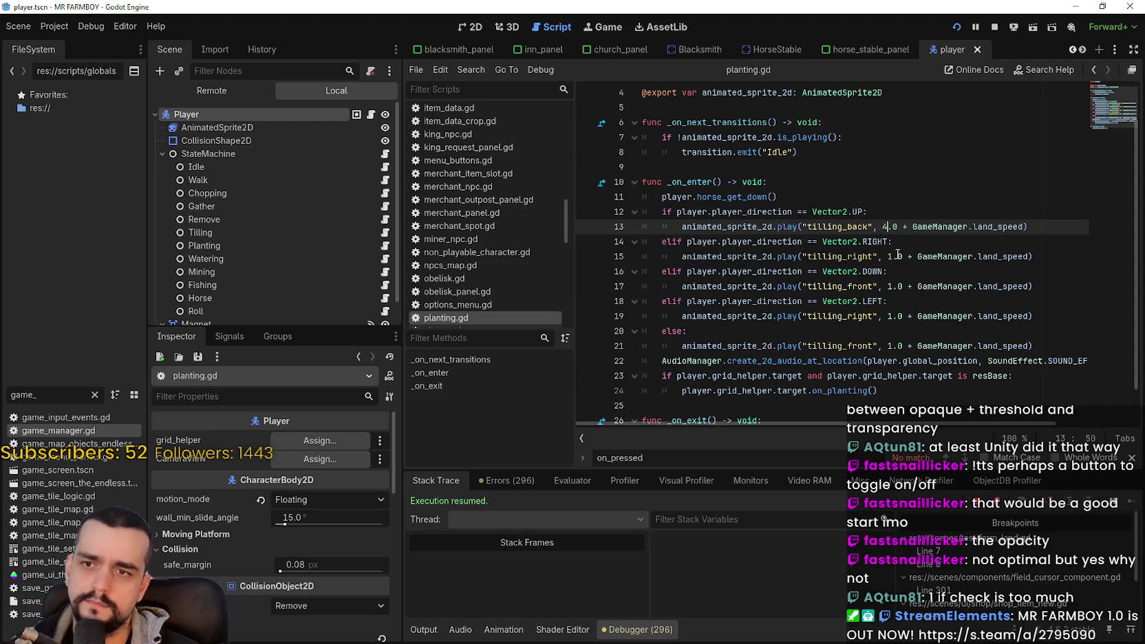
{"action": "left_click", "coordinate": [889, 256]}
{"action": "left_click", "coordinate": [889, 287]}
{"action": "type", "text": "4"}
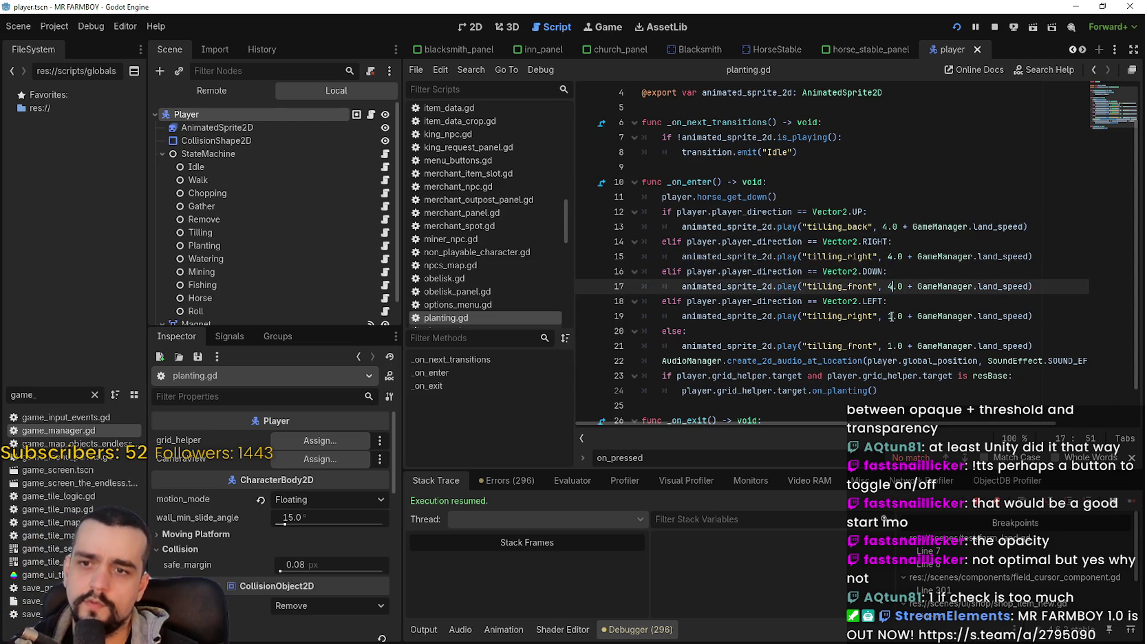
{"action": "left_click", "coordinate": [889, 315]}
{"action": "type", "text": "4"}
{"action": "left_click", "coordinate": [889, 346]}
{"action": "type", "text": "4"}
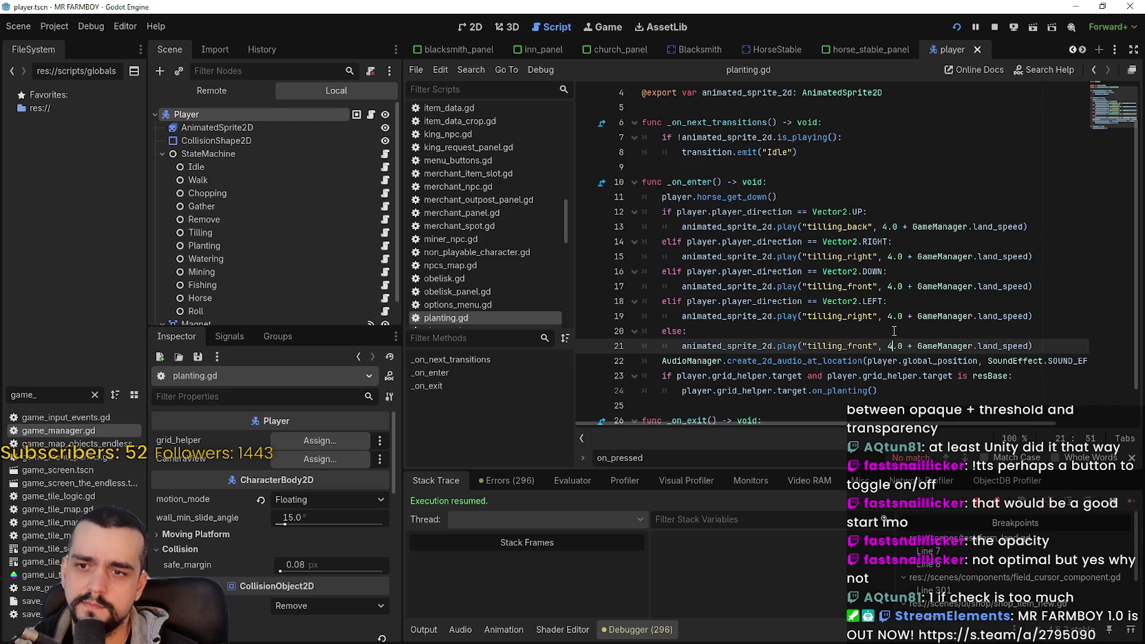
{"action": "left_click", "coordinate": [907, 227]}
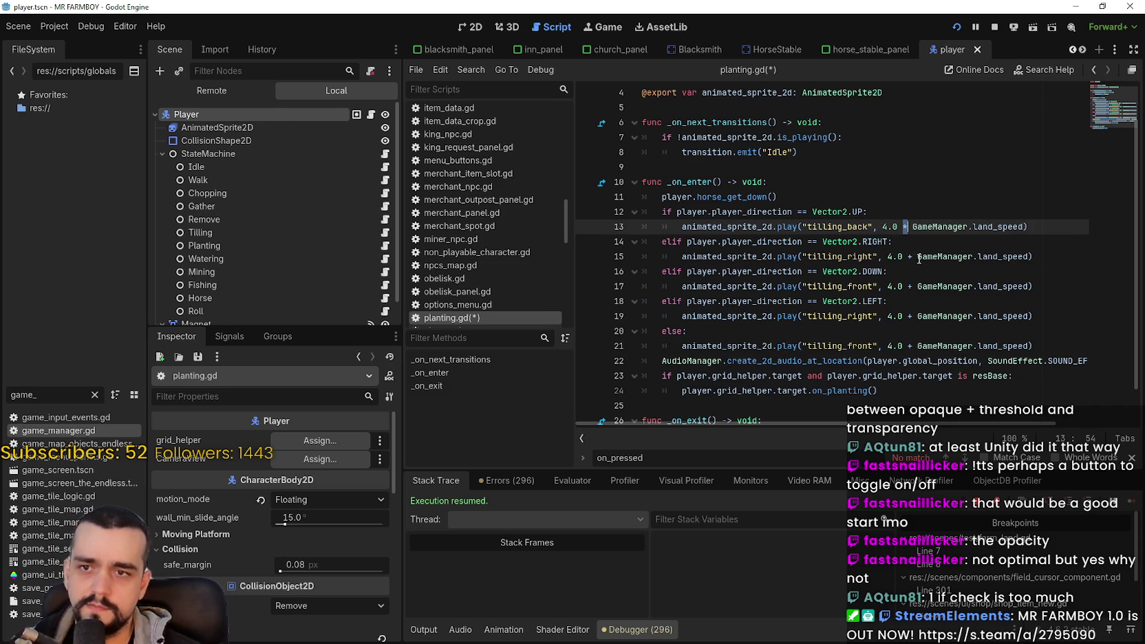
Step: Turn each '+' into '*' on lines 13–21 and copy '4.0 * GameManager.land_speed'
{"action": "double_click", "coordinate": [909, 256]}
{"action": "double_click", "coordinate": [912, 286]}
{"action": "type", "text": "*"}
{"action": "left_click", "coordinate": [912, 326]}
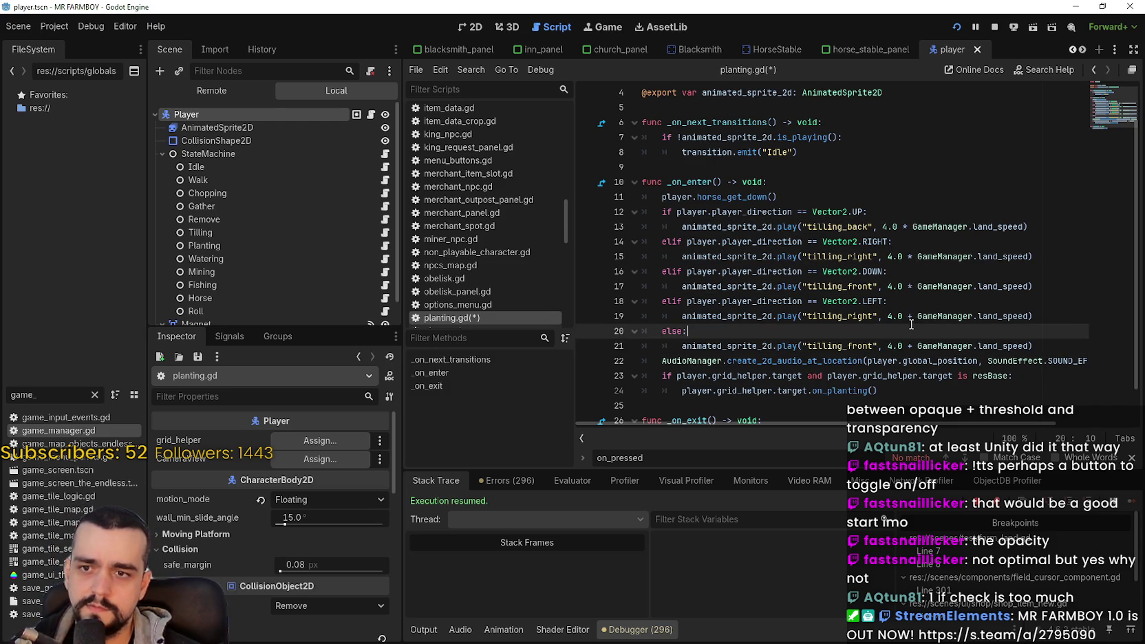
{"action": "double_click", "coordinate": [910, 316]}
{"action": "double_click", "coordinate": [908, 345]}
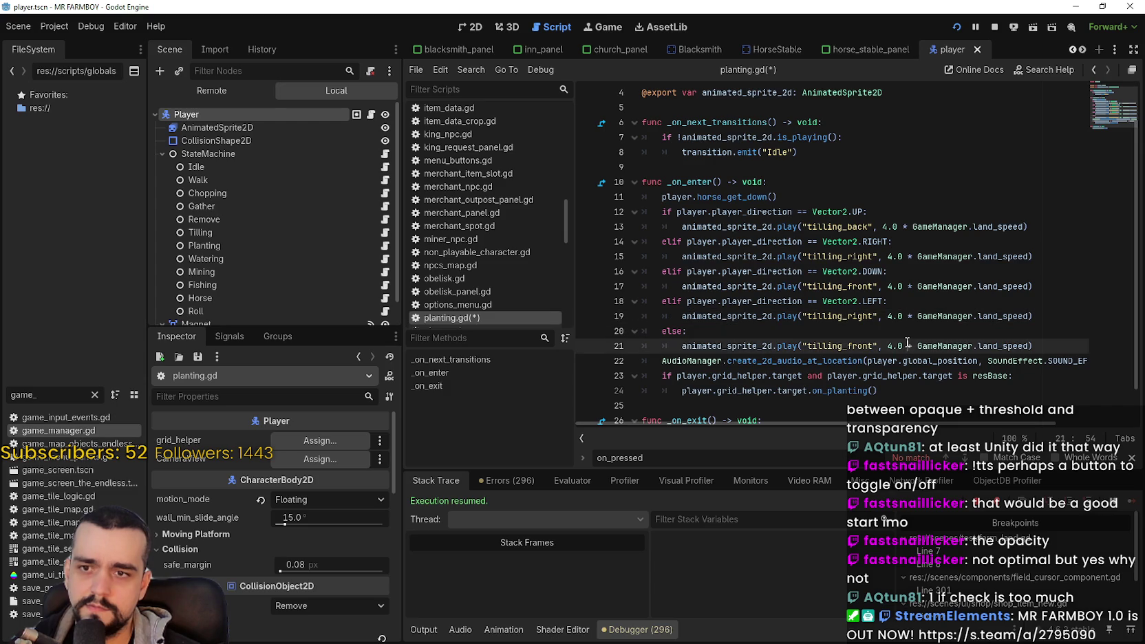
{"action": "type", "text": "*"}
{"action": "left_click", "coordinate": [937, 316]}
{"action": "left_click", "coordinate": [964, 345]}
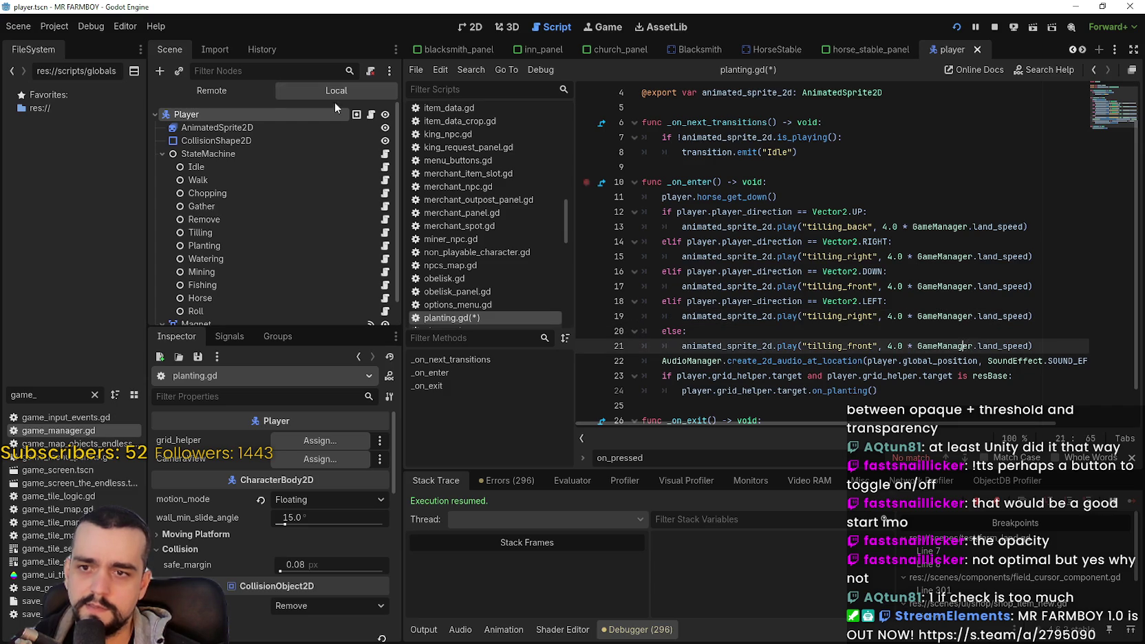
{"action": "left_click_drag", "start_coordinate": [1026, 226], "coordinate": [883, 226]}
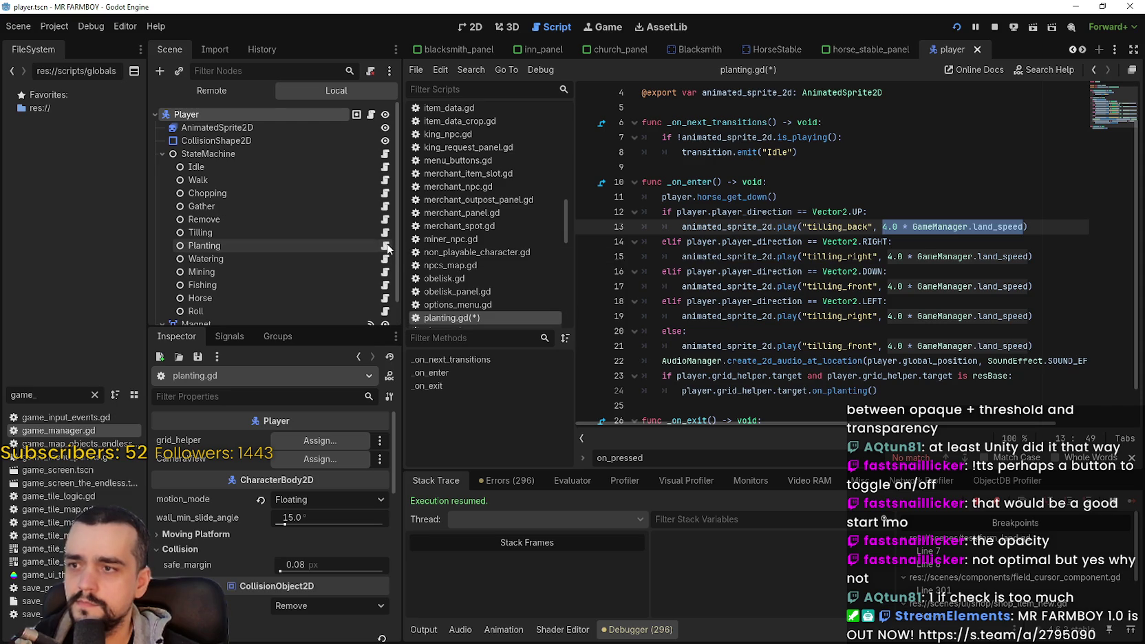
Step: In tilling_state.gd, paste '4.0 * GameManager.land_speed' over the speed expressions on lines 14–18
{"action": "left_click", "coordinate": [385, 233]}
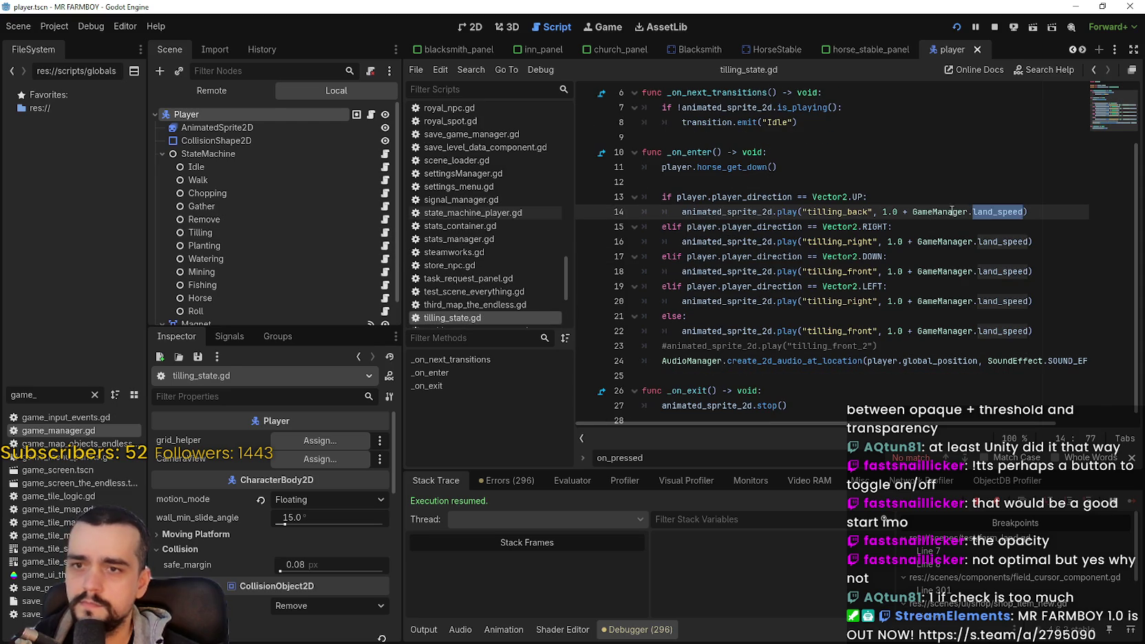
{"action": "left_click_drag", "start_coordinate": [980, 208], "coordinate": [892, 208]}
{"action": "key", "text": "ctrl+v"}
{"action": "left_click_drag", "start_coordinate": [997, 241], "coordinate": [888, 242]}
{"action": "key", "text": "ctrl+v"}
{"action": "left_click", "coordinate": [995, 271]}
{"action": "double_click", "coordinate": [995, 271]}
{"action": "left_click_drag", "start_coordinate": [995, 271], "coordinate": [875, 268]}
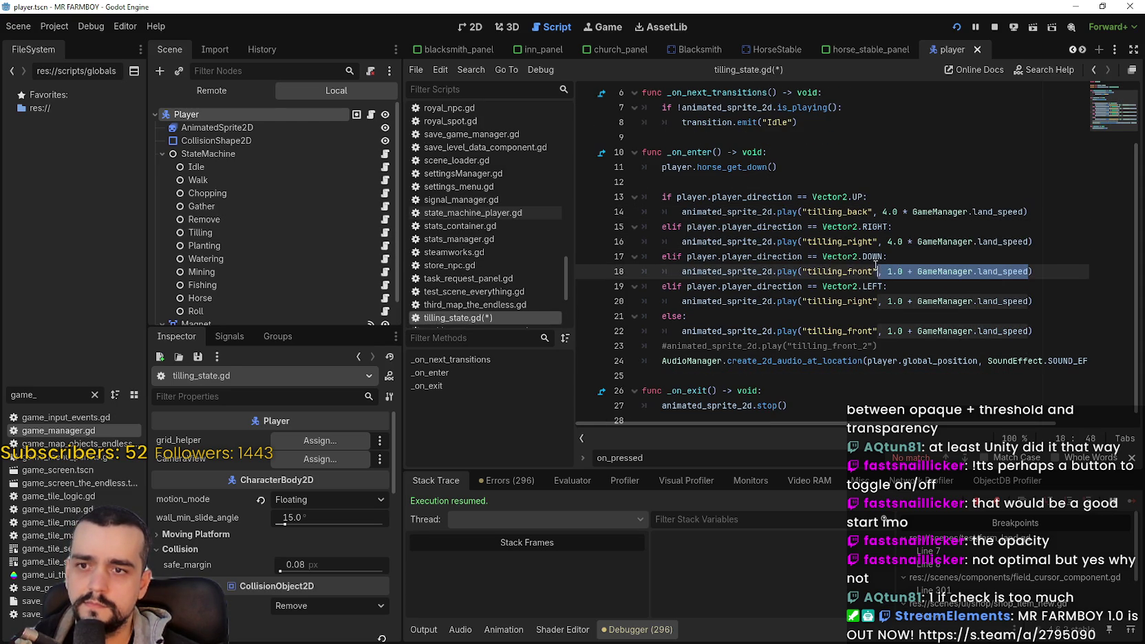
{"action": "key", "text": "ctrl+v"}
Step: Replace the tilling speed expressions on lines 20 and 22 with the multiplied version
{"action": "double_click", "coordinate": [995, 300]}
{"action": "left_click_drag", "start_coordinate": [994, 301], "coordinate": [888, 301]}
{"action": "key", "text": "ctrl+v"}
{"action": "double_click", "coordinate": [988, 331]}
{"action": "left_click_drag", "start_coordinate": [988, 331], "coordinate": [887, 331]}
{"action": "key", "text": "ctrl+v"}
{"action": "left_click", "coordinate": [918, 318]}
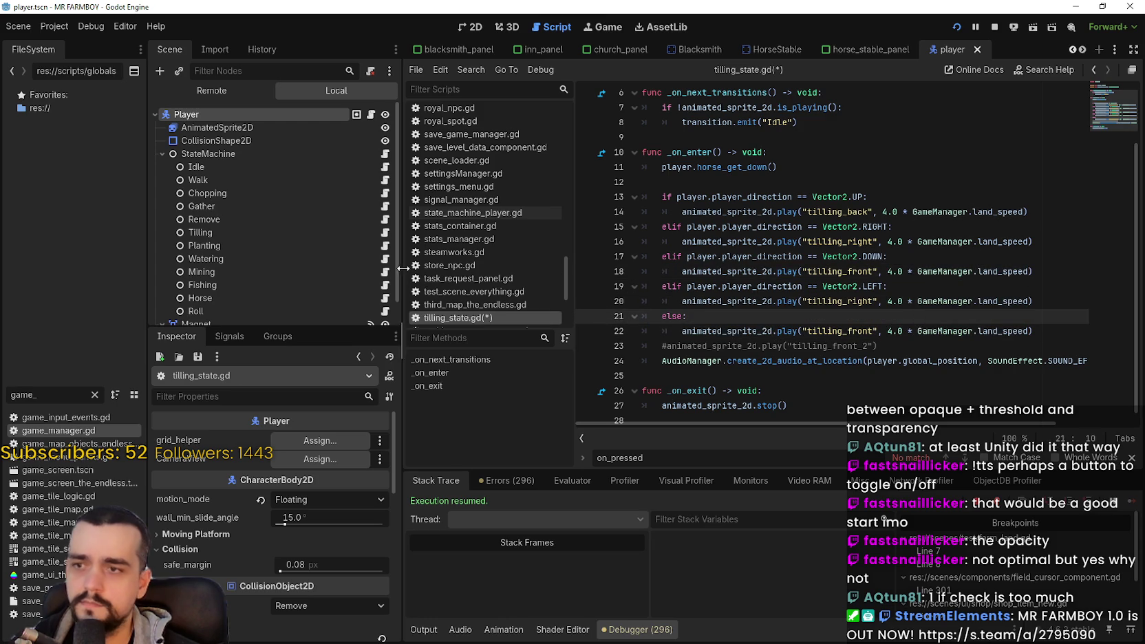
Step: In watering_state.gd, replace the '1.0 + land_speed' expressions on lines 13–17 with '4.0 * GameManager.land_speed'
{"action": "left_click", "coordinate": [385, 245]}
{"action": "left_click", "coordinate": [385, 258]}
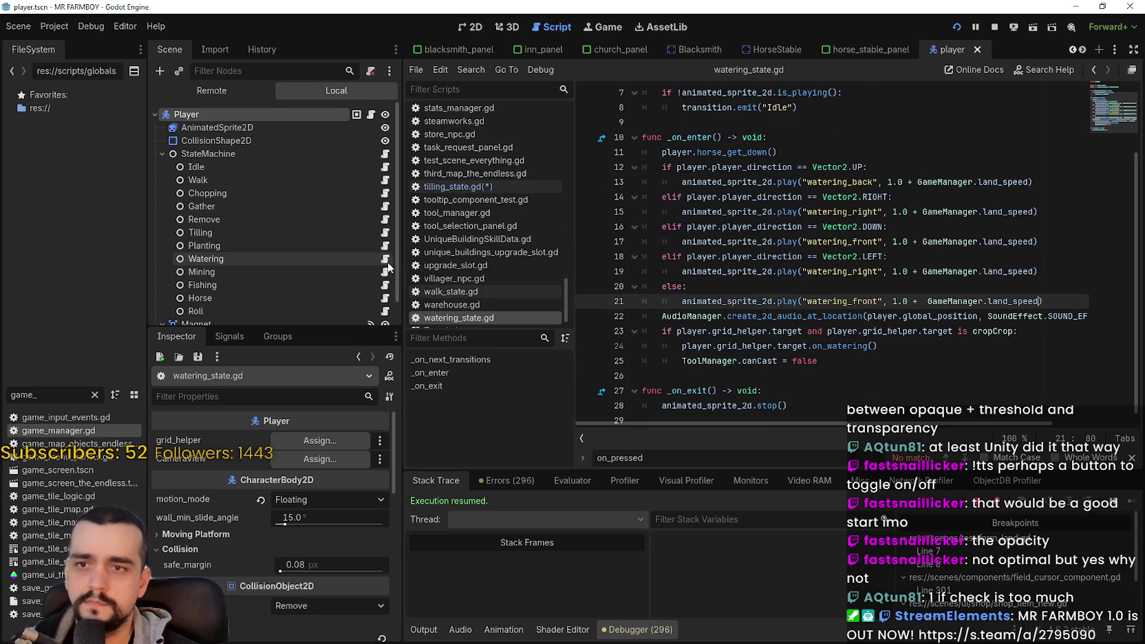
{"action": "left_click_drag", "start_coordinate": [1027, 182], "coordinate": [892, 182]}
{"action": "key", "text": "ctrl+v"}
{"action": "left_click_drag", "start_coordinate": [1036, 212], "coordinate": [892, 212]}
{"action": "key", "text": "ctrl+v"}
{"action": "left_click_drag", "start_coordinate": [1003, 241], "coordinate": [892, 242]}
{"action": "key", "text": "ctrl+v"}
Step: Replace the watering speed expressions on lines 19 and 21 too, and save
{"action": "double_click", "coordinate": [999, 271]}
{"action": "left_click_drag", "start_coordinate": [999, 271], "coordinate": [892, 271]}
{"action": "key", "text": "ctrl+v"}
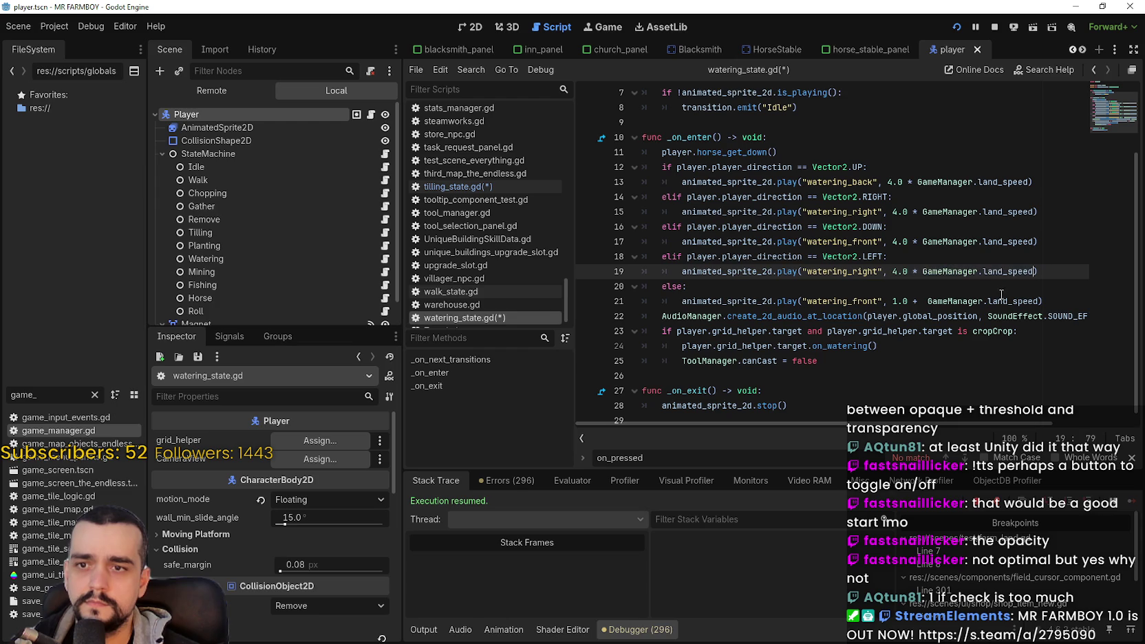
{"action": "double_click", "coordinate": [1006, 301]}
{"action": "left_click_drag", "start_coordinate": [1007, 301], "coordinate": [893, 296]}
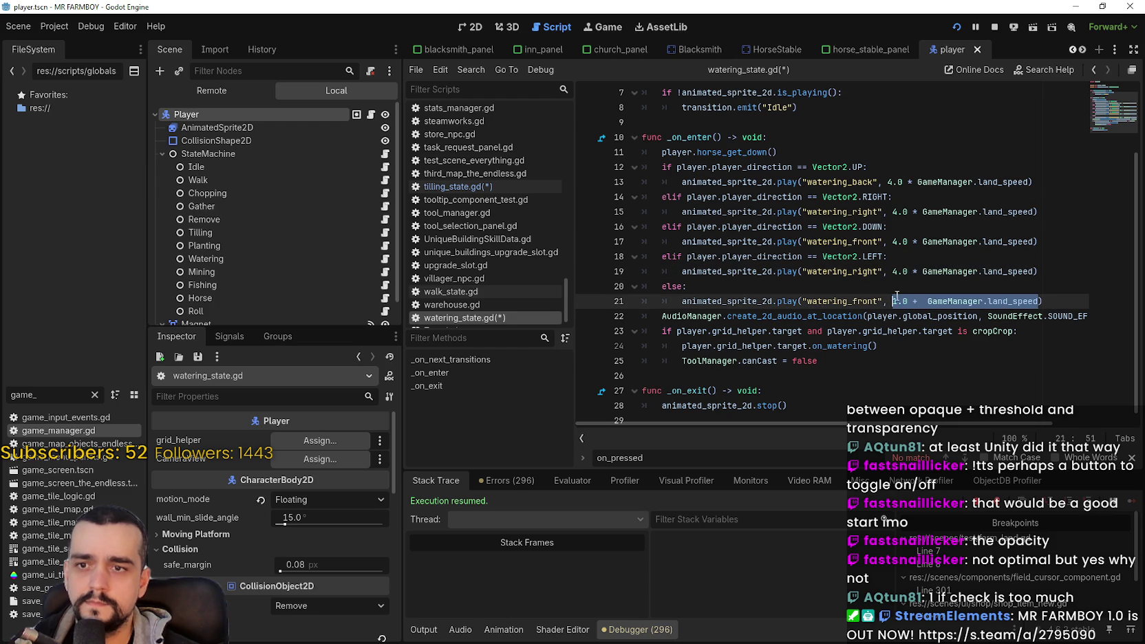
{"action": "key", "text": "ctrl+v"}
{"action": "key", "text": "Up"}
{"action": "key", "text": "ctrl+s"}
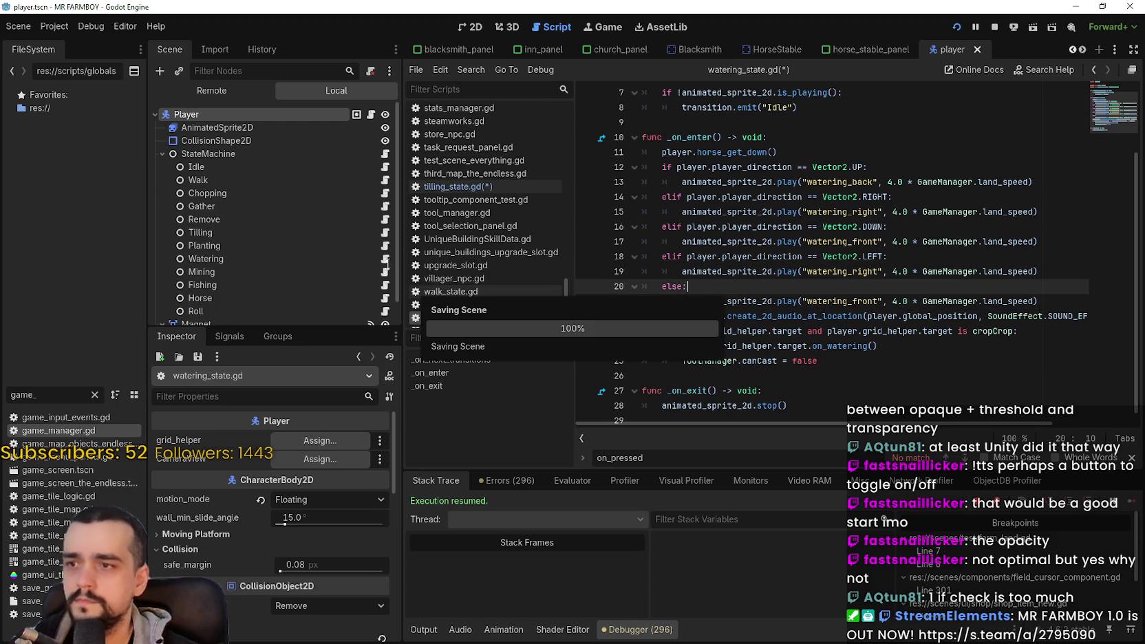
Step: Recheck the tilling script and open planting.gd for review
{"action": "left_click", "coordinate": [385, 236]}
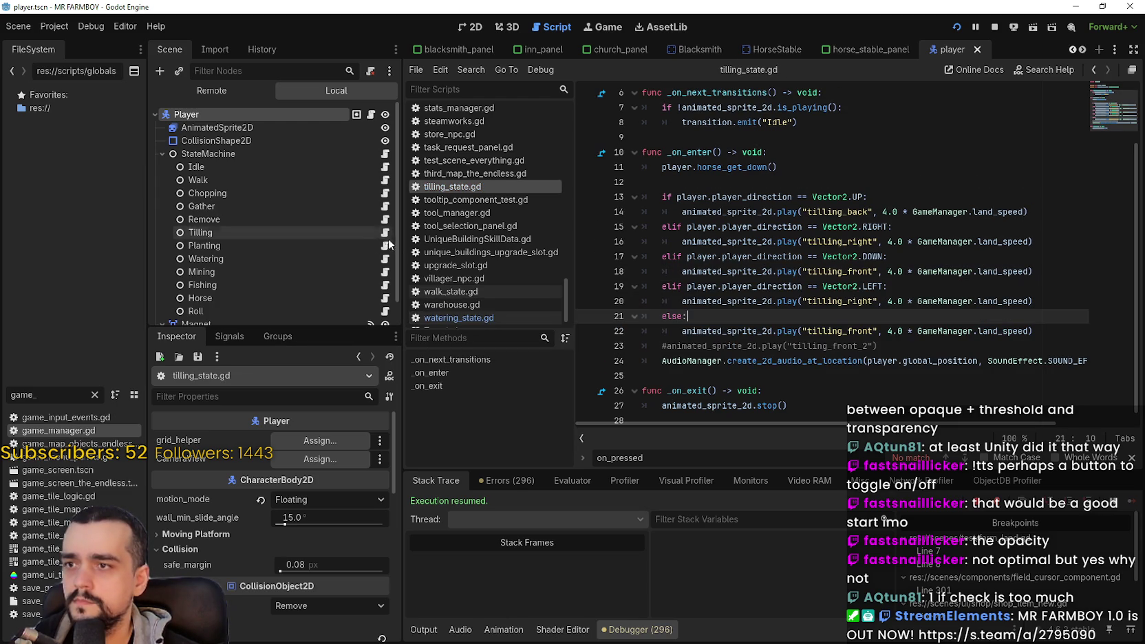
{"action": "left_click", "coordinate": [386, 247]}
{"action": "left_click", "coordinate": [430, 373]}
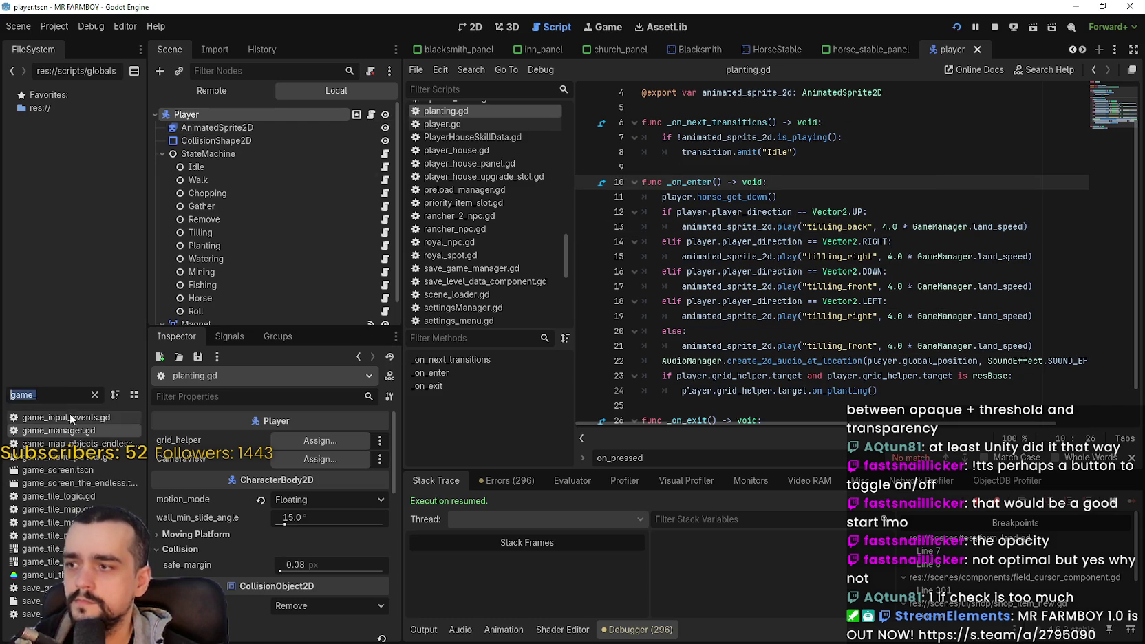
Step: Change land_speed's default in game_manager.gd from 3.0 to 1.0 and save
{"action": "left_click", "coordinate": [1005, 226]}
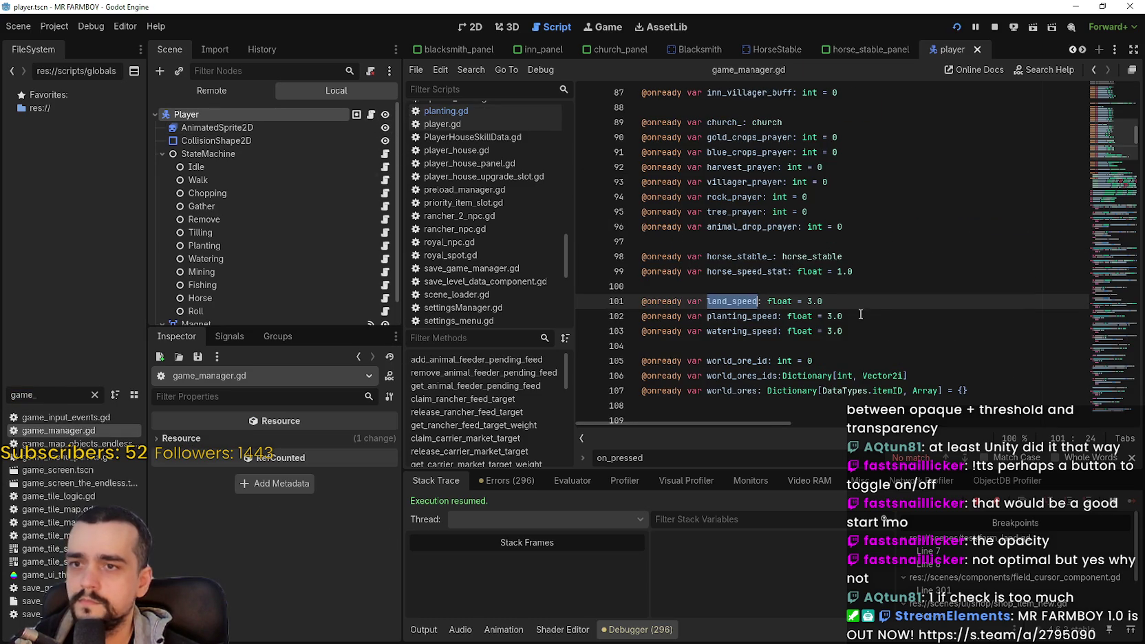
{"action": "left_click", "coordinate": [871, 304]}
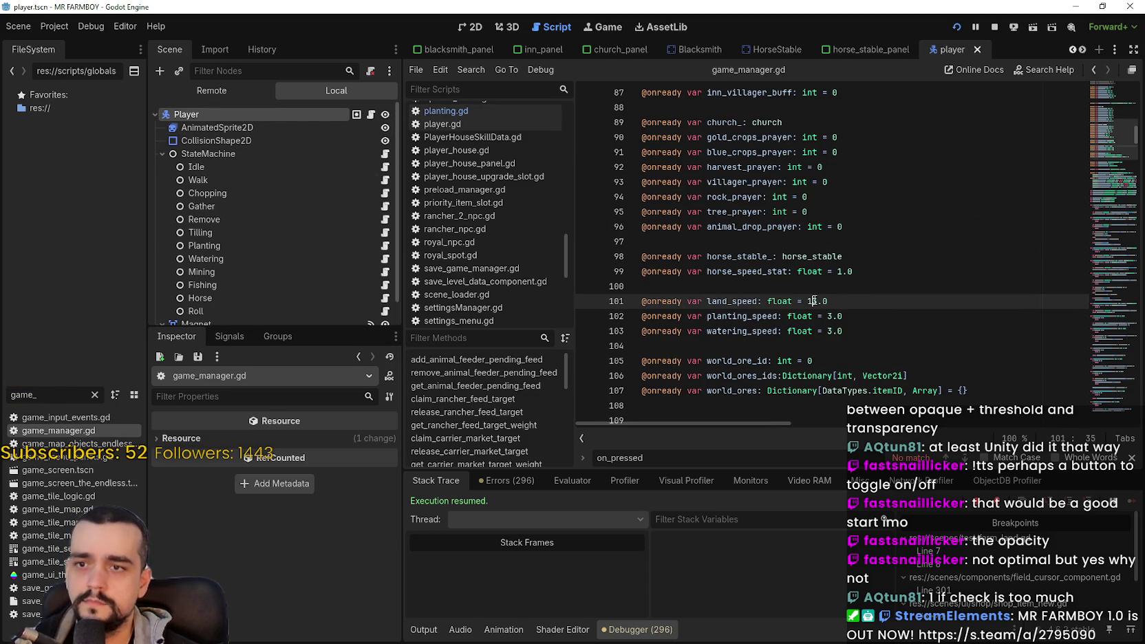
{"action": "key", "text": "ctrl+s"}
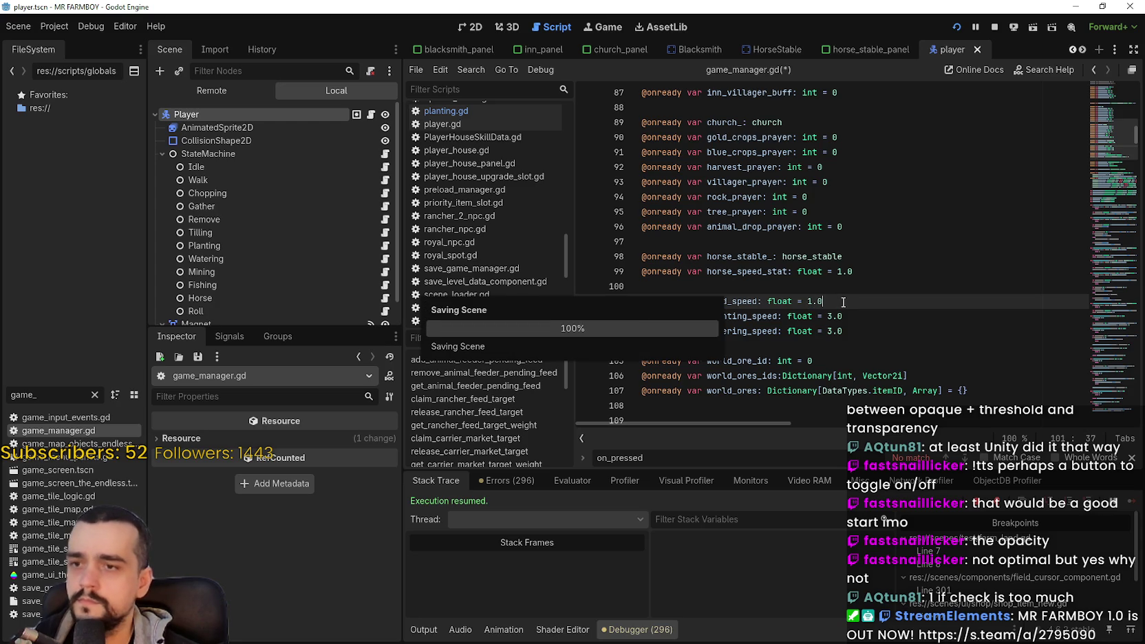
{"action": "left_click", "coordinate": [838, 291]}
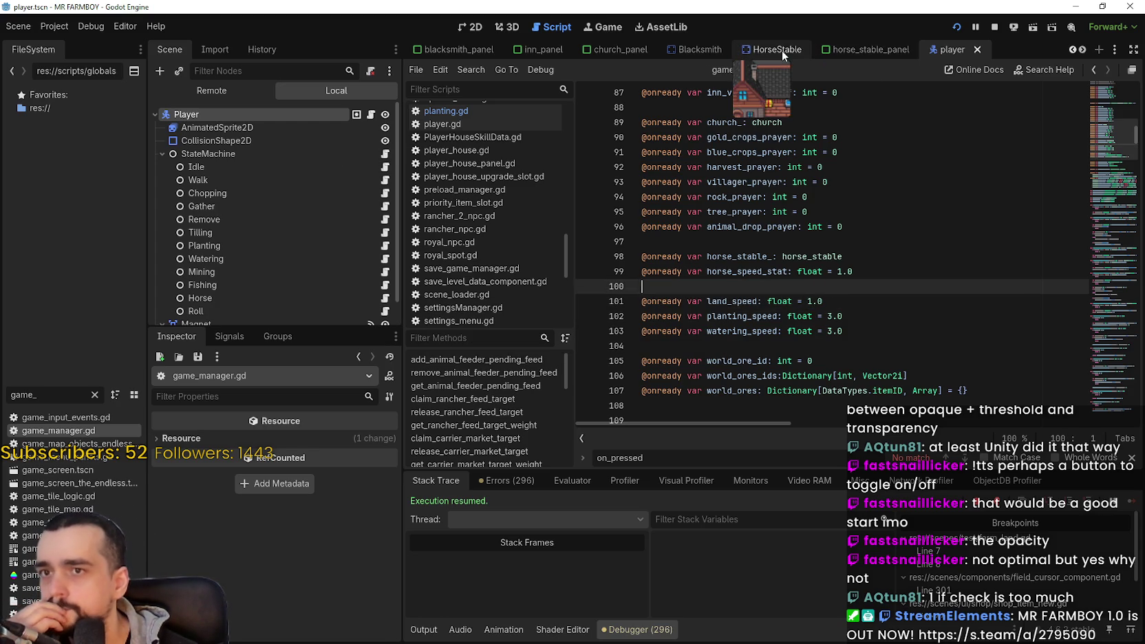
Step: Review the tool buffs in HorseStable's horse_stable.gd, then switch to the running game
{"action": "left_click", "coordinate": [783, 55]}
{"action": "left_click", "coordinate": [375, 116]}
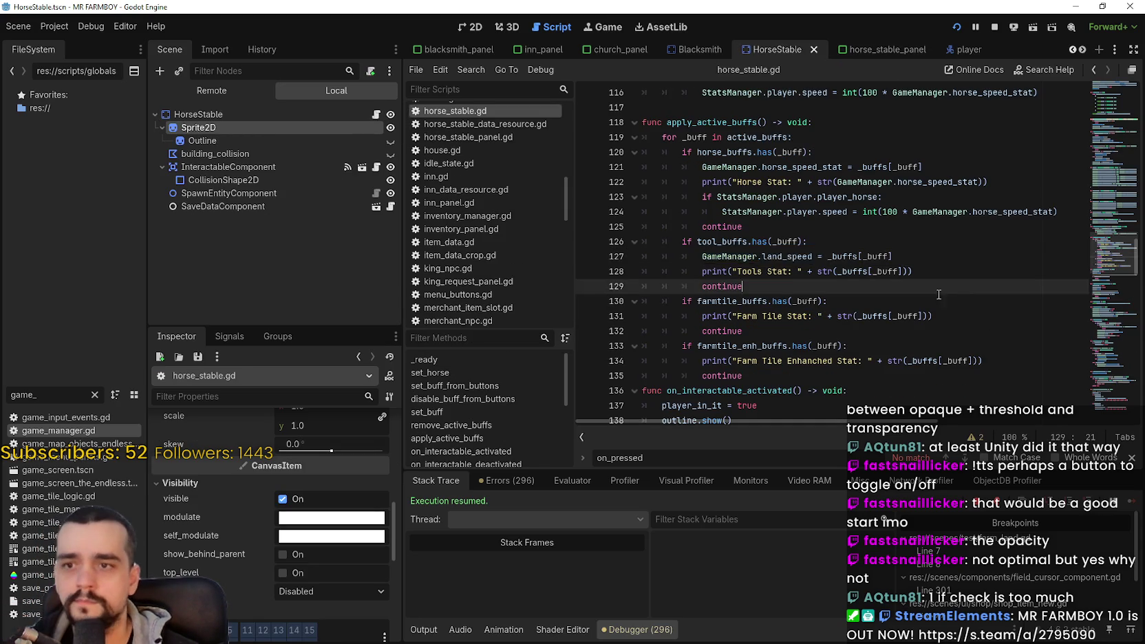
{"action": "scroll", "scroll_direction": "up", "scroll_amount": 3}
{"action": "scroll", "scroll_direction": "up", "scroll_amount": 3}
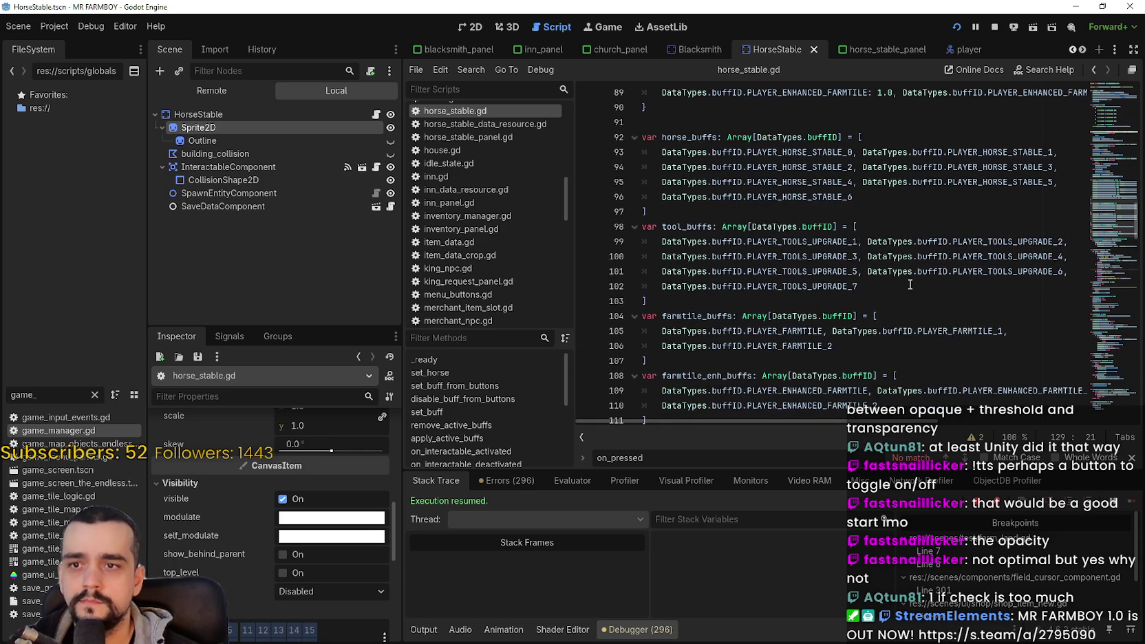
{"action": "scroll", "scroll_direction": "up", "scroll_amount": 3}
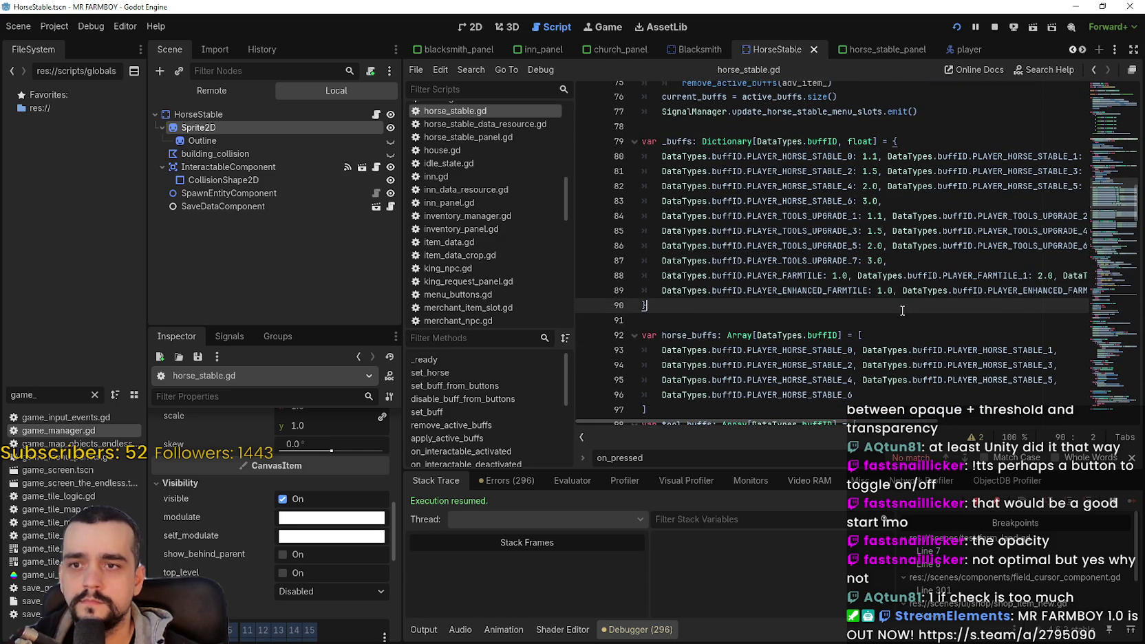
{"action": "scroll", "scroll_direction": "down", "scroll_amount": 3}
{"action": "key", "text": "alt+Tab"}
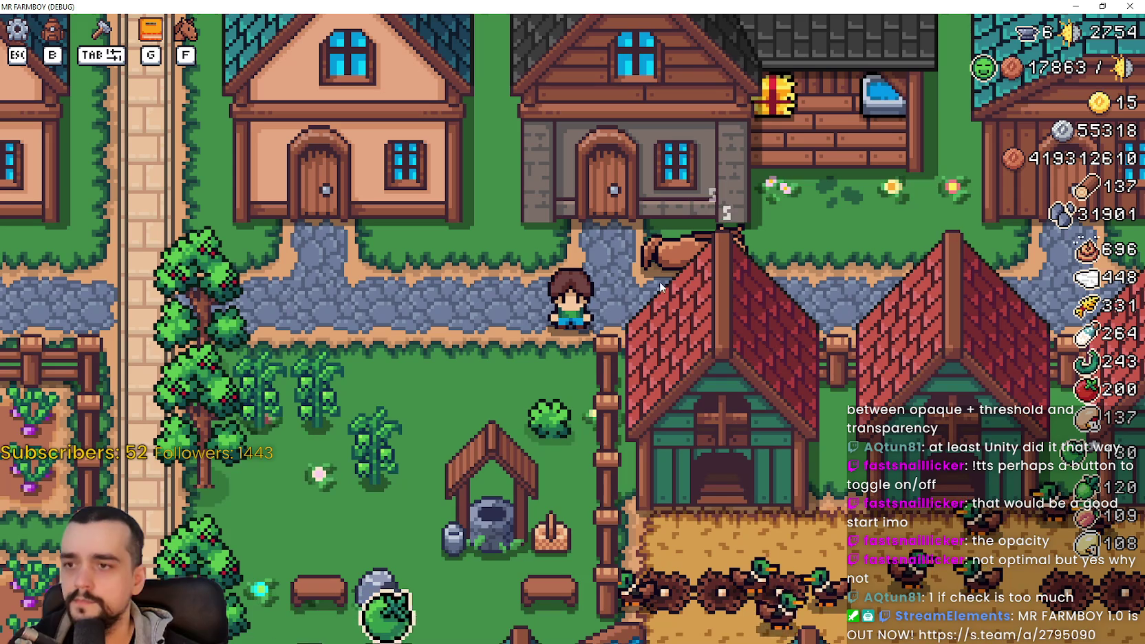
Step: Check the tool upgrades in the Player House upgrades panel
{"action": "left_click", "coordinate": [774, 342]}
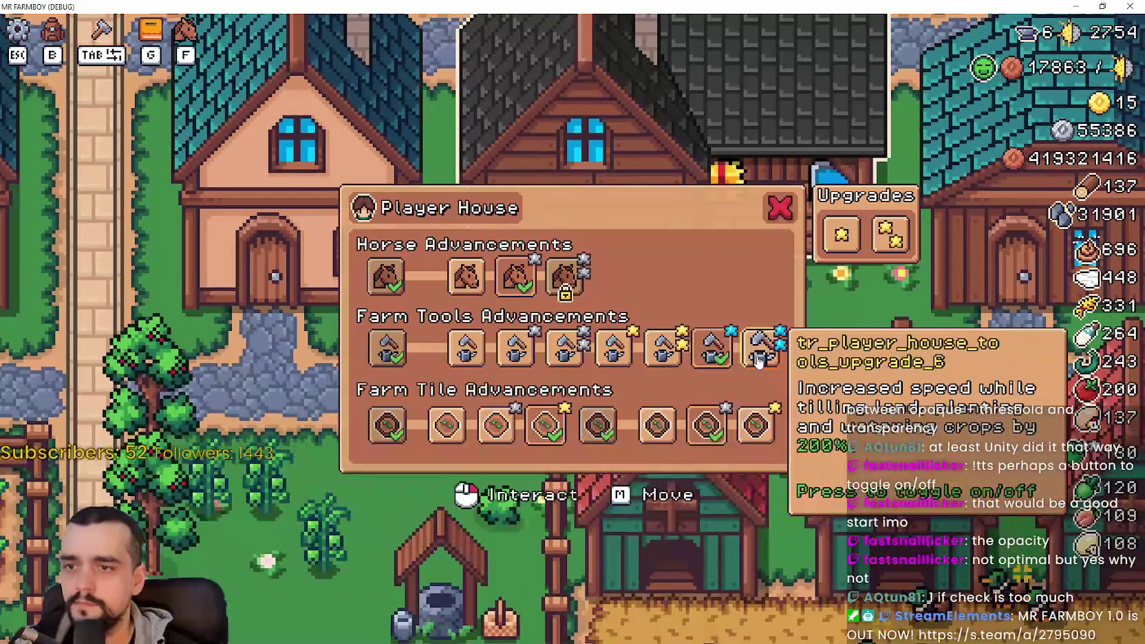
{"action": "key", "text": "Escape"}
{"action": "key", "text": "Tab"}
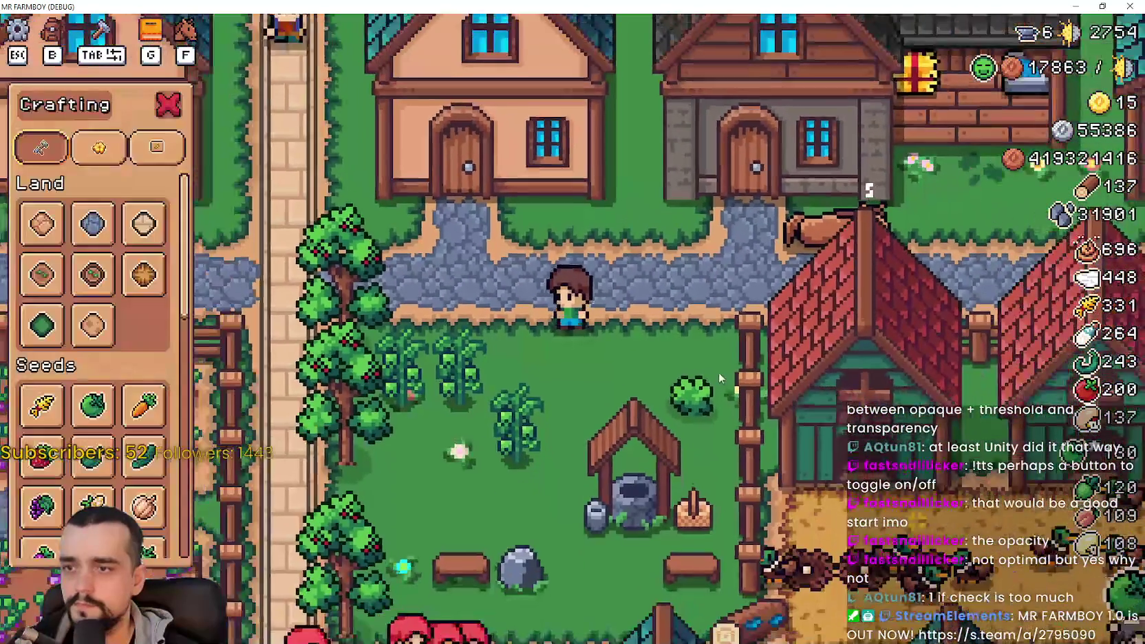
{"action": "key", "text": "w"}
{"action": "left_click", "coordinate": [747, 280]}
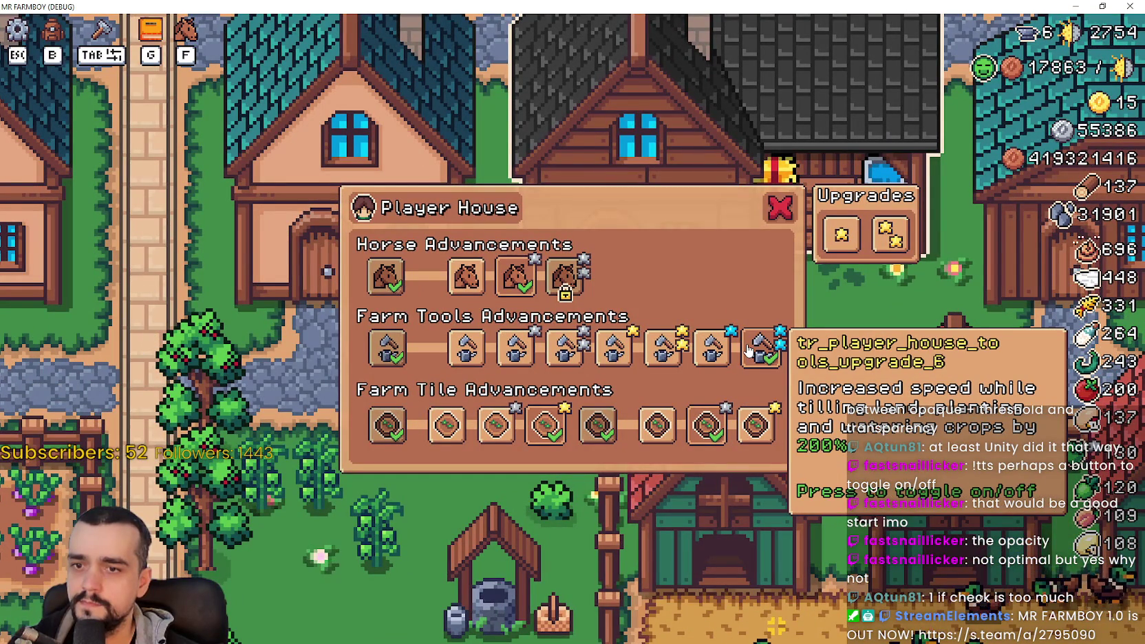
{"action": "key", "text": "Escape"}
Step: Lay farm tiles and till a two-row dirt patch
{"action": "key", "text": "Tab"}
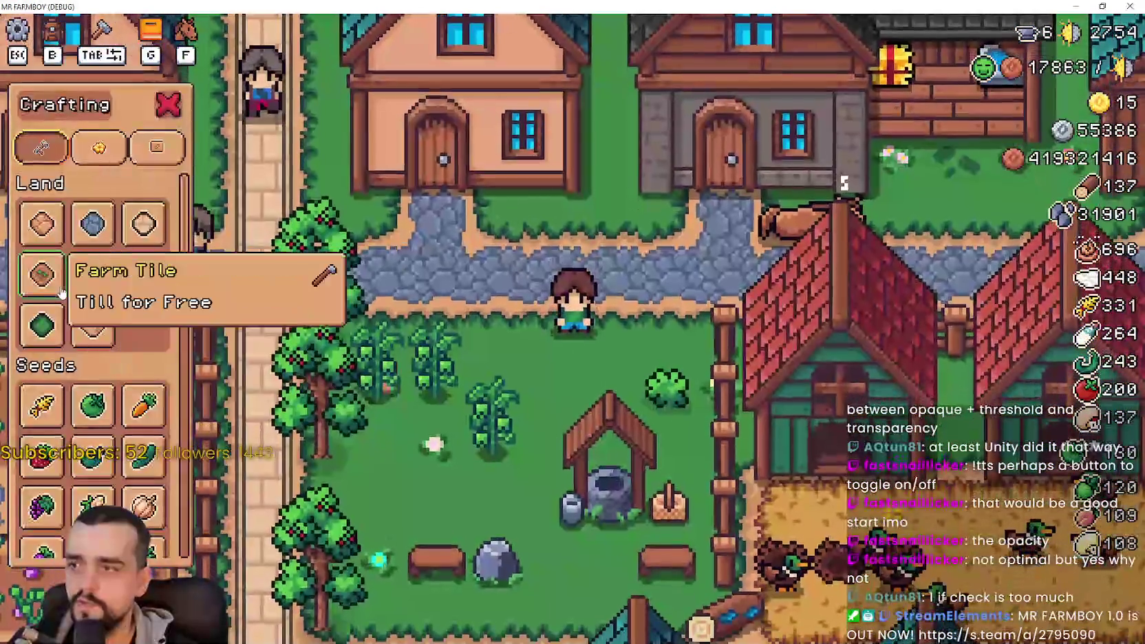
{"action": "left_click_drag", "start_coordinate": [592, 414], "coordinate": [635, 389]}
{"action": "key", "text": "d"}
{"action": "key", "text": "a"}
{"action": "key", "text": "s"}
{"action": "key", "text": "d"}
{"action": "key", "text": "a"}
Step: Plant wheat seeds along both rows of tilled dirt
{"action": "key", "text": "w"}
{"action": "left_click", "coordinate": [41, 406]}
{"action": "left_click", "coordinate": [624, 395]}
{"action": "key", "text": "d"}
{"action": "key", "text": "s"}
{"action": "key", "text": "a"}
{"action": "left_click", "coordinate": [635, 391]}
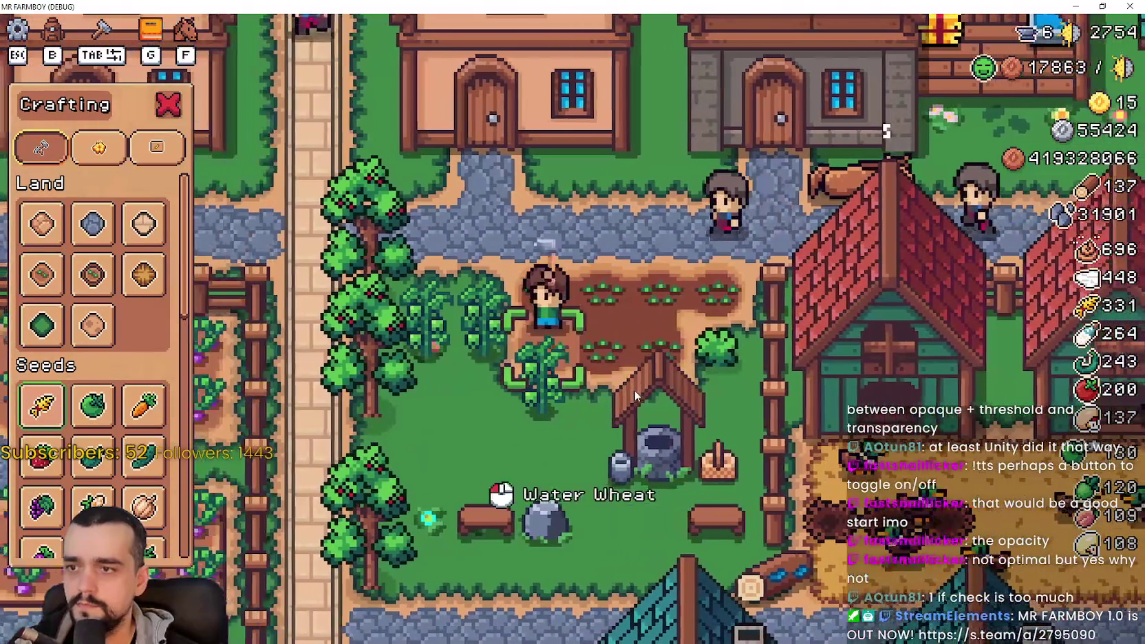
Step: Ride the horse to the Player House, recheck upgrades, then return to the editor
{"action": "key", "text": "f"}
{"action": "key", "text": "w"}
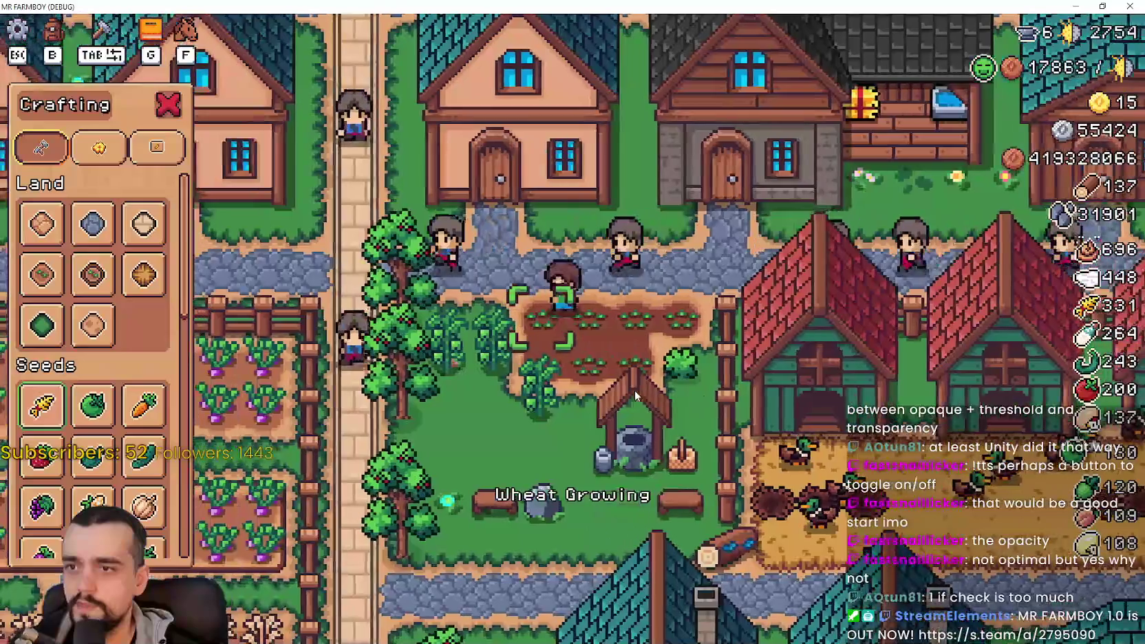
{"action": "key", "text": "w"}
{"action": "left_click", "coordinate": [521, 279]}
{"action": "key", "text": "Escape"}
{"action": "key", "text": "a"}
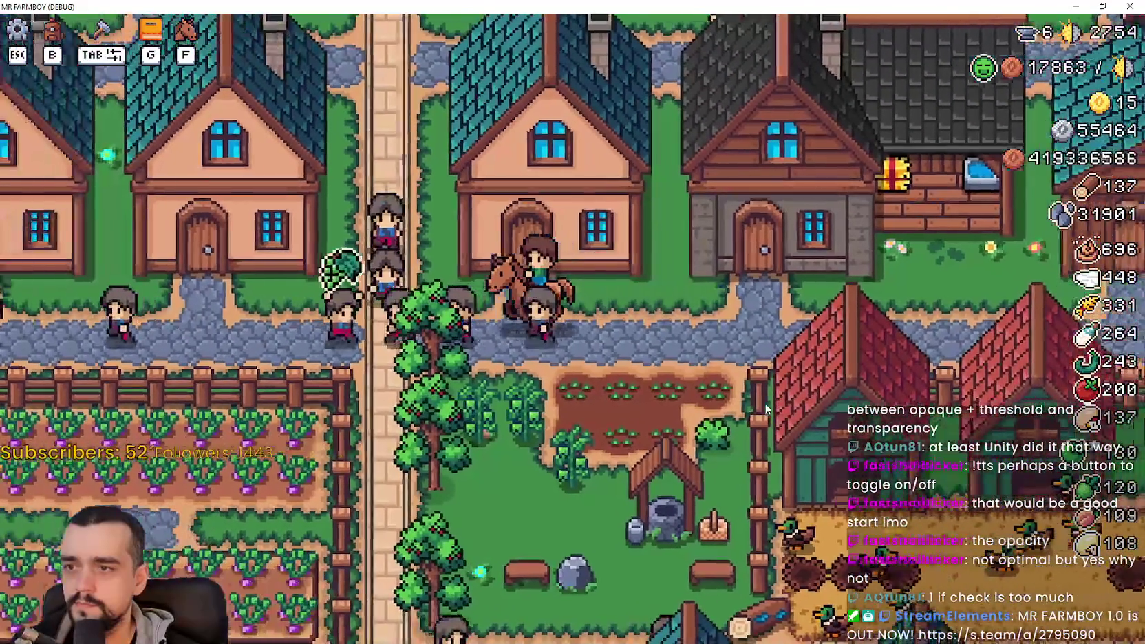
{"action": "key", "text": "d"}
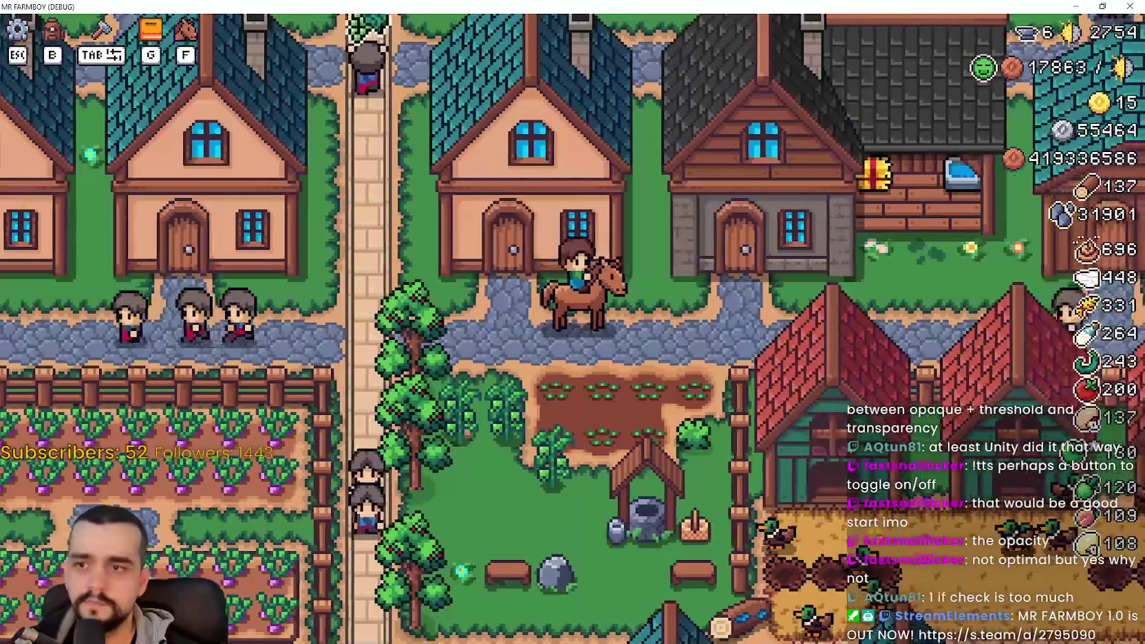
{"action": "key", "text": "alt+Tab"}
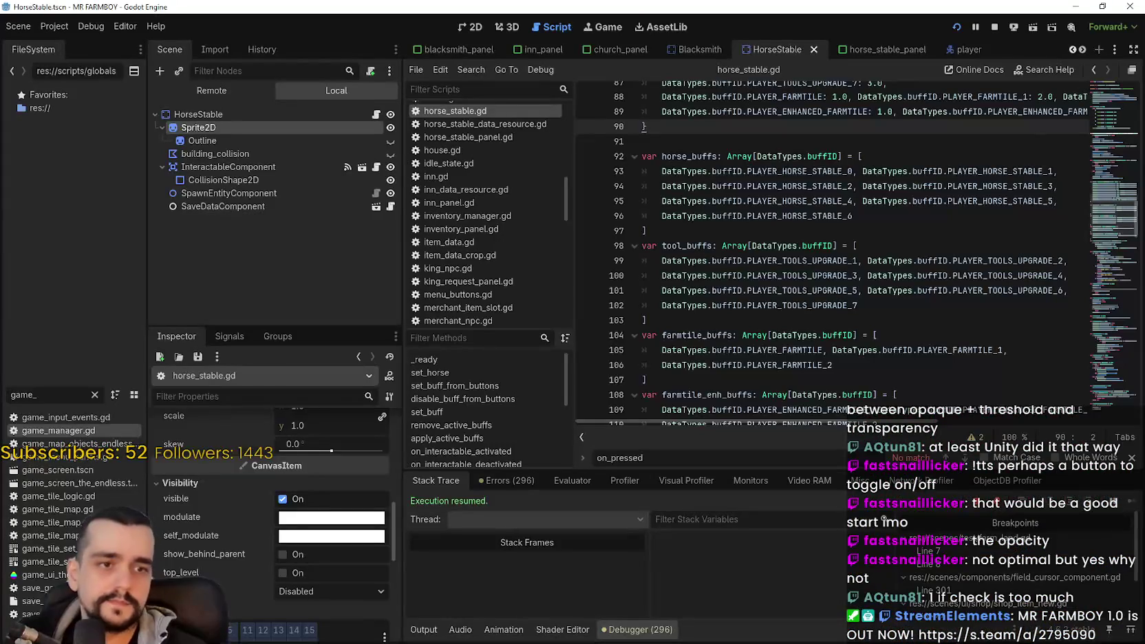